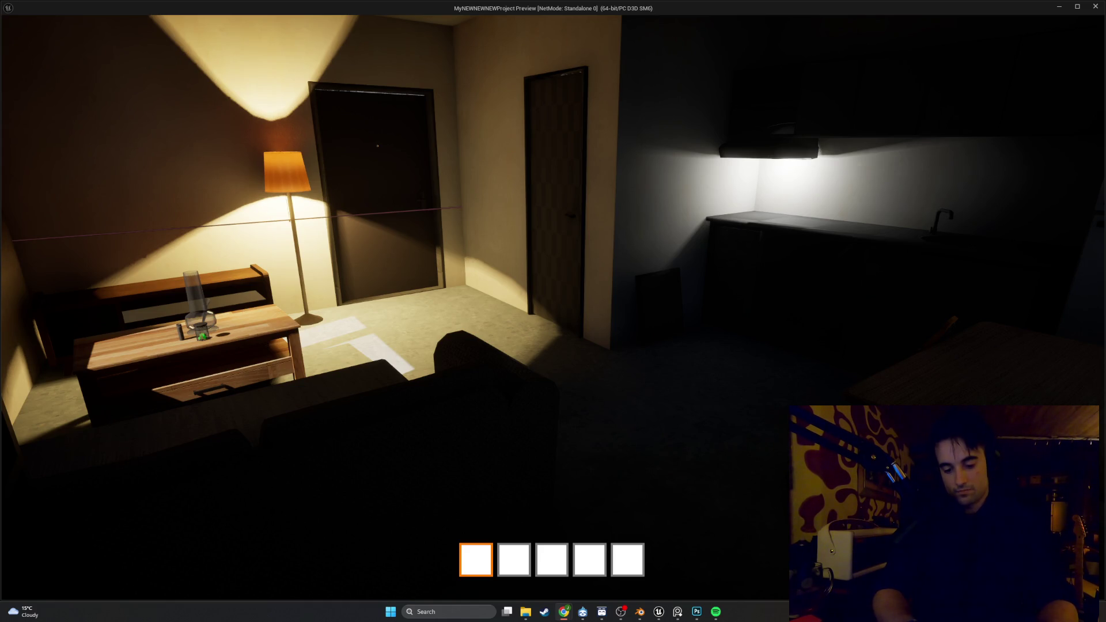
Walk through the apartment preview toward the door, then over to the floor lamp and bench.
{"action": "key", "text": "shift+F1"}
{"action": "left_click", "coordinate": [486, 427]}
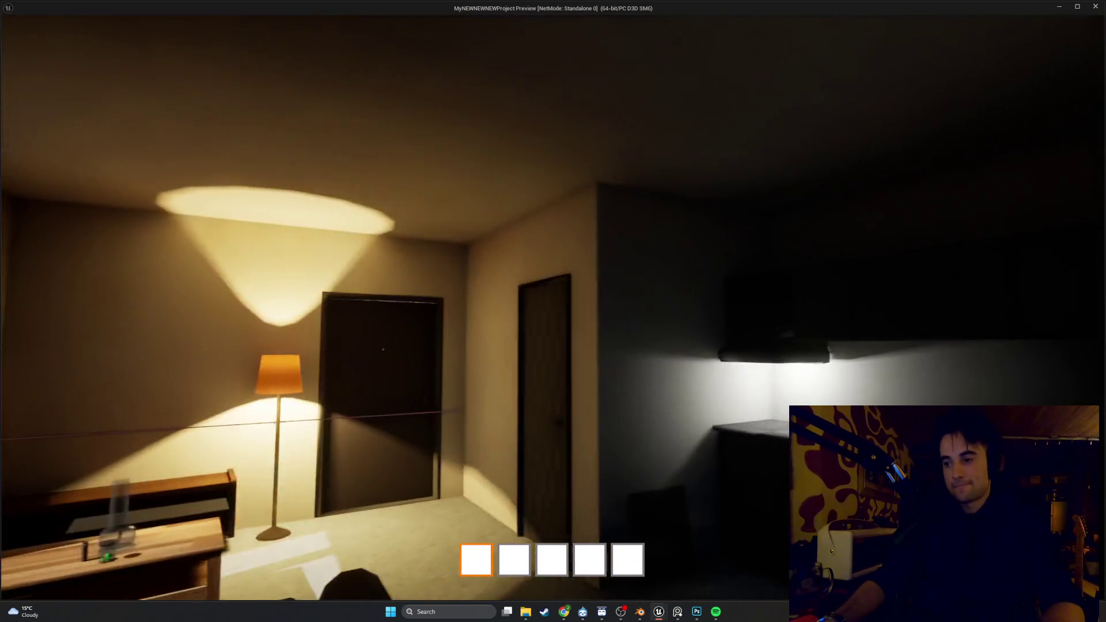
{"action": "key", "text": "w"}
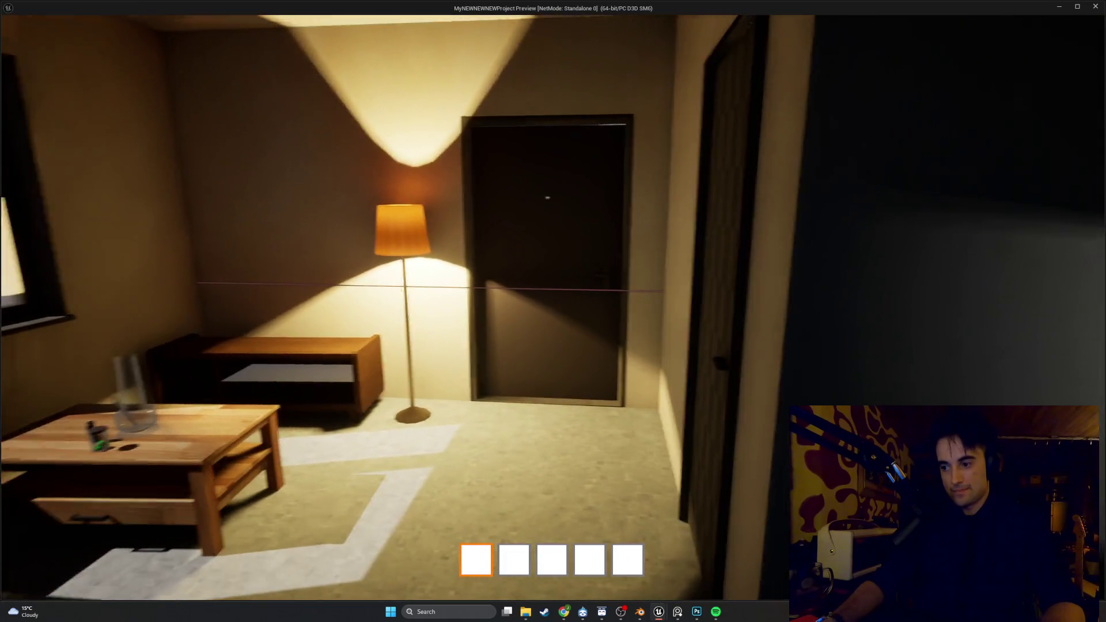
{"action": "key", "text": "s"}
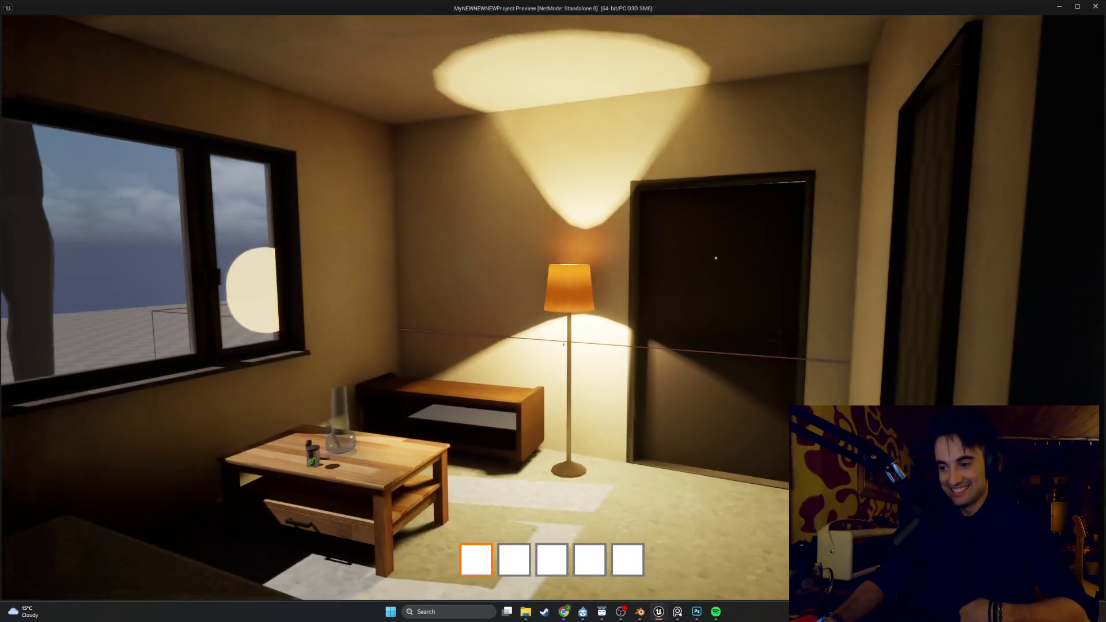
{"action": "key", "text": "w"}
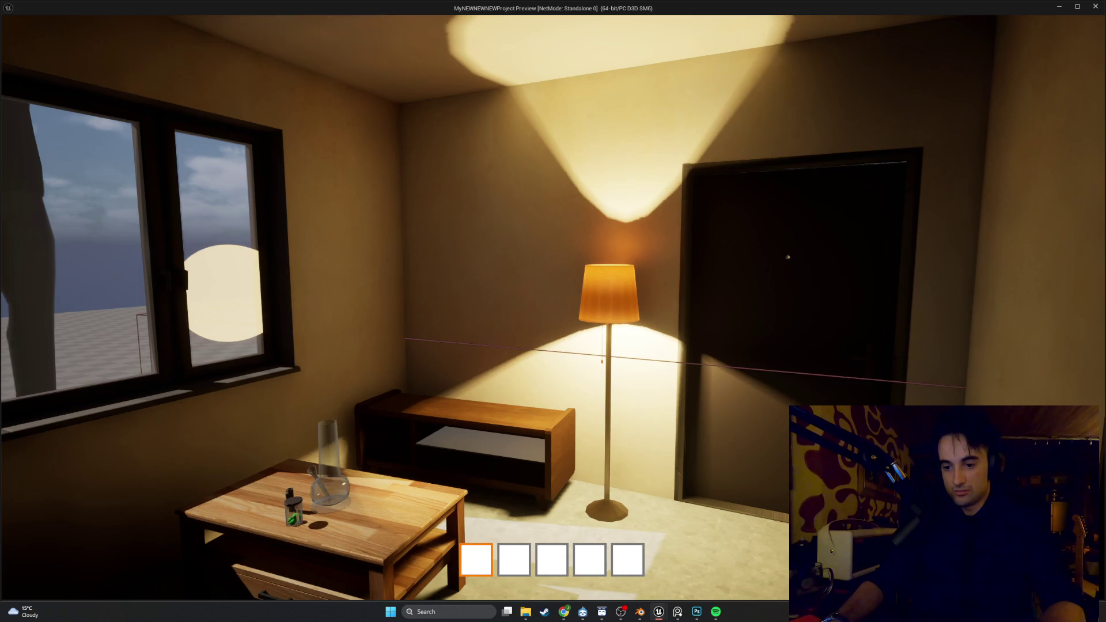
{"action": "key", "text": "w"}
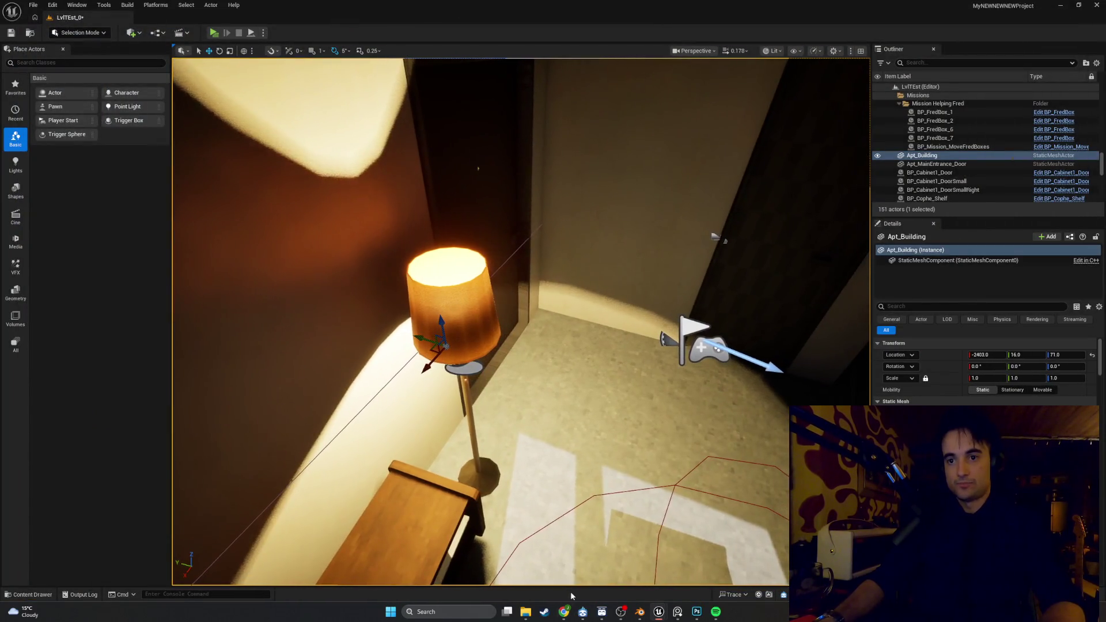
In the maximised BP_Lamp1 editor, add a Point Light component named RoomFillLight.
{"action": "mouse_move", "coordinate": [665, 616]}
{"action": "left_click", "coordinate": [692, 592]}
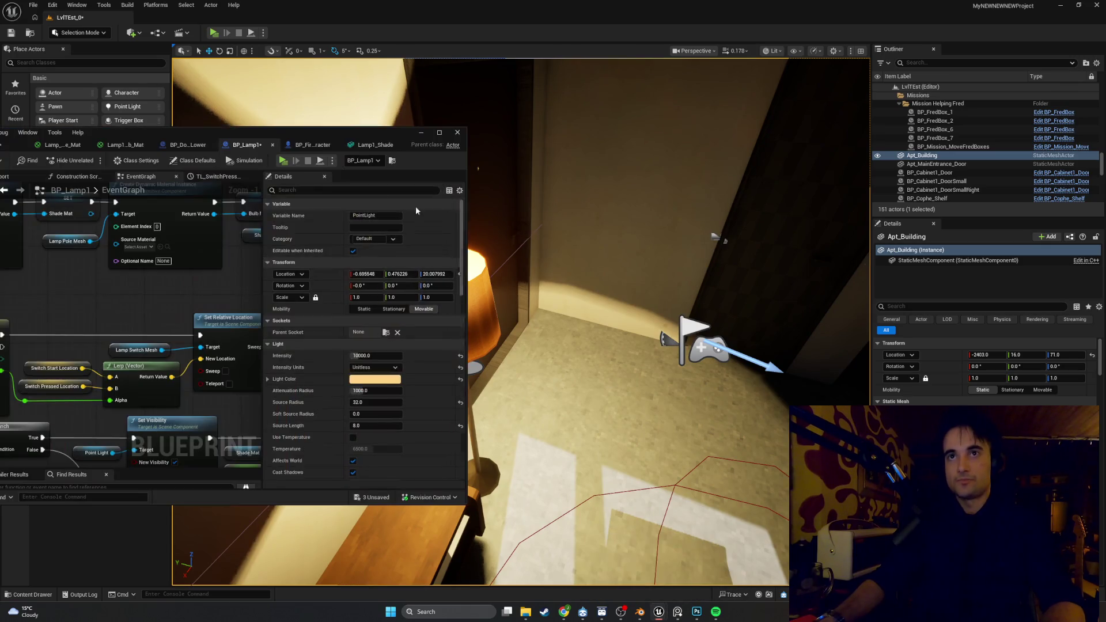
{"action": "double_click", "coordinate": [291, 149]}
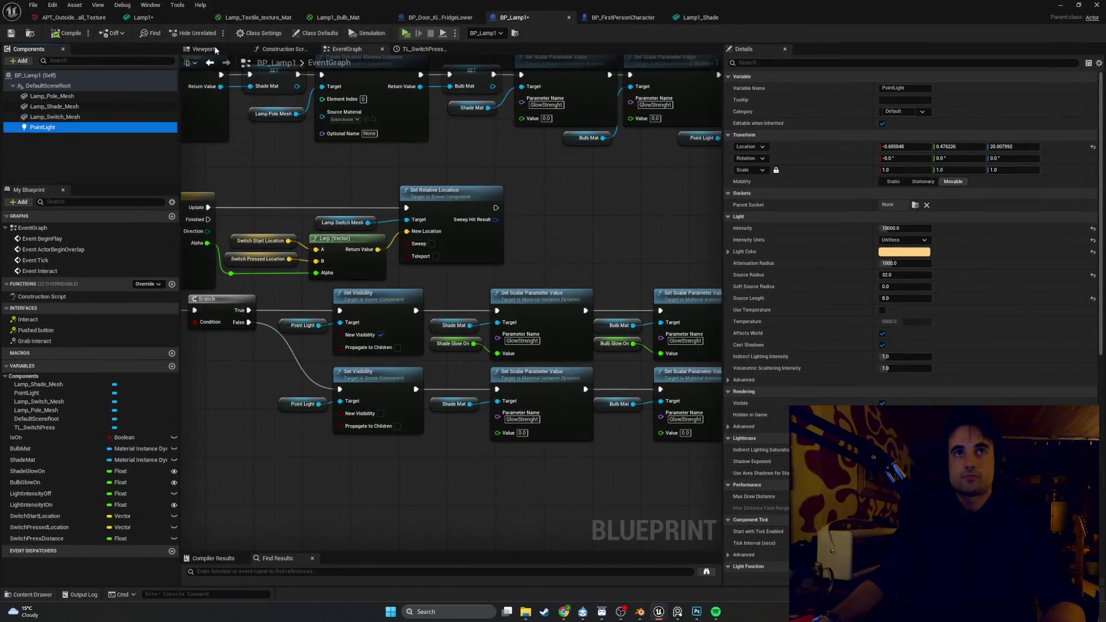
{"action": "left_click", "coordinate": [19, 61]}
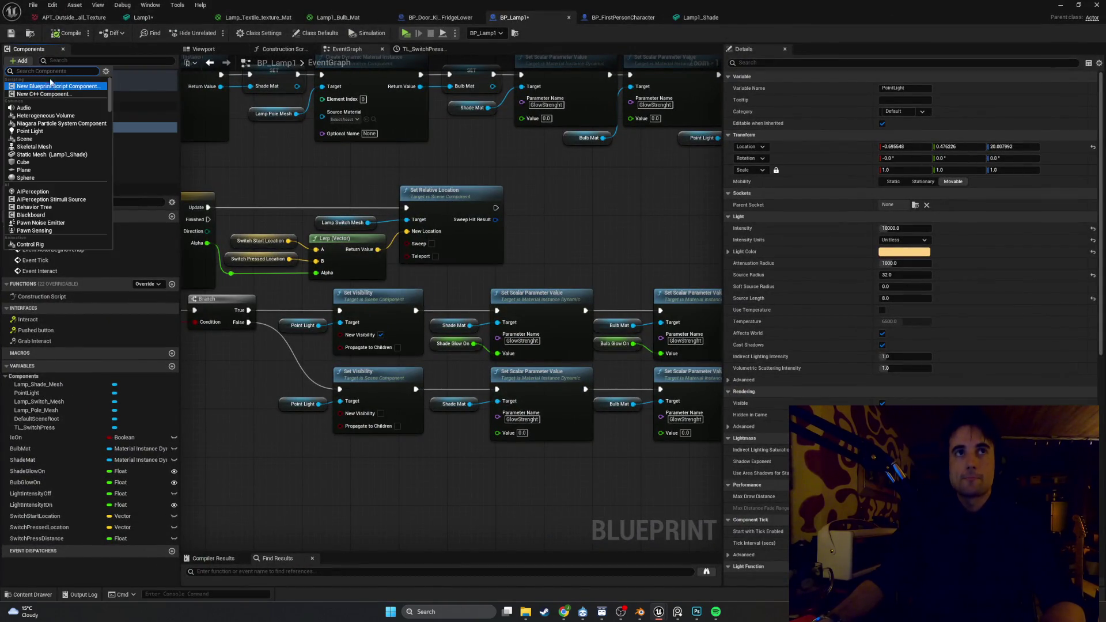
{"action": "type", "text": "poin"}
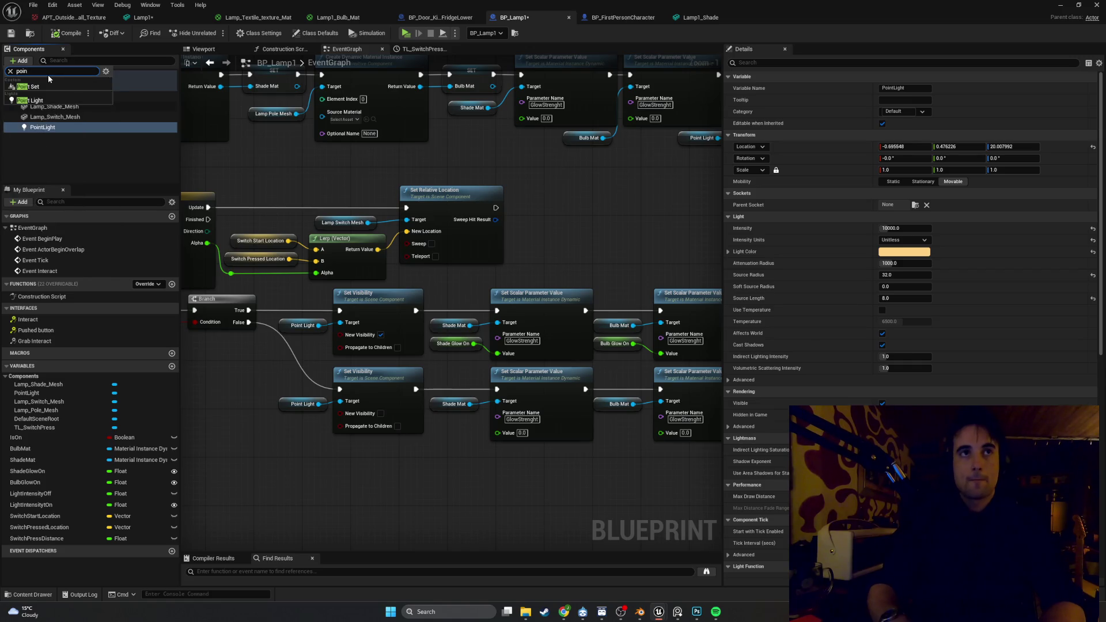
{"action": "left_click", "coordinate": [30, 100]}
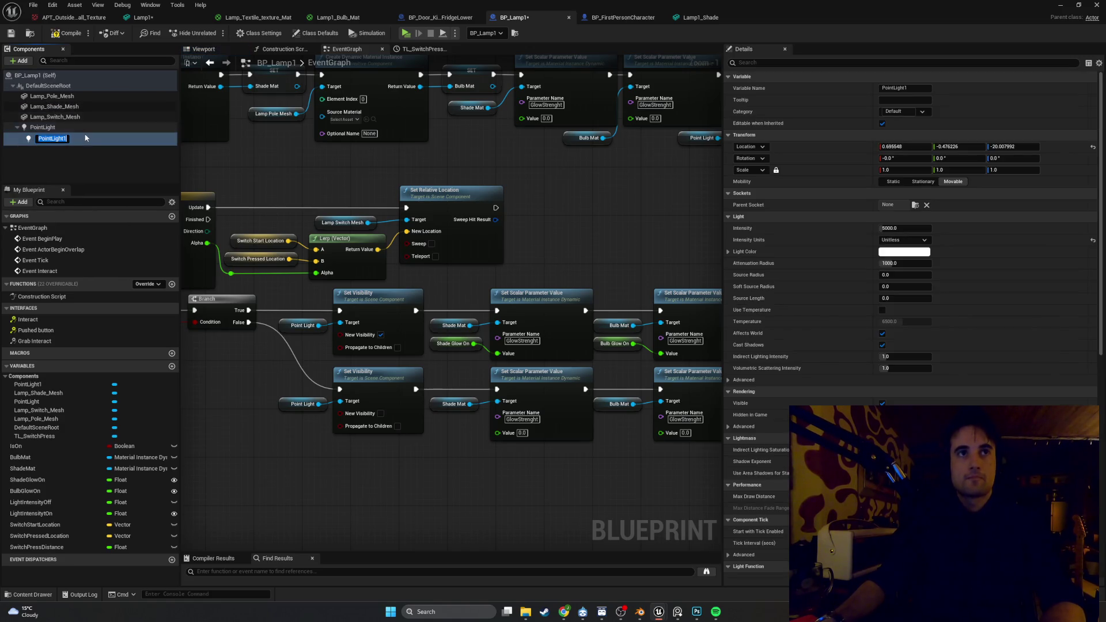
{"action": "type", "text": "Room"}
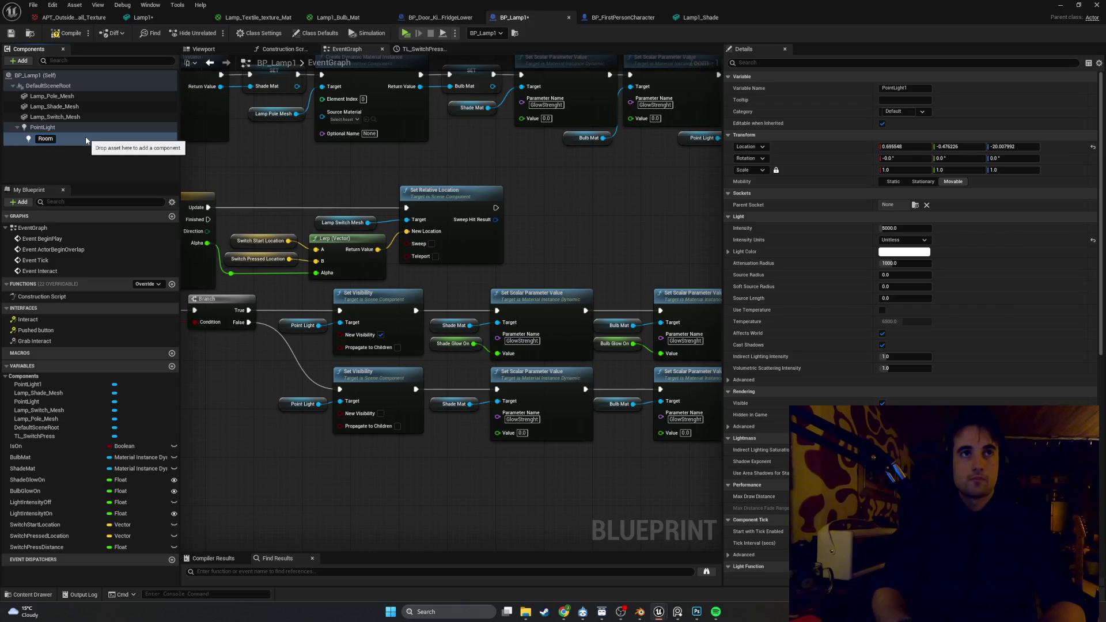
{"action": "type", "text": "FillLight"}
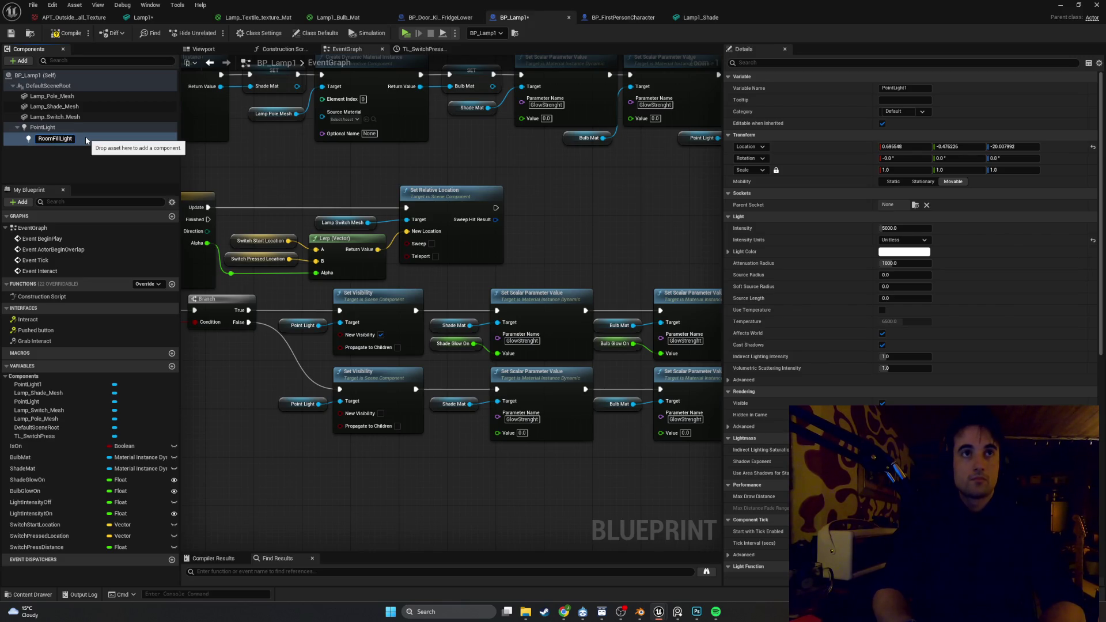
{"action": "key", "text": "Return"}
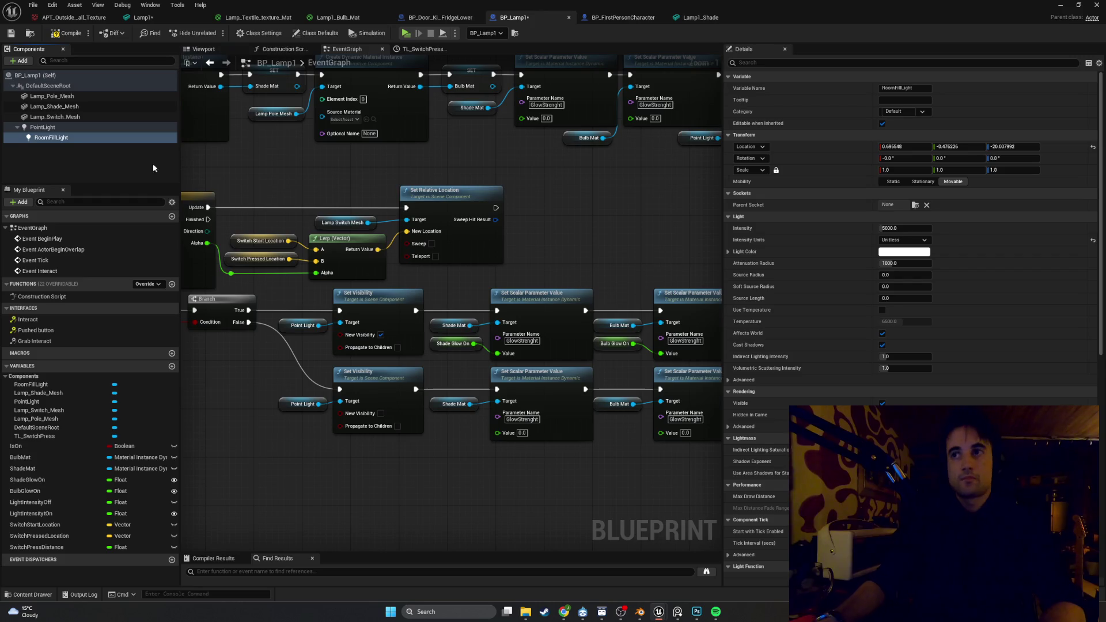
Set RoomFillLight's Light Color to a fully saturated light orange.
{"action": "left_click", "coordinate": [892, 254]}
{"action": "mouse_move", "coordinate": [951, 320]}
{"action": "left_mouse_down"}
{"action": "mouse_move", "coordinate": [978, 340]}
{"action": "mouse_move", "coordinate": [984, 326]}
{"action": "left_mouse_up"}
{"action": "left_click_drag", "start_coordinate": [1003, 285], "coordinate": [1003, 273]}
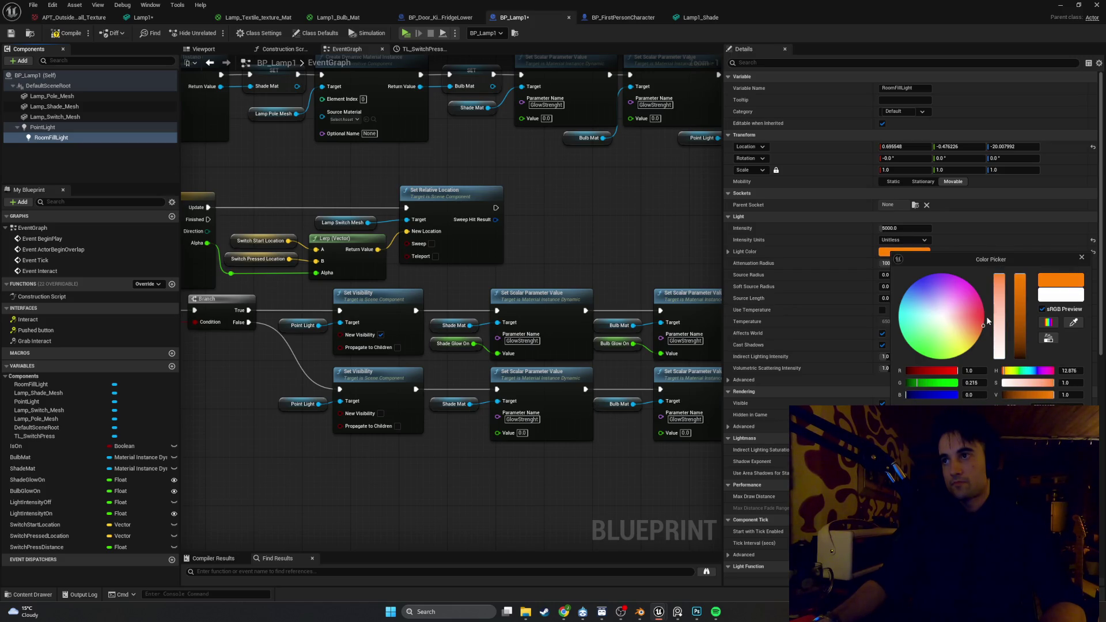
{"action": "left_click_drag", "start_coordinate": [990, 321], "coordinate": [978, 330]}
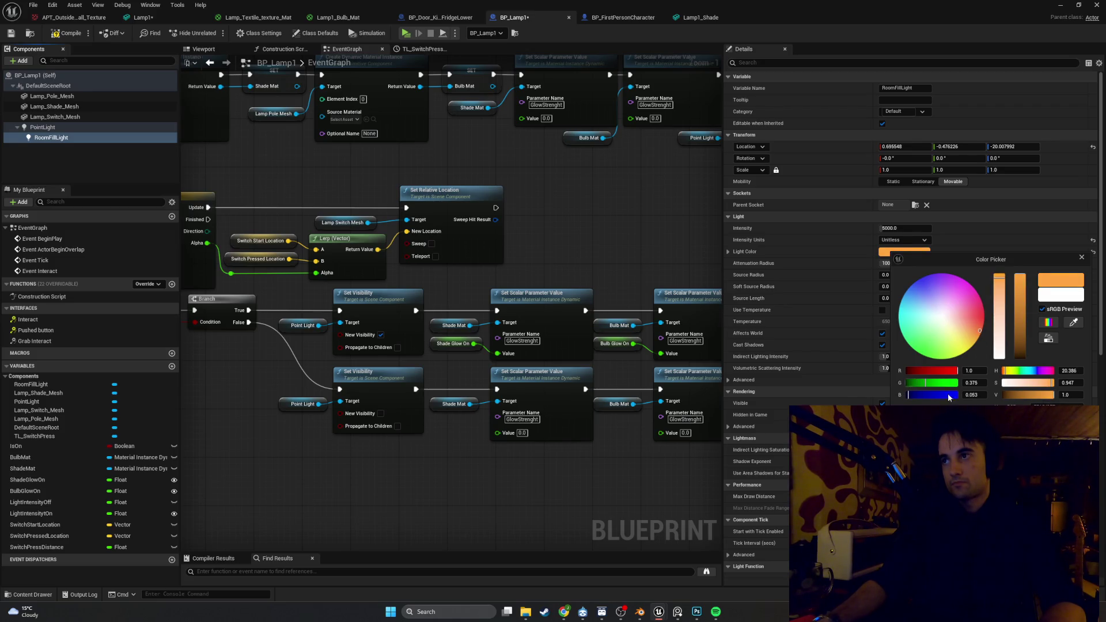
{"action": "left_click", "coordinate": [876, 349]}
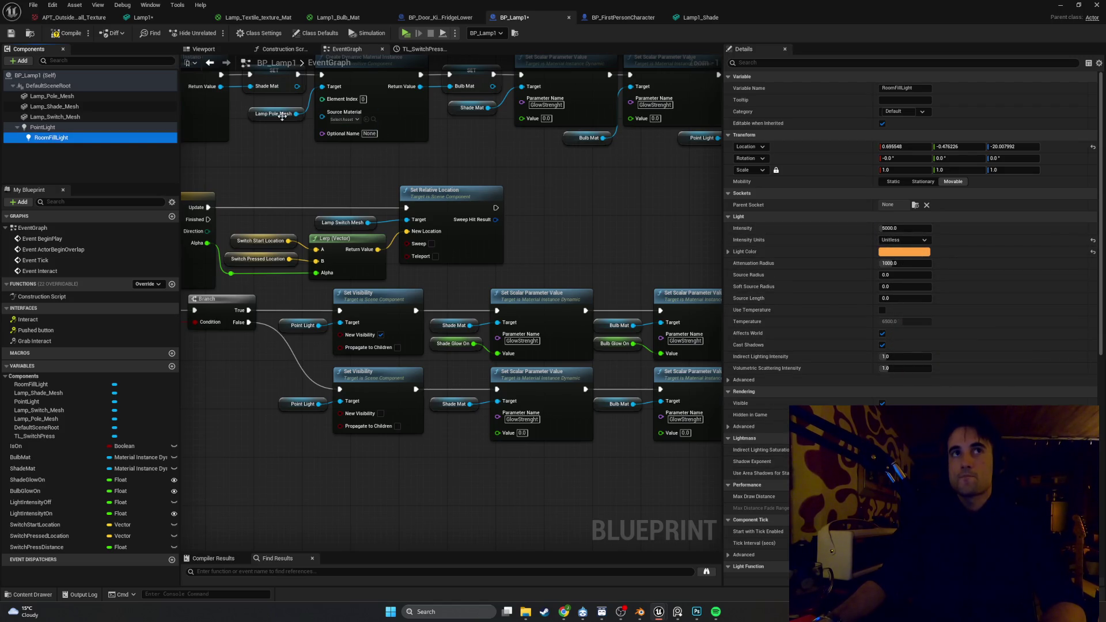
{"action": "left_click", "coordinate": [203, 49]}
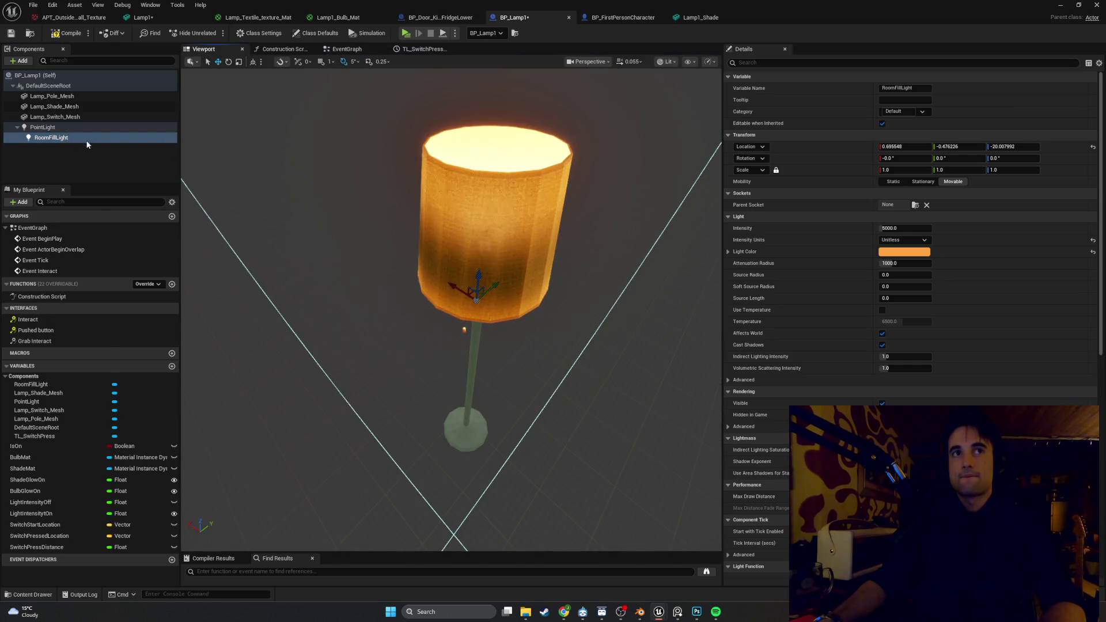
Raise RoomFillLight higher above the lamp shade and view it from the side.
{"action": "left_click_drag", "start_coordinate": [478, 276], "coordinate": [494, 139]}
{"action": "mouse_move", "coordinate": [553, 196]}
{"action": "left_mouse_down"}
{"action": "mouse_move", "coordinate": [515, 211]}
{"action": "mouse_move", "coordinate": [499, 173]}
{"action": "mouse_move", "coordinate": [503, 123]}
{"action": "left_mouse_up"}
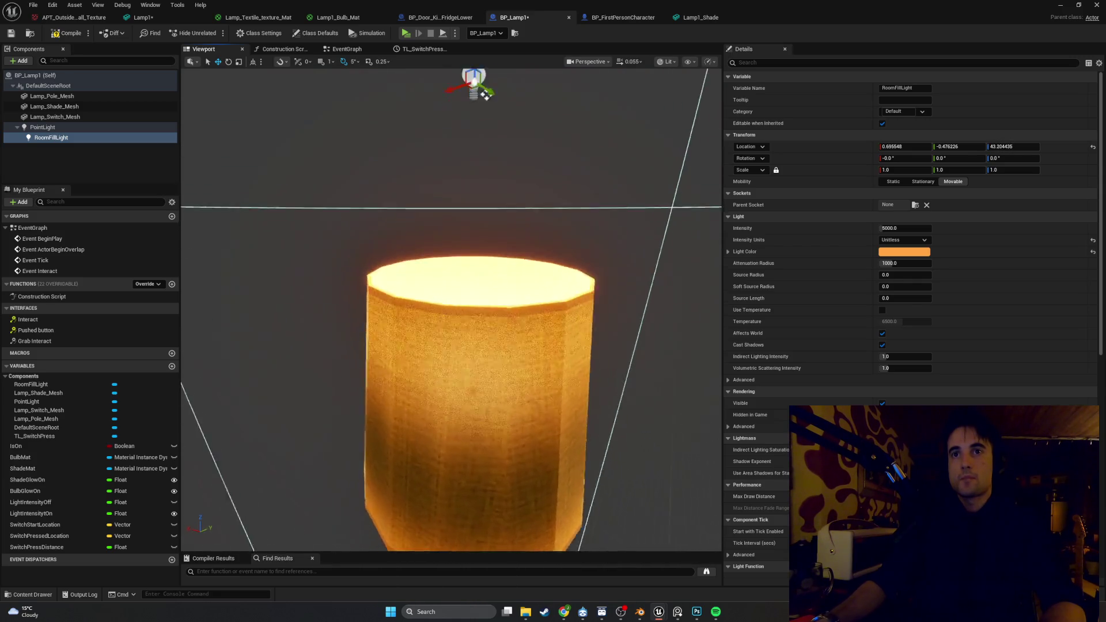
{"action": "left_click_drag", "start_coordinate": [491, 264], "coordinate": [518, 173]}
Turn off Cast Shadows on RoomFillLight via the 'cas' Details search.
{"action": "left_click", "coordinate": [765, 63]}
{"action": "type", "text": "cas"}
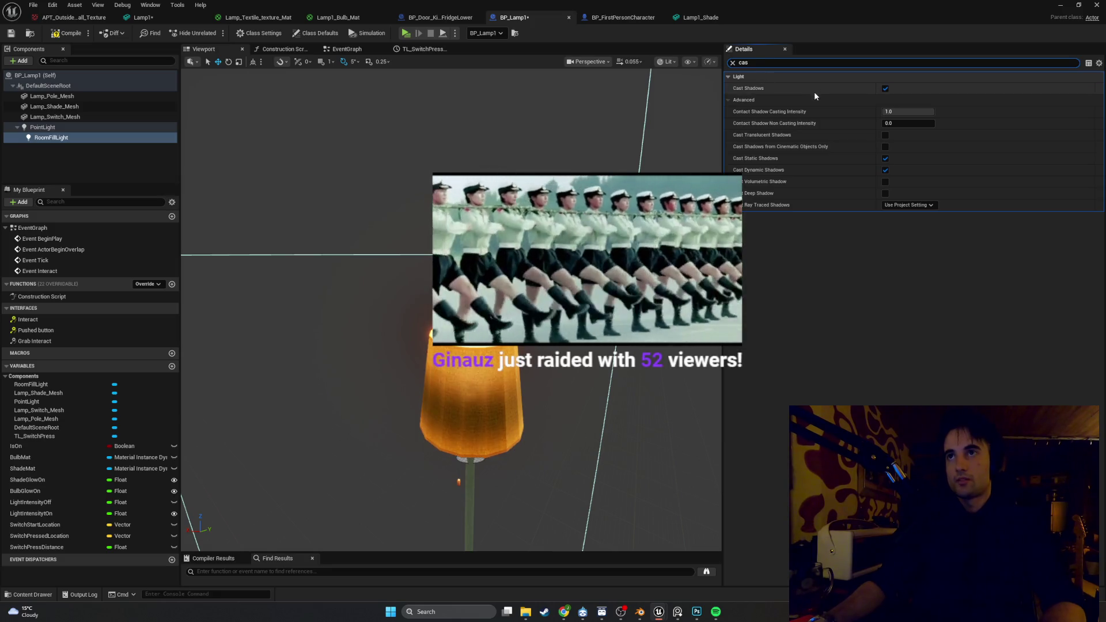
{"action": "left_click", "coordinate": [886, 88]}
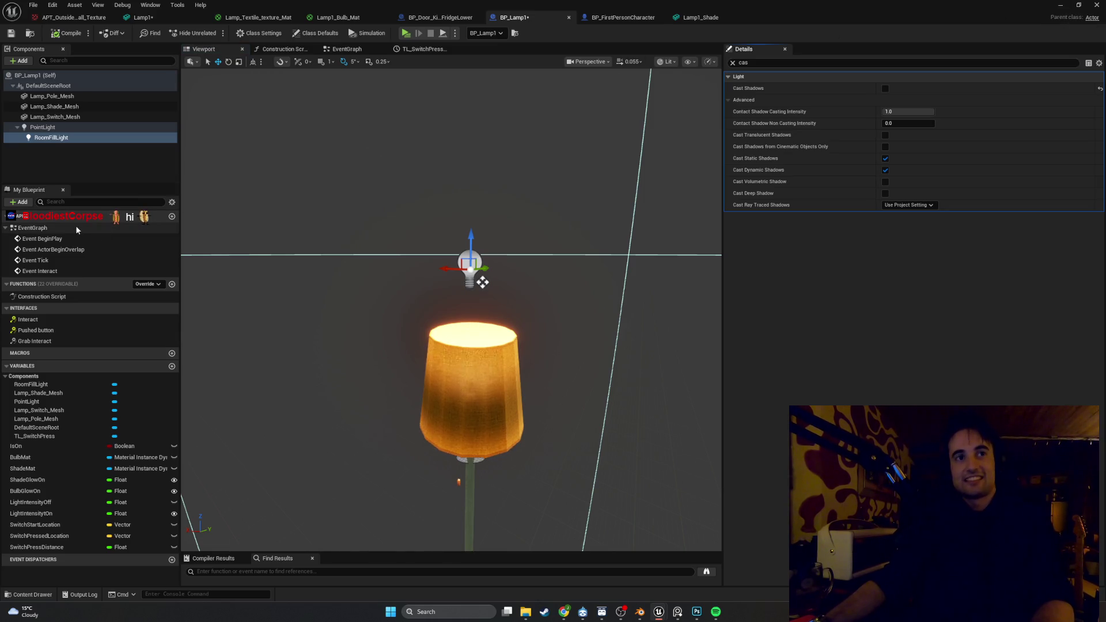
{"action": "left_click", "coordinate": [85, 127]}
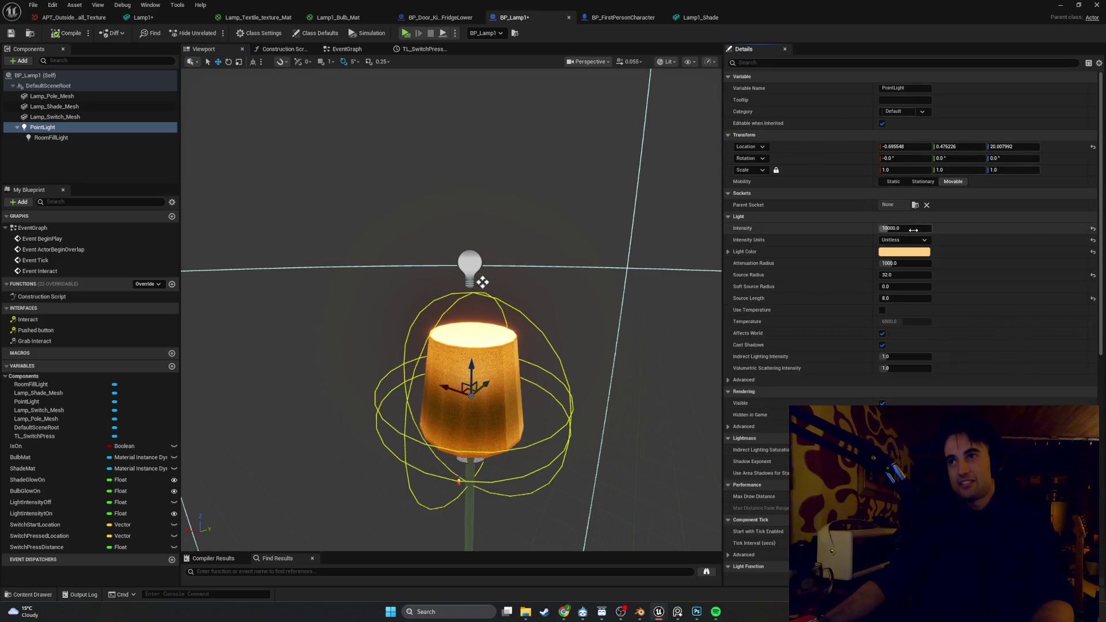
{"action": "type", "text": "100000000000"}
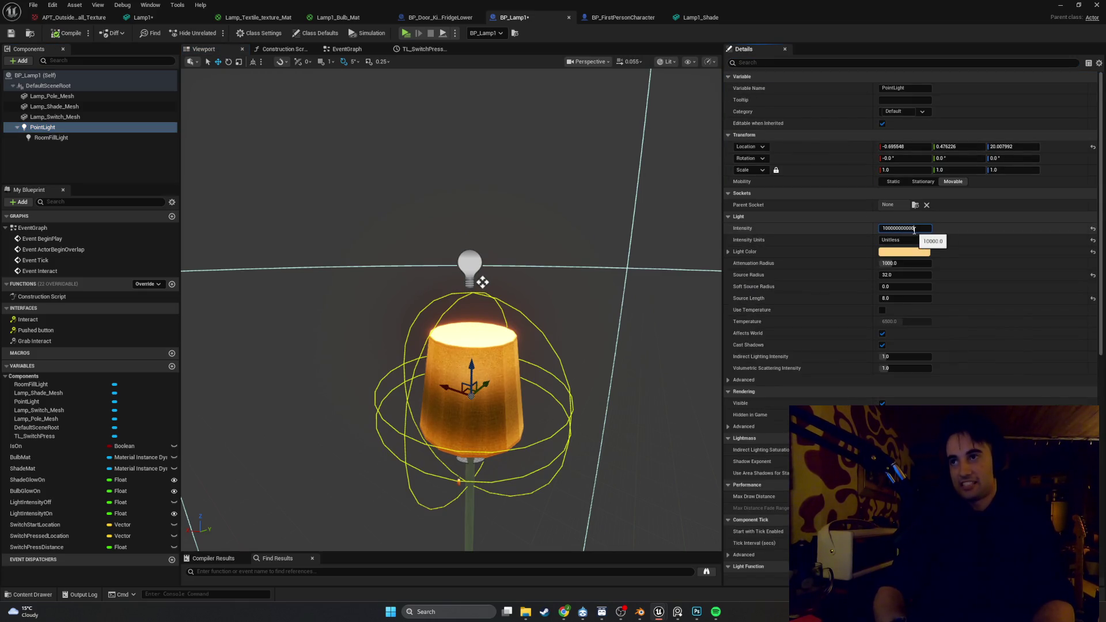
{"action": "key", "text": "Return"}
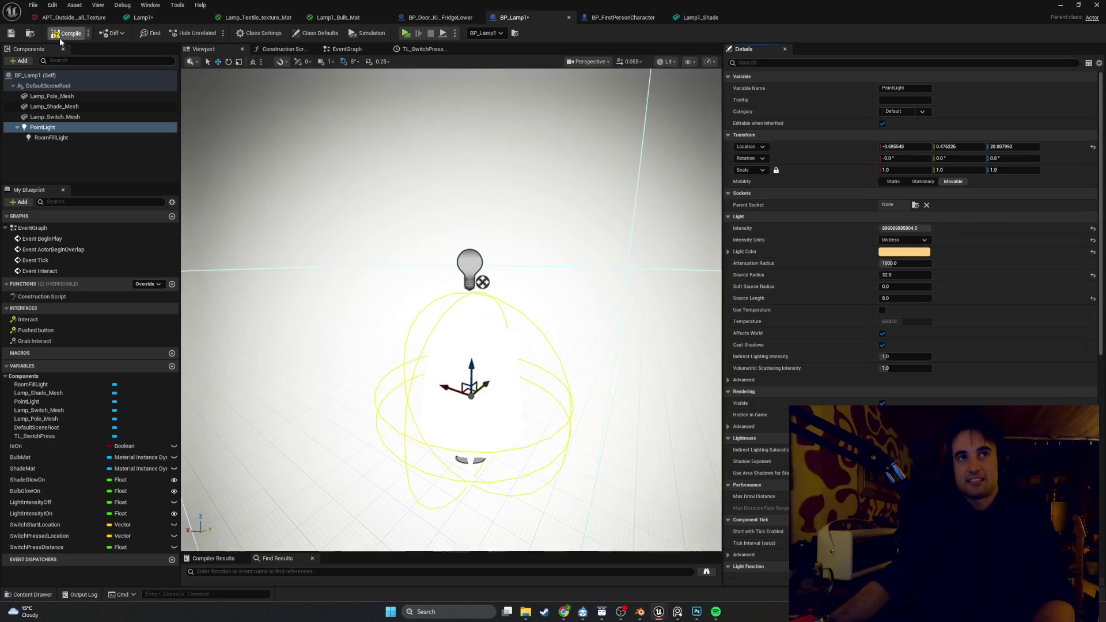
{"action": "left_click", "coordinate": [60, 37]}
Untick Visible on both PointLight and RoomFillLight, then minimise the Blueprint editor.
{"action": "scroll", "coordinate": [948, 370], "scroll_direction": "down", "scroll_amount": 2}
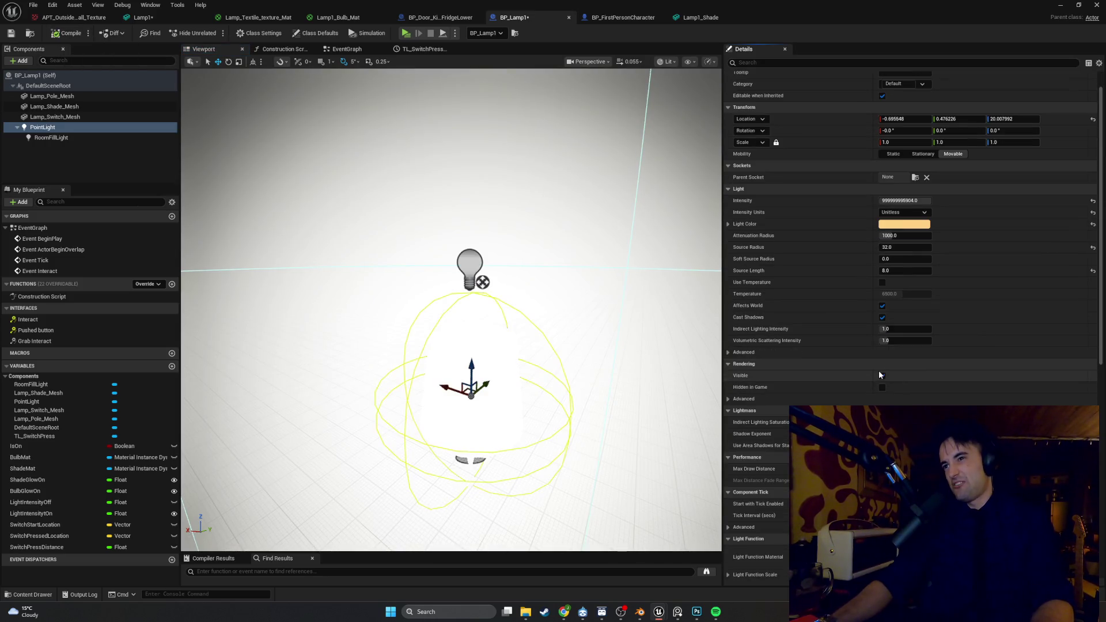
{"action": "left_click", "coordinate": [883, 375]}
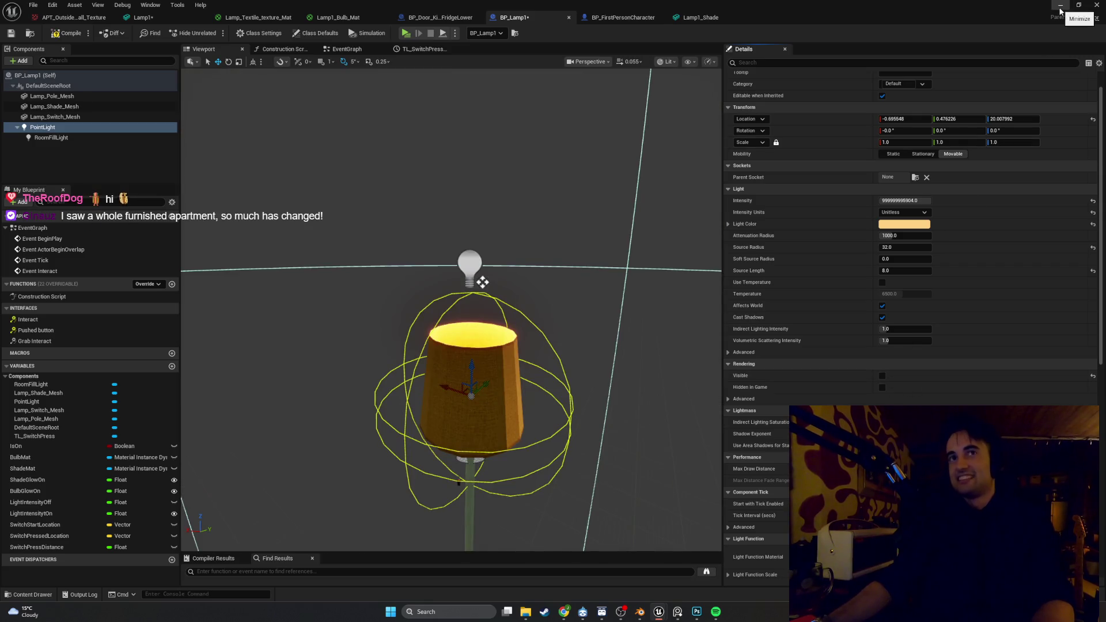
{"action": "left_click", "coordinate": [1060, 5]}
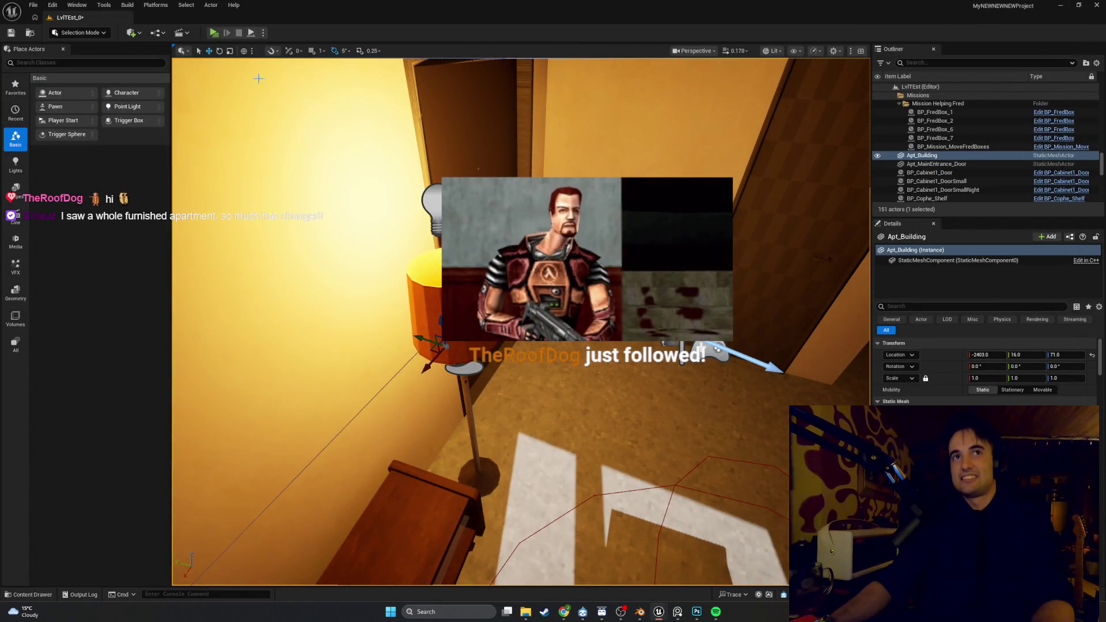
{"action": "mouse_move", "coordinate": [659, 612]}
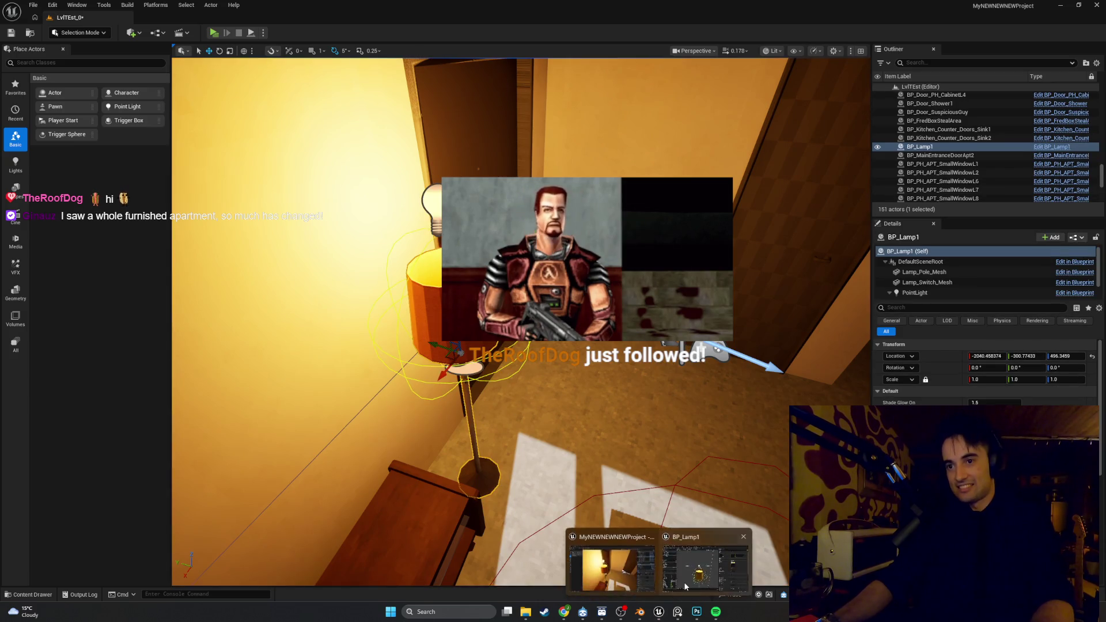
{"action": "left_click", "coordinate": [683, 582]}
{"action": "left_click", "coordinate": [481, 278]}
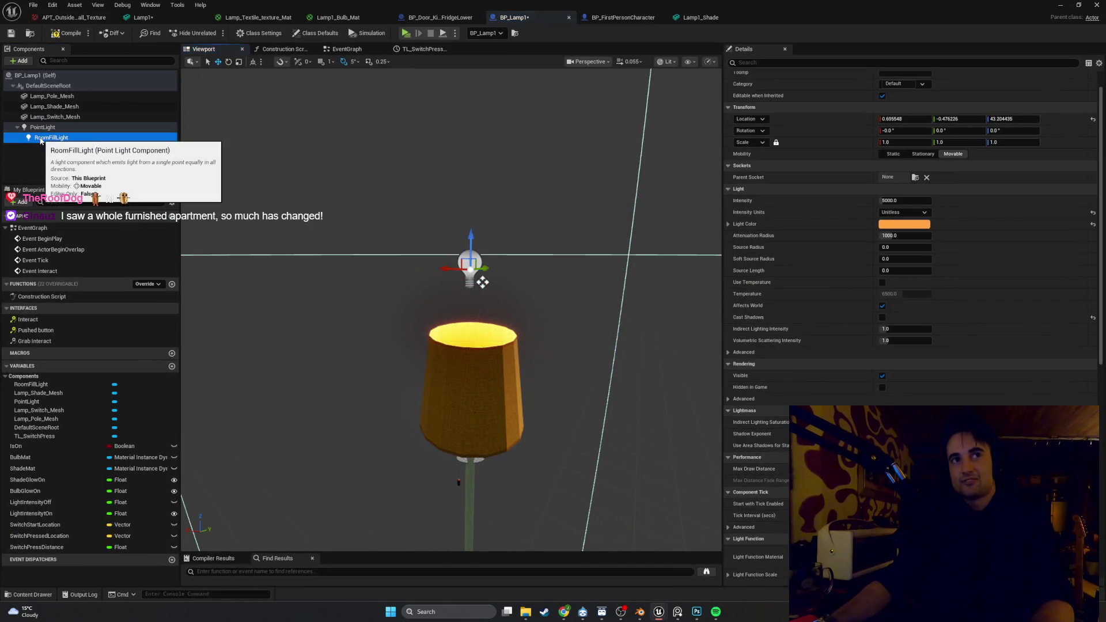
{"action": "left_click", "coordinate": [883, 375]}
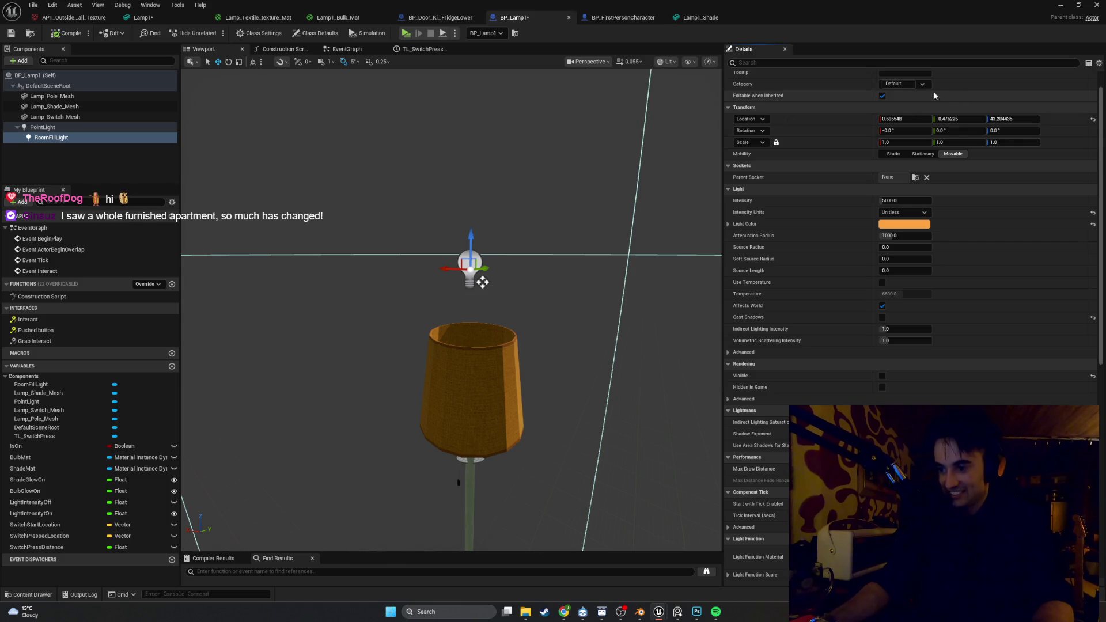
{"action": "left_click", "coordinate": [1060, 5]}
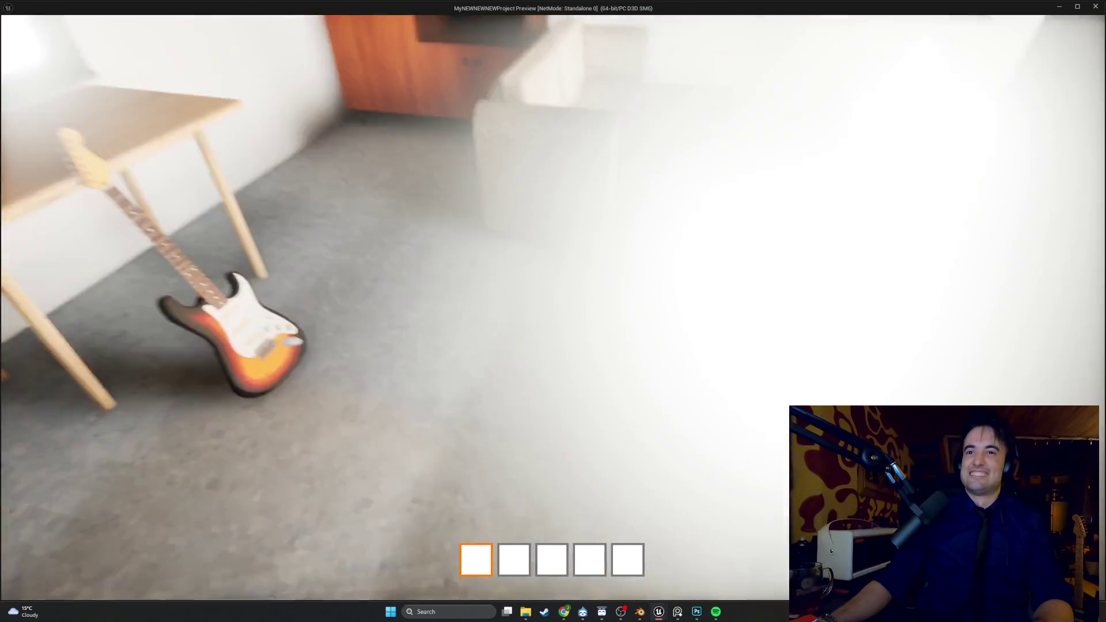
Select ceiling light PointLight16 and set its Intensity to 6.6 cd.
{"action": "key", "text": "Escape"}
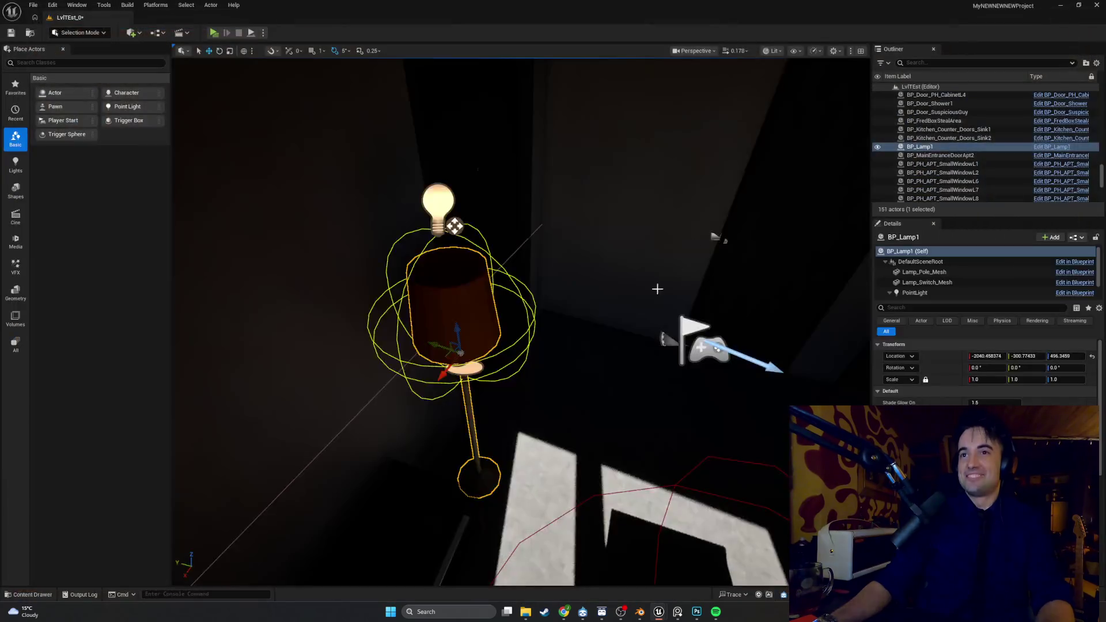
{"action": "left_click_drag", "start_coordinate": [657, 288], "coordinate": [738, 346]}
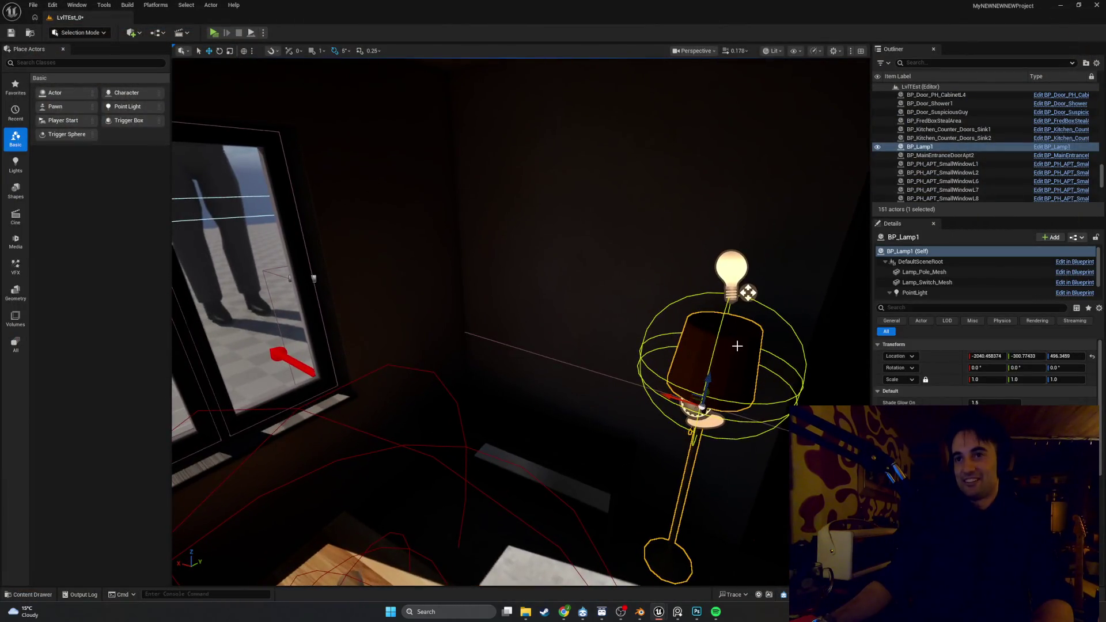
{"action": "left_click_drag", "start_coordinate": [530, 297], "coordinate": [438, 283]}
{"action": "left_click", "coordinate": [370, 253]}
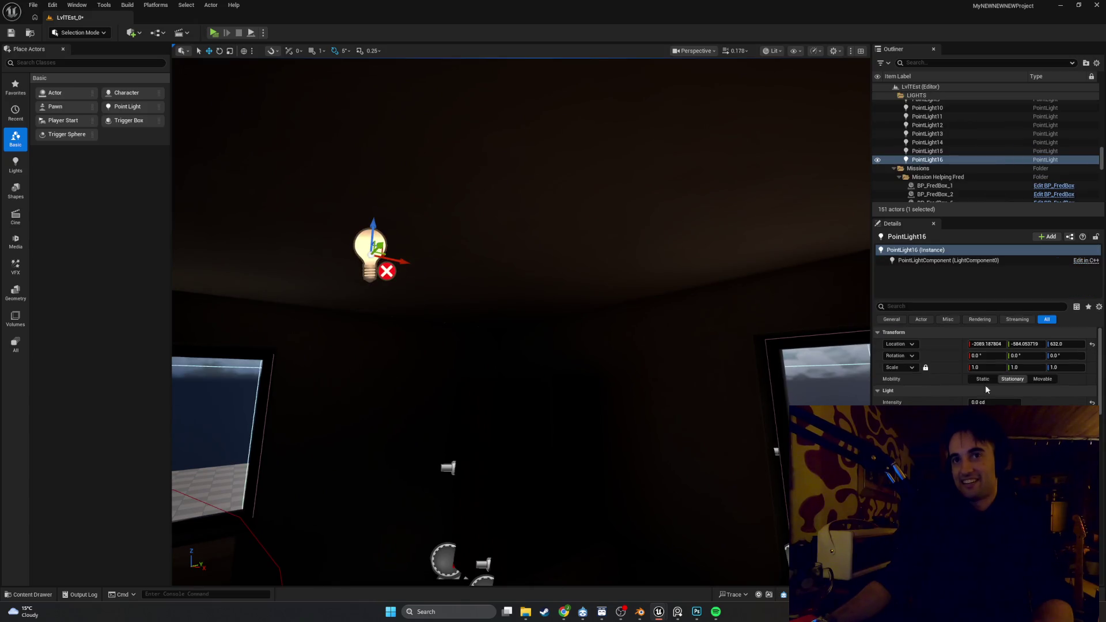
{"action": "type", "text": "6.6"}
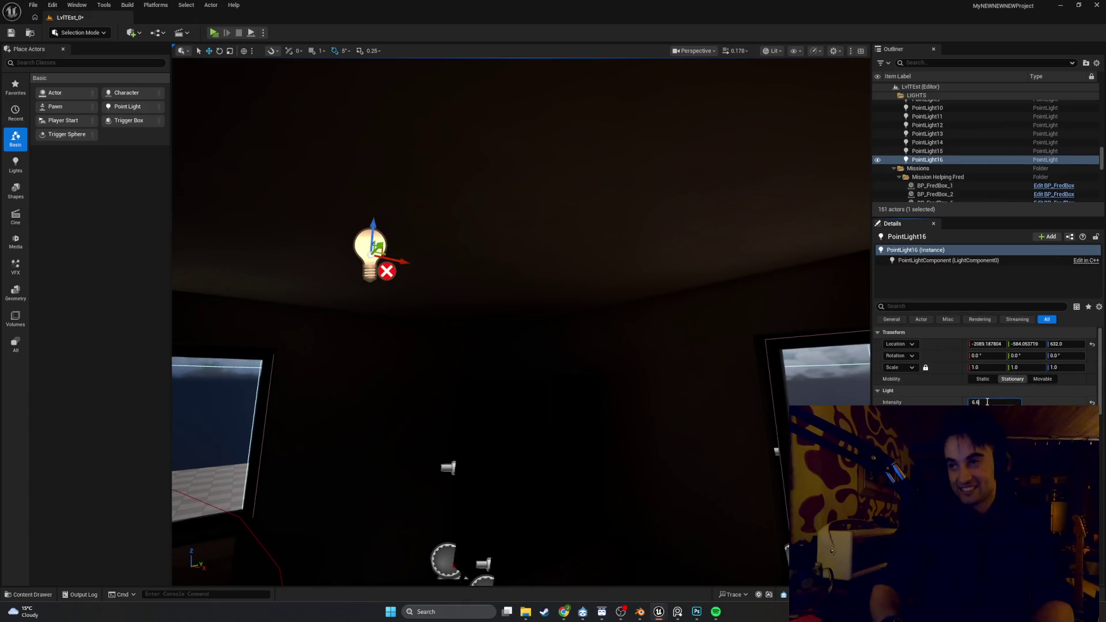
{"action": "key", "text": "Return"}
Test the lighting in a standalone play, then return to the BP_Lamp1 Blueprint editor.
{"action": "left_click", "coordinate": [213, 32]}
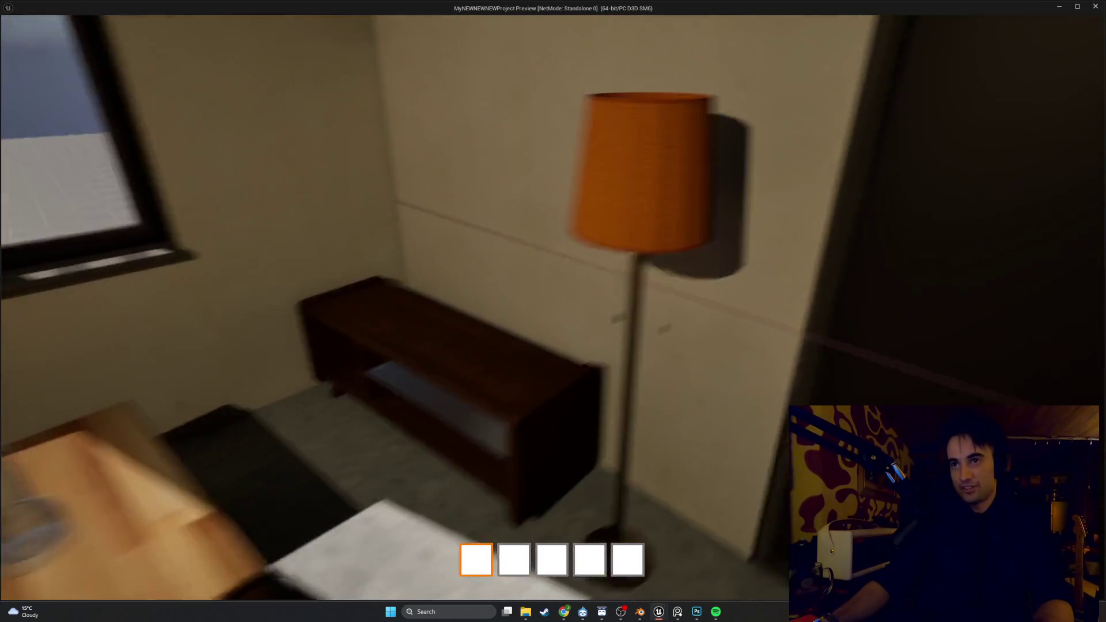
{"action": "key", "text": "Escape"}
{"action": "mouse_move", "coordinate": [581, 527]}
{"action": "left_mouse_down"}
{"action": "mouse_move", "coordinate": [519, 527]}
{"action": "mouse_move", "coordinate": [582, 527]}
{"action": "left_mouse_up"}
{"action": "mouse_move", "coordinate": [658, 611]}
{"action": "left_click", "coordinate": [693, 573]}
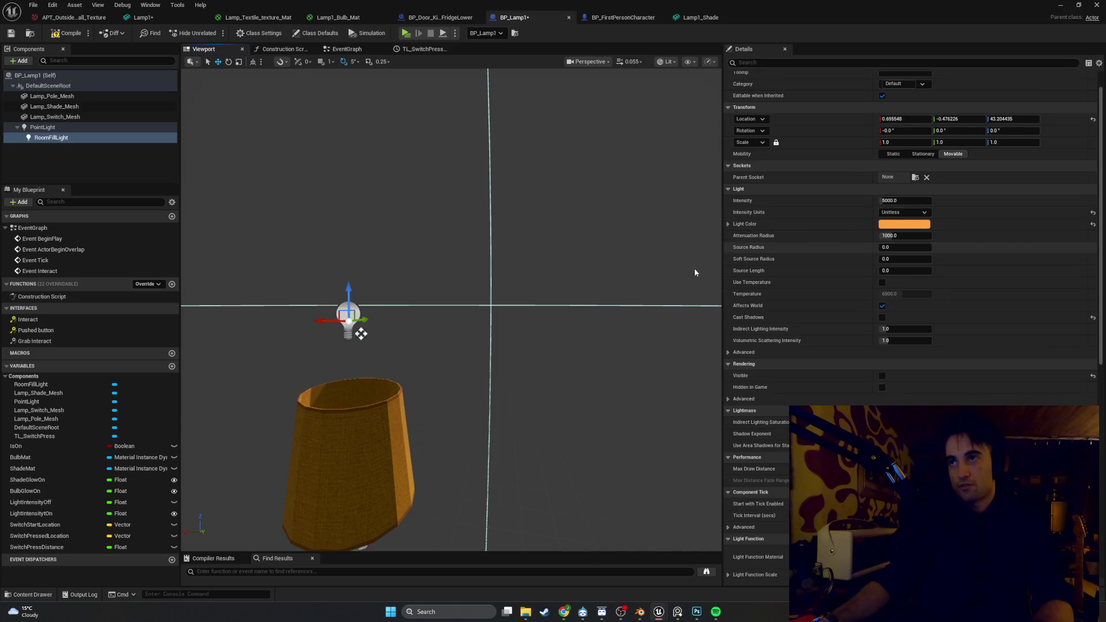
Undo the PointLight intensity back to 10000 and hide RoomFillLight.
{"action": "left_click_drag", "start_coordinate": [361, 442], "coordinate": [361, 478]}
{"action": "left_click_drag", "start_coordinate": [408, 159], "coordinate": [408, 179]}
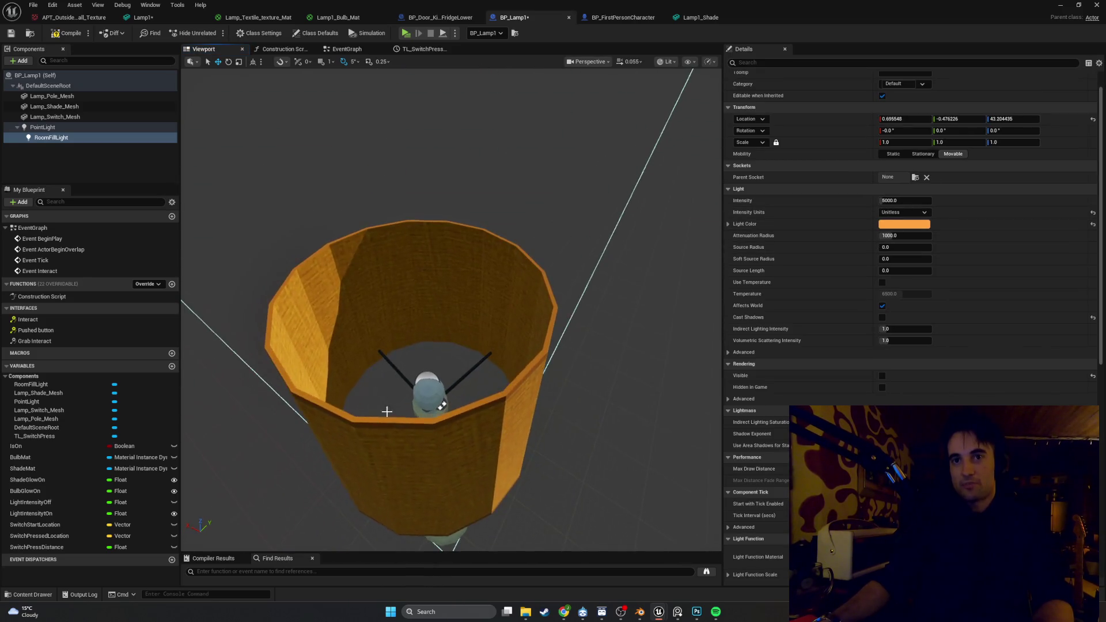
{"action": "left_click", "coordinate": [429, 392]}
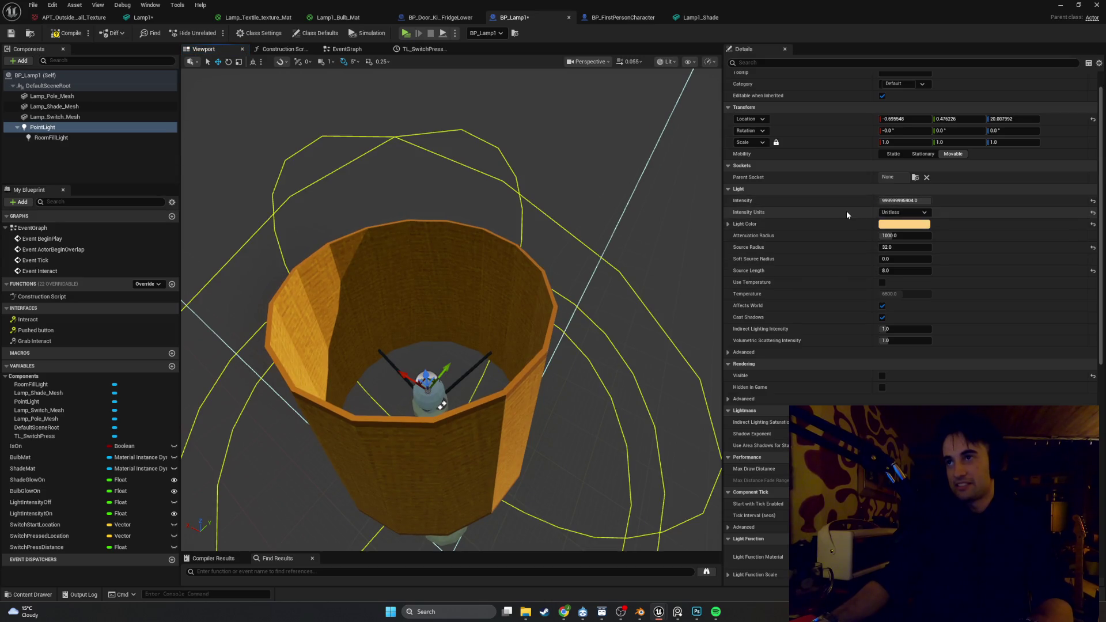
{"action": "key", "text": "ctrl+z"}
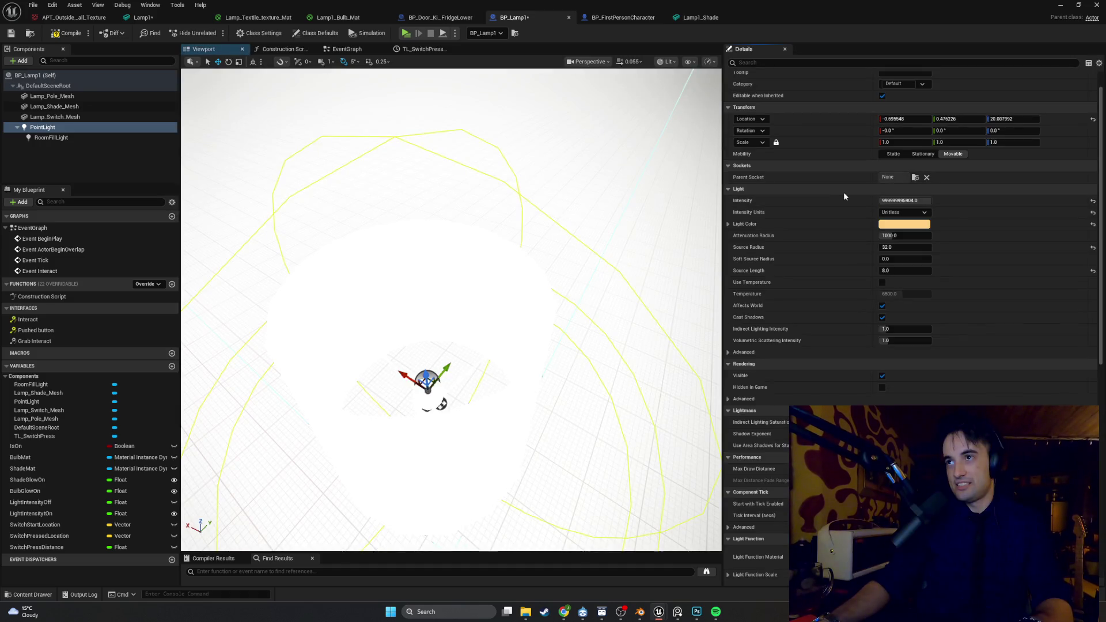
{"action": "key", "text": "ctrl+z"}
{"action": "scroll", "coordinate": [434, 198], "scroll_direction": "up", "scroll_amount": 3}
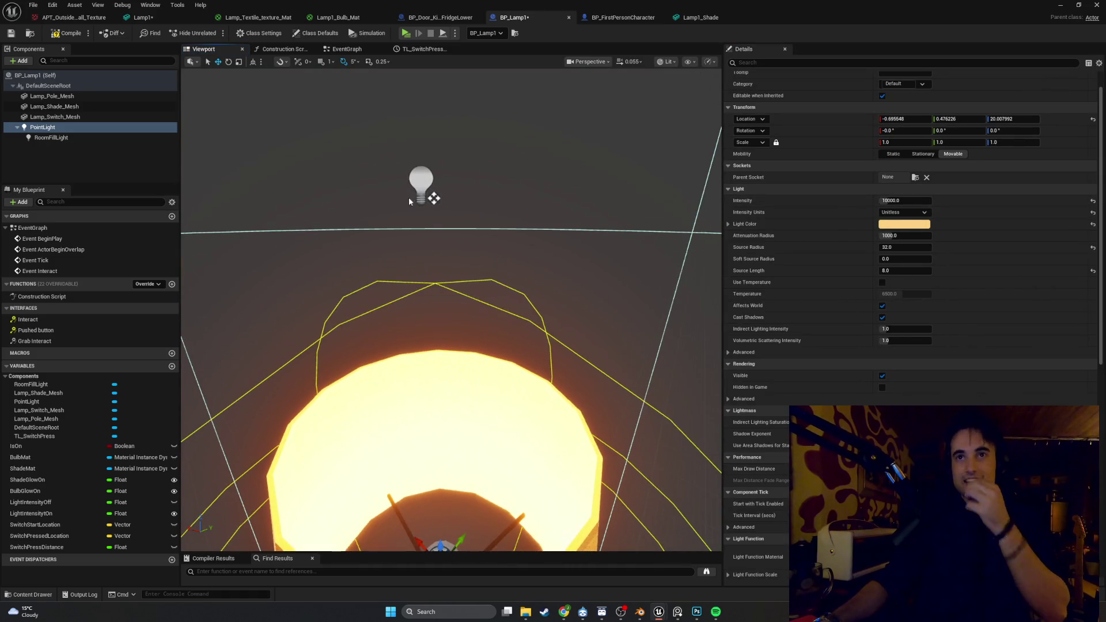
{"action": "left_click", "coordinate": [427, 191]}
{"action": "left_click", "coordinate": [883, 375]}
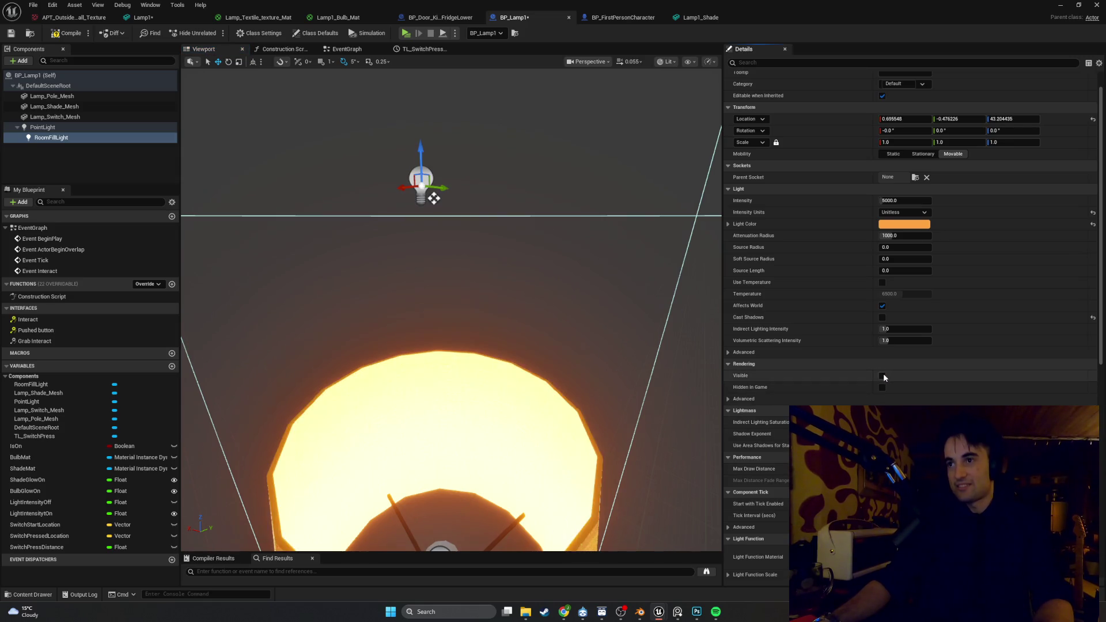
Play-test the level, switching the floor lamp on and using the bong, then exit.
{"action": "left_click", "coordinate": [1061, 5]}
{"action": "left_click", "coordinate": [217, 36]}
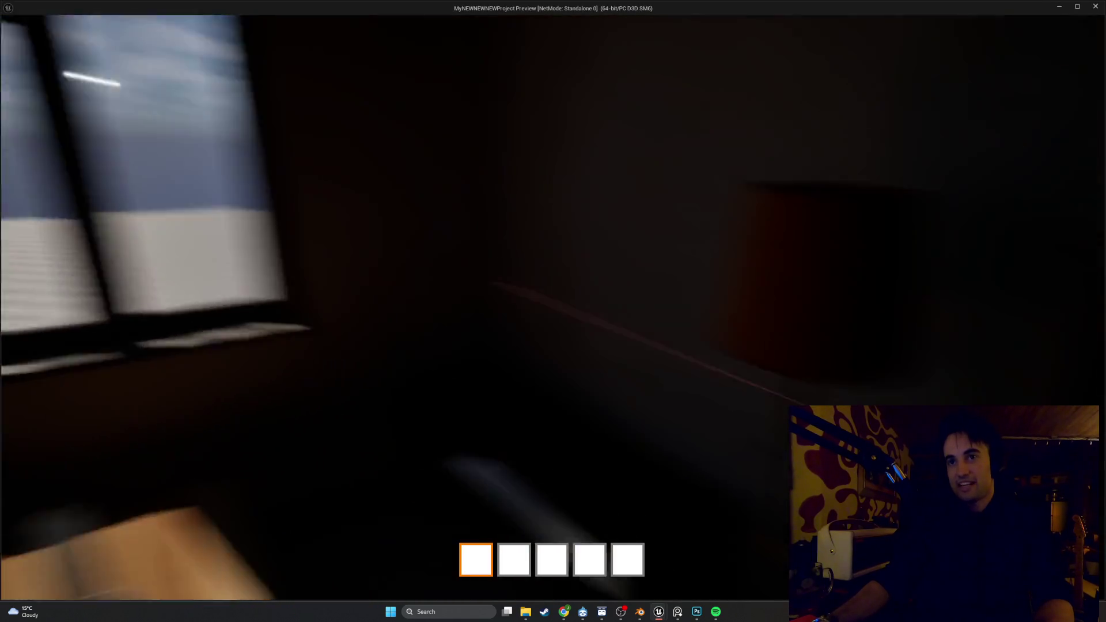
{"action": "key", "text": "e"}
{"action": "key", "text": "e"}
{"action": "key", "text": "e"}
{"action": "key", "text": "e"}
{"action": "key", "text": "e"}
{"action": "key", "text": "e"}
{"action": "key", "text": "e"}
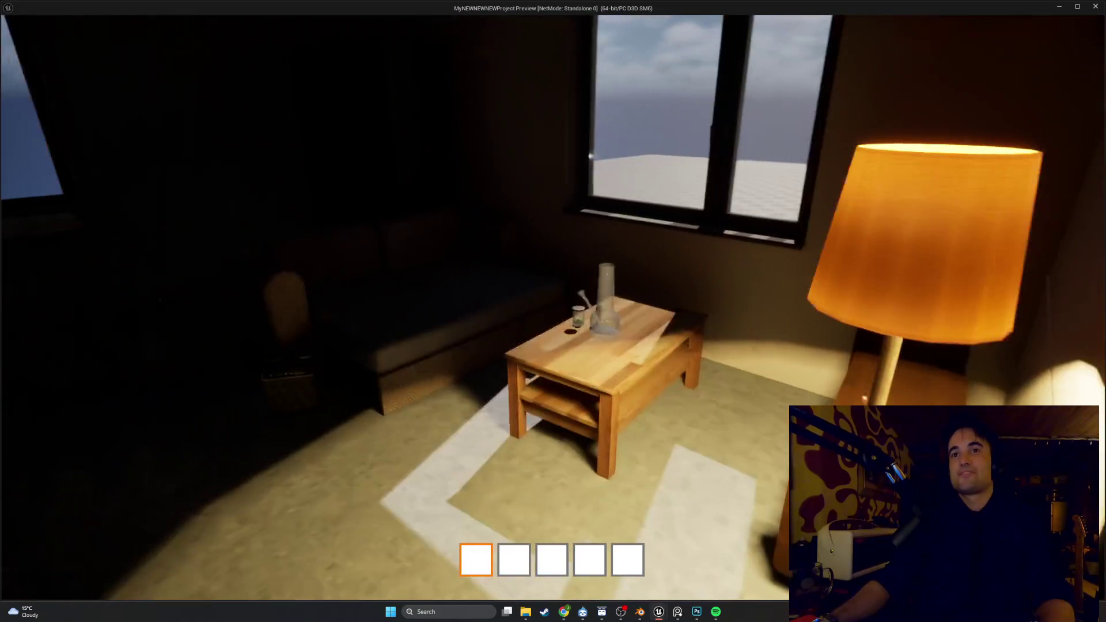
{"action": "key", "text": "w"}
{"action": "key", "text": "e"}
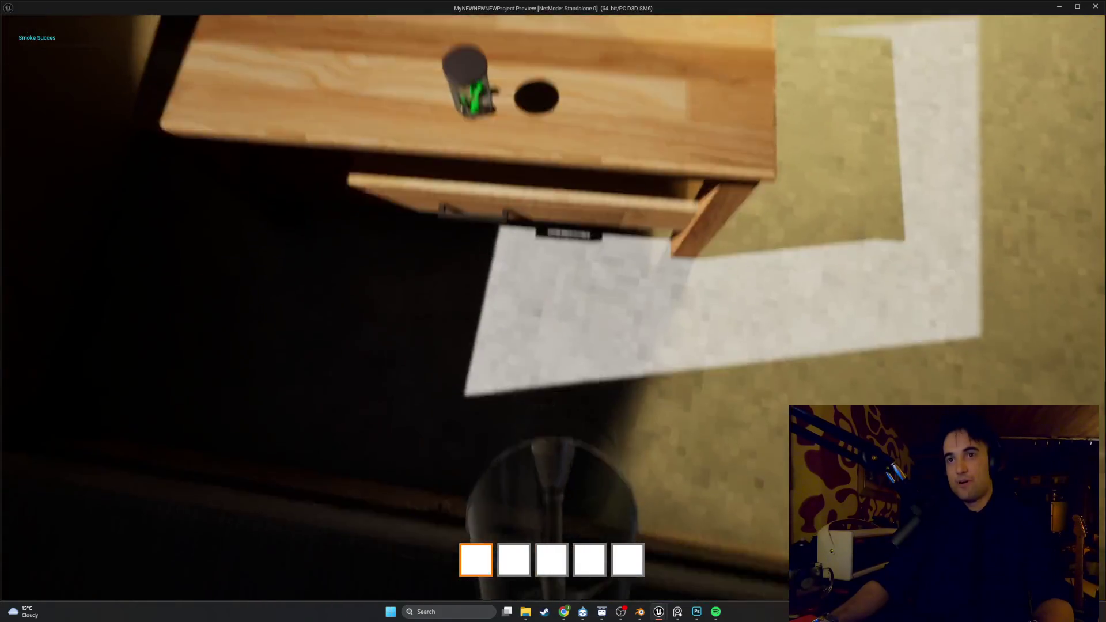
{"action": "key", "text": "Escape"}
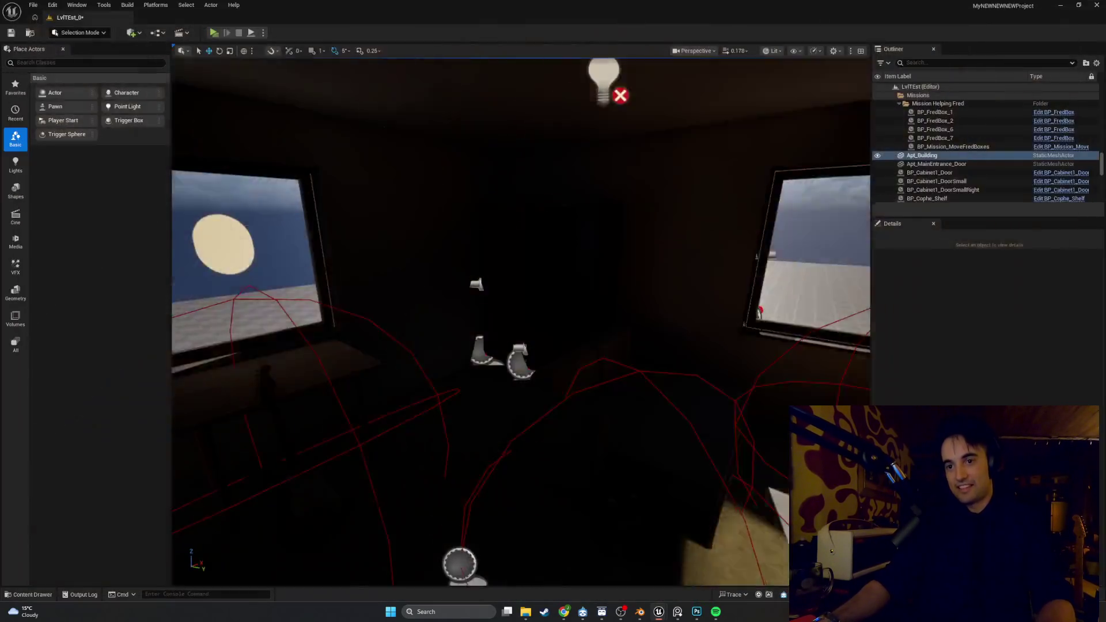
Start the gangsta shiet playlist in Spotify, then minimize Spotify.
{"action": "left_click", "coordinate": [717, 612]}
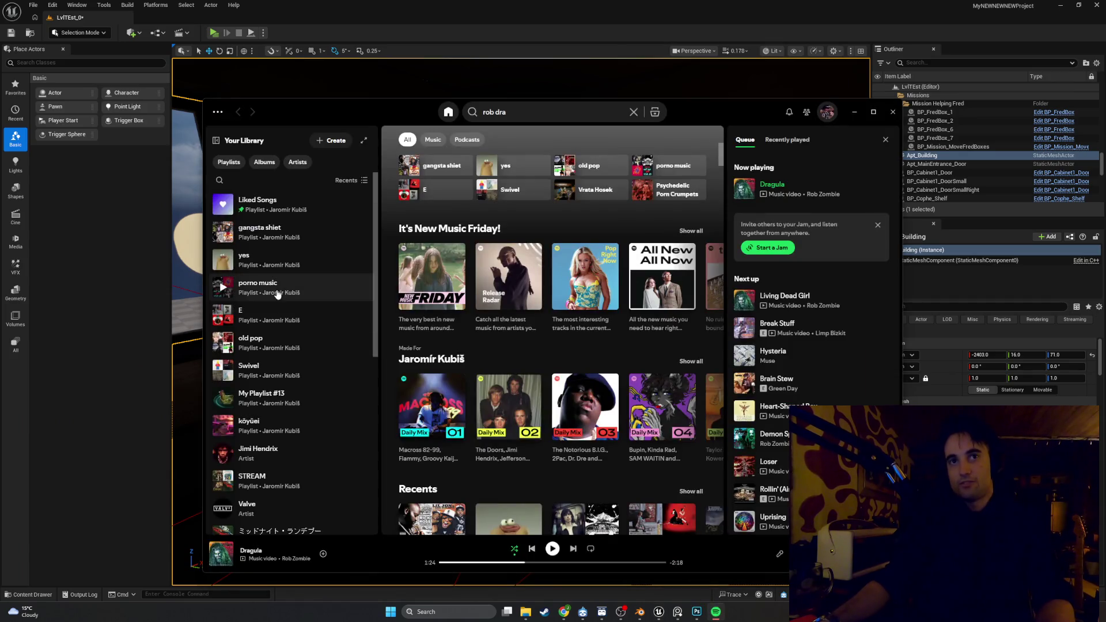
{"action": "left_click", "coordinate": [282, 289]}
{"action": "left_click", "coordinate": [291, 230]}
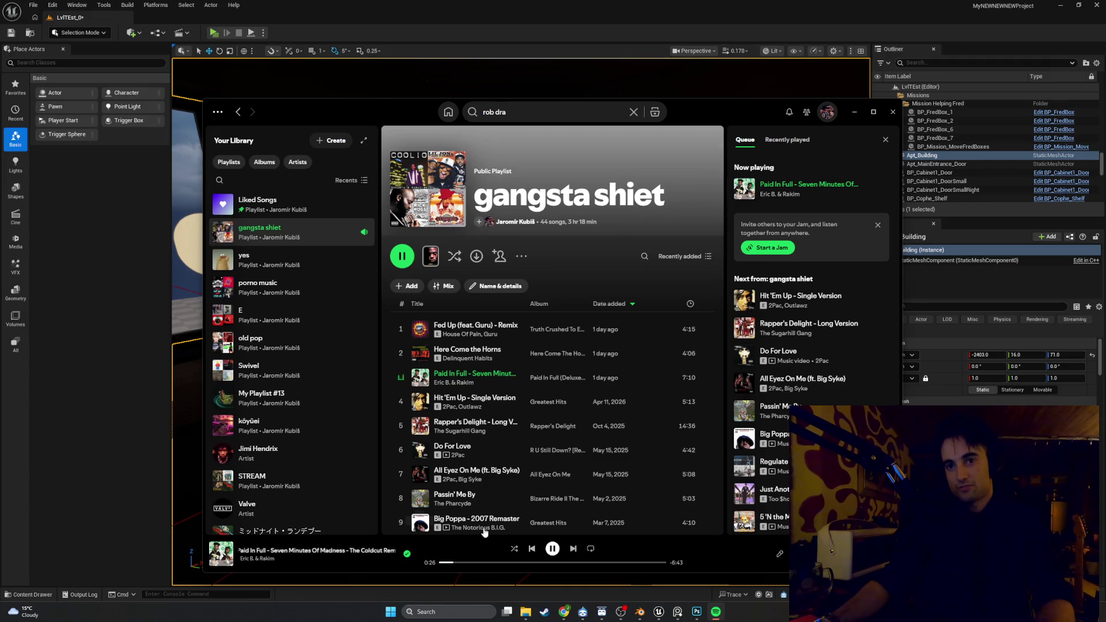
{"action": "left_click", "coordinate": [855, 112]}
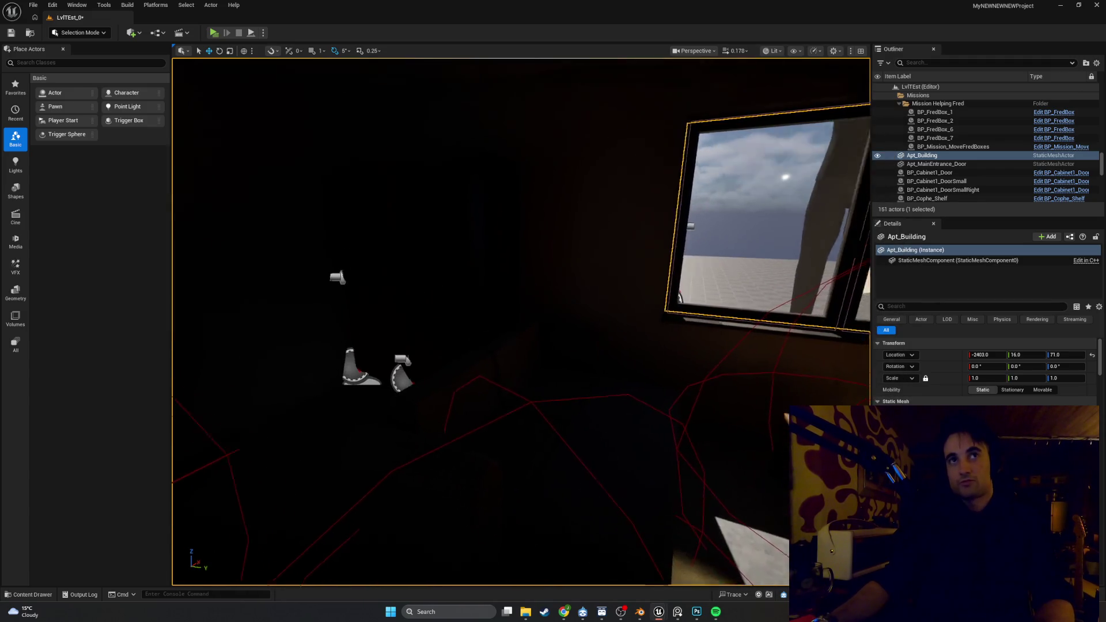
Orbit the editor view across the lit room and launch a standalone play.
{"action": "left_click_drag", "start_coordinate": [456, 295], "coordinate": [457, 242]}
{"action": "mouse_move", "coordinate": [658, 384]}
{"action": "left_mouse_down"}
{"action": "mouse_move", "coordinate": [657, 473]}
{"action": "mouse_move", "coordinate": [633, 490]}
{"action": "left_mouse_up"}
{"action": "left_click_drag", "start_coordinate": [490, 262], "coordinate": [464, 263]}
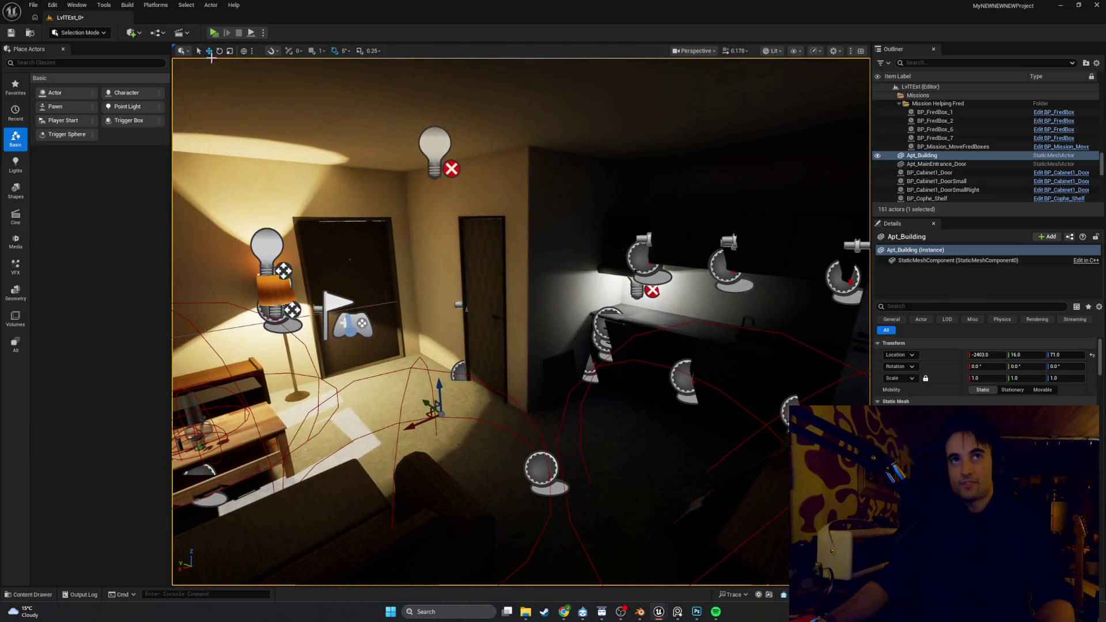
{"action": "left_click", "coordinate": [216, 36]}
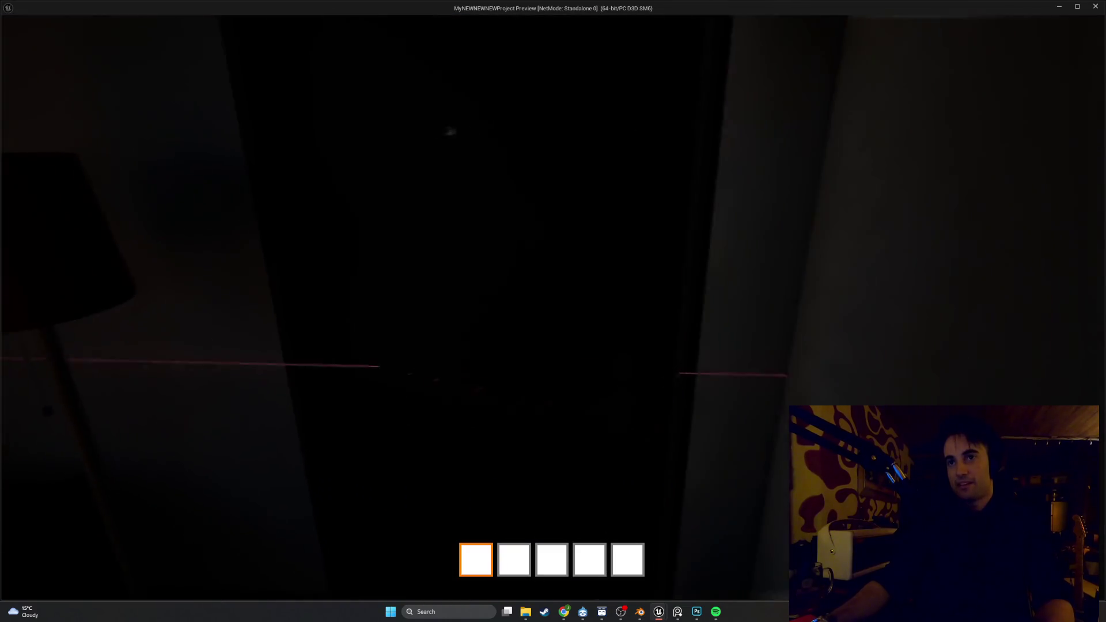
Walk down the hallway, out of the building, and back through the entrance to the elevator.
{"action": "key", "text": "w"}
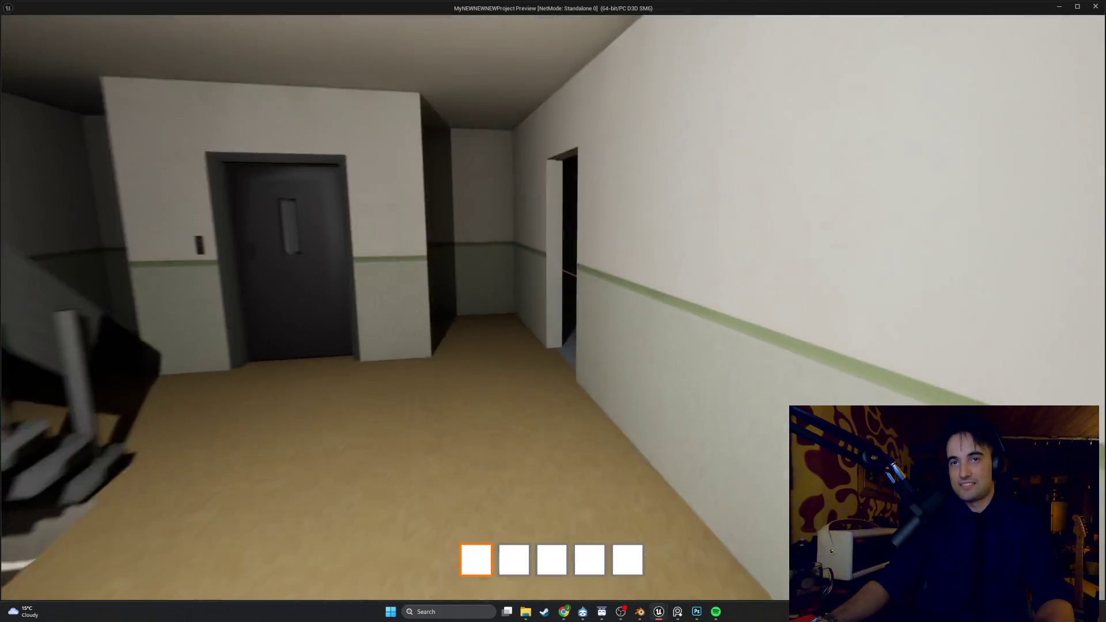
{"action": "key", "text": "w"}
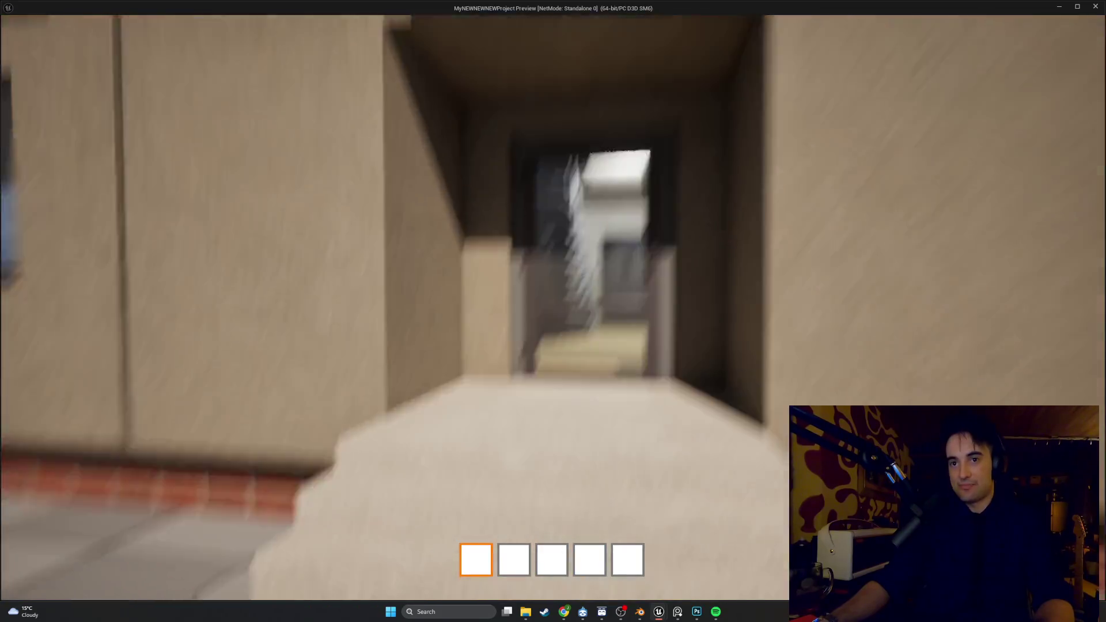
{"action": "key", "text": "s"}
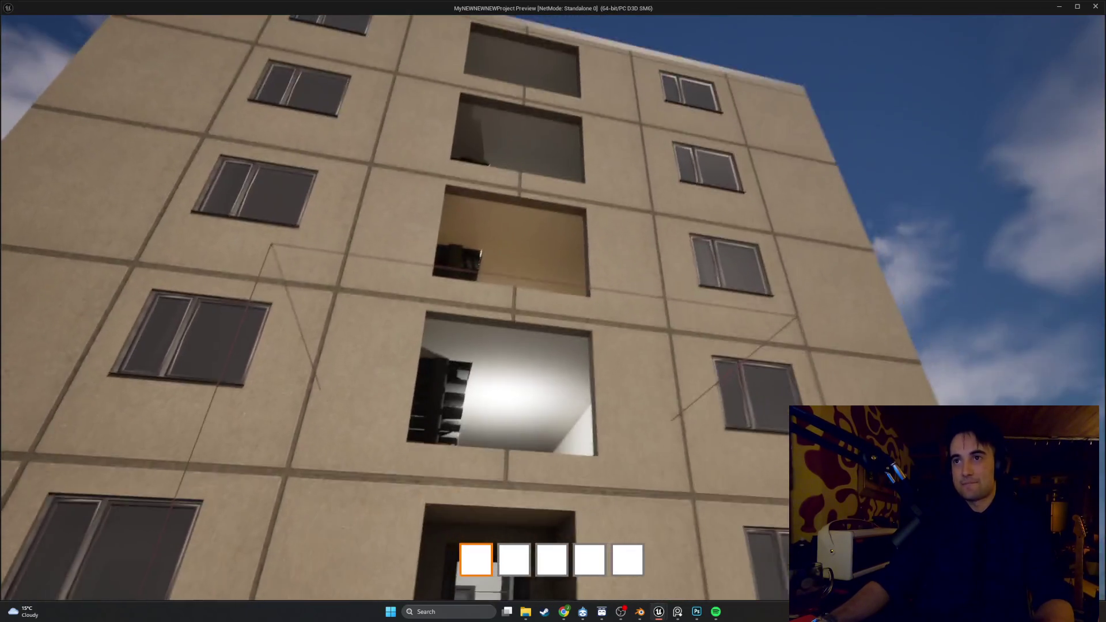
{"action": "key", "text": "w"}
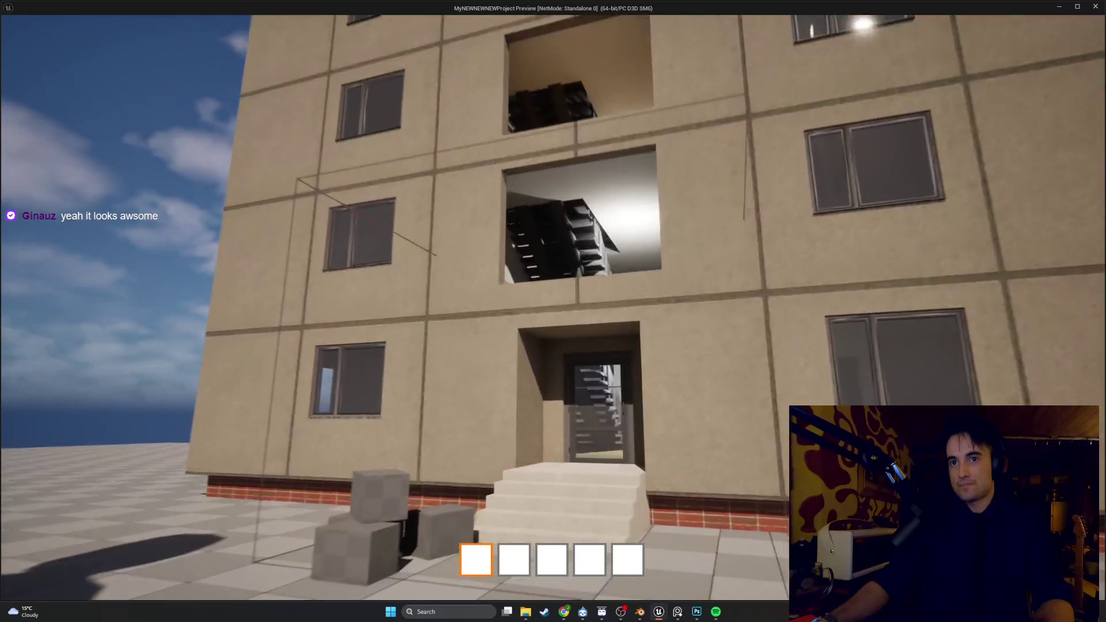
{"action": "key", "text": "w"}
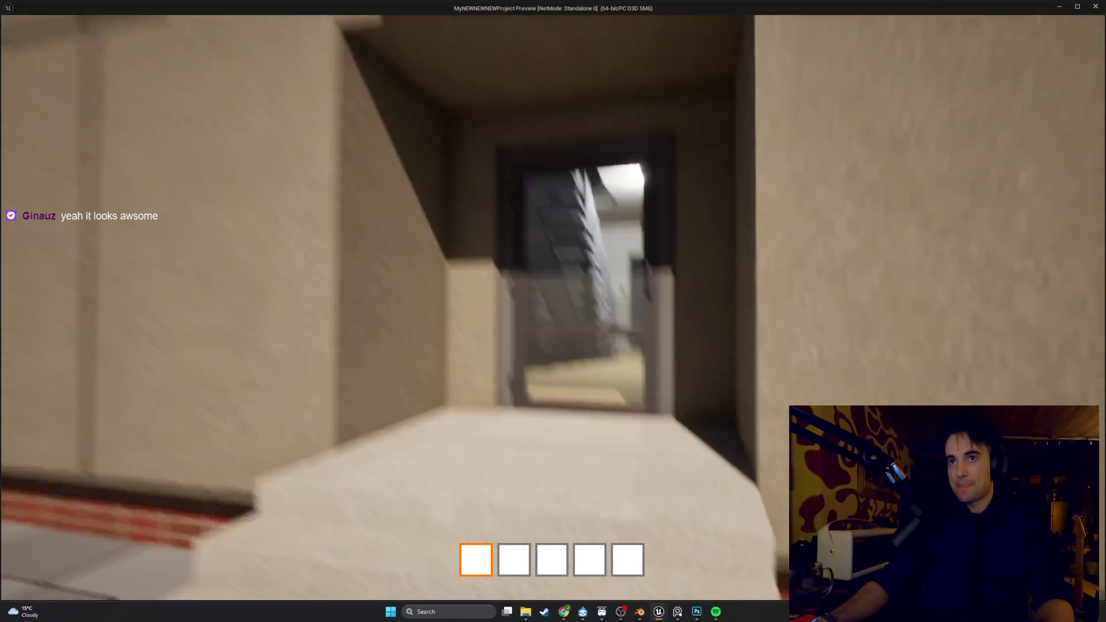
{"action": "key", "text": "w"}
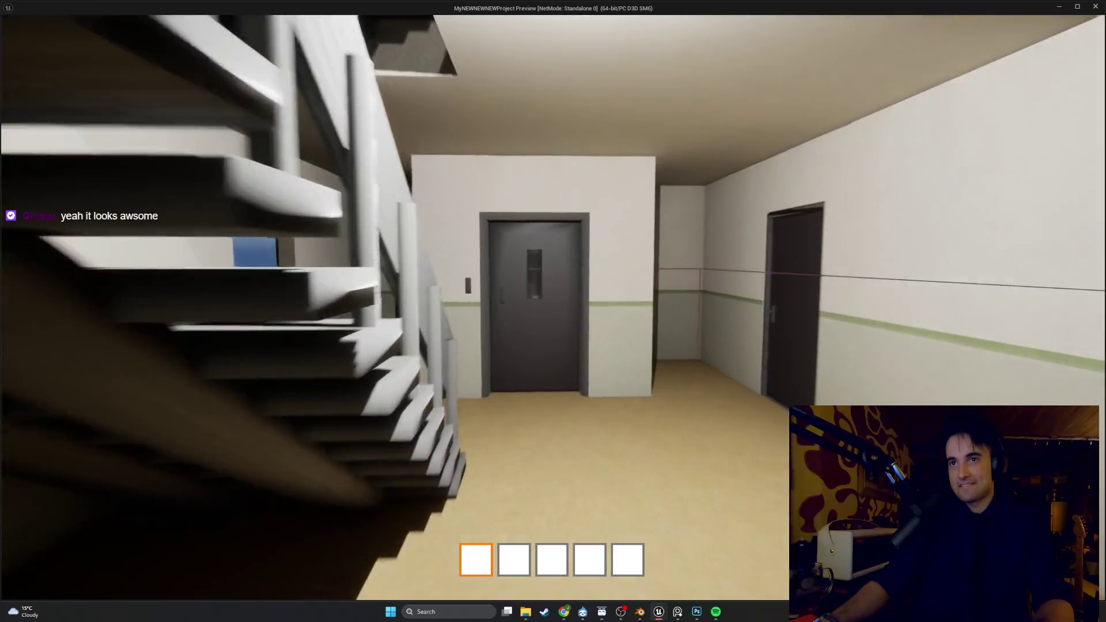
{"action": "key", "text": "w"}
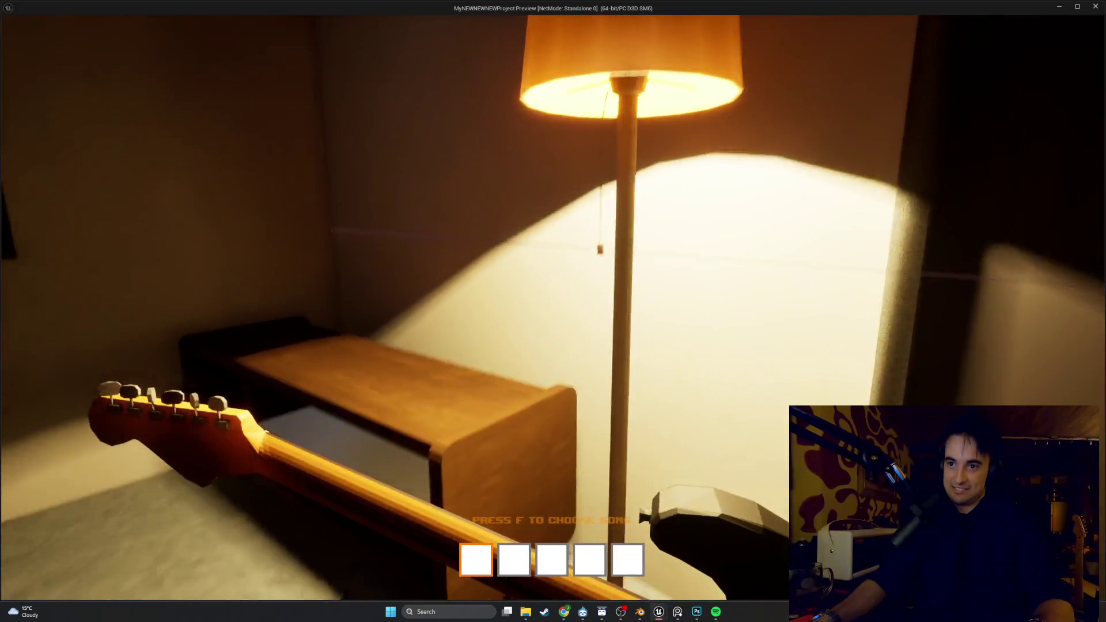
{"action": "key", "text": "q"}
{"action": "key", "text": "f"}
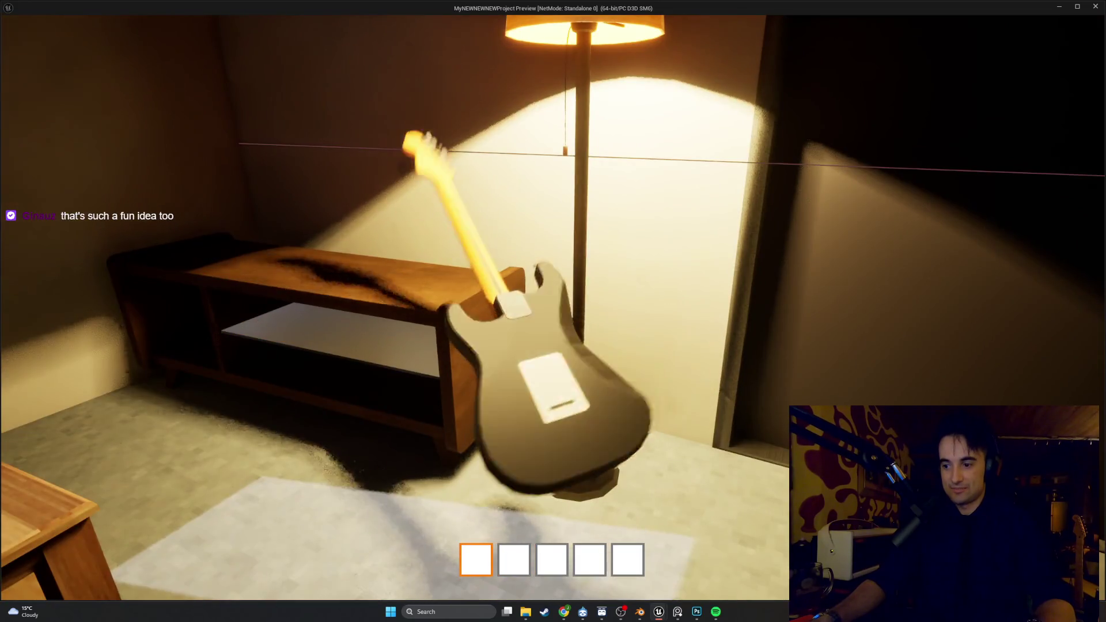
{"action": "key", "text": "w"}
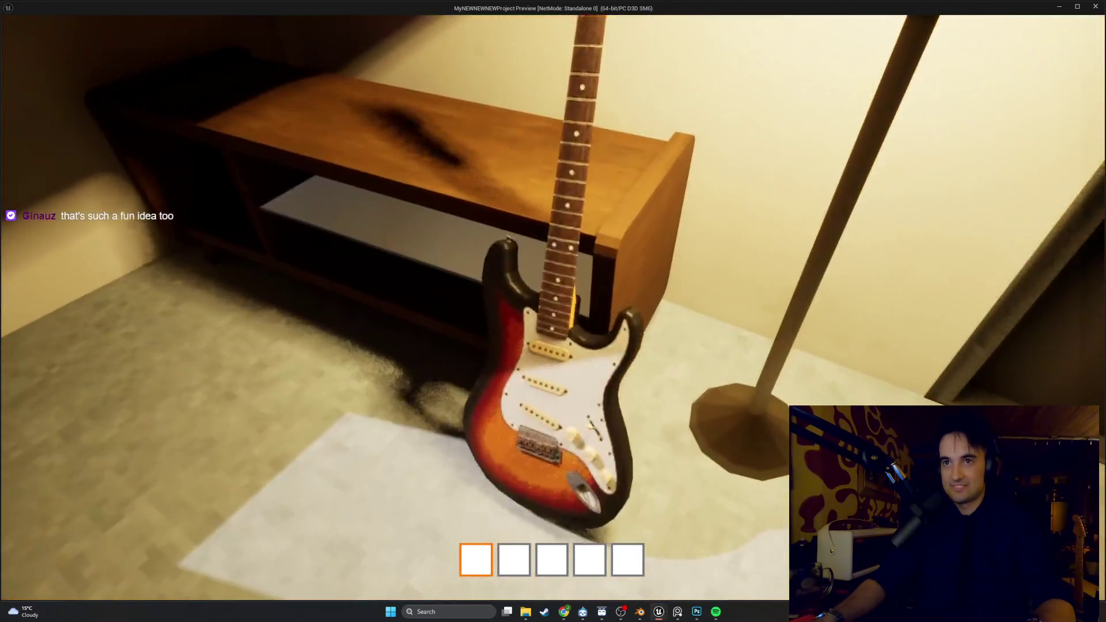
{"action": "key", "text": "q"}
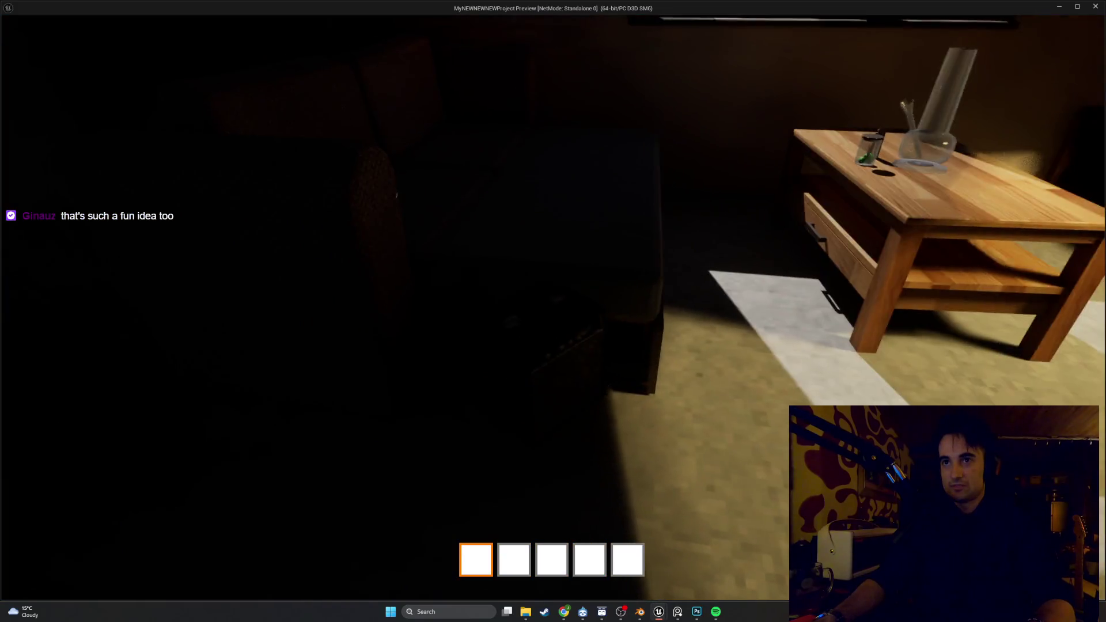
{"action": "key", "text": "w"}
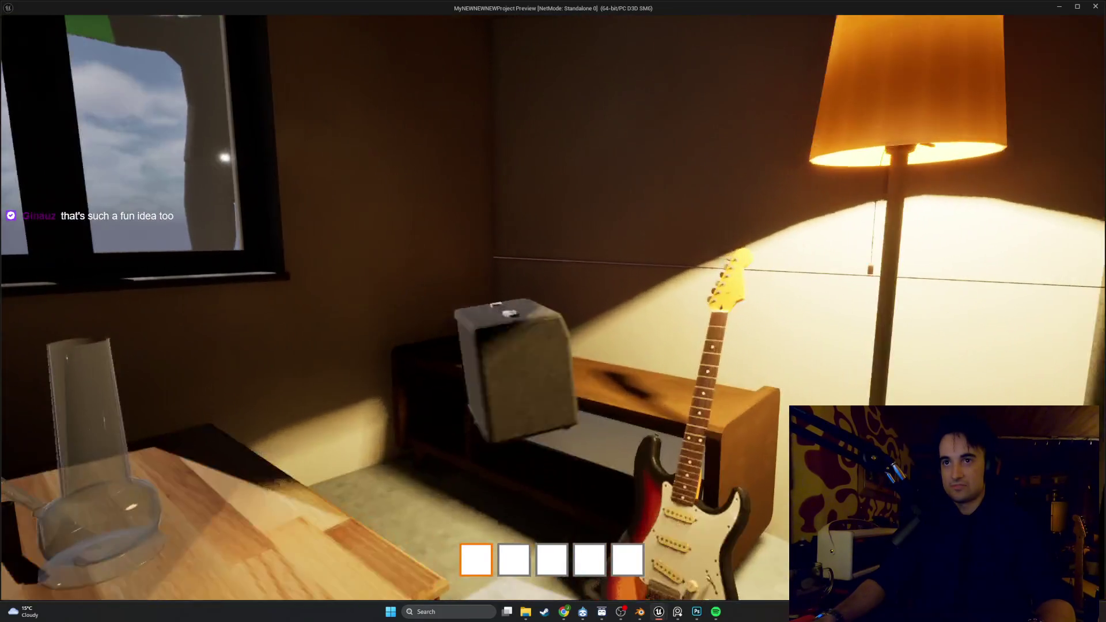
{"action": "key", "text": "w"}
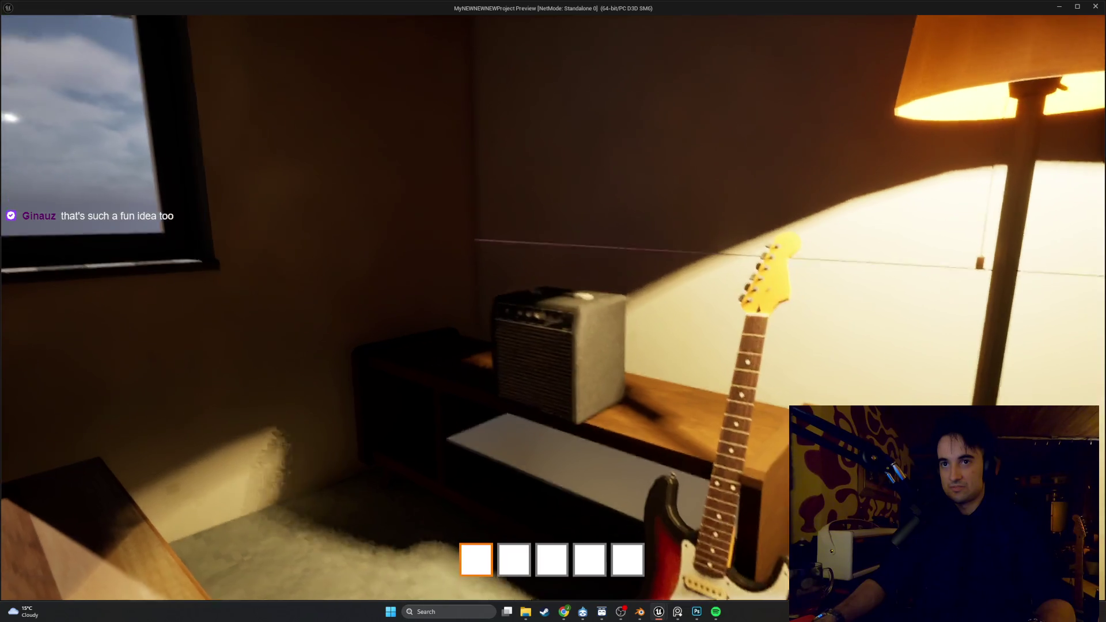
{"action": "key", "text": "s"}
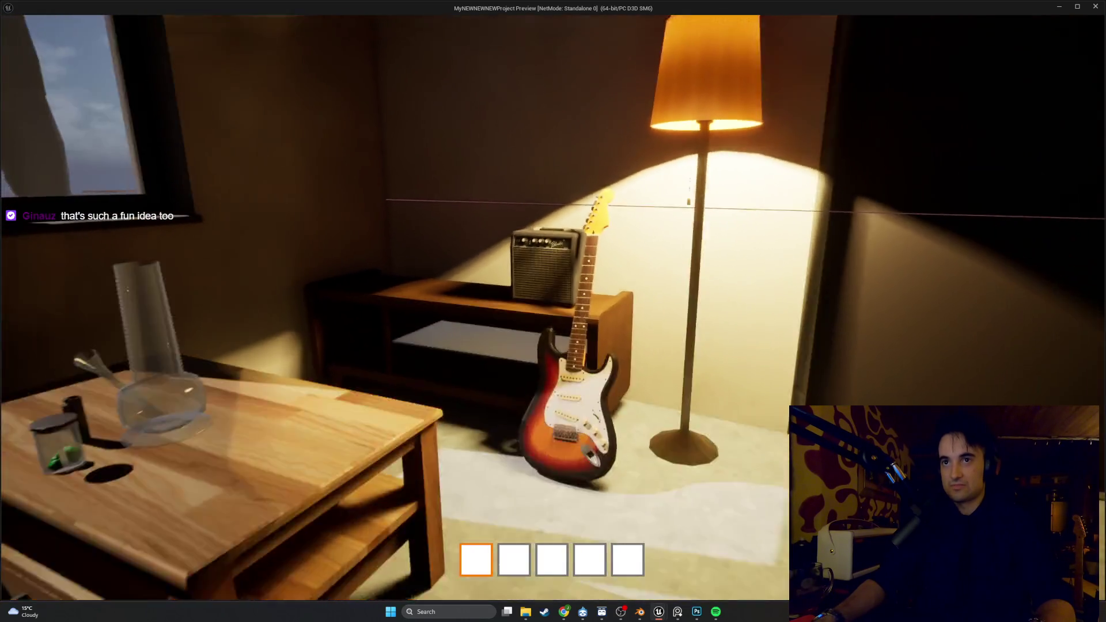
{"action": "key", "text": "s"}
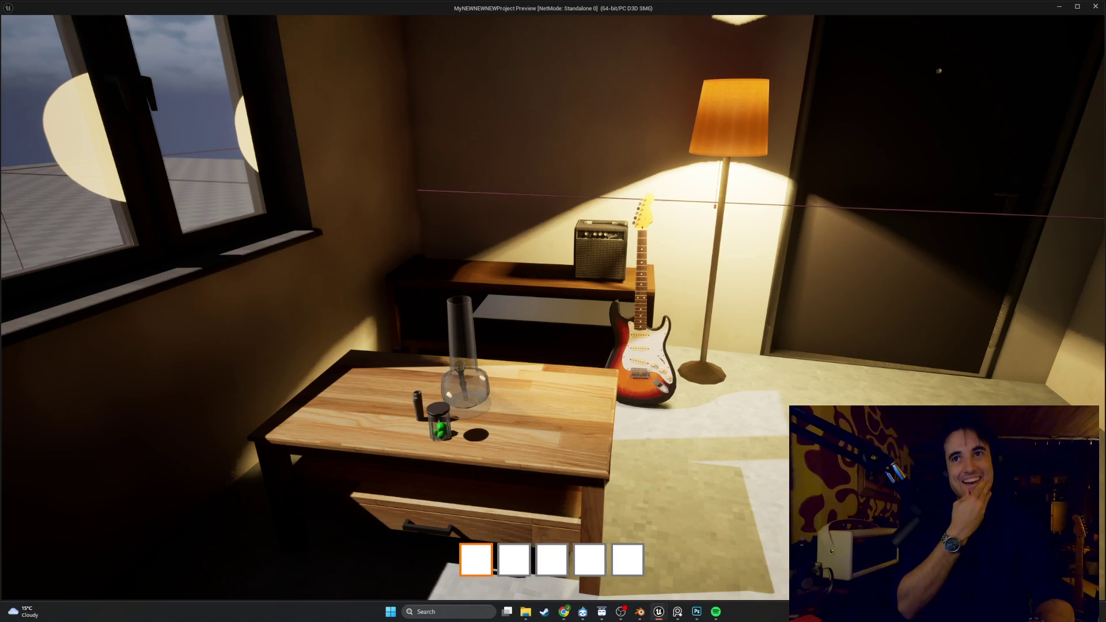
{"action": "key", "text": "w"}
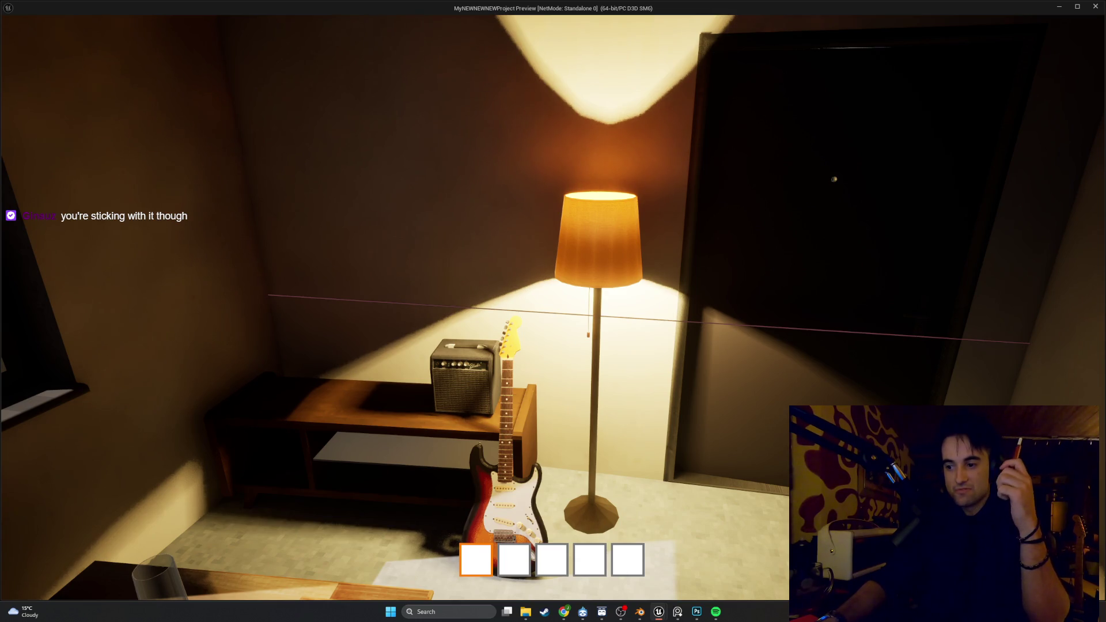
{"action": "key", "text": "2"}
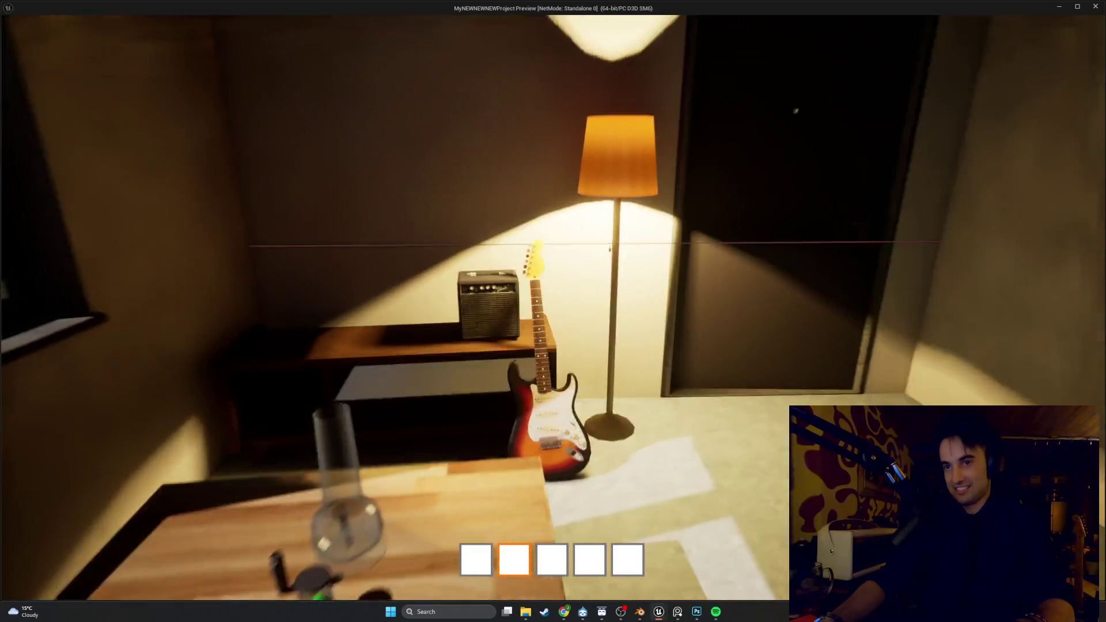
Walk around the coffee table, pull open its drawer, and select inventory slot 2.
{"action": "key", "text": "a"}
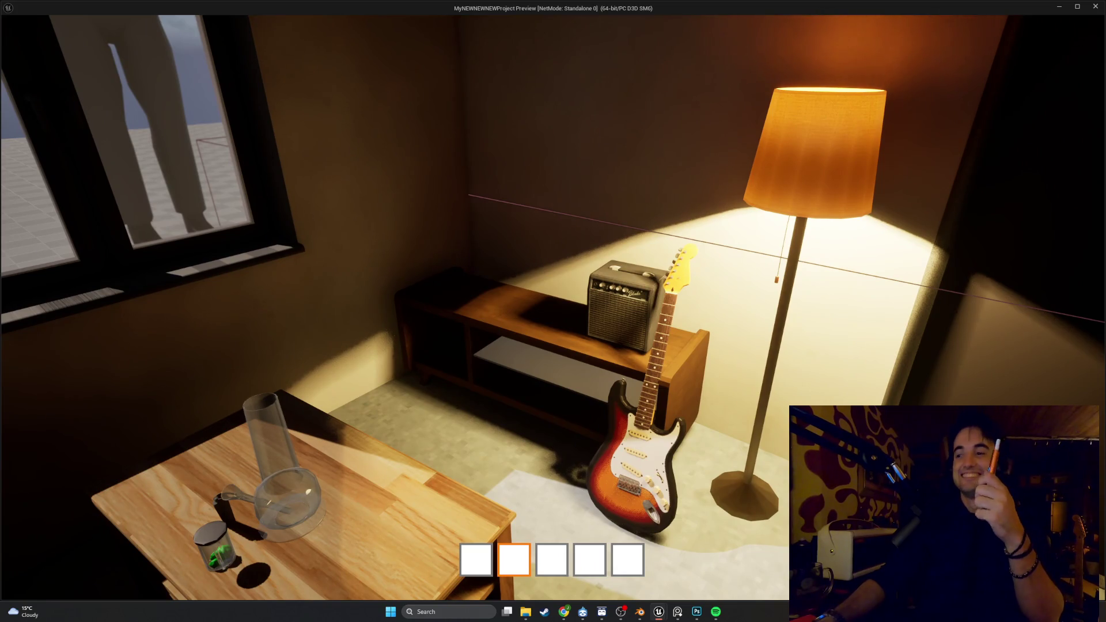
{"action": "key", "text": "w"}
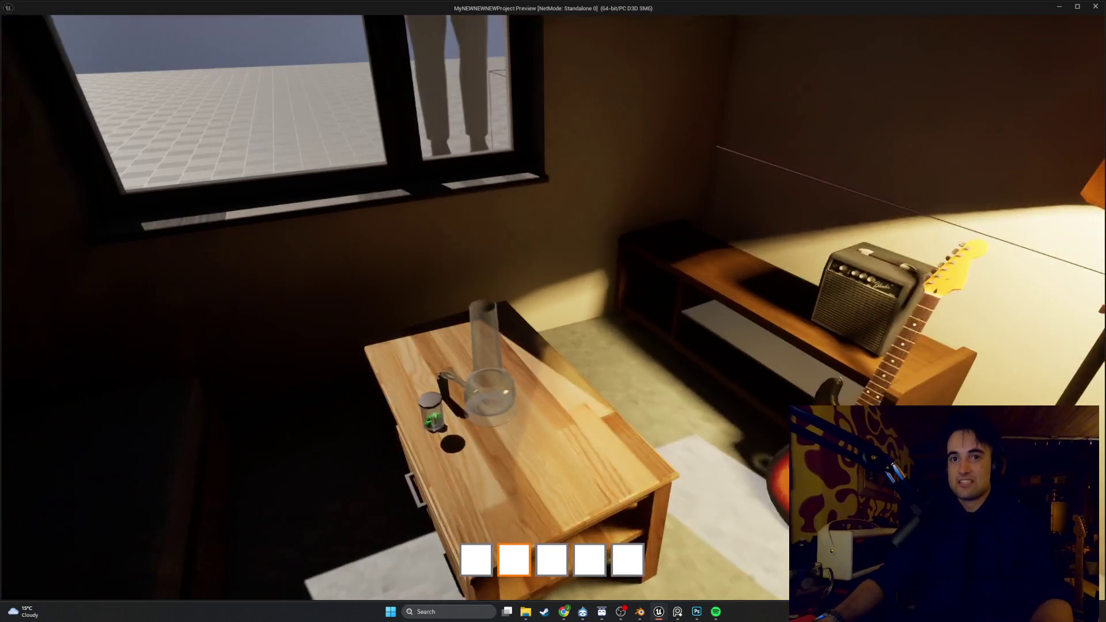
{"action": "key", "text": "s"}
{"action": "key", "text": "w"}
{"action": "key", "text": "s"}
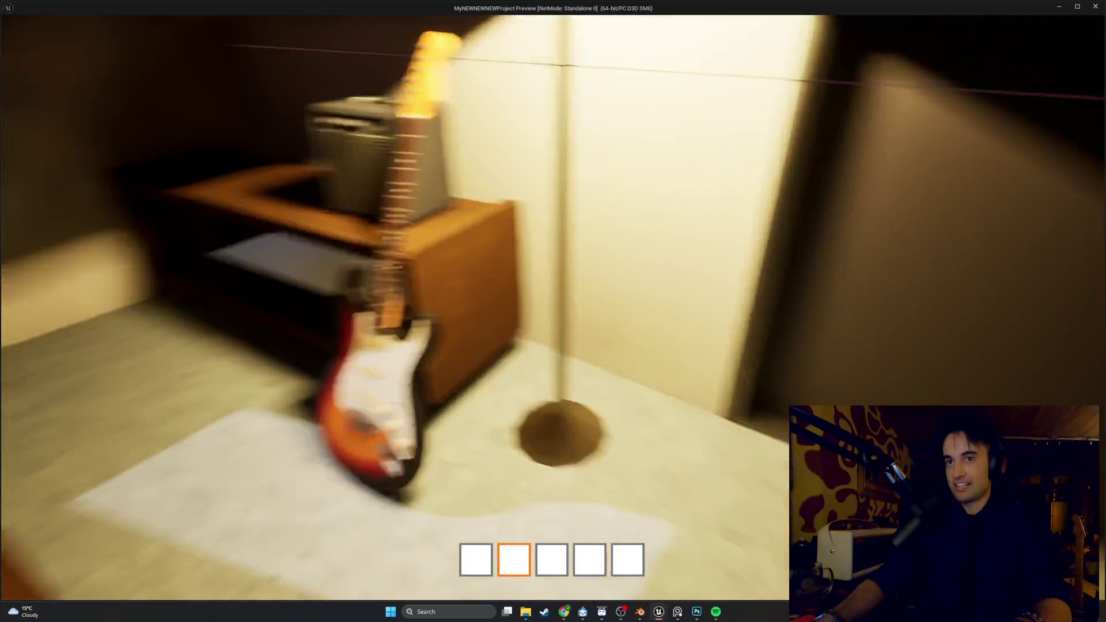
{"action": "key", "text": "w"}
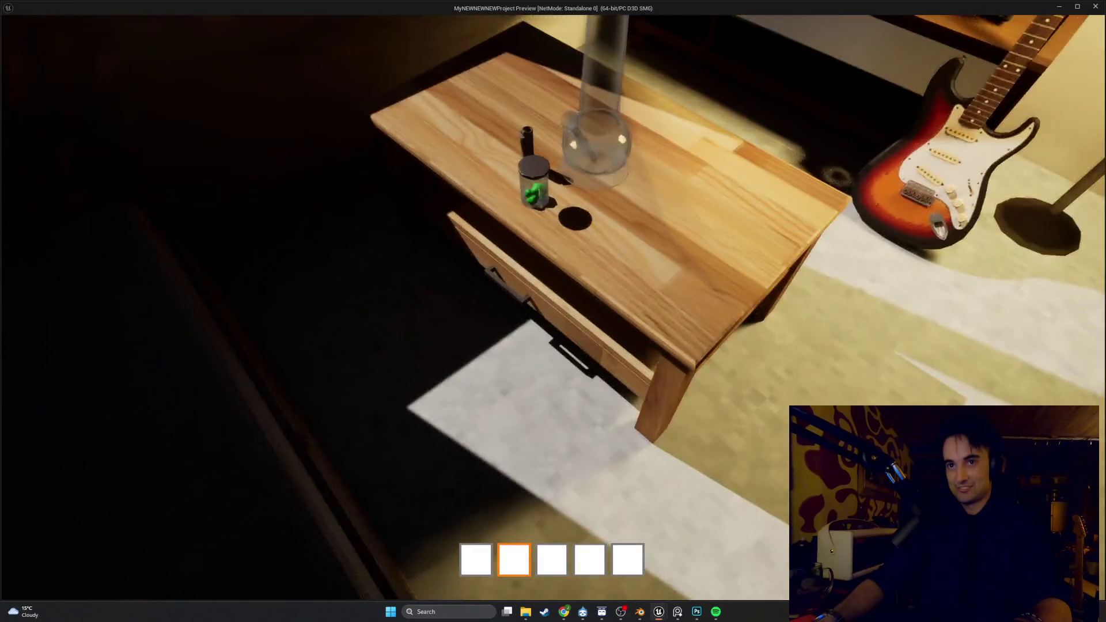
{"action": "key", "text": "w"}
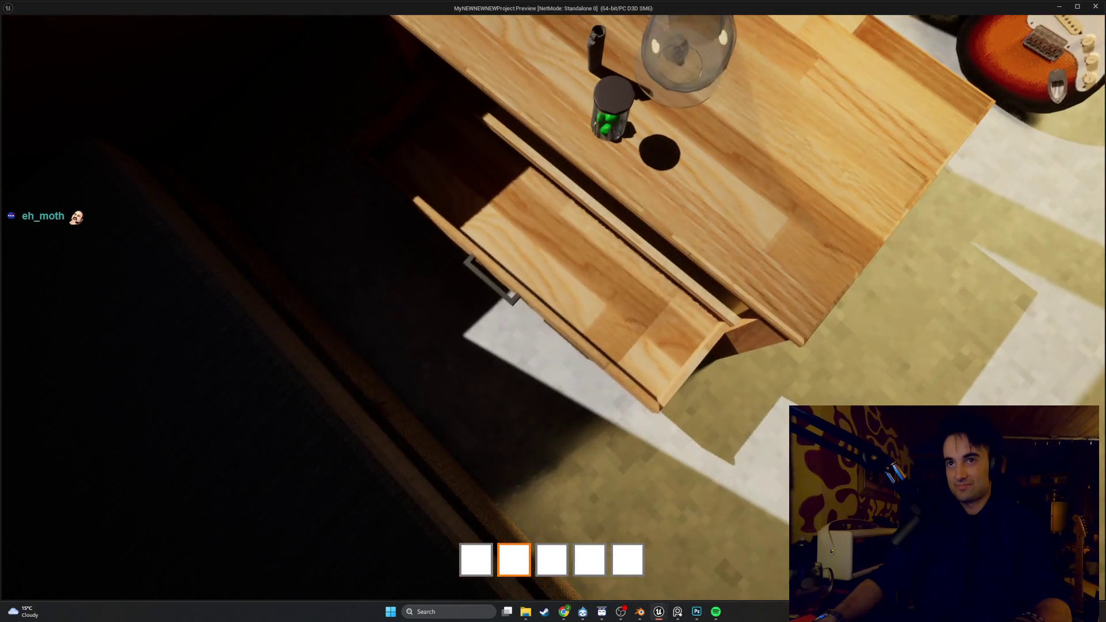
{"action": "key", "text": "s"}
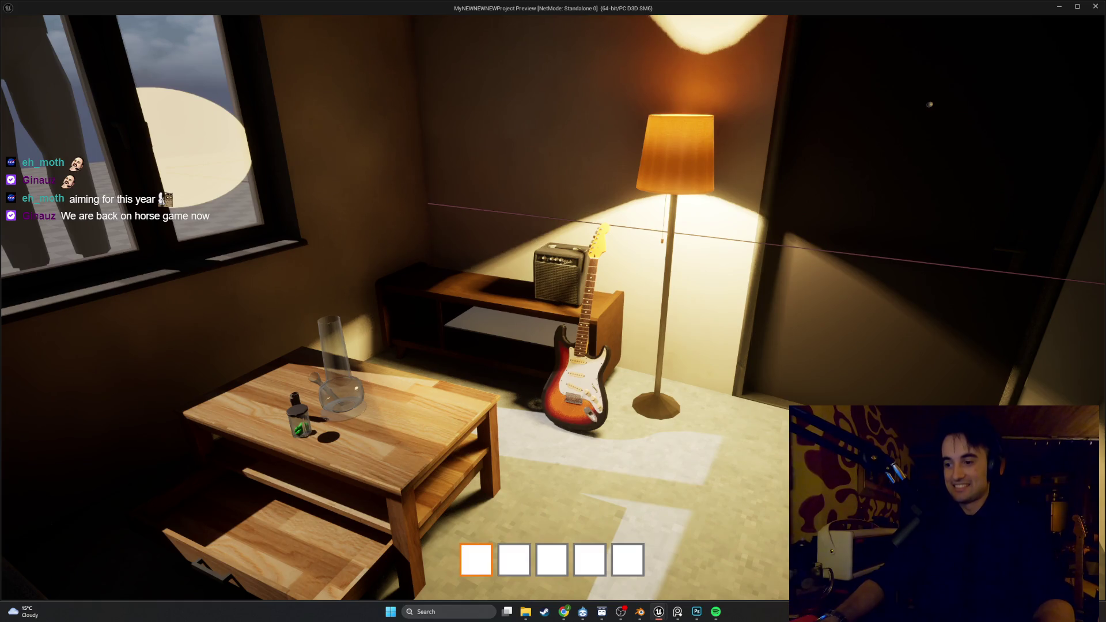
{"action": "key", "text": "2"}
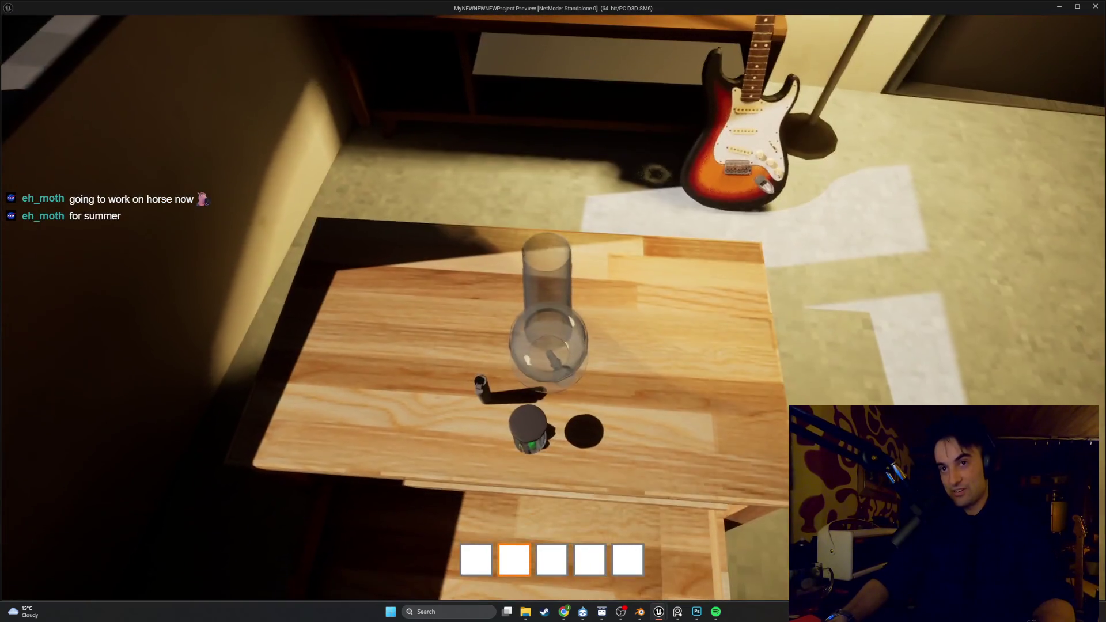
Pick up the bong with E, use it, and put it back on the table.
{"action": "key", "text": "e"}
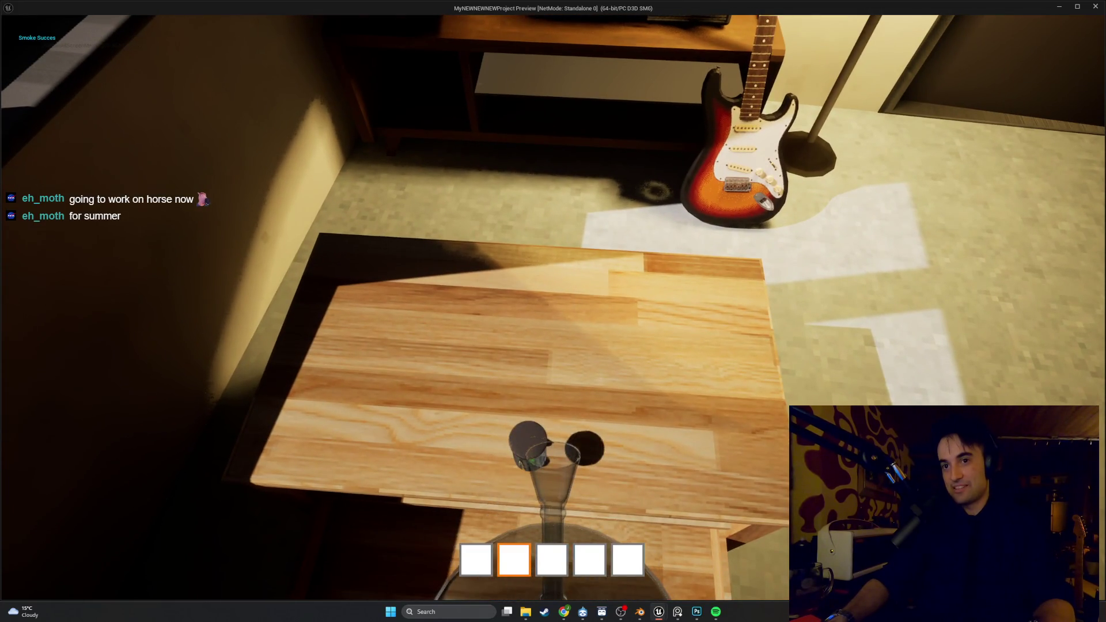
{"action": "left_click", "coordinate": [553, 311]}
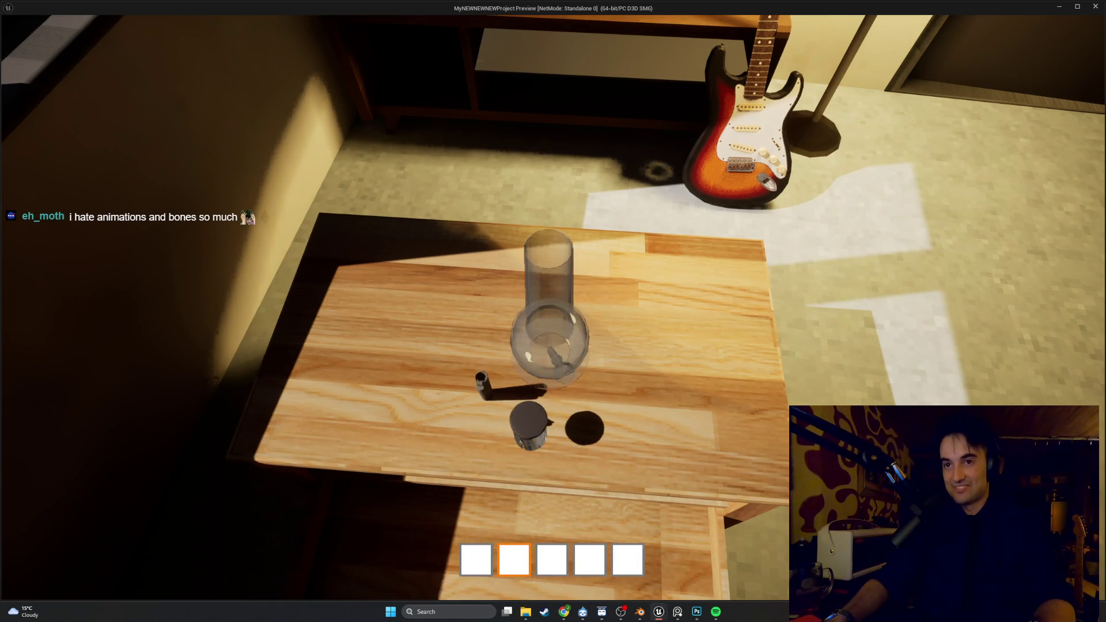
{"action": "key", "text": "s"}
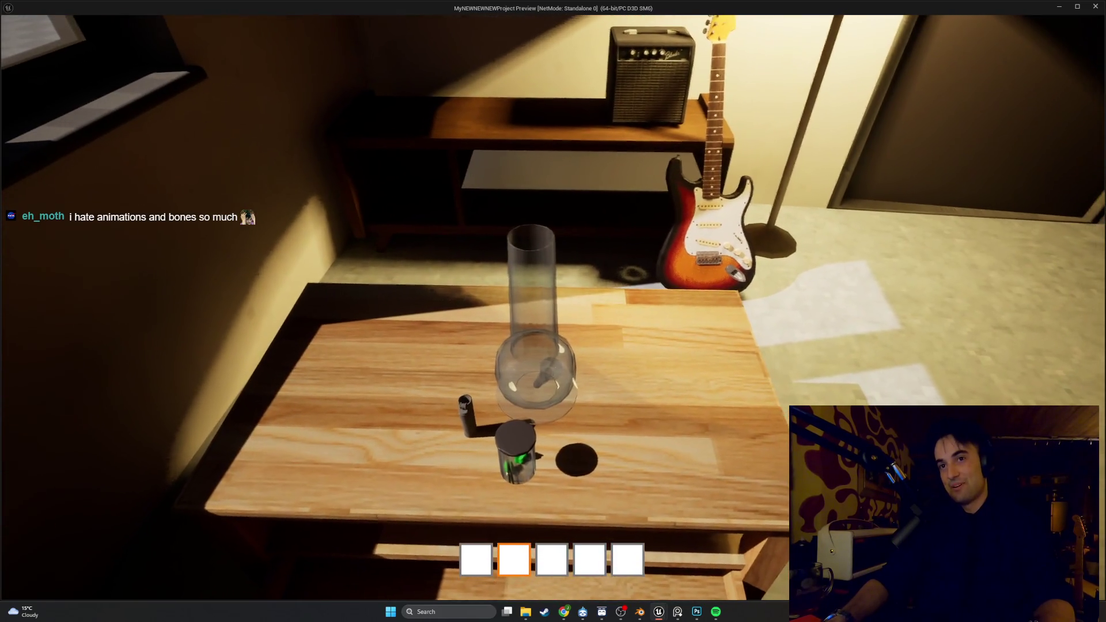
{"action": "key", "text": "w"}
{"action": "key", "text": "e"}
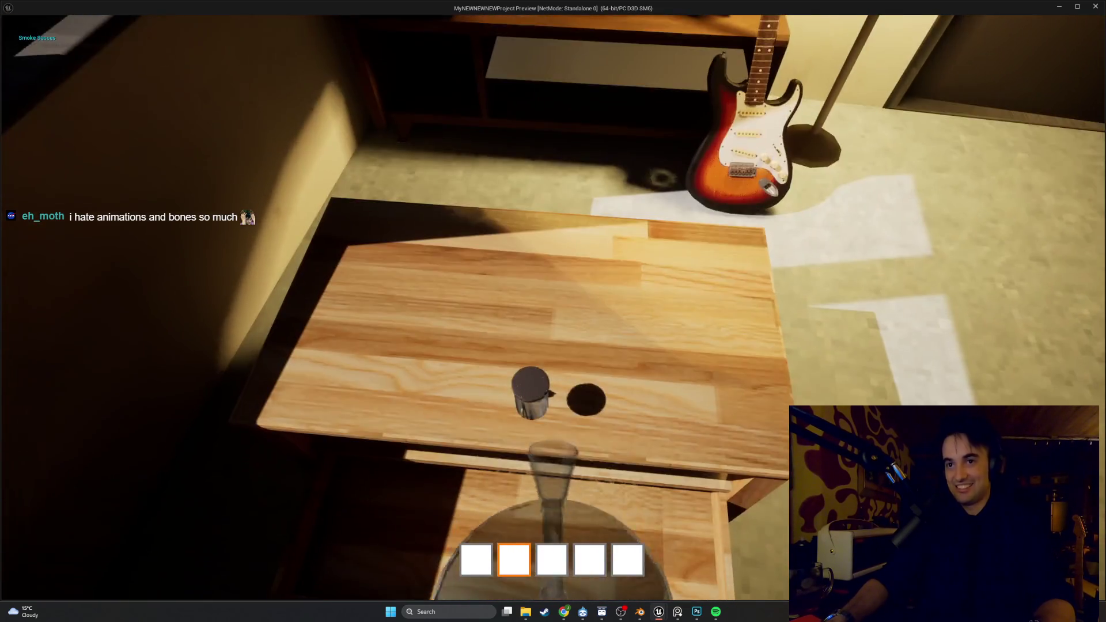
{"action": "key", "text": "e"}
{"action": "key", "text": "s"}
Walk past the shelf, table and lamp, then stop the game preview with Escape.
{"action": "key", "text": "w"}
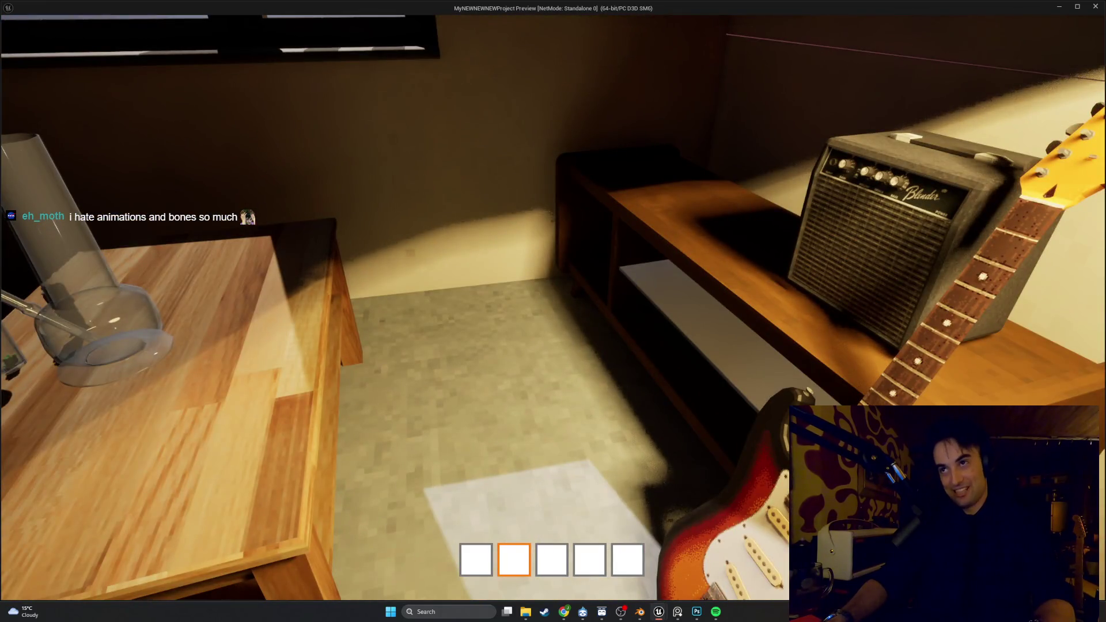
{"action": "key", "text": "s"}
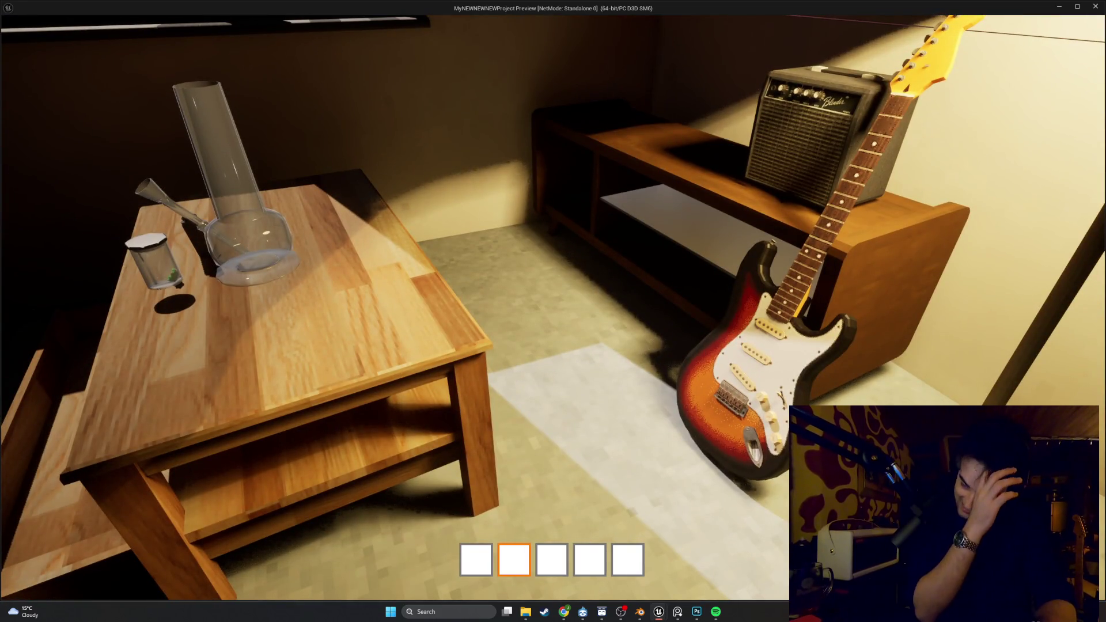
{"action": "key", "text": "s"}
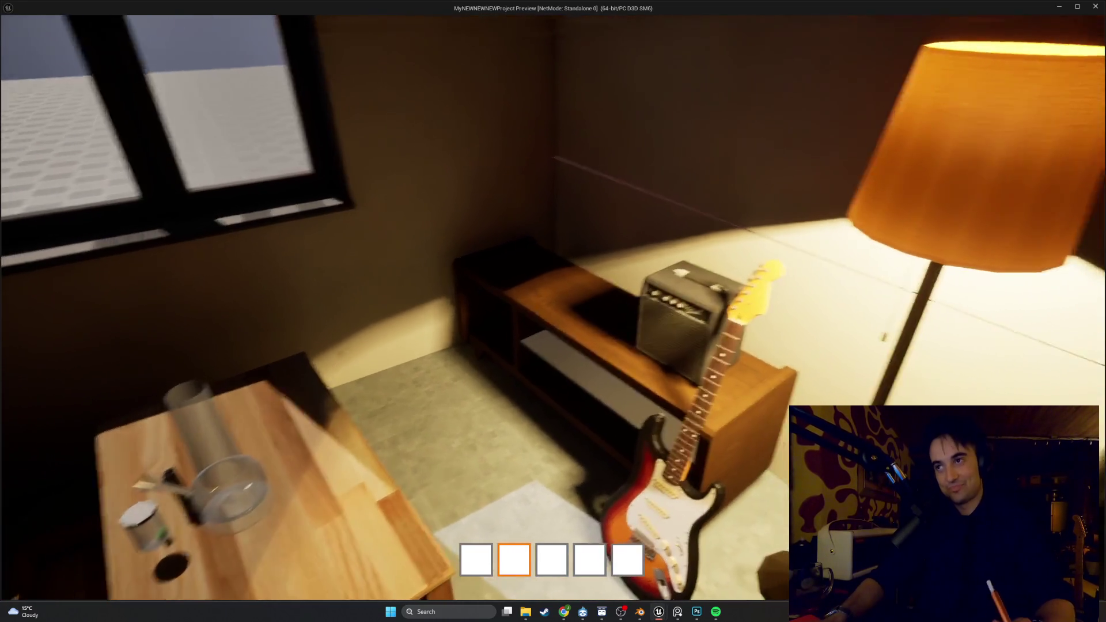
{"action": "key", "text": "s"}
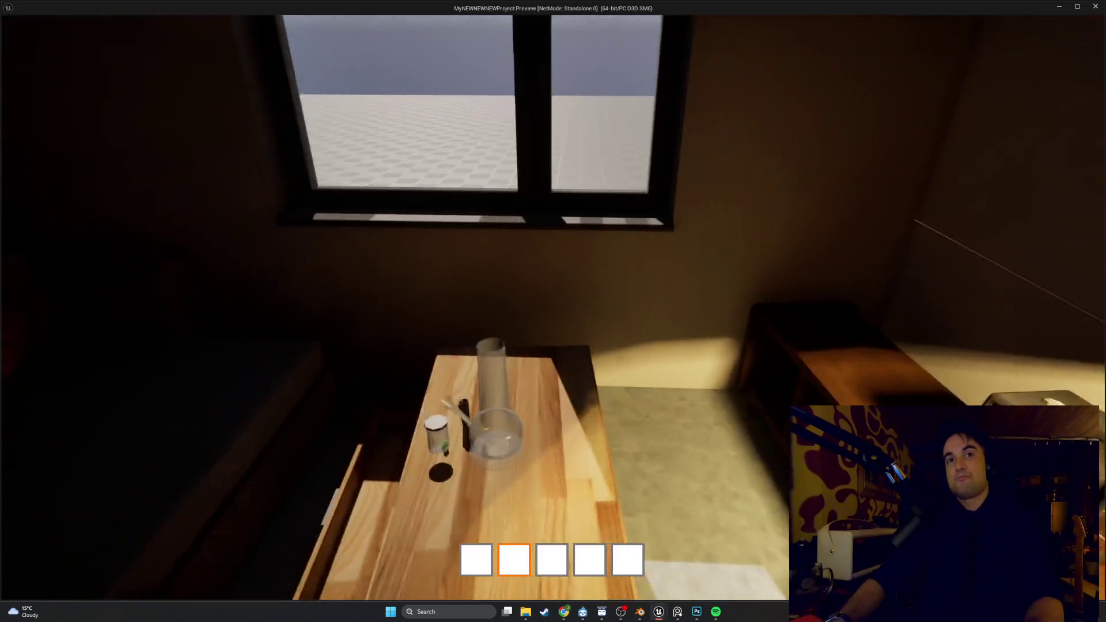
{"action": "key", "text": "Escape"}
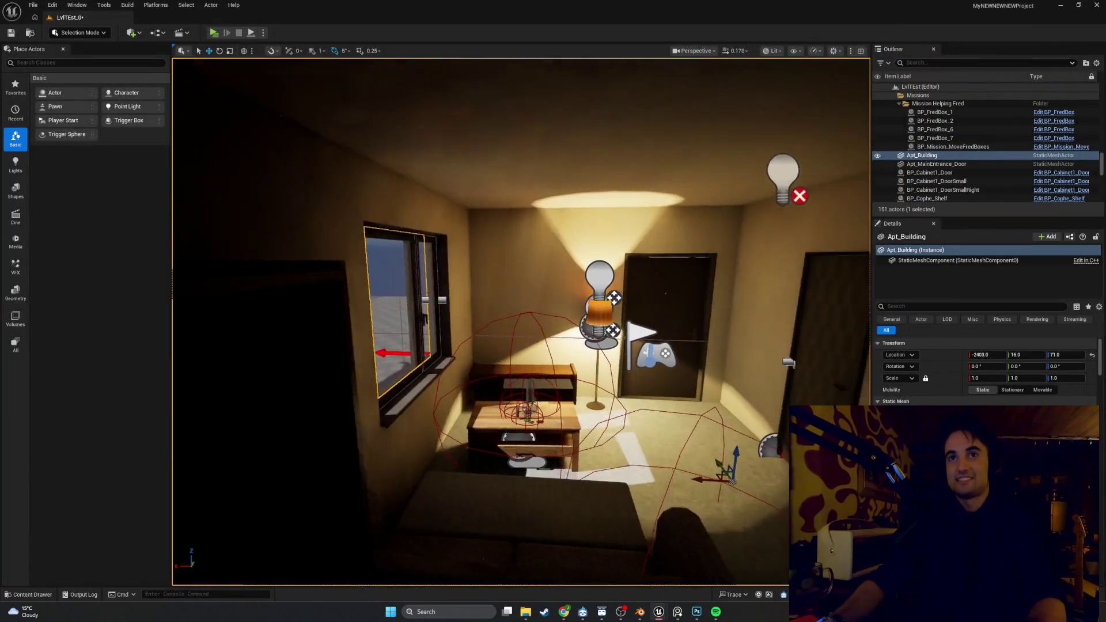
Set the ceiling light PointLight16's intensity to 6.6 cd.
{"action": "left_click_drag", "start_coordinate": [570, 205], "coordinate": [570, 205]}
{"action": "left_click", "coordinate": [673, 173]}
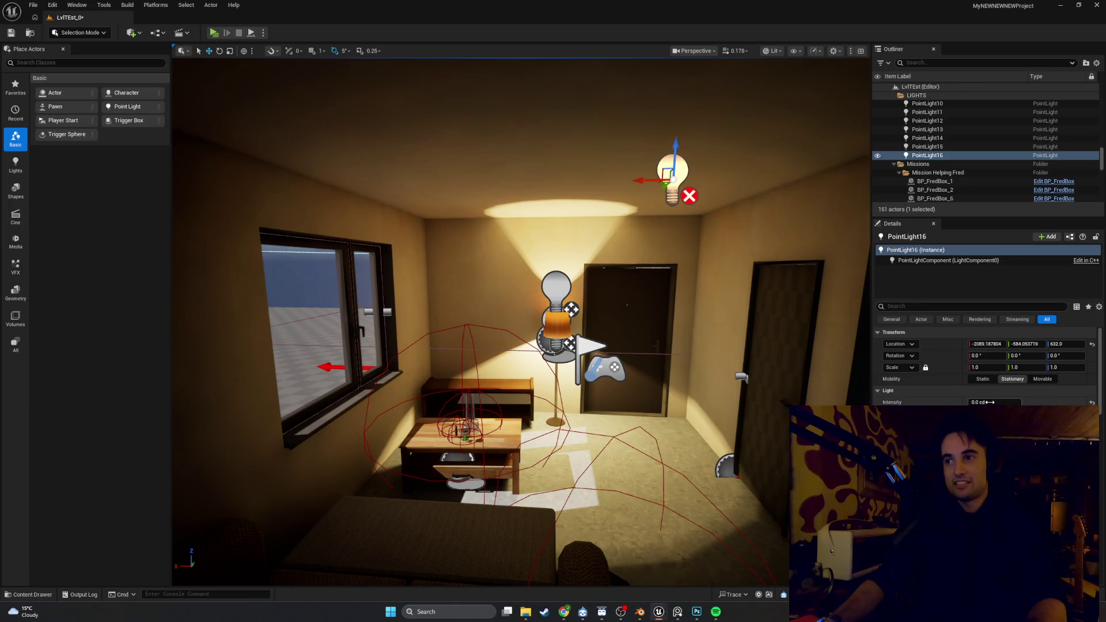
{"action": "type", "text": ".6"}
{"action": "key", "text": "Return"}
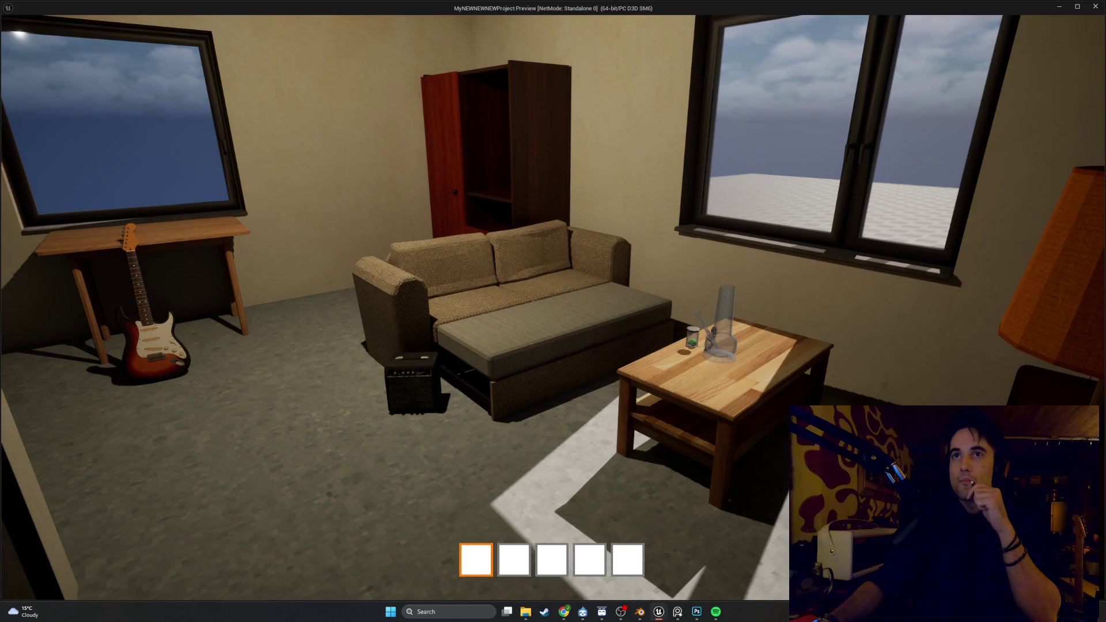
In play, walk to the fridge, open and close its lower and upper doors, then stop the preview.
{"action": "key", "text": "s"}
{"action": "key", "text": "w"}
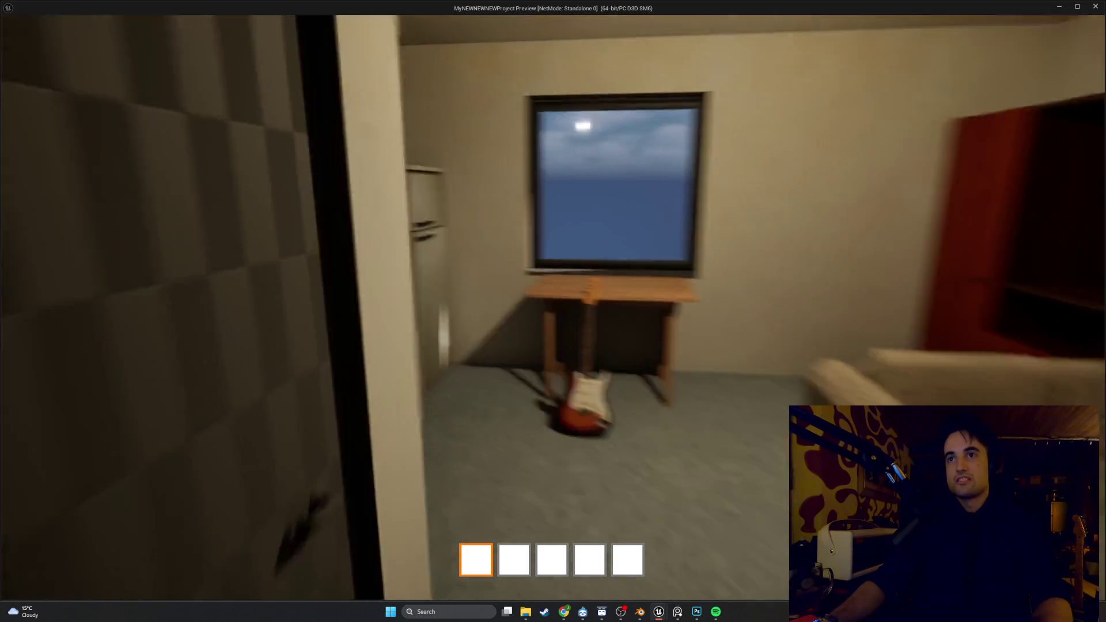
{"action": "key", "text": "e"}
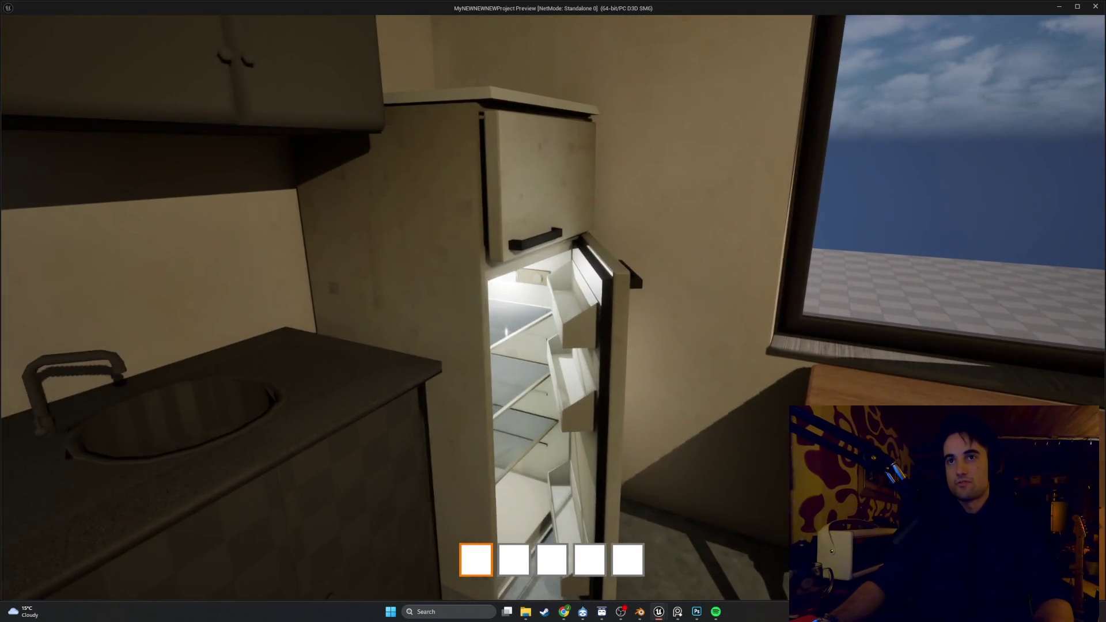
{"action": "key", "text": "e"}
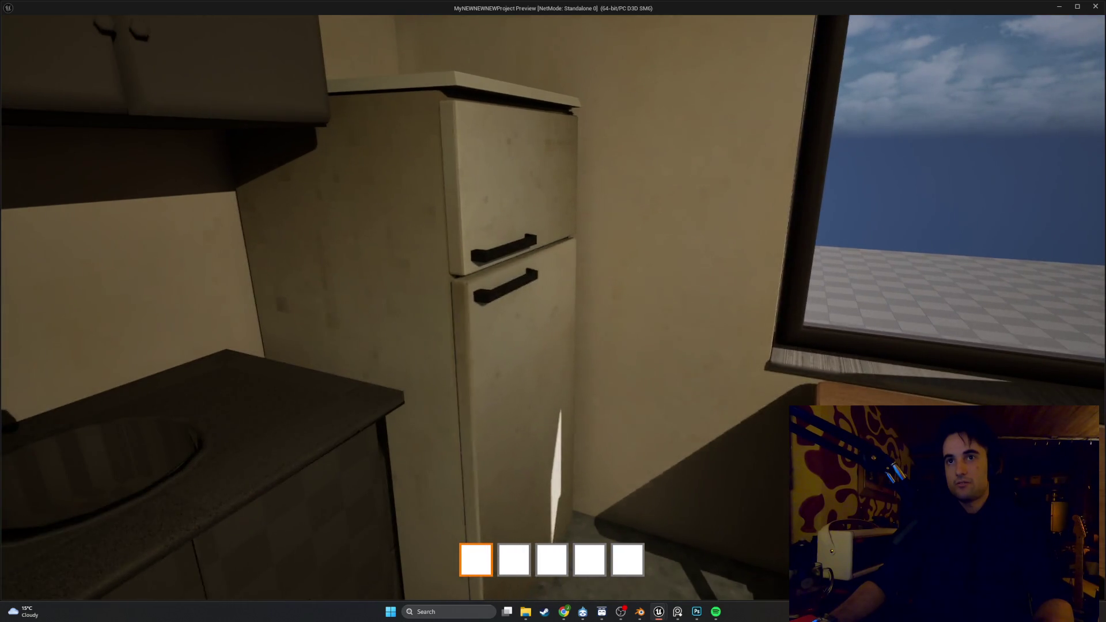
{"action": "key", "text": "w"}
{"action": "key", "text": "e"}
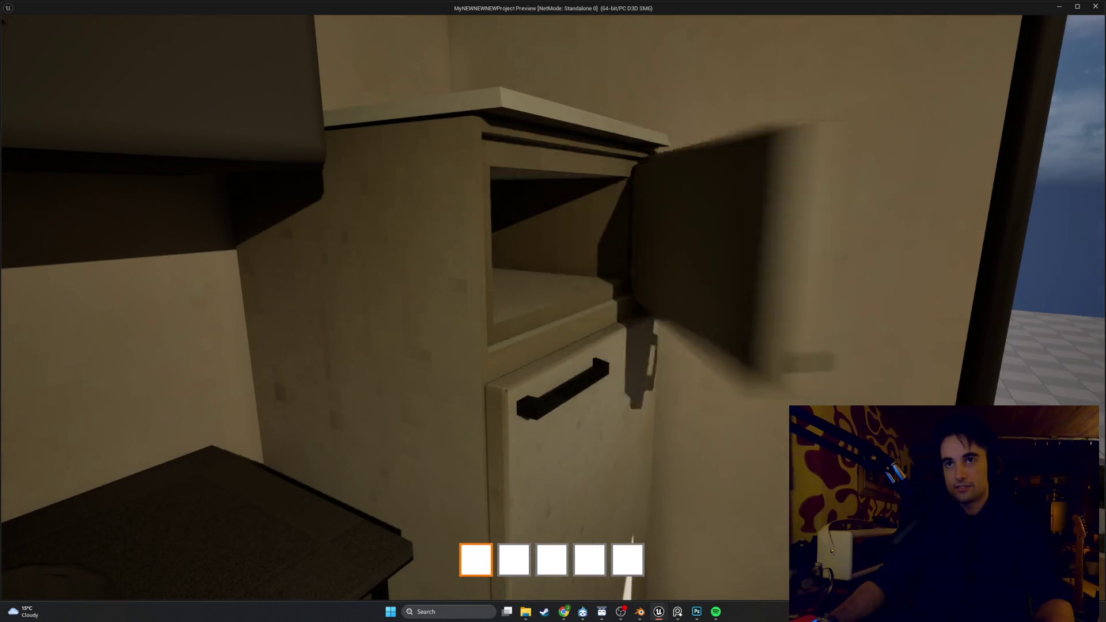
{"action": "key", "text": "e"}
{"action": "key", "text": "e"}
{"action": "key", "text": "e"}
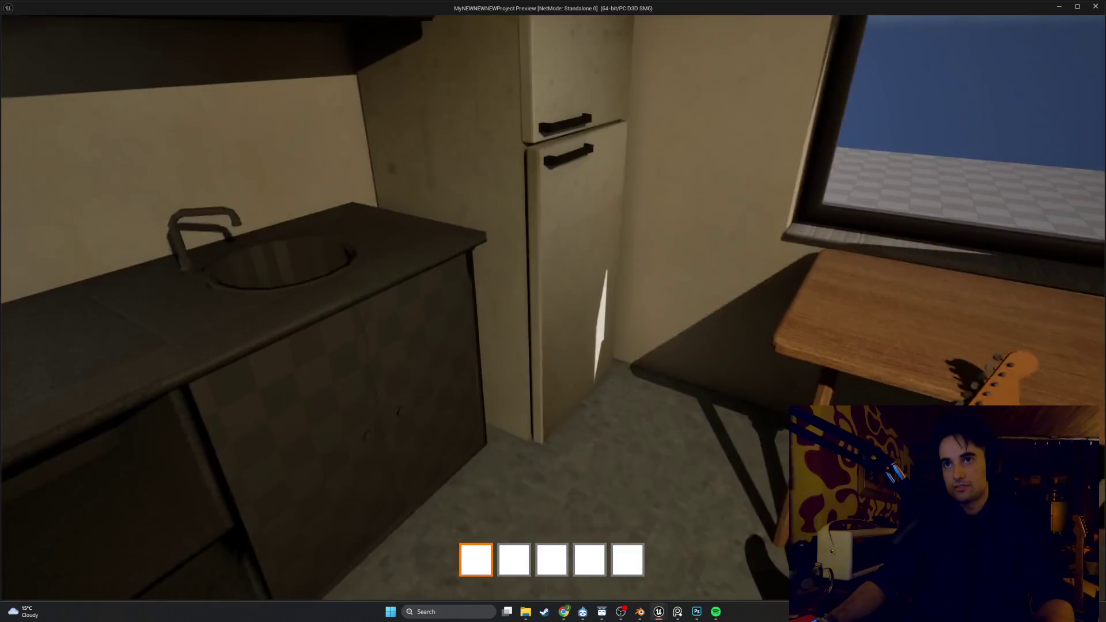
{"action": "key", "text": "Escape"}
Restart the preview, open the fridge doors again, and exit back to the editor.
{"action": "left_click", "coordinate": [213, 33]}
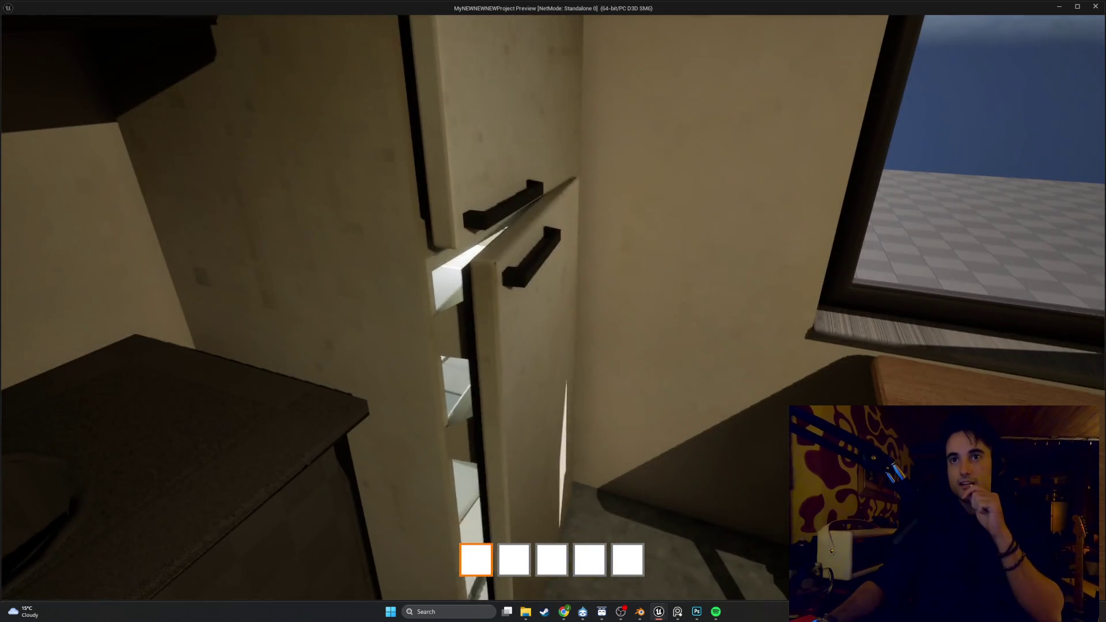
{"action": "key", "text": "e"}
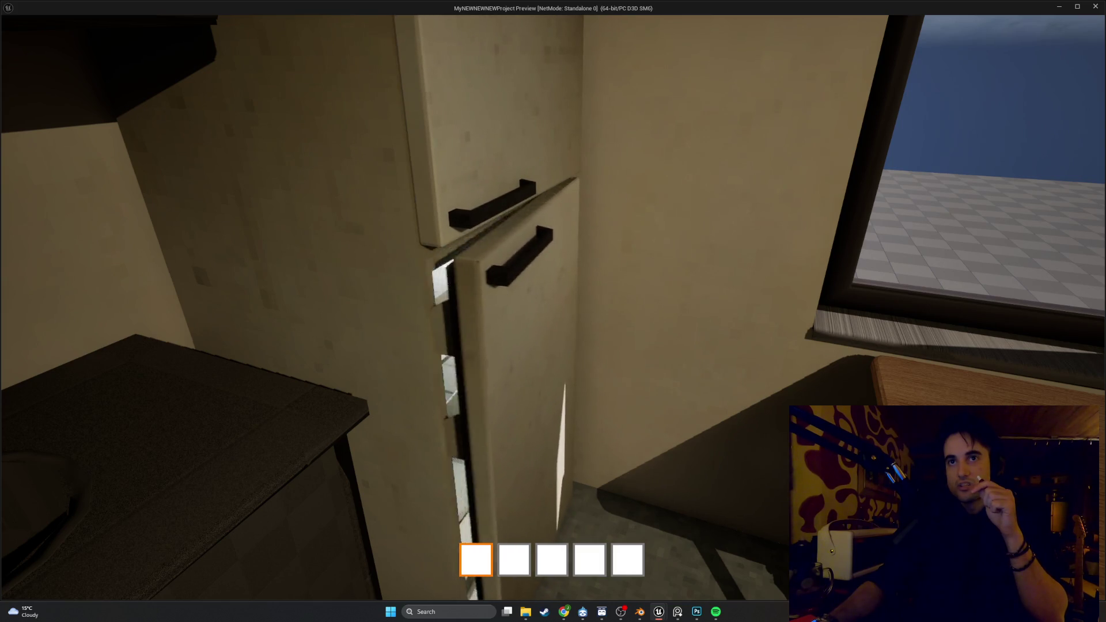
{"action": "key", "text": "Escape"}
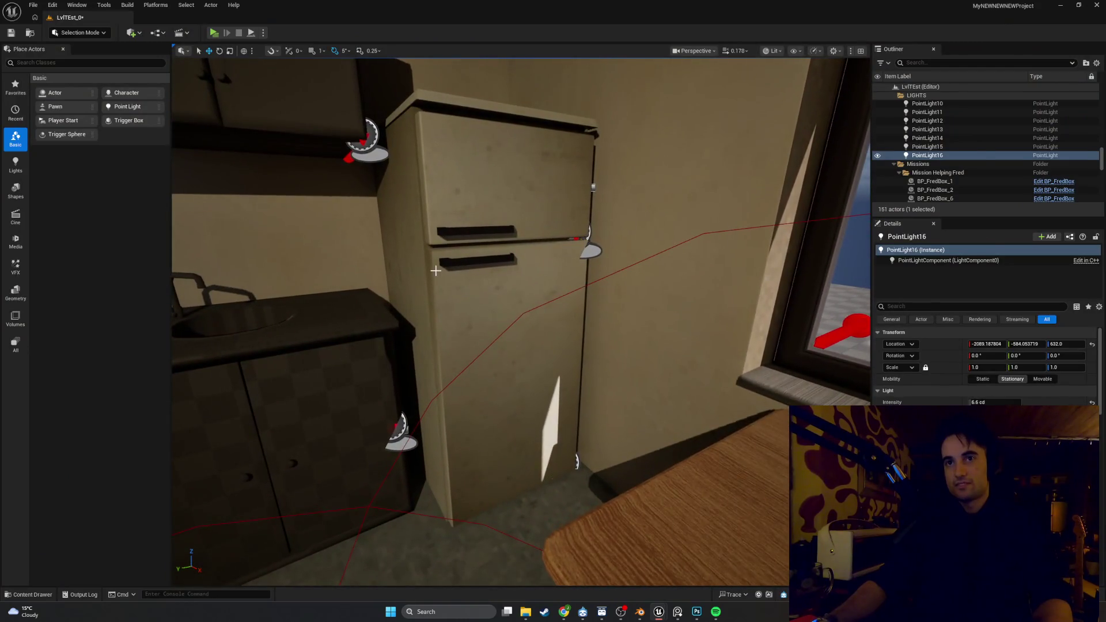
Browse to and open the lower fridge door Blueprint in a smaller window.
{"action": "right_click", "coordinate": [442, 269]}
{"action": "left_click", "coordinate": [483, 300]}
{"action": "double_click", "coordinate": [136, 434]}
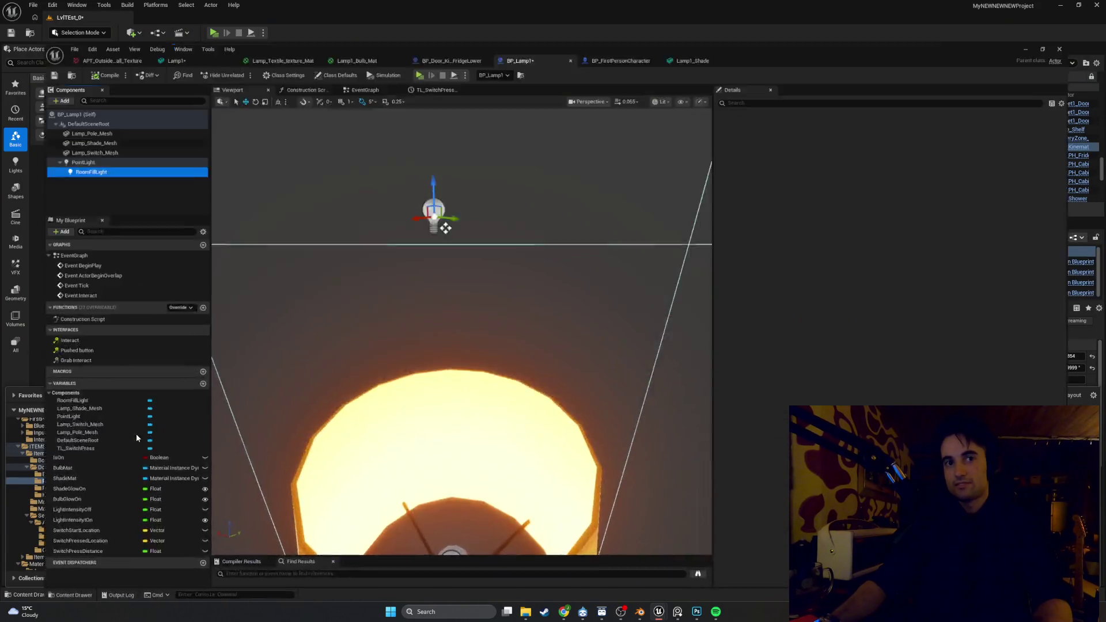
{"action": "scroll", "coordinate": [860, 323], "scroll_direction": "down", "scroll_amount": 1}
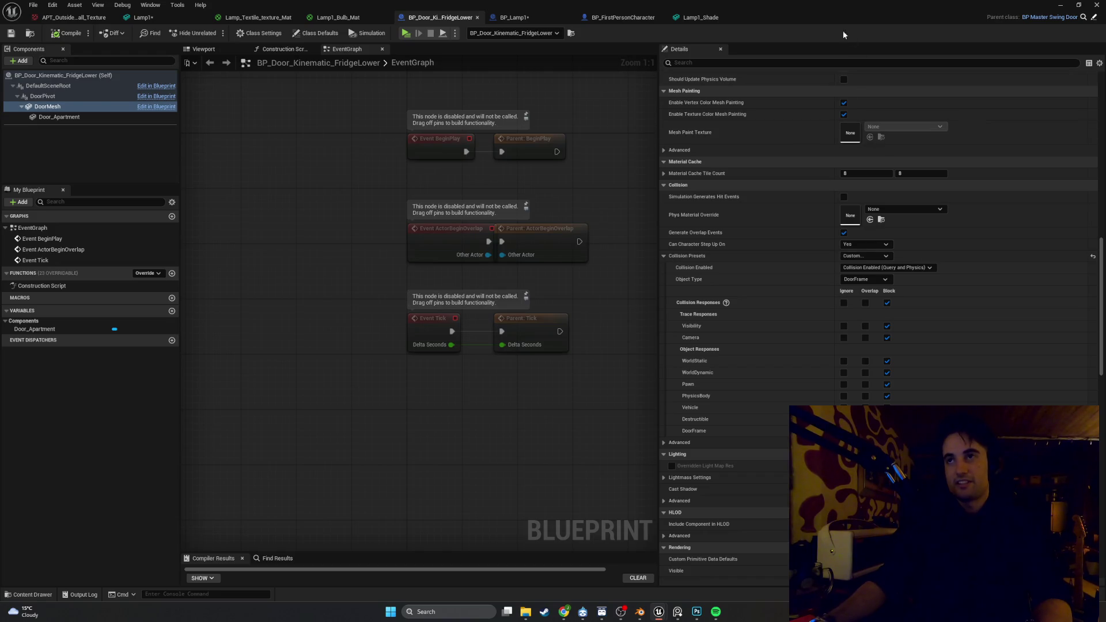
{"action": "double_click", "coordinate": [845, 17]}
Browse to the upper fridge door Blueprint and open it in the full Blueprint editor.
{"action": "right_click", "coordinate": [497, 208]}
{"action": "left_click", "coordinate": [537, 210]}
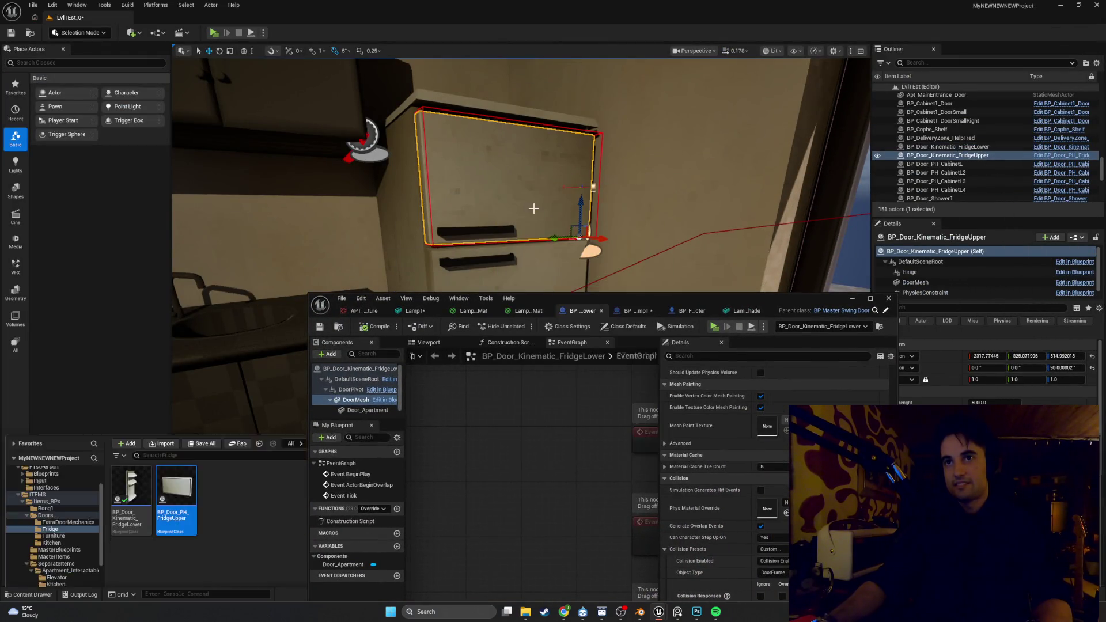
{"action": "double_click", "coordinate": [179, 430]}
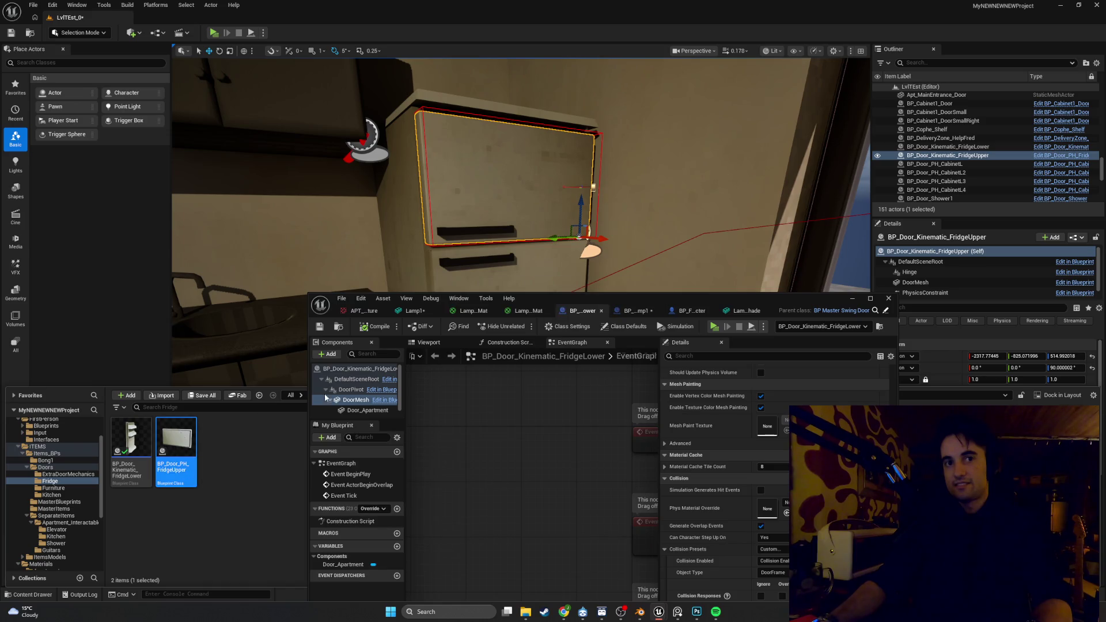
{"action": "mouse_move", "coordinate": [776, 302]}
{"action": "left_mouse_down"}
{"action": "mouse_move", "coordinate": [755, 271]}
{"action": "mouse_move", "coordinate": [740, 2]}
{"action": "left_mouse_up"}
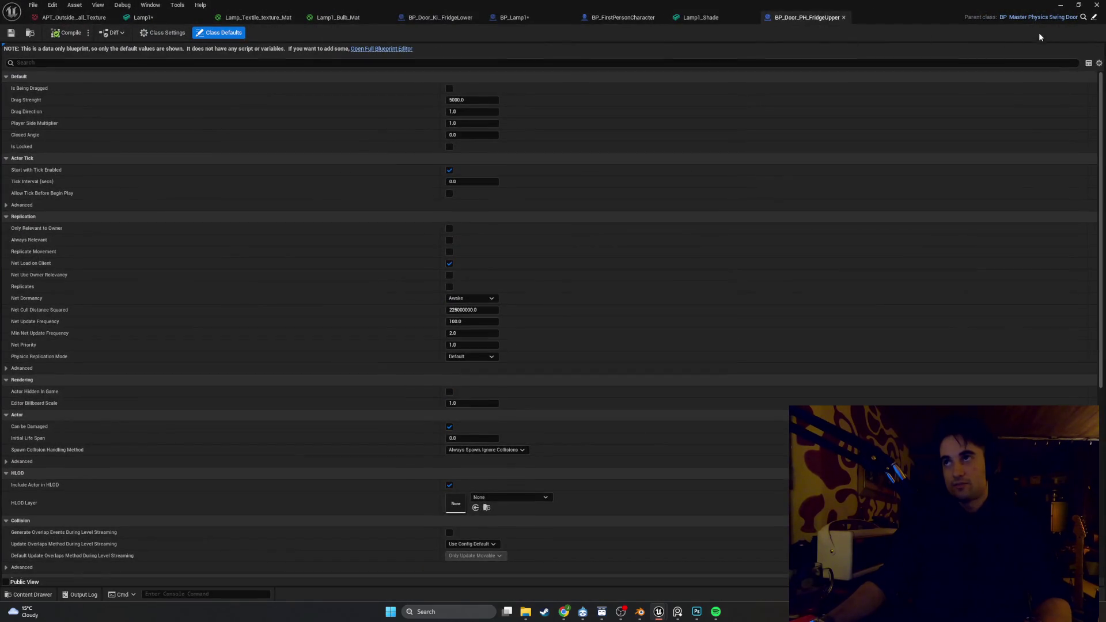
{"action": "left_click", "coordinate": [381, 49]}
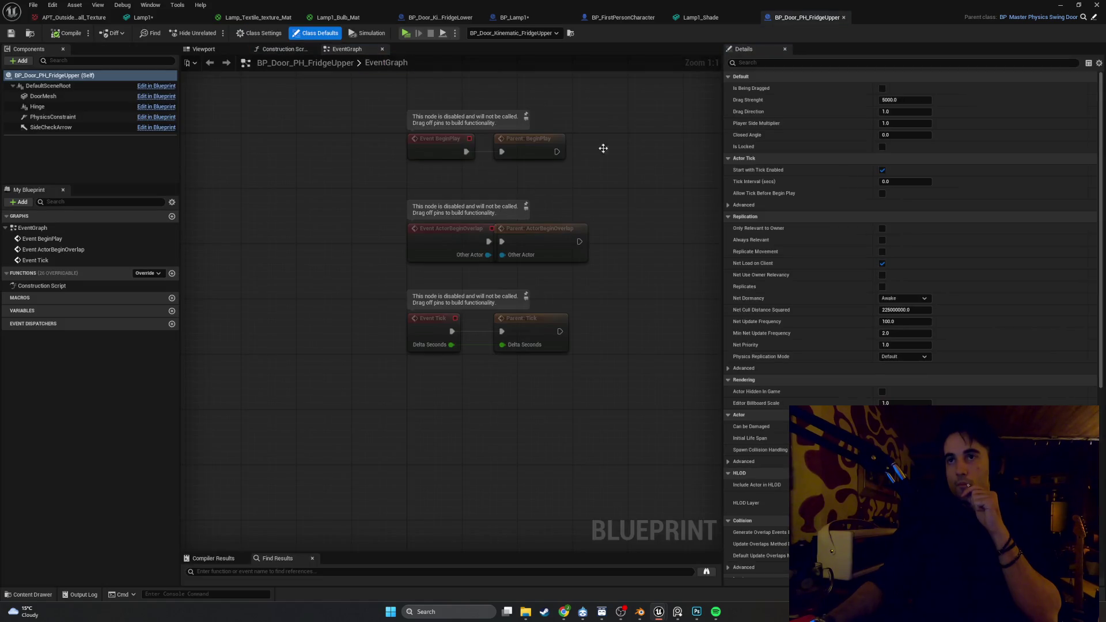
Change DoorMesh's collision object type from PhysicsBody to DoorFrame and compile.
{"action": "left_click", "coordinate": [70, 96]}
{"action": "scroll", "coordinate": [849, 267], "scroll_direction": "down", "scroll_amount": 10}
{"action": "scroll", "coordinate": [849, 271], "scroll_direction": "up", "scroll_amount": 3}
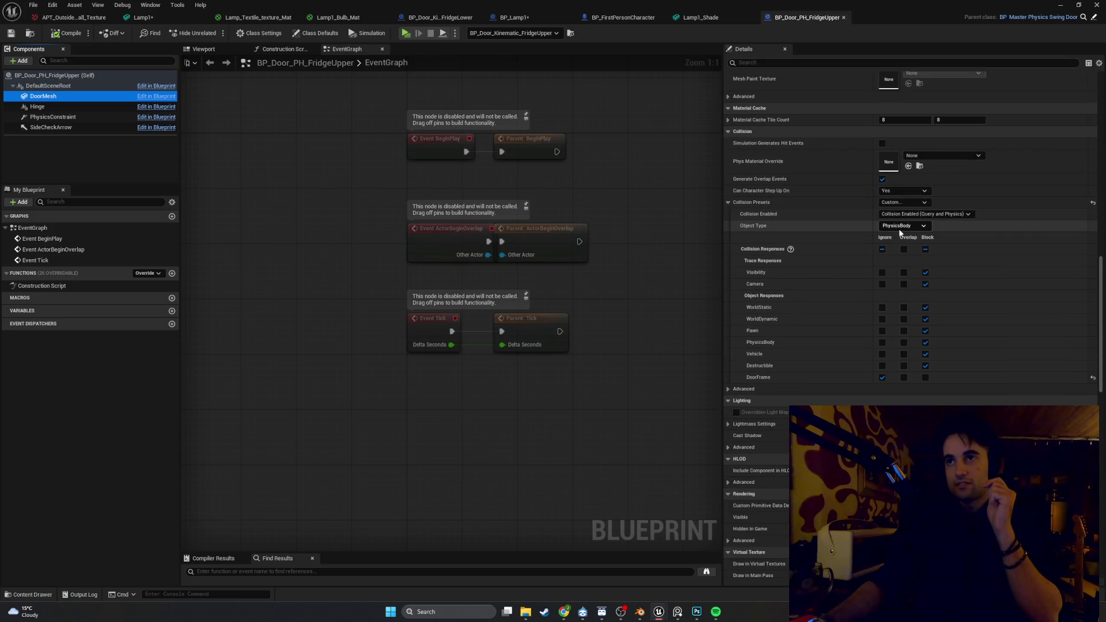
{"action": "left_click", "coordinate": [901, 227]}
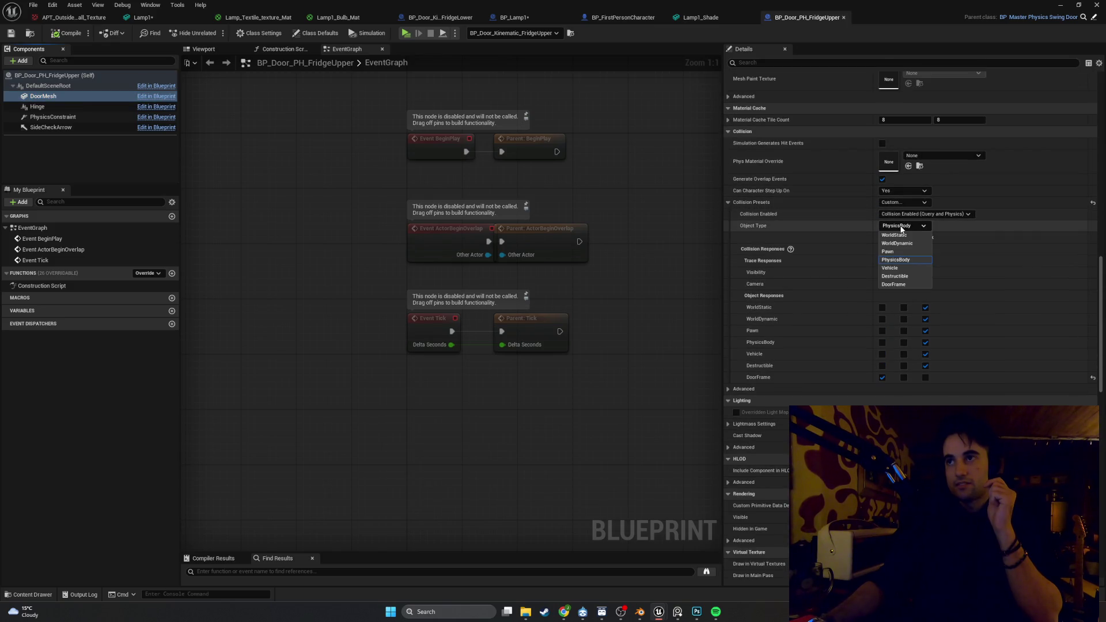
{"action": "left_click", "coordinate": [914, 285]}
{"action": "left_click", "coordinate": [65, 39]}
{"action": "key", "text": "alt+Tab"}
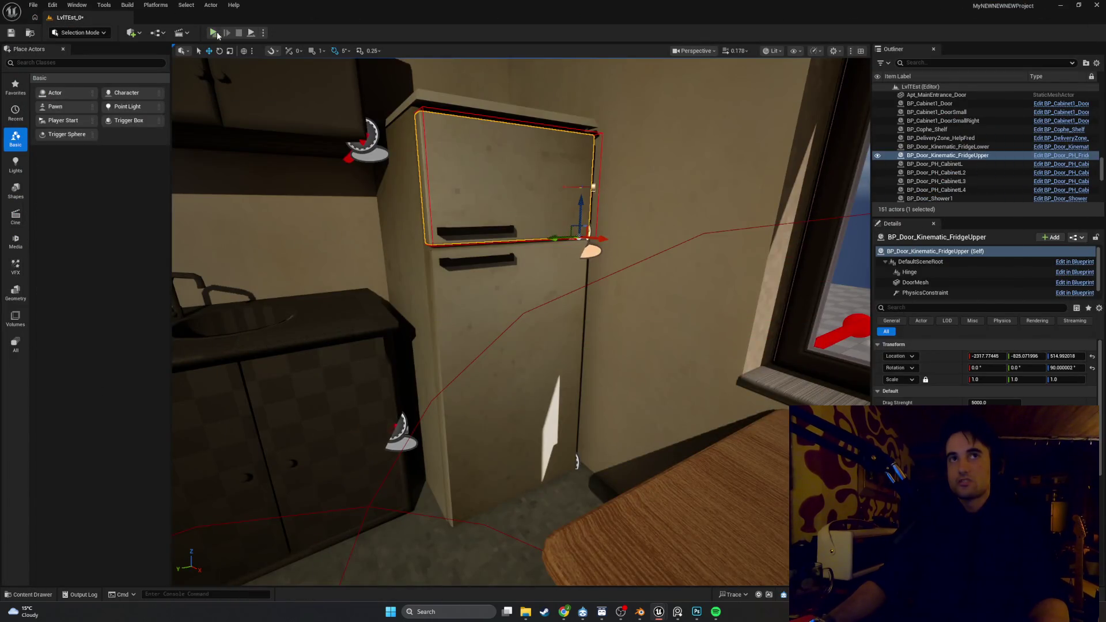
In the FridgeLower Blueprint, set DoorMesh's DoorFrame response to Ignore and compile.
{"action": "right_click", "coordinate": [522, 271]}
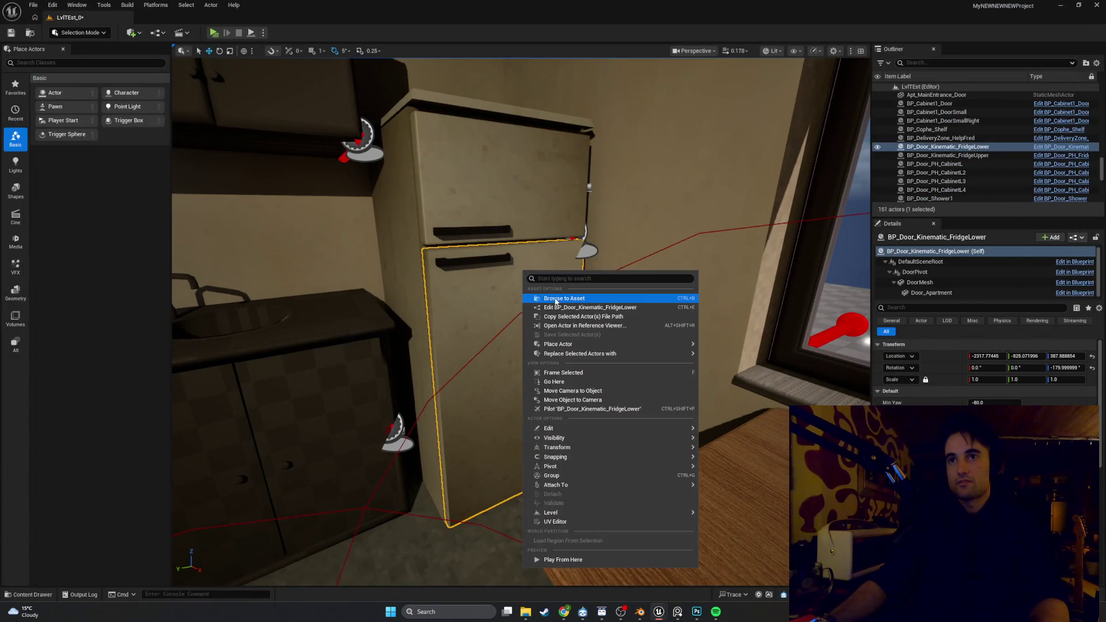
{"action": "left_click", "coordinate": [556, 298]}
{"action": "double_click", "coordinate": [131, 455]}
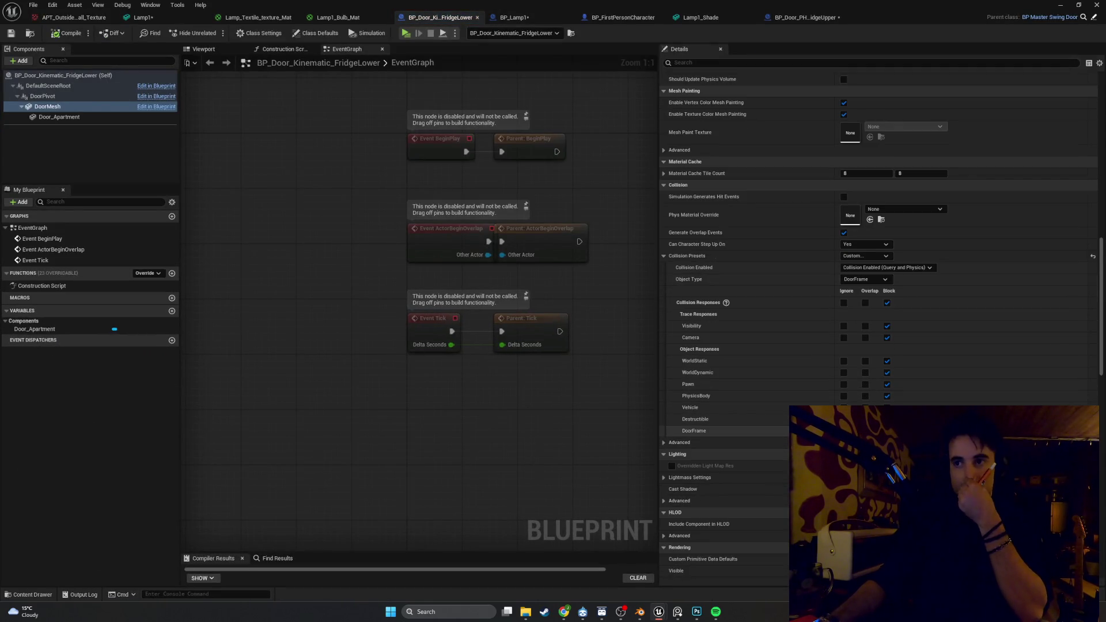
{"action": "left_click", "coordinate": [844, 430]}
{"action": "left_click", "coordinate": [70, 37]}
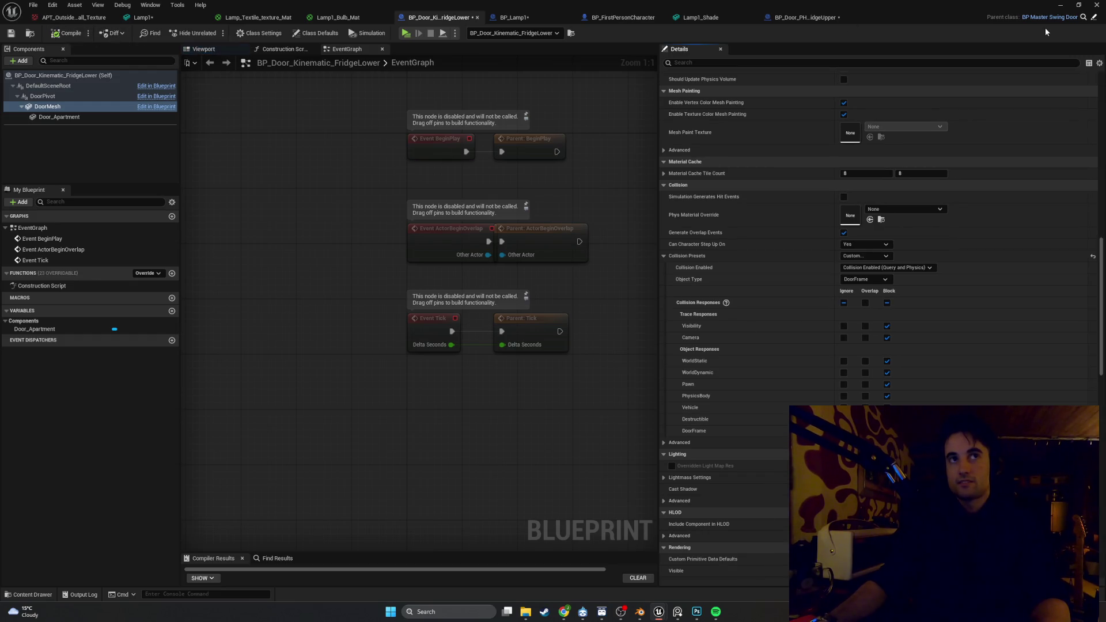
{"action": "left_click", "coordinate": [1058, 5]}
Play-test opening and closing the lower fridge door.
{"action": "left_click", "coordinate": [213, 34]}
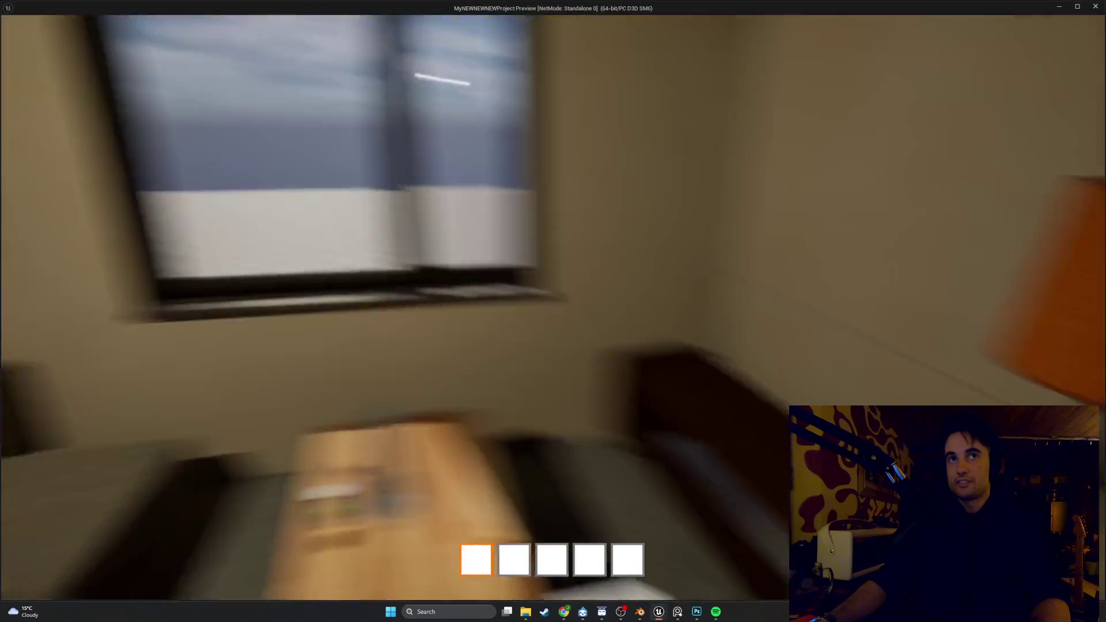
{"action": "key", "text": "e"}
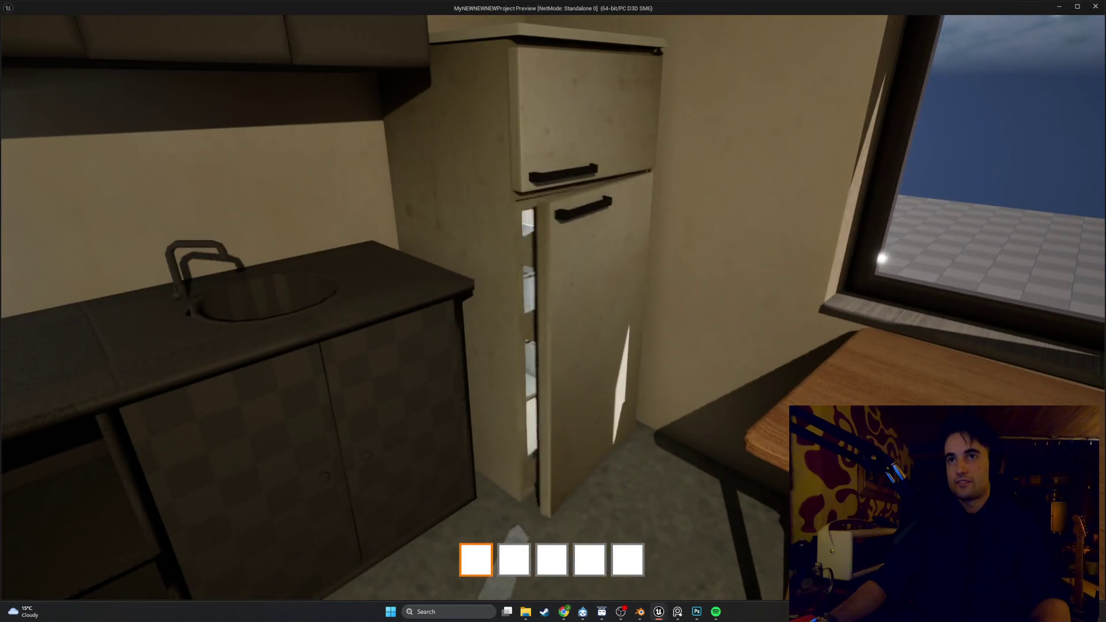
{"action": "key", "text": "e"}
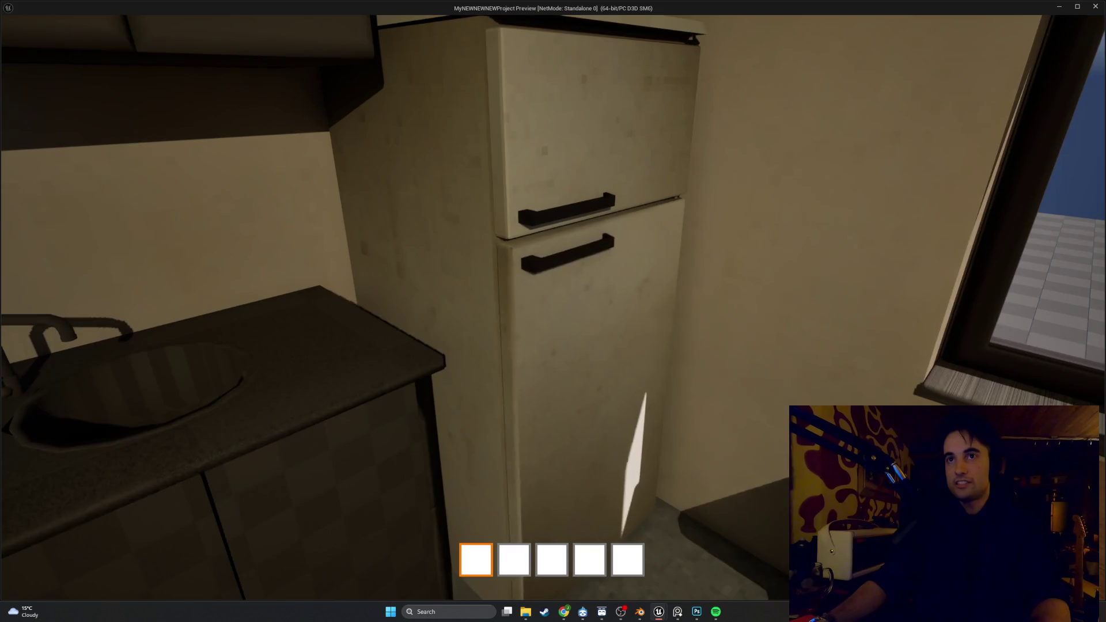
{"action": "key", "text": "Escape"}
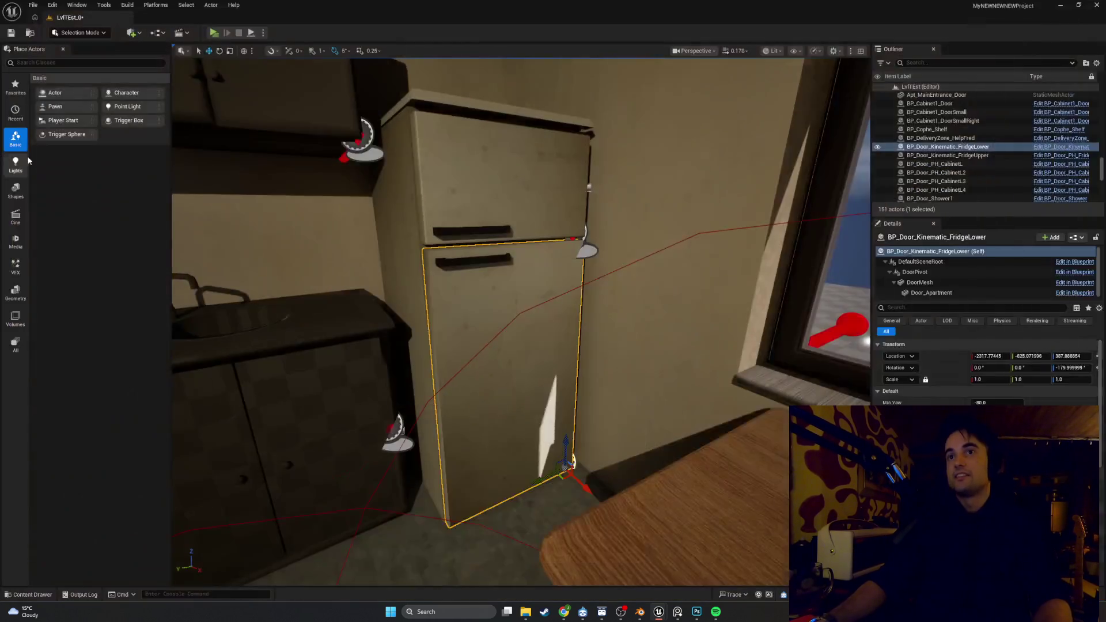
Reopen the FridgeLower Blueprint and view the door mesh in the 3D preview.
{"action": "right_click", "coordinate": [455, 269]}
{"action": "left_click", "coordinate": [484, 294]}
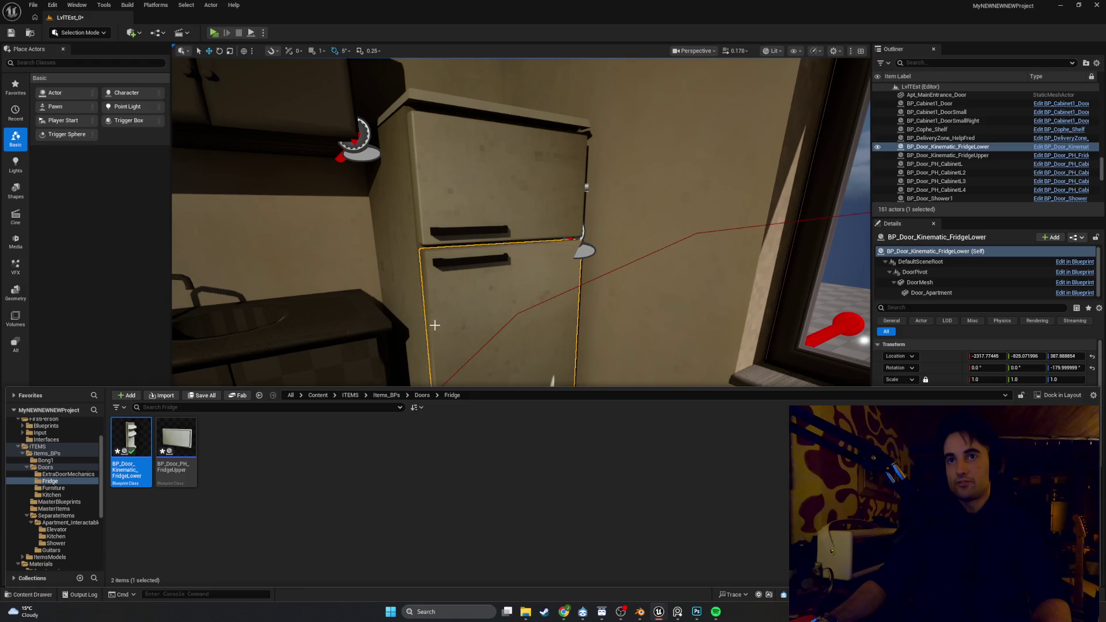
{"action": "double_click", "coordinate": [135, 433]}
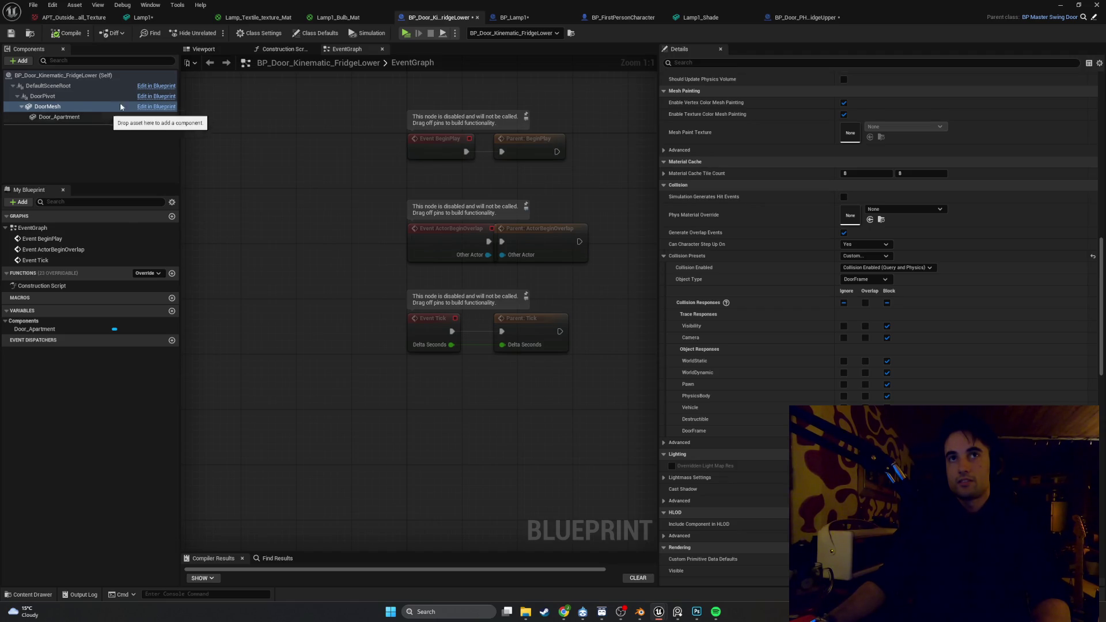
{"action": "left_click", "coordinate": [203, 50]}
{"action": "mouse_move", "coordinate": [340, 208]}
{"action": "left_mouse_down"}
{"action": "mouse_move", "coordinate": [363, 208]}
{"action": "mouse_move", "coordinate": [306, 198]}
{"action": "left_mouse_up"}
Give Door_Apartment a Custom collision preset with DoorFrame object type, then play-test.
{"action": "left_click", "coordinate": [94, 115]}
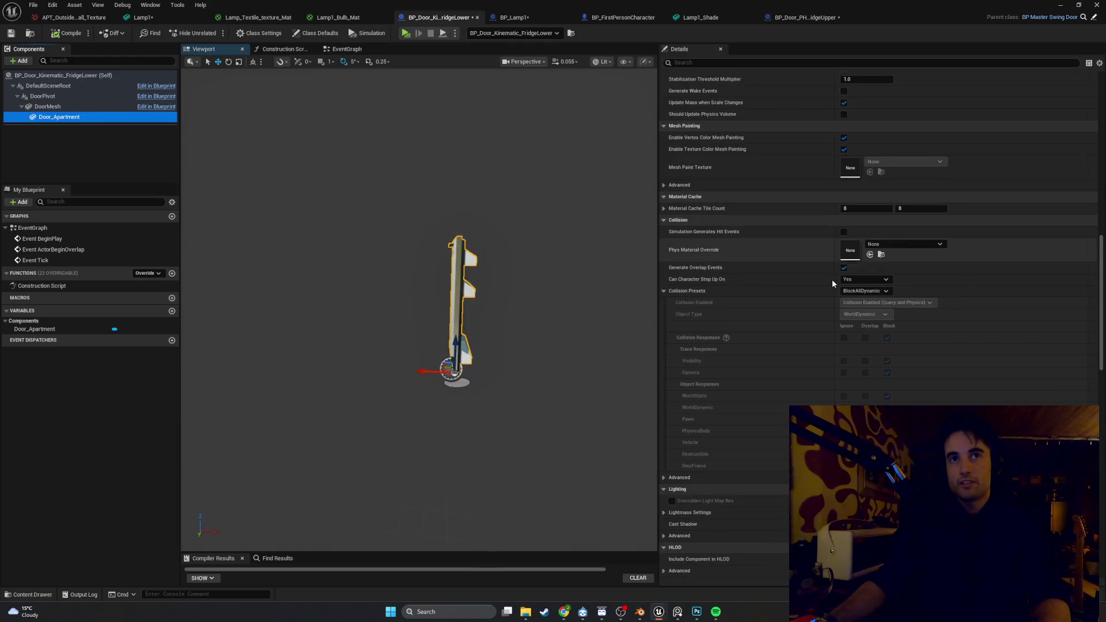
{"action": "left_click", "coordinate": [864, 291]}
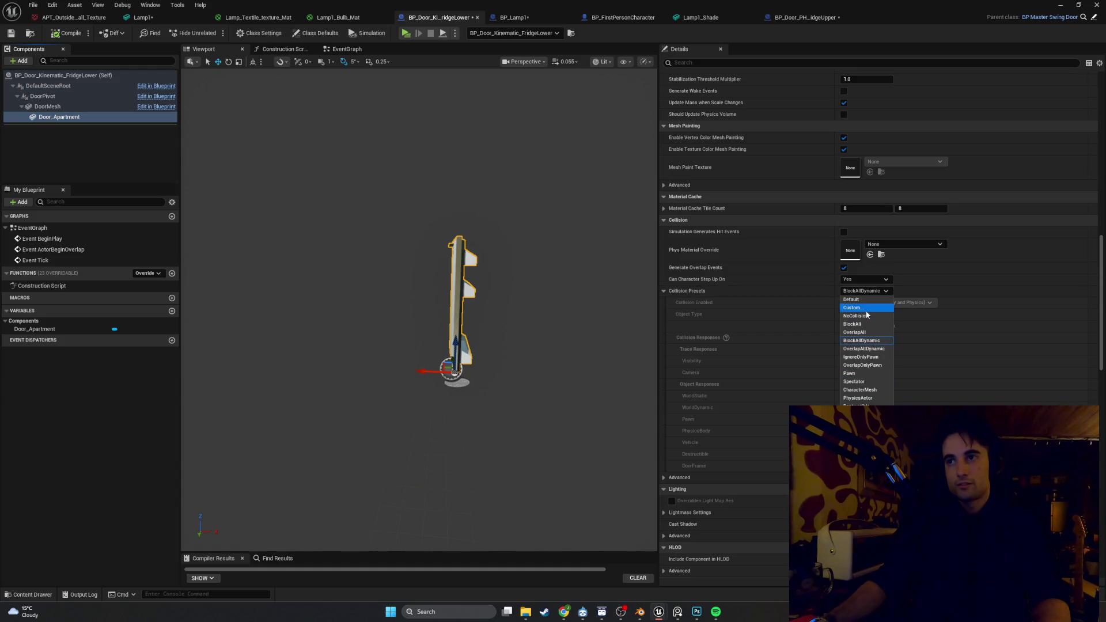
{"action": "left_click", "coordinate": [859, 308]}
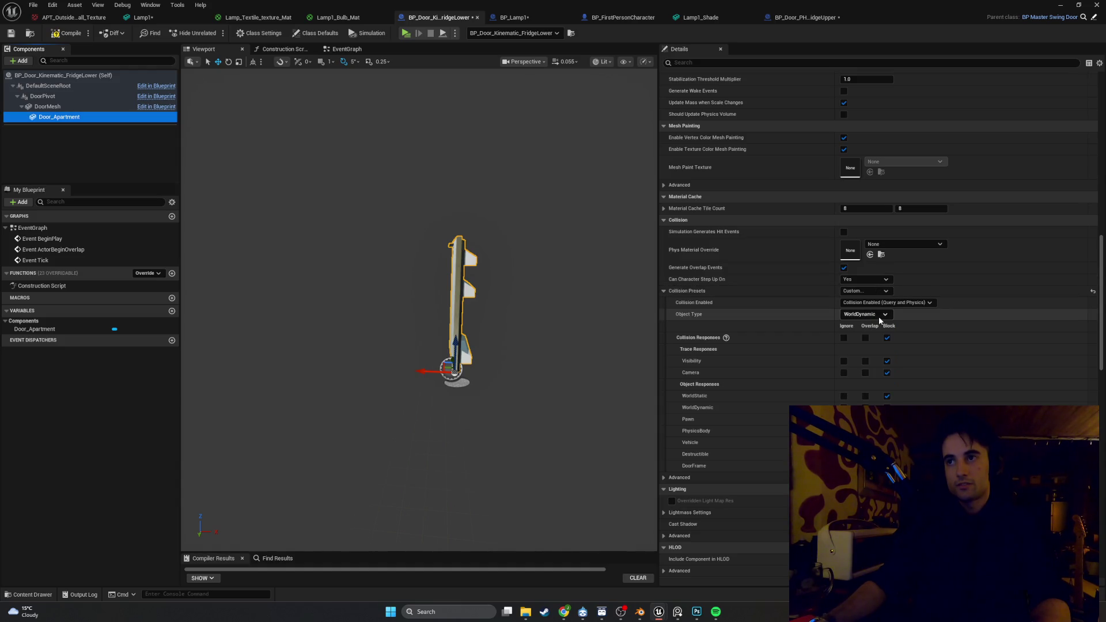
{"action": "left_click", "coordinate": [844, 454]}
{"action": "left_click", "coordinate": [863, 314]}
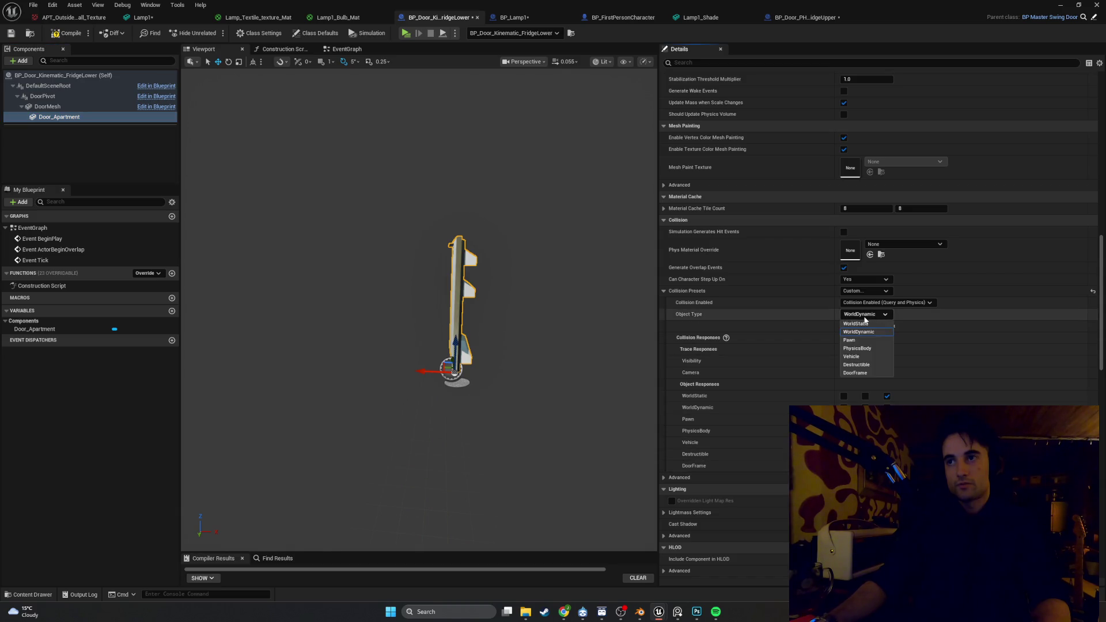
{"action": "left_click", "coordinate": [864, 374]}
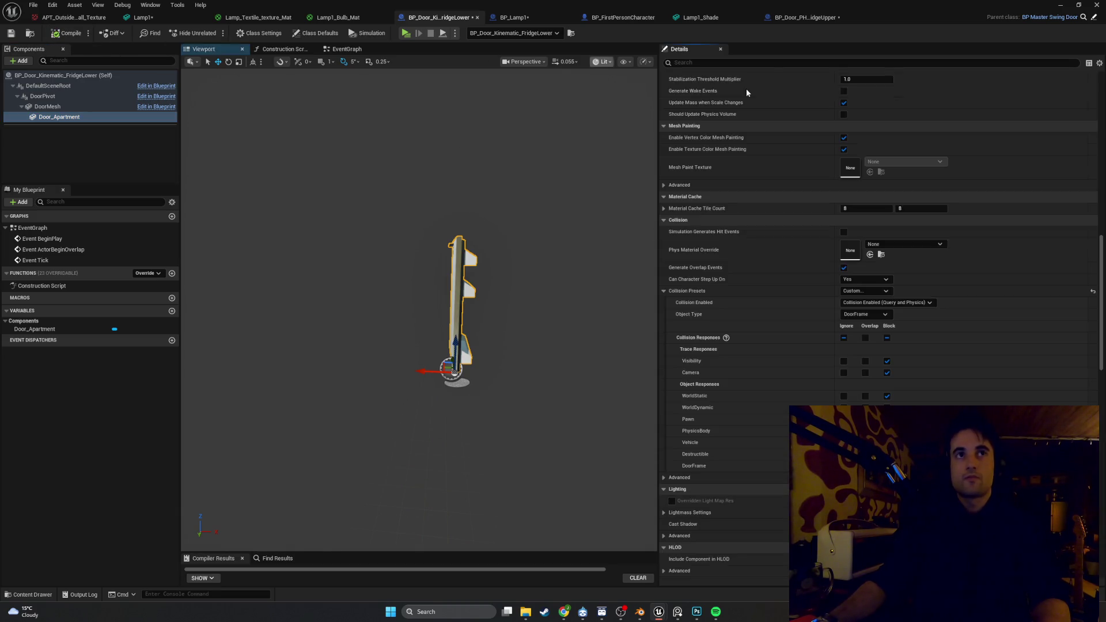
{"action": "left_click", "coordinate": [1061, 5]}
{"action": "left_click", "coordinate": [213, 34]}
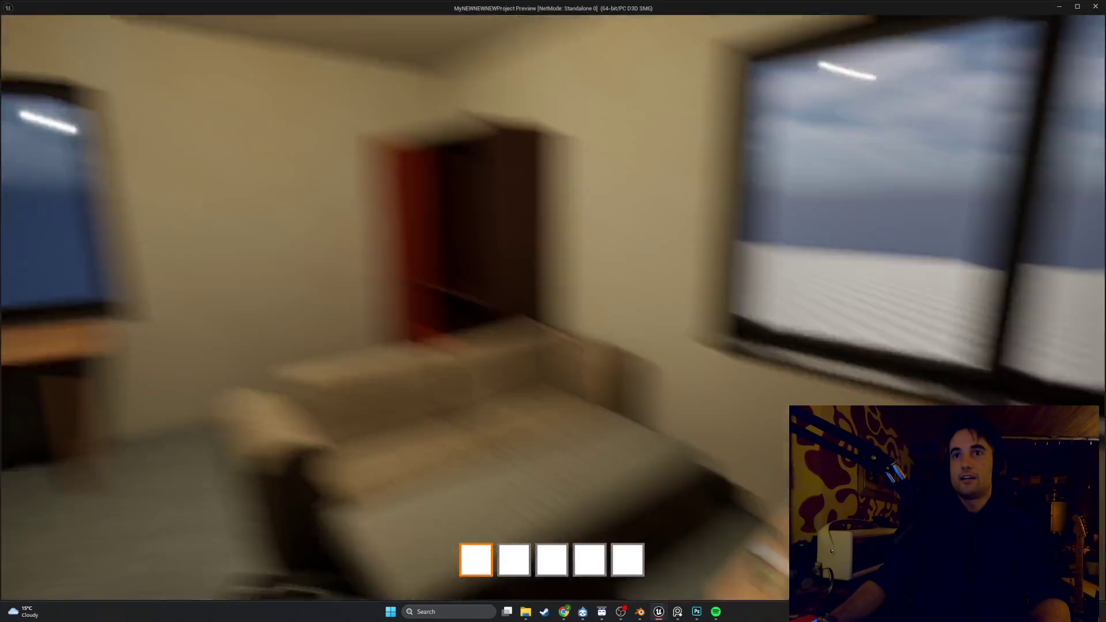
In play, test the fridge, wardrobe doors, counter drawer and wall cabinet.
{"action": "key", "text": "w"}
{"action": "key", "text": "e"}
{"action": "key", "text": "e"}
{"action": "key", "text": "e"}
{"action": "key", "text": "e"}
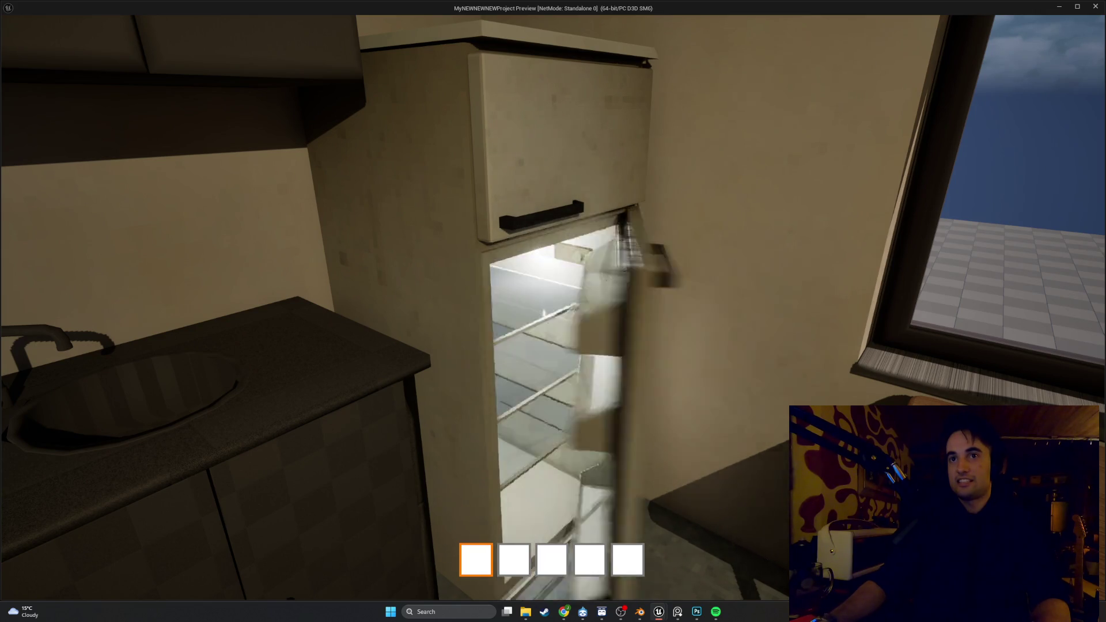
{"action": "key", "text": "s"}
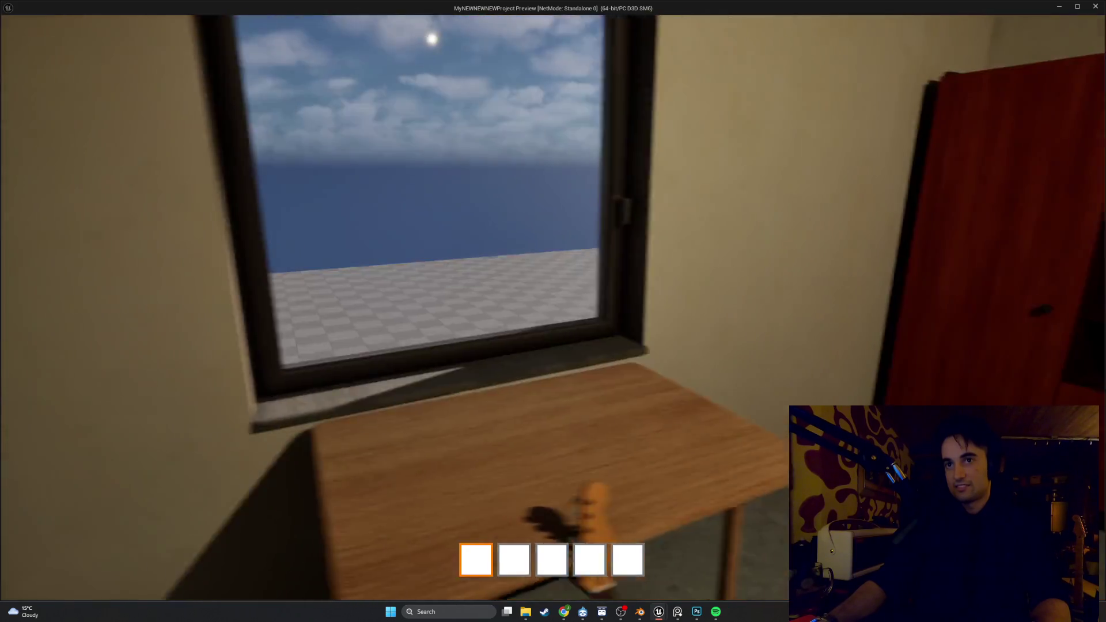
{"action": "key", "text": "e"}
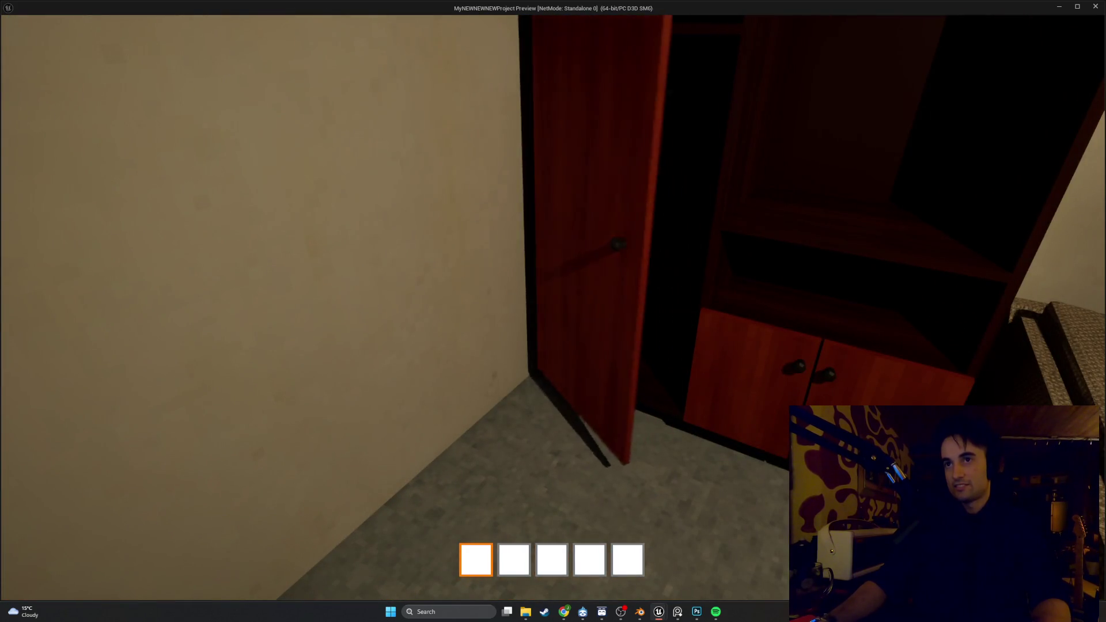
{"action": "key", "text": "e"}
{"action": "key", "text": "e"}
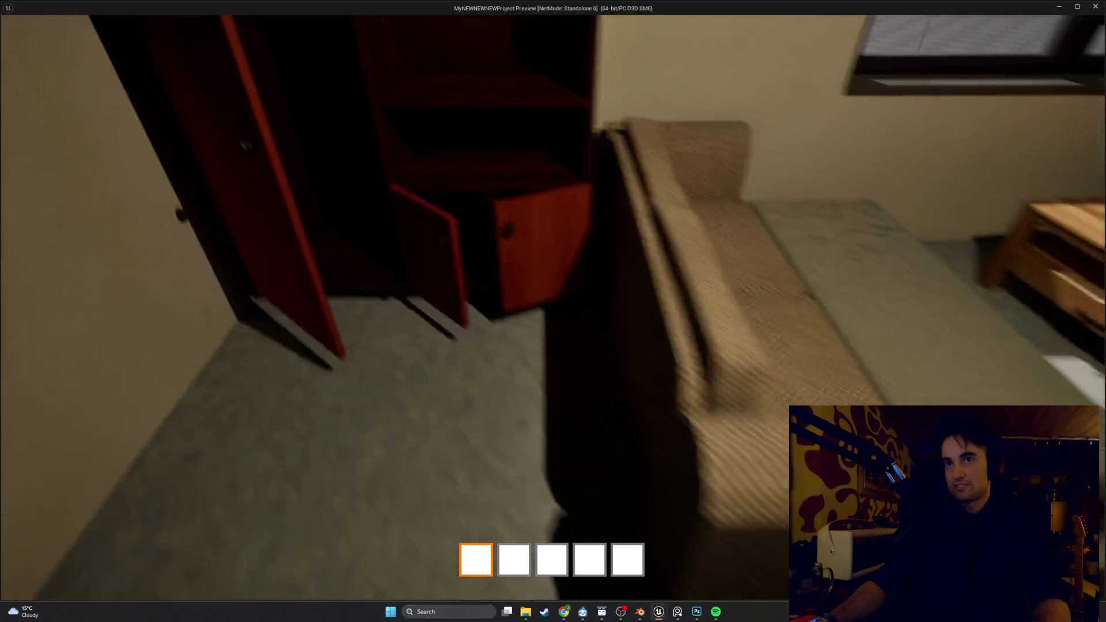
{"action": "key", "text": "e"}
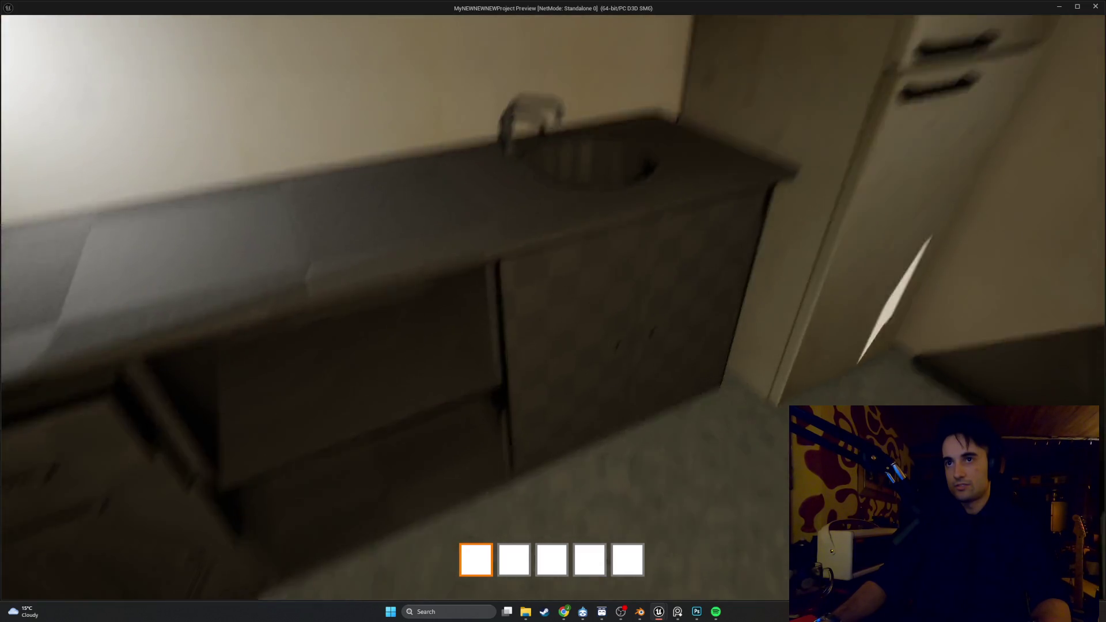
{"action": "key", "text": "e"}
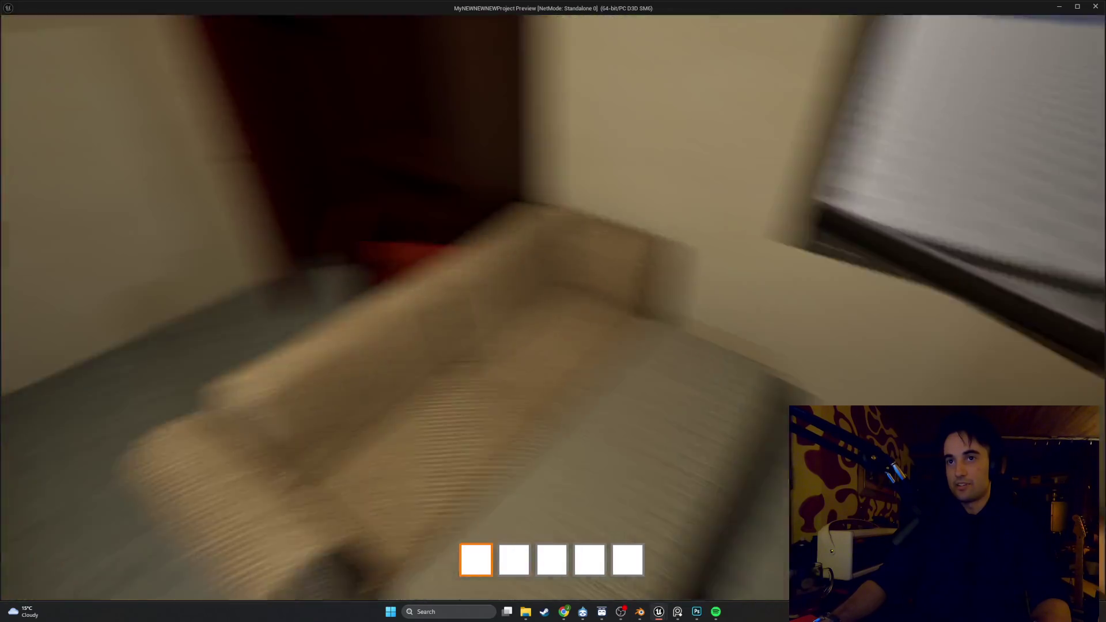
Swing the window open, lean through it, then end the playtest.
{"action": "key", "text": "e"}
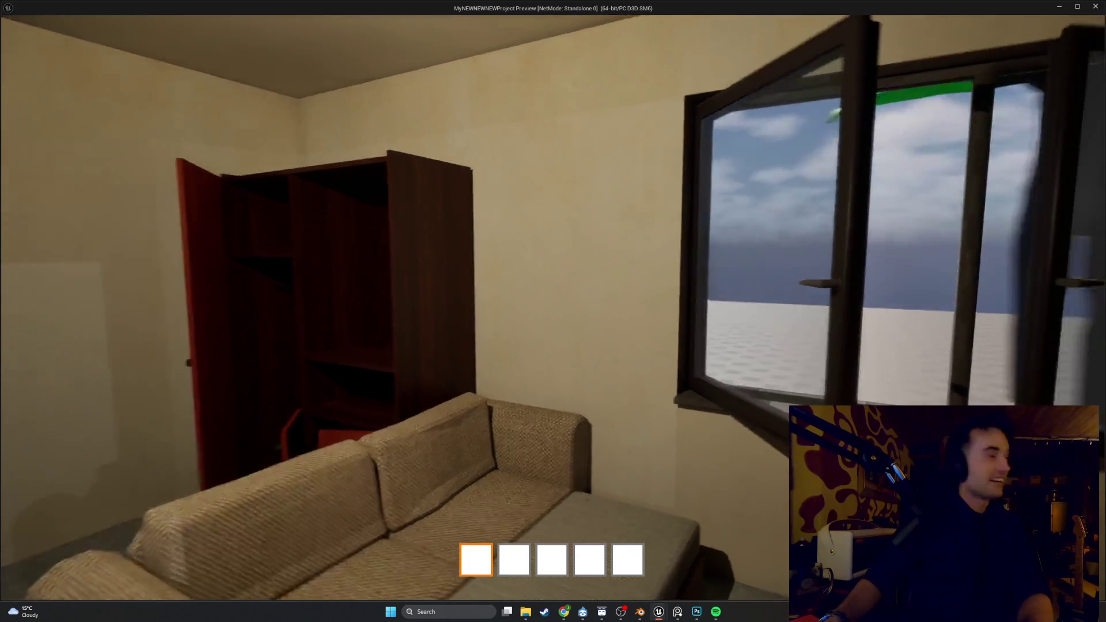
{"action": "key", "text": "w"}
{"action": "key", "text": "s"}
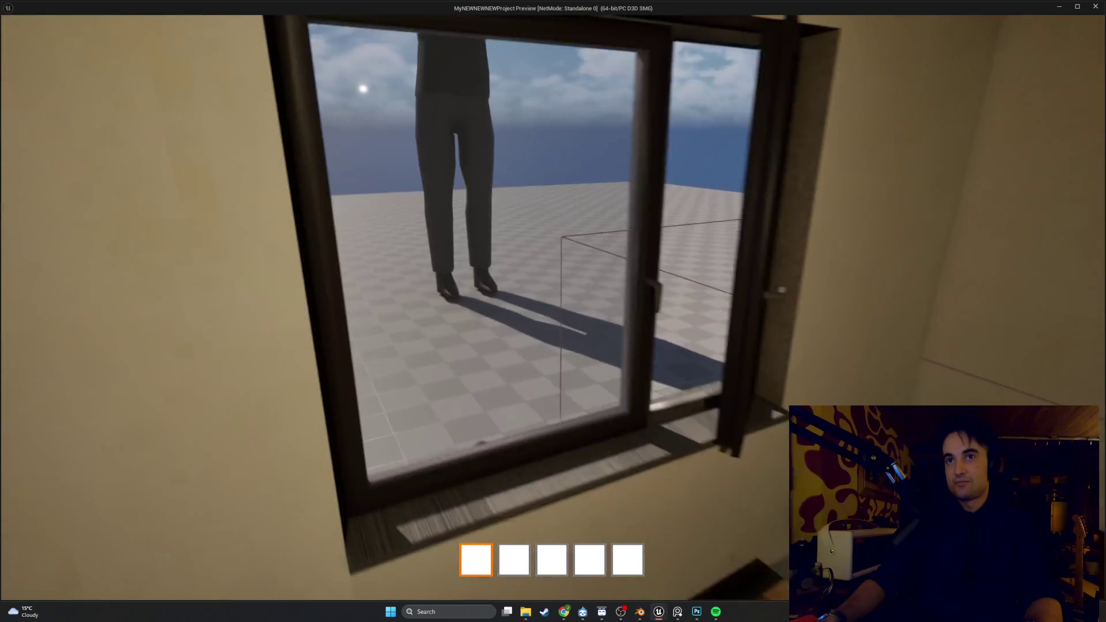
{"action": "key", "text": "Escape"}
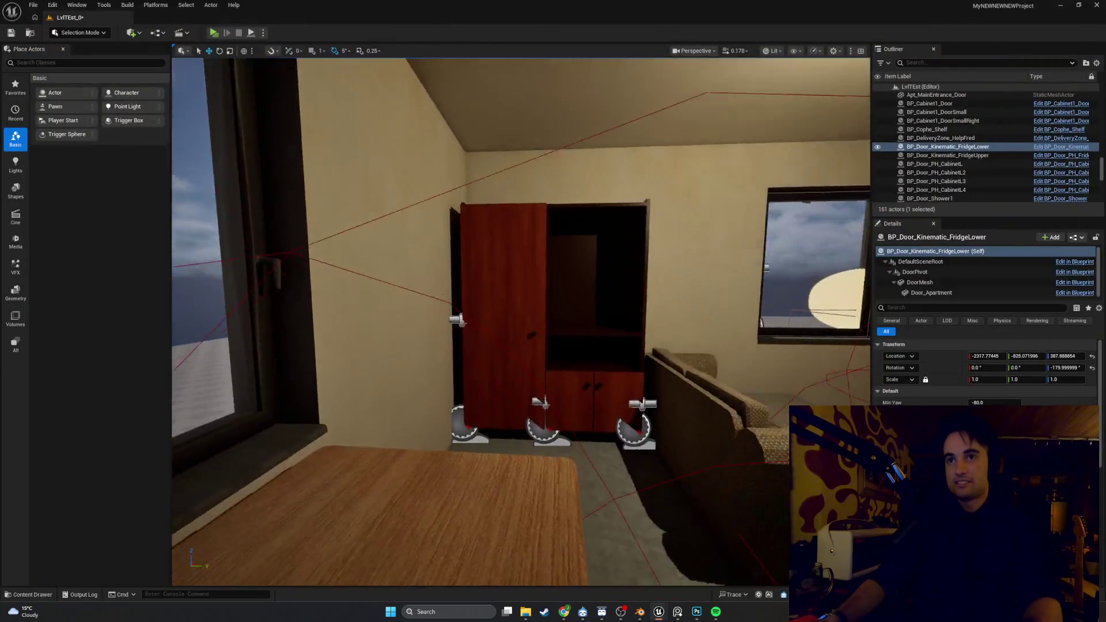
Browse to the BP_PH_APT_Window asset from the window actor.
{"action": "left_click_drag", "start_coordinate": [536, 398], "coordinate": [622, 398]}
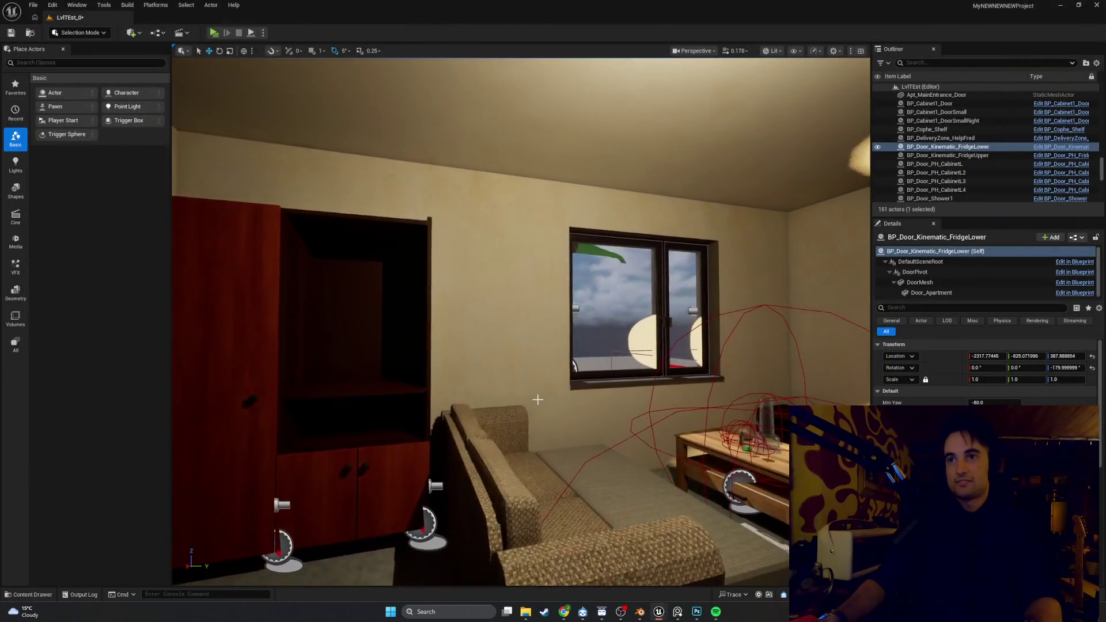
{"action": "mouse_move", "coordinate": [474, 423]}
{"action": "left_mouse_down"}
{"action": "mouse_move", "coordinate": [235, 425]}
{"action": "mouse_move", "coordinate": [317, 404]}
{"action": "left_mouse_up"}
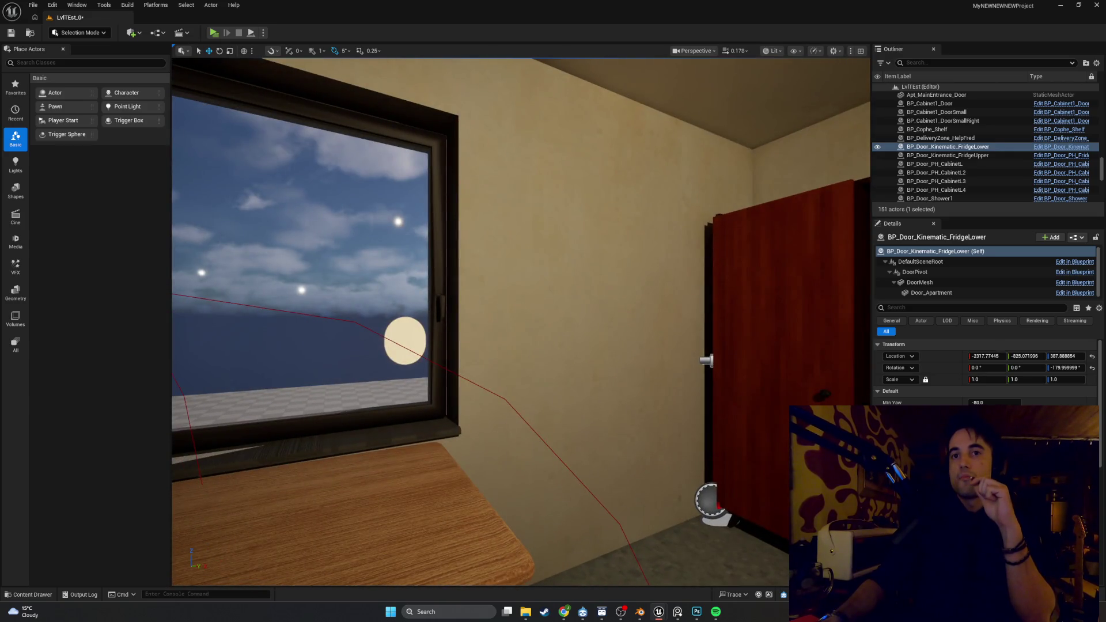
{"action": "right_click", "coordinate": [339, 420]}
{"action": "left_click", "coordinate": [381, 147]}
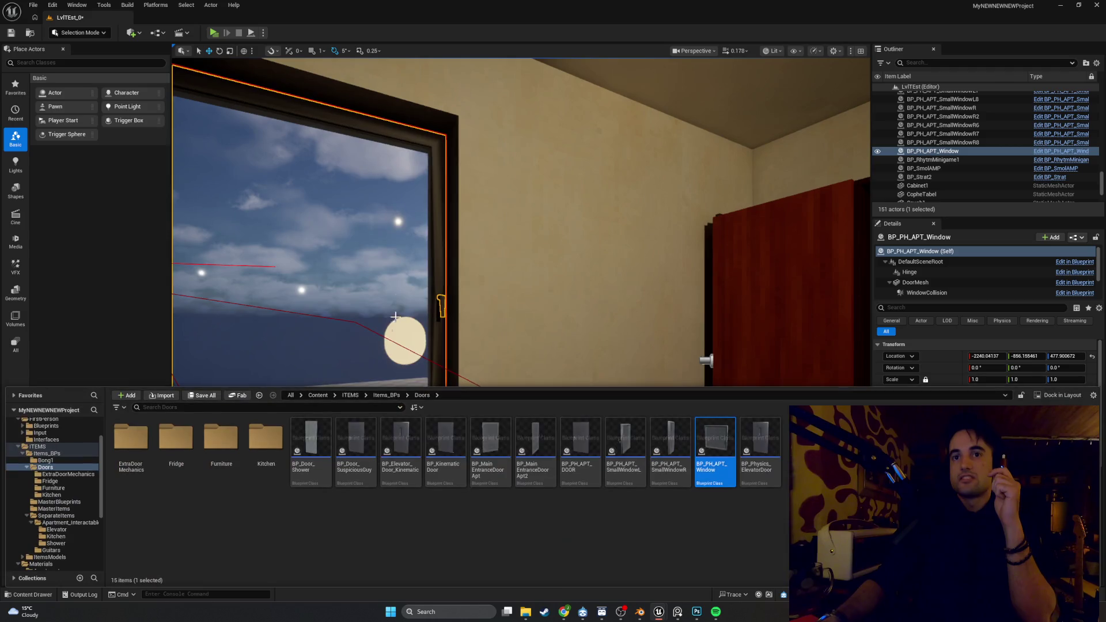
Set BP_PH_APT_Window's DoorMesh Element 0 to Plastic_Old_Yellow_texture_Mat, then launch a standalone play-test.
{"action": "double_click", "coordinate": [712, 440]}
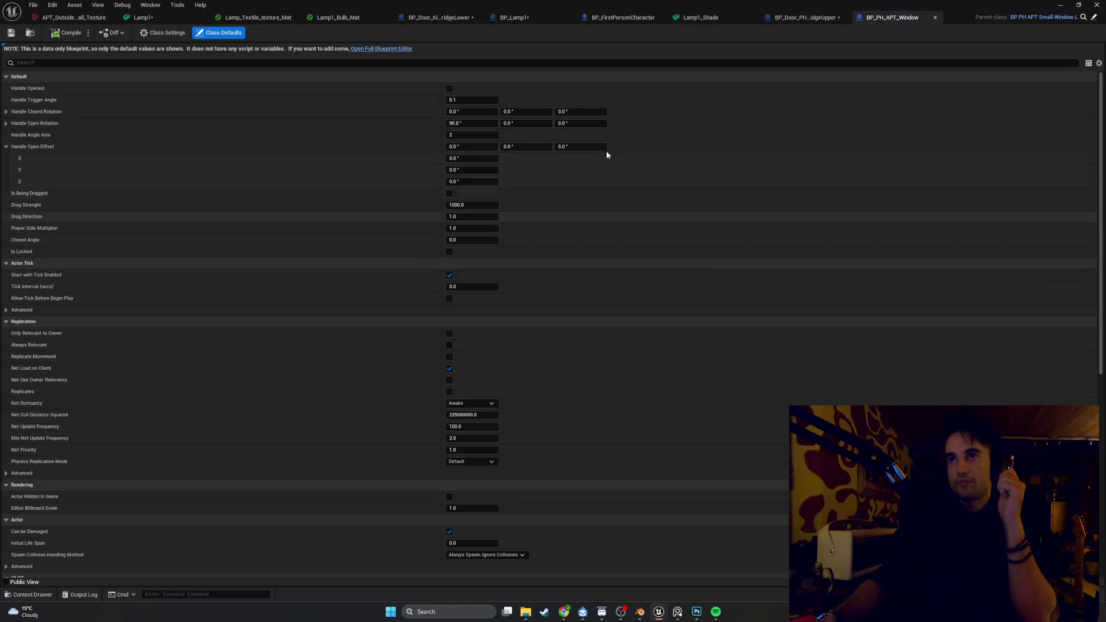
{"action": "left_click", "coordinate": [377, 49]}
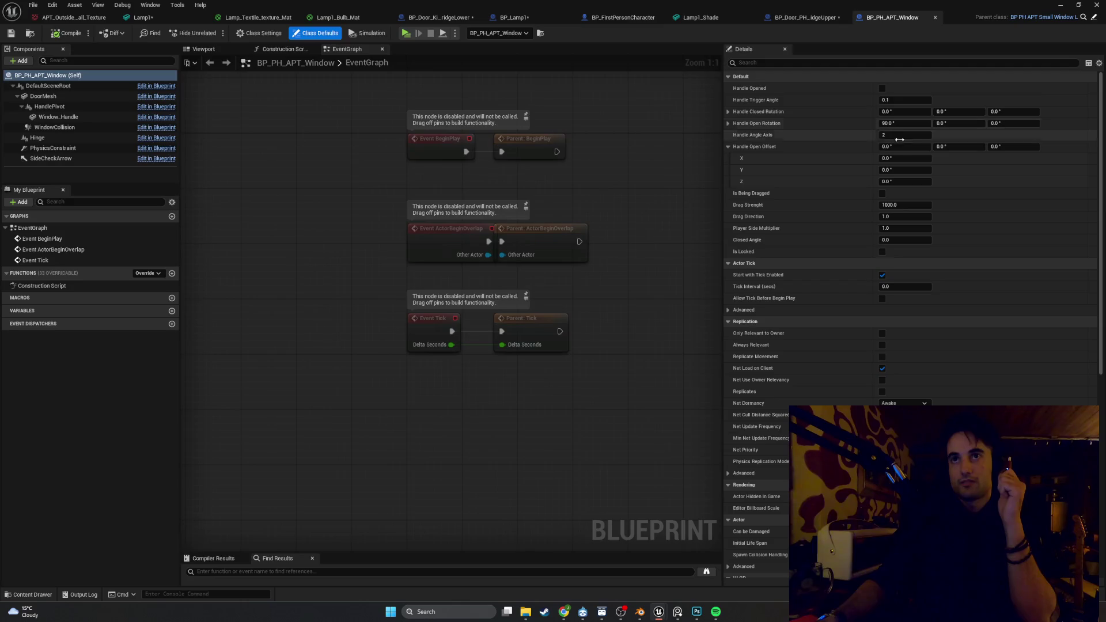
{"action": "left_click", "coordinate": [46, 98]}
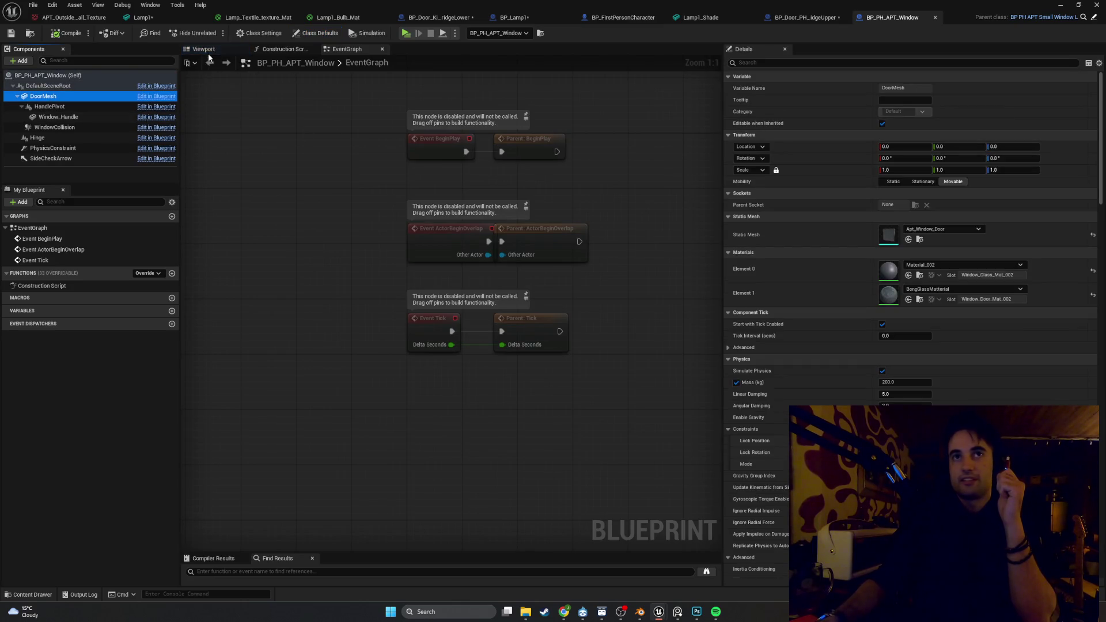
{"action": "left_click", "coordinate": [205, 49]}
{"action": "left_click", "coordinate": [953, 232]}
{"action": "left_click", "coordinate": [832, 247]}
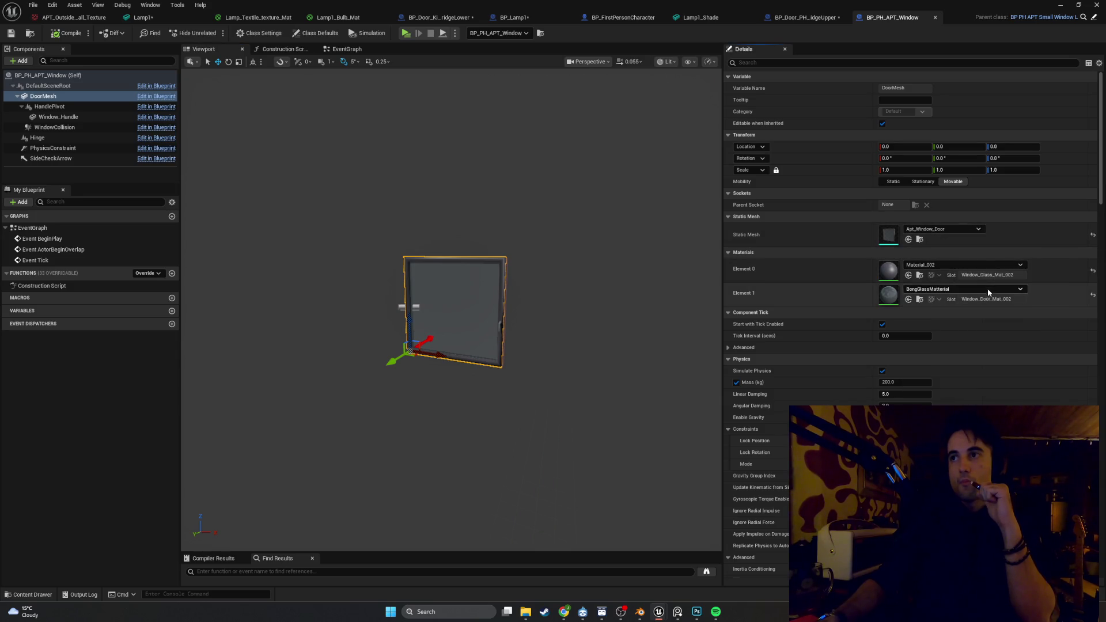
{"action": "left_click", "coordinate": [974, 265]}
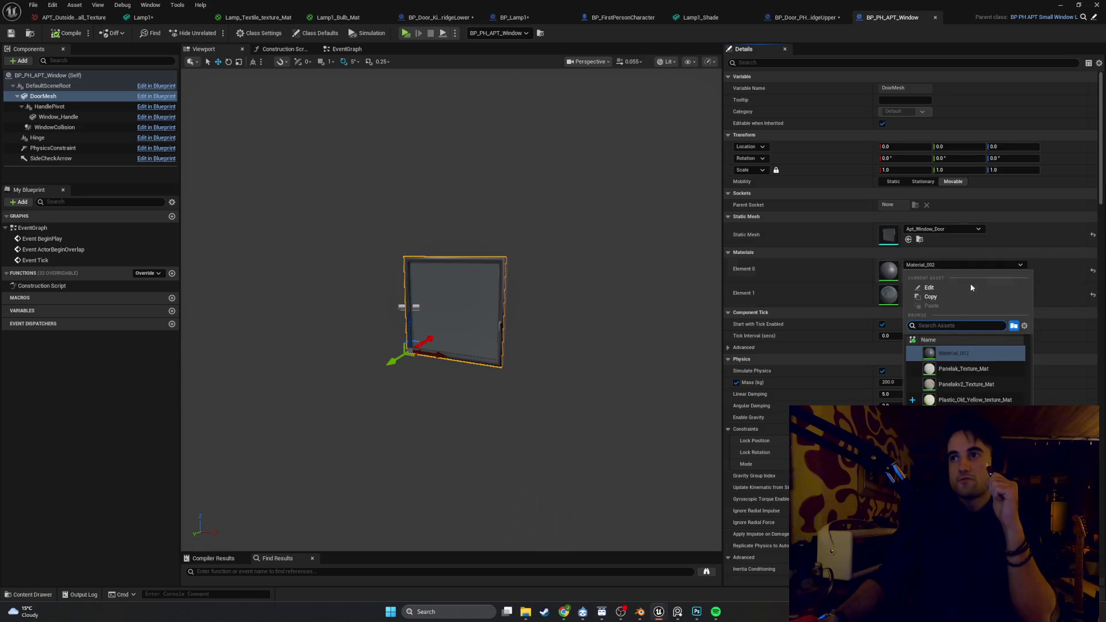
{"action": "type", "text": "plast"}
{"action": "left_click", "coordinate": [975, 353]}
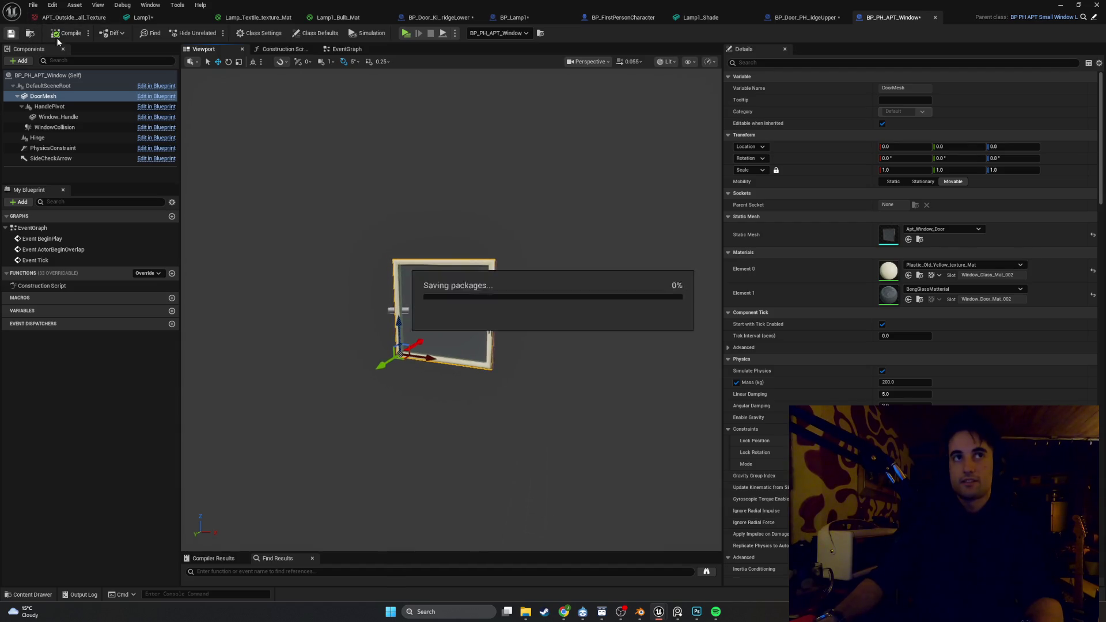
{"action": "left_click", "coordinate": [1061, 5]}
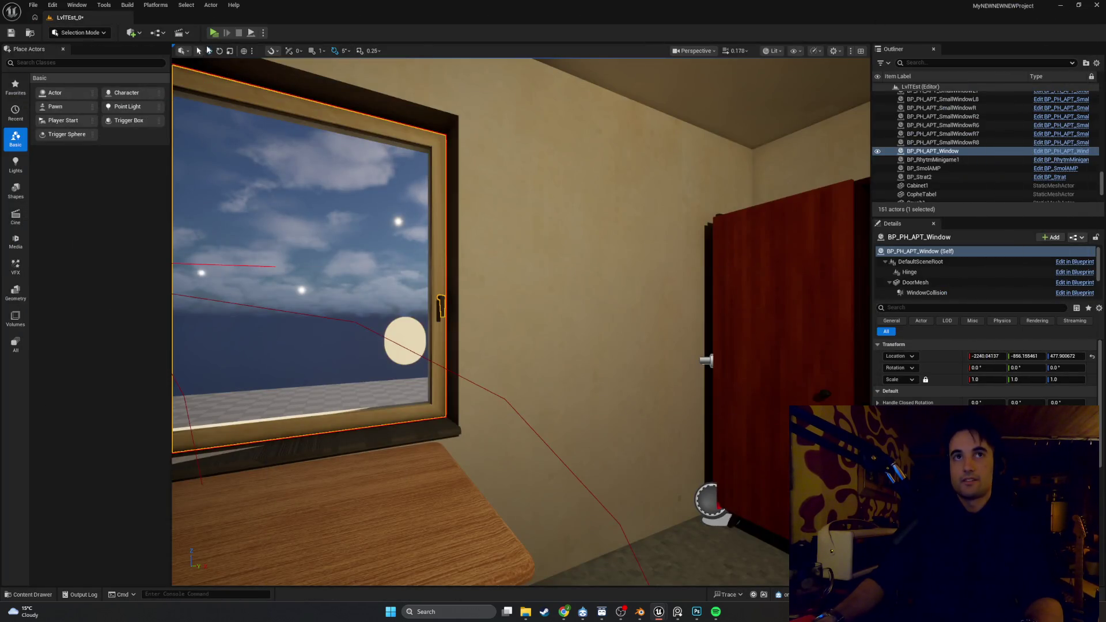
{"action": "key", "text": "alt+p"}
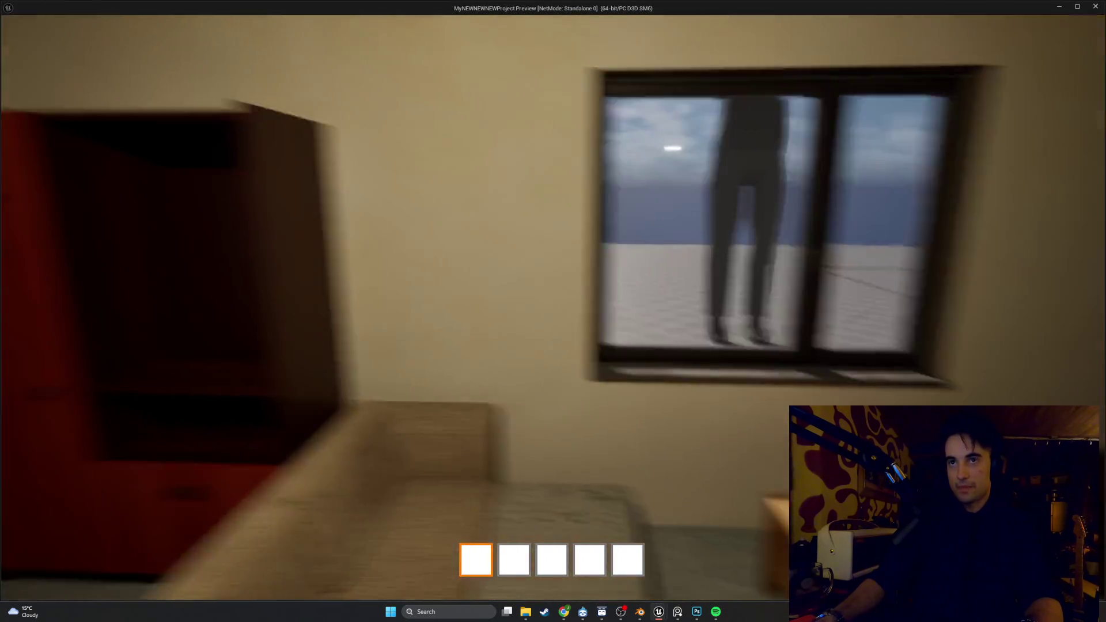
{"action": "key", "text": "e"}
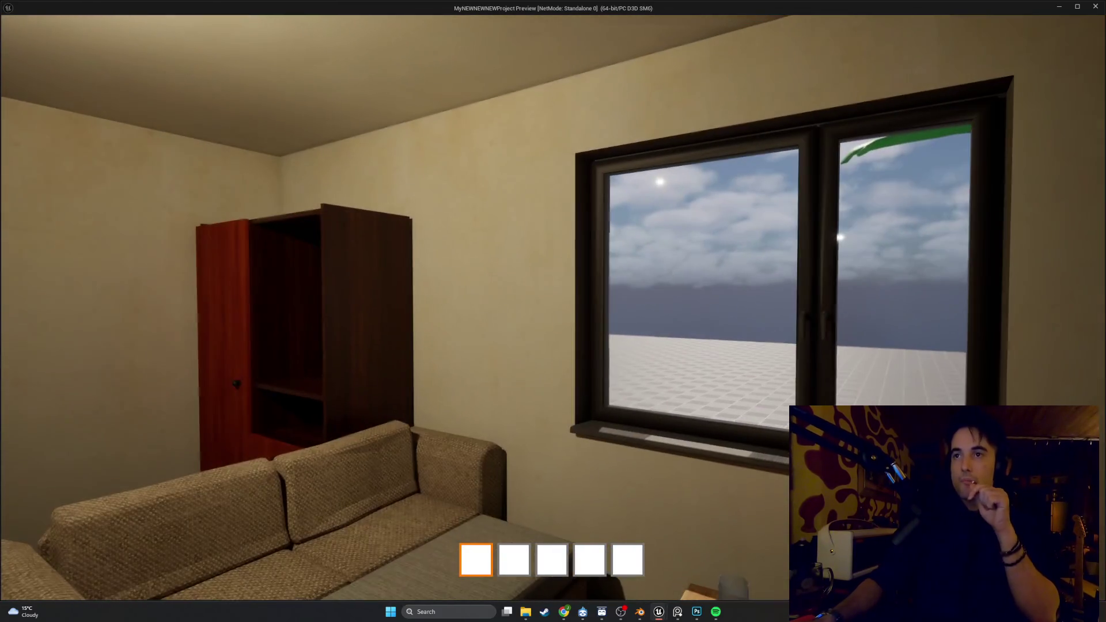
{"action": "key", "text": "Escape"}
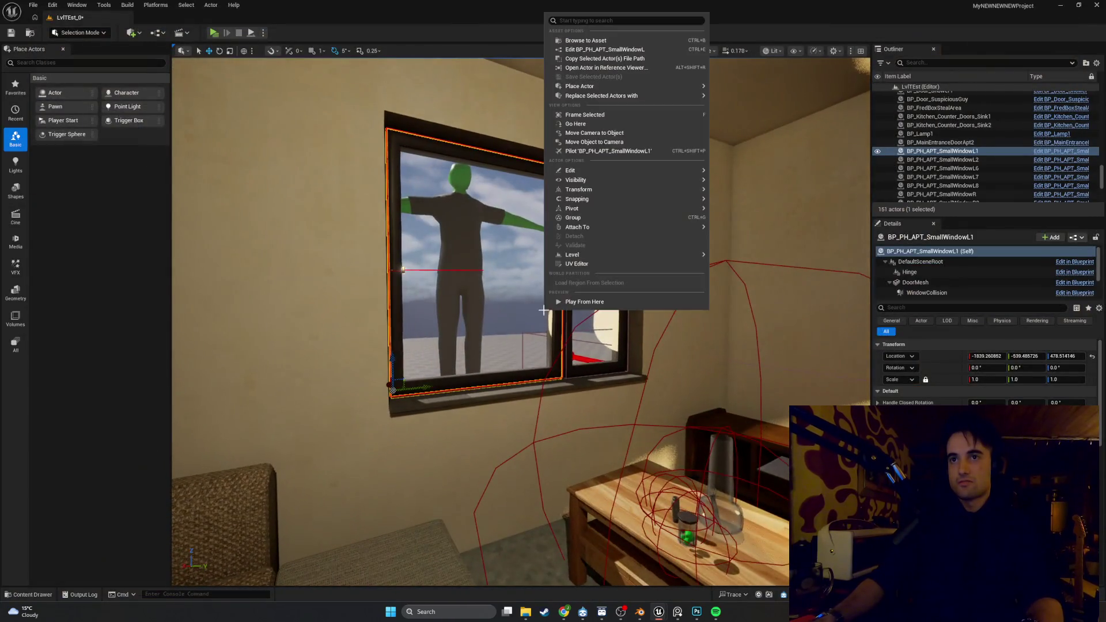
Set BP_PH_APT_SmallWindowL1's DoorMesh Element 0 to Plastic_Old_Yellow_texture_Mat.
{"action": "right_click", "coordinate": [543, 311]}
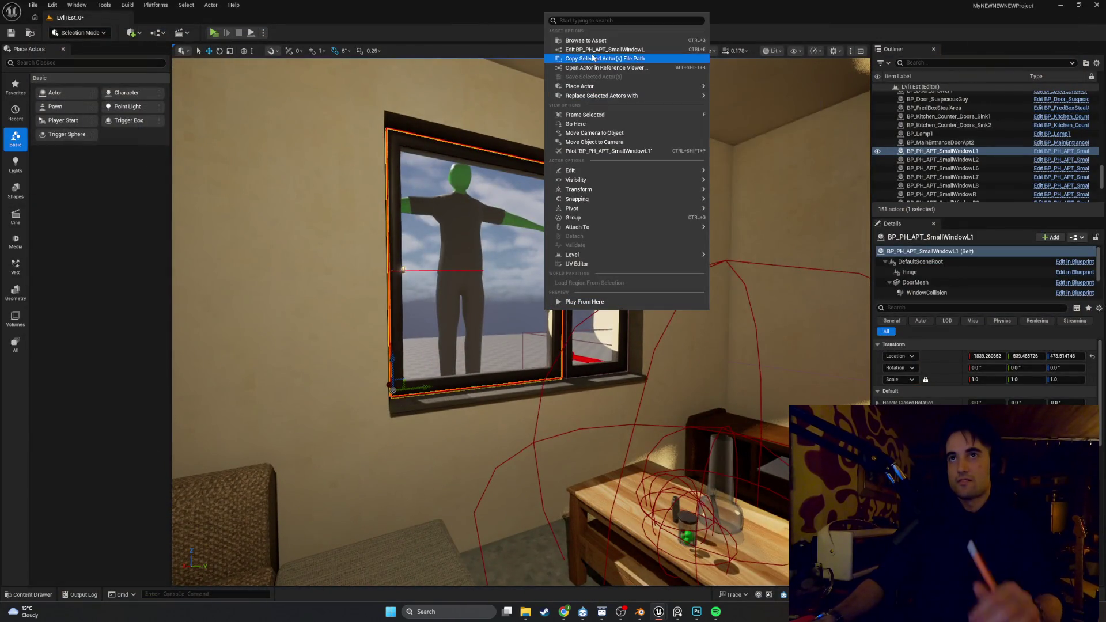
{"action": "left_click", "coordinate": [595, 44]}
{"action": "double_click", "coordinate": [625, 522]}
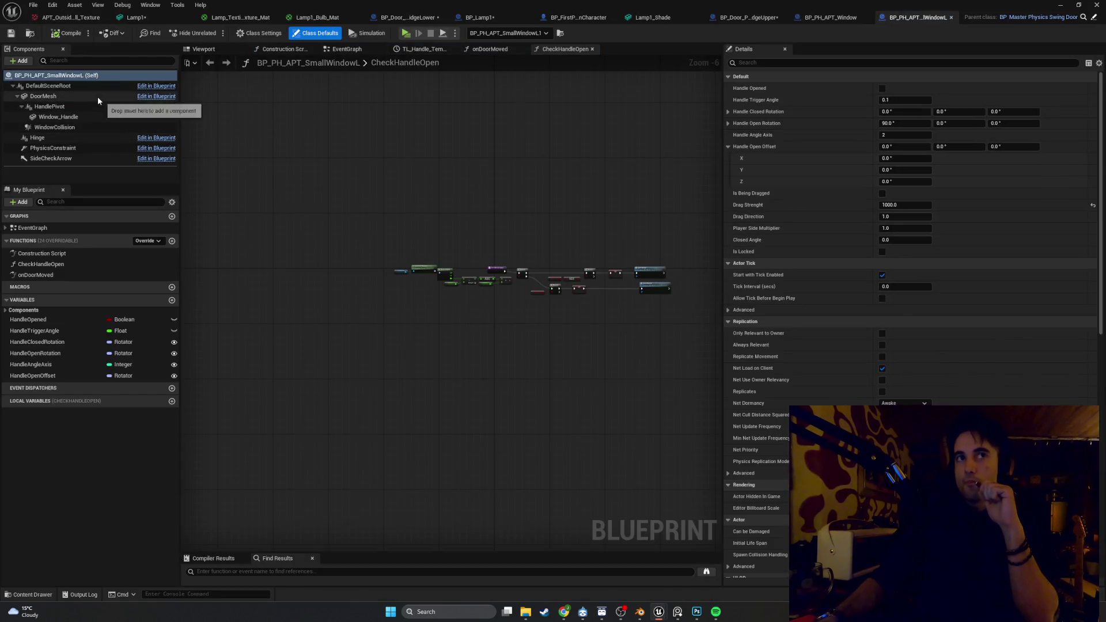
{"action": "left_click", "coordinate": [98, 96]}
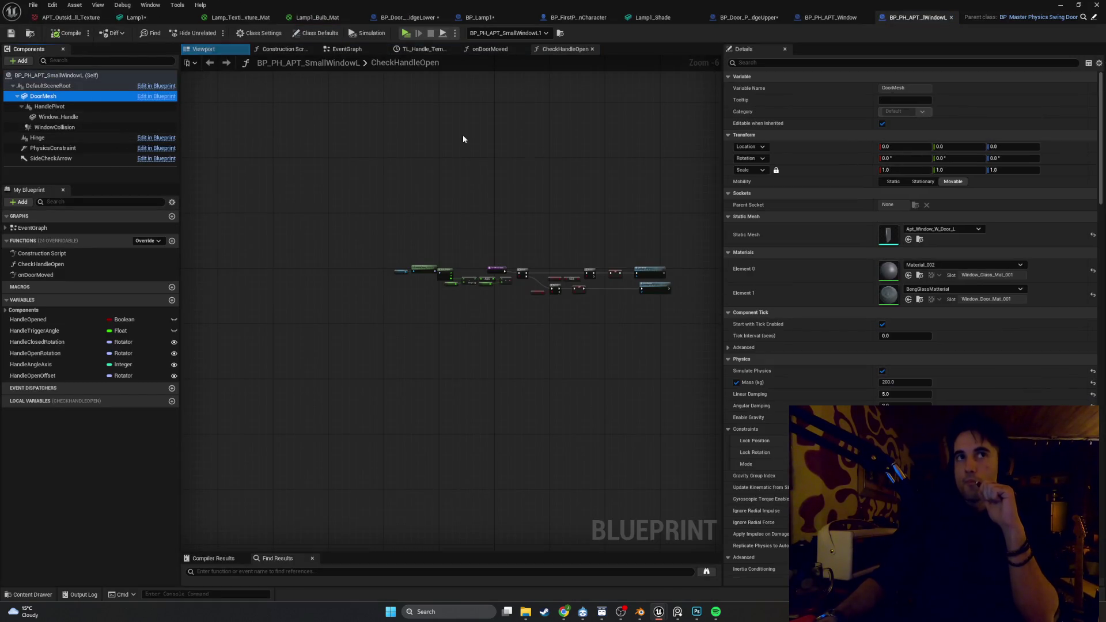
{"action": "left_click", "coordinate": [942, 265]}
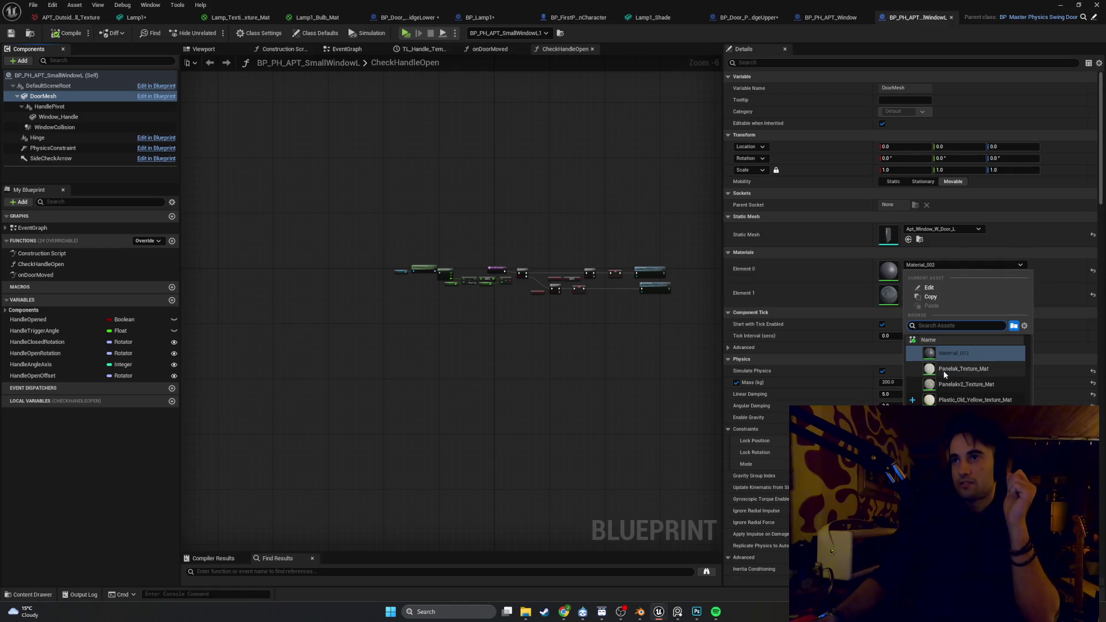
{"action": "left_click", "coordinate": [961, 400]}
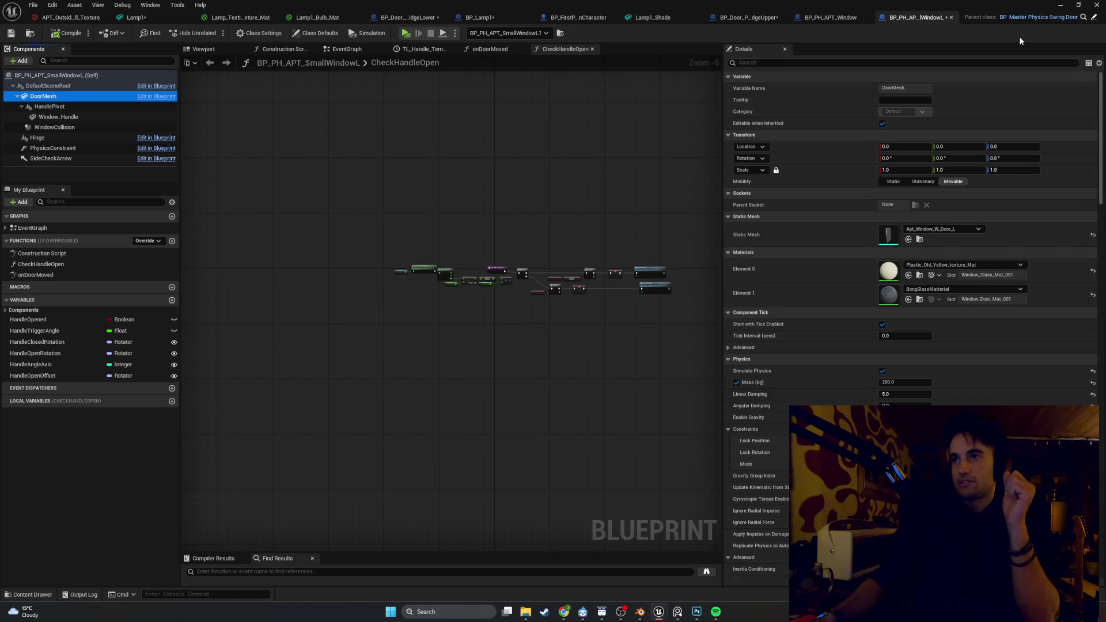
{"action": "left_click", "coordinate": [1060, 6]}
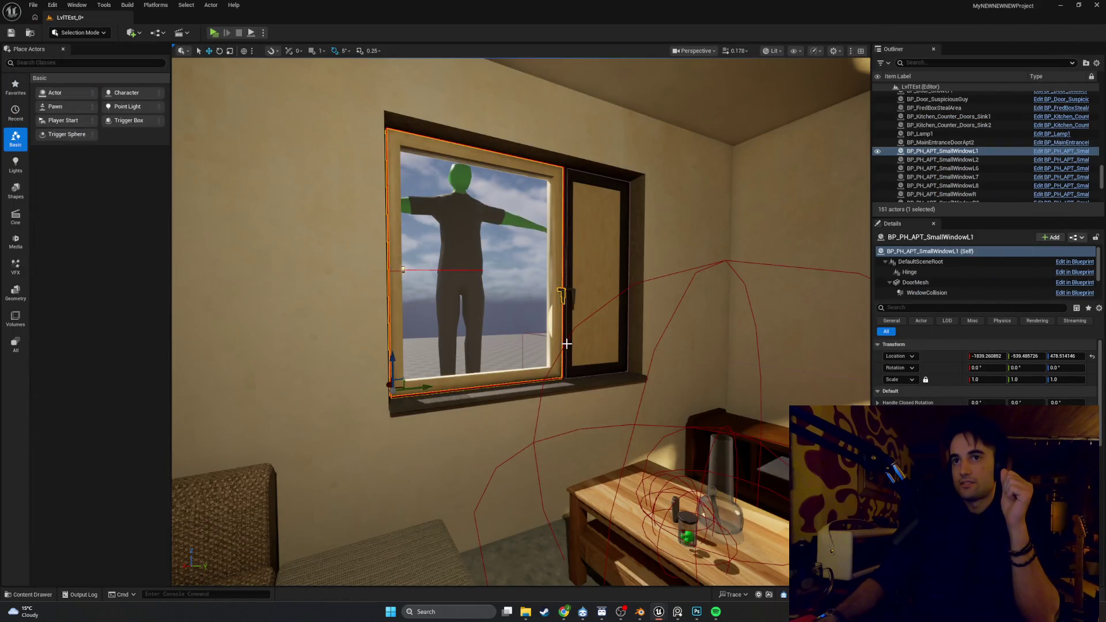
Inspect the yellow sash on the small window from several angles.
{"action": "key", "text": "w"}
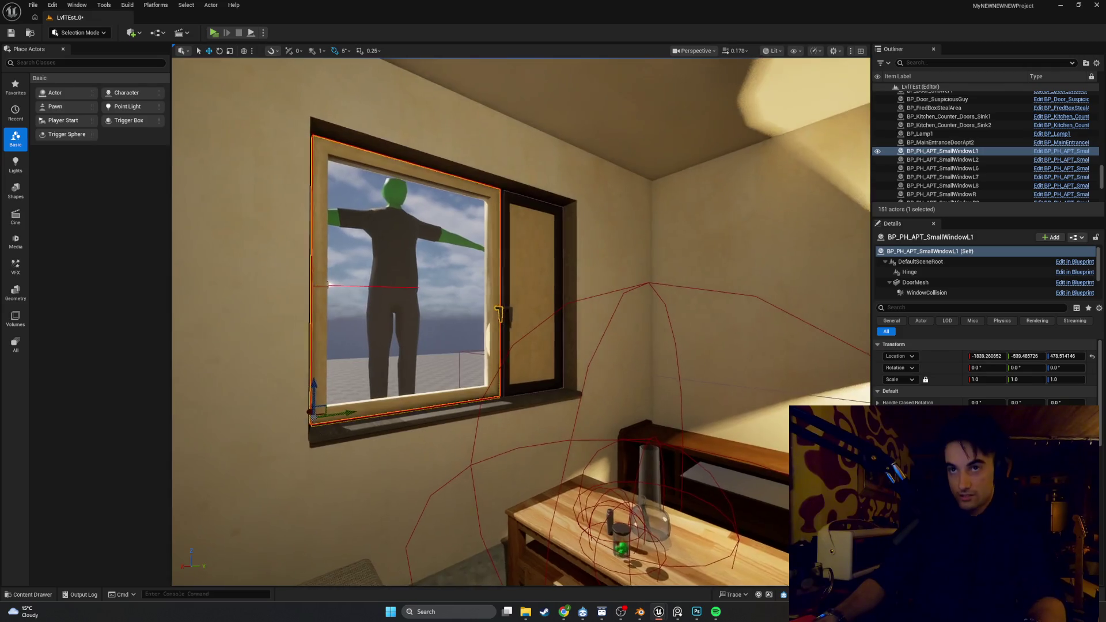
{"action": "key", "text": "s"}
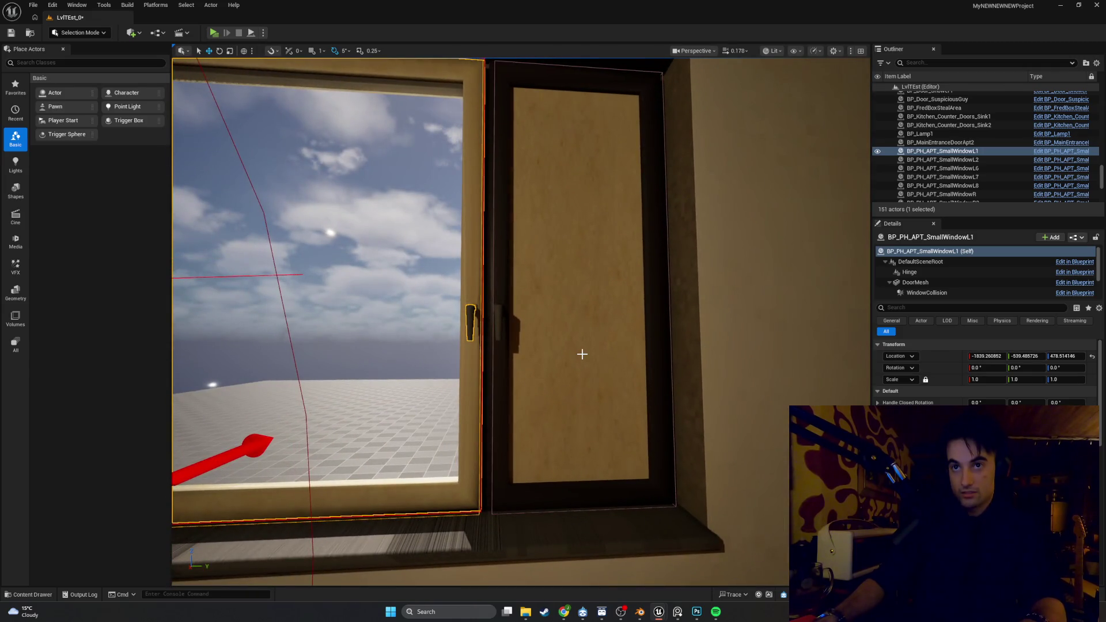
{"action": "key", "text": "s"}
{"action": "key", "text": "a"}
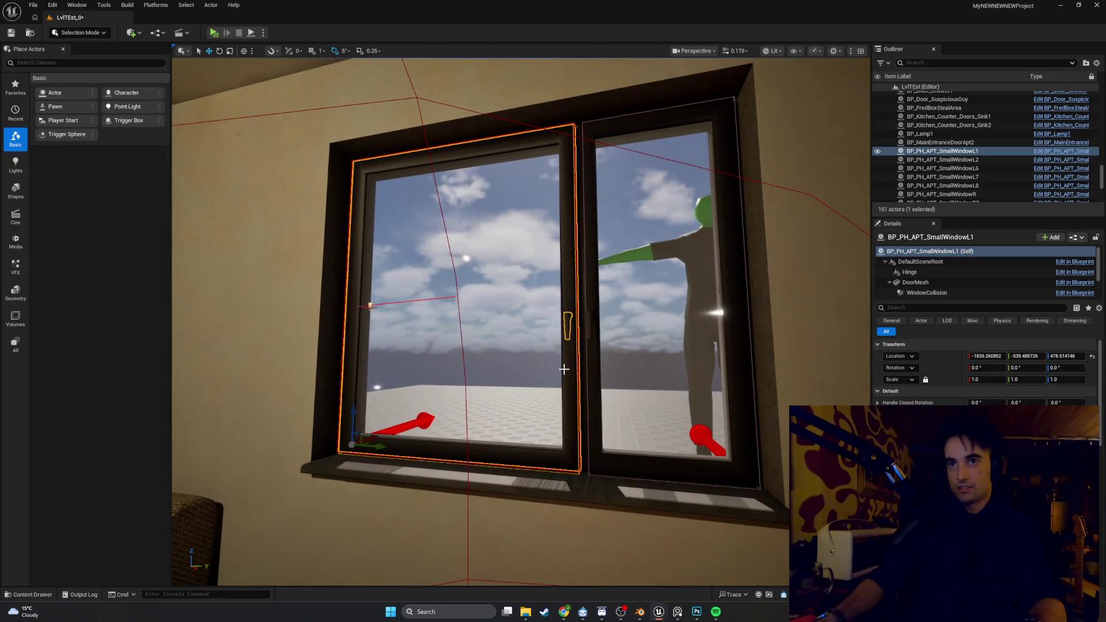
{"action": "right_click", "coordinate": [564, 370]}
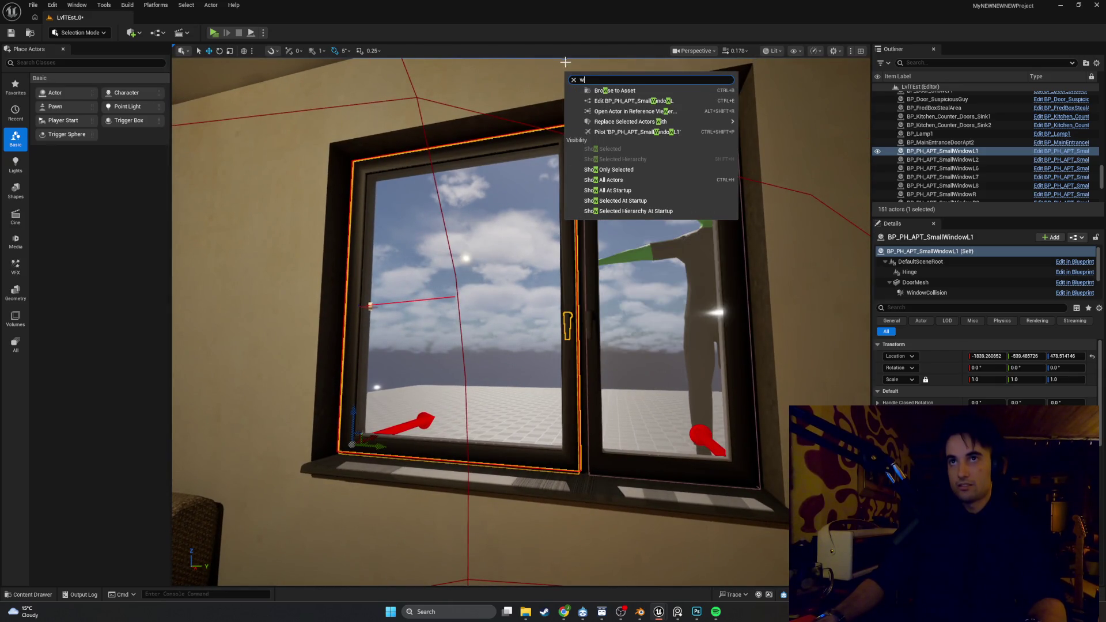
{"action": "left_click", "coordinate": [573, 82]}
{"action": "key", "text": "Escape"}
{"action": "key", "text": "w"}
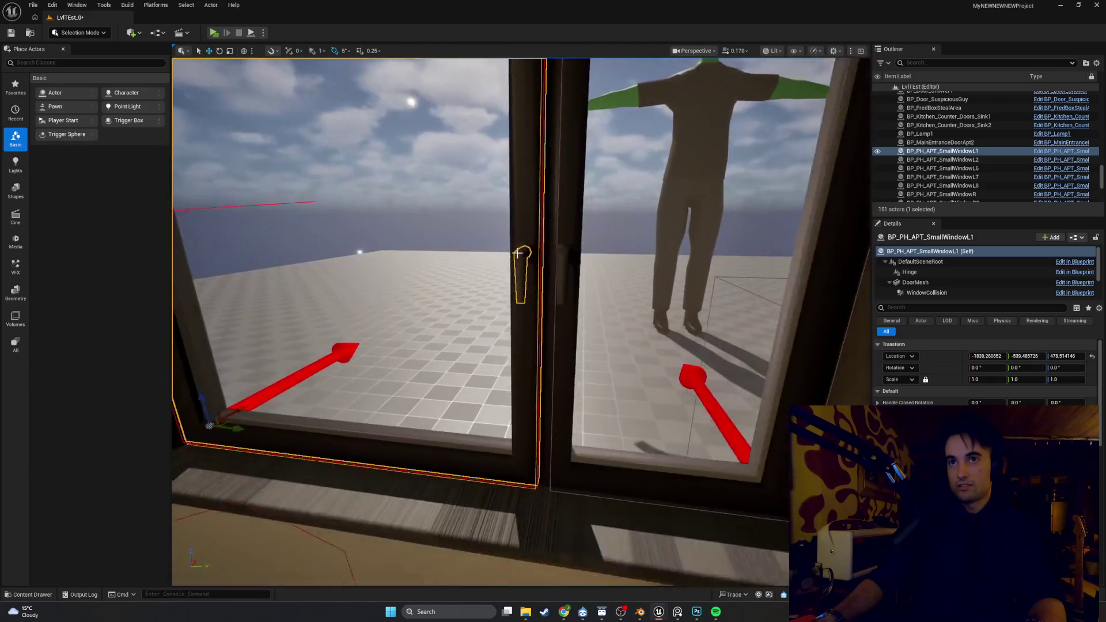
Browse to and open the BP_PH_APT_SmallWindowR Blueprint from the right sash.
{"action": "right_click", "coordinate": [558, 220]}
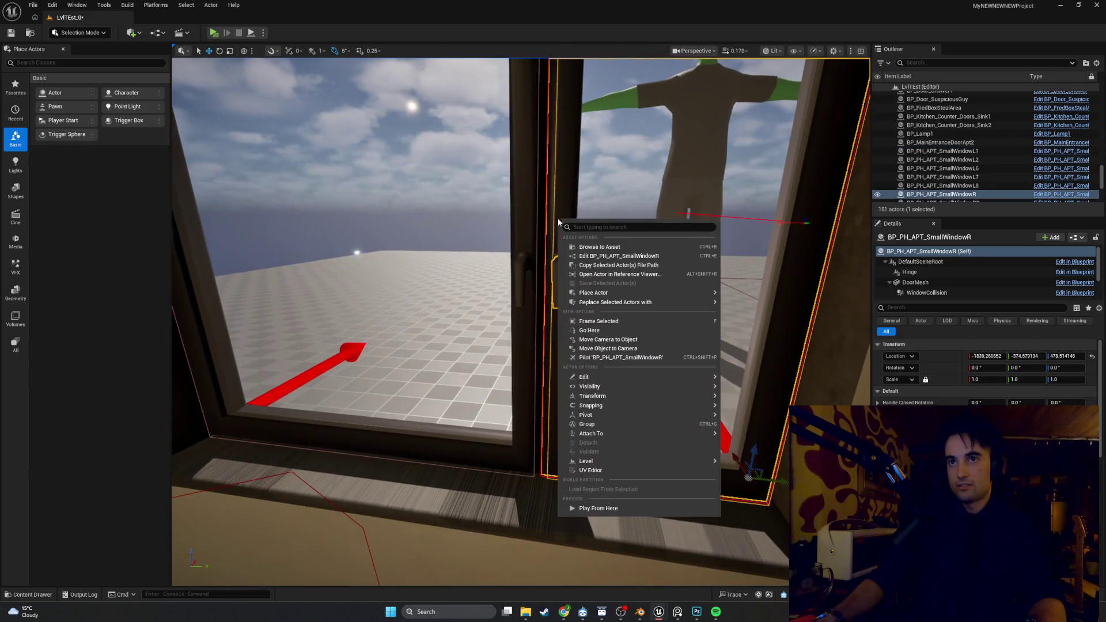
{"action": "left_click", "coordinate": [576, 247]}
{"action": "double_click", "coordinate": [661, 420]}
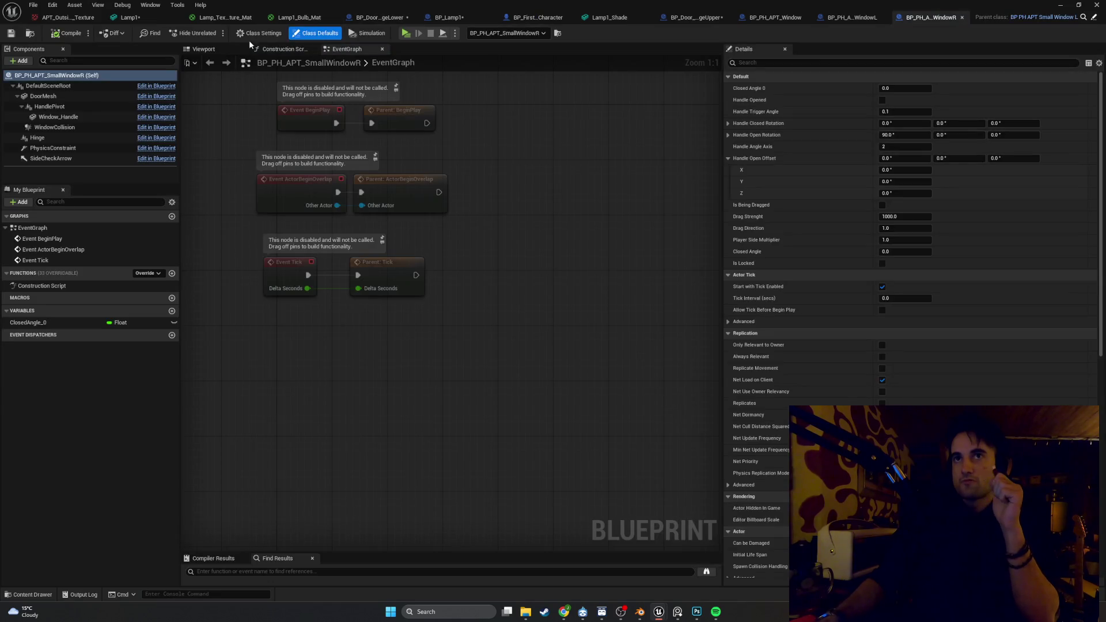
Set BP_PH_APT_SmallWindowR's DoorMesh Element 1 to Plastic_Old_Yellow_texture_Mat.
{"action": "left_click", "coordinate": [220, 50]}
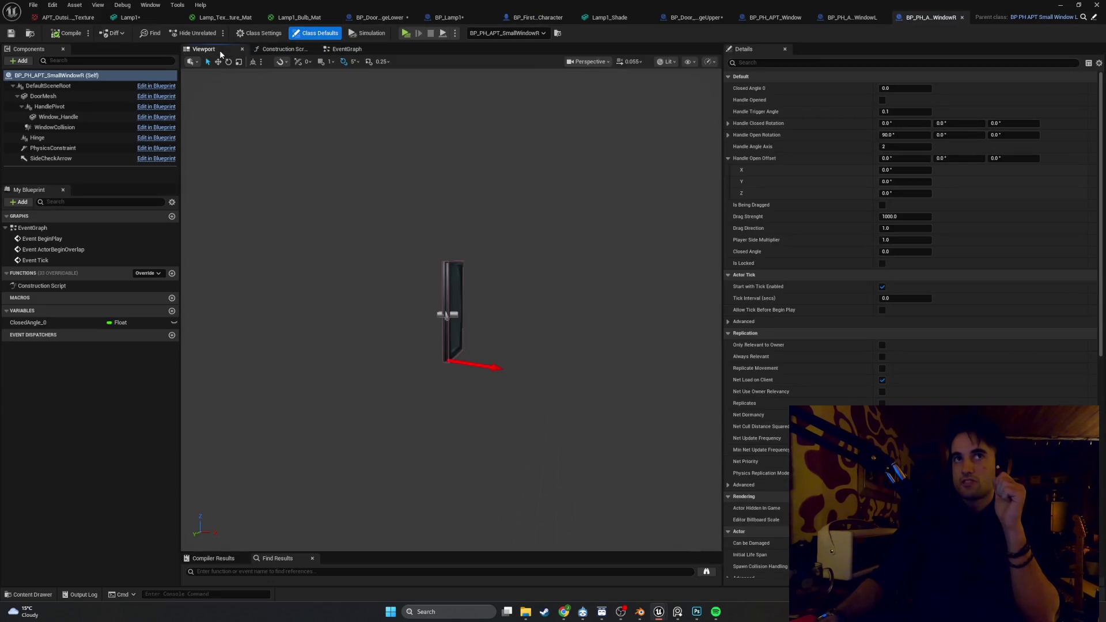
{"action": "left_click", "coordinate": [68, 97]}
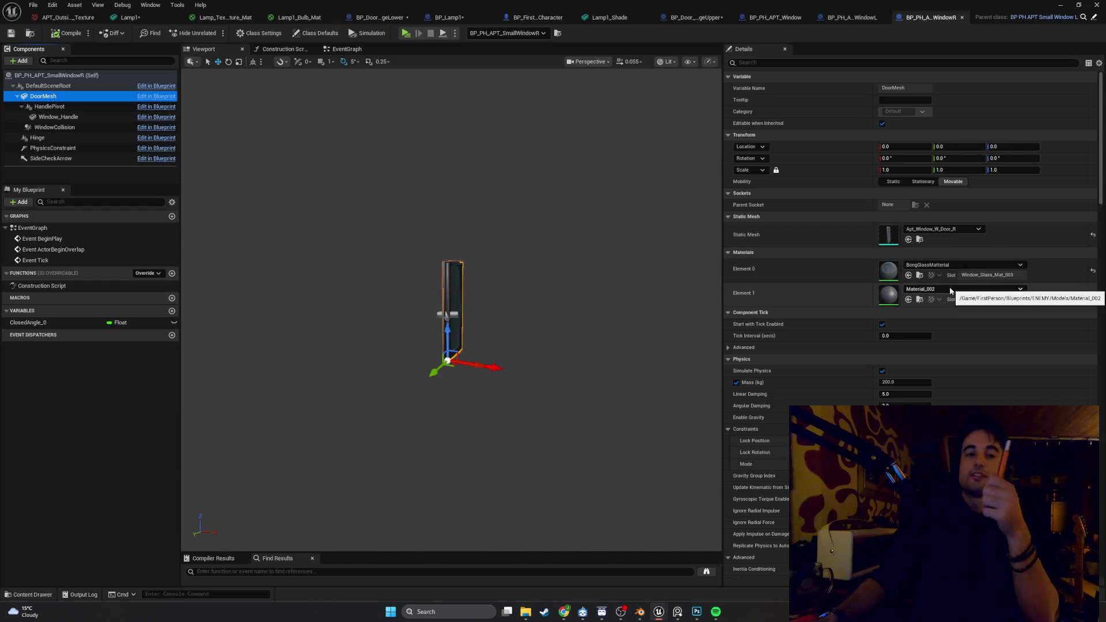
{"action": "left_click", "coordinate": [951, 291]}
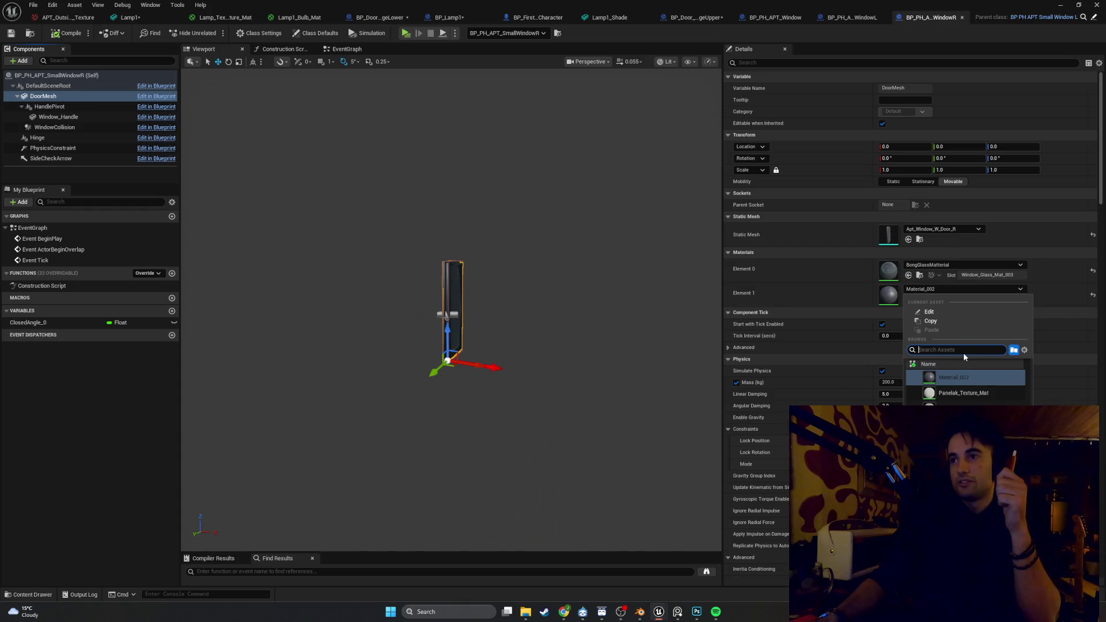
{"action": "left_click", "coordinate": [964, 408]}
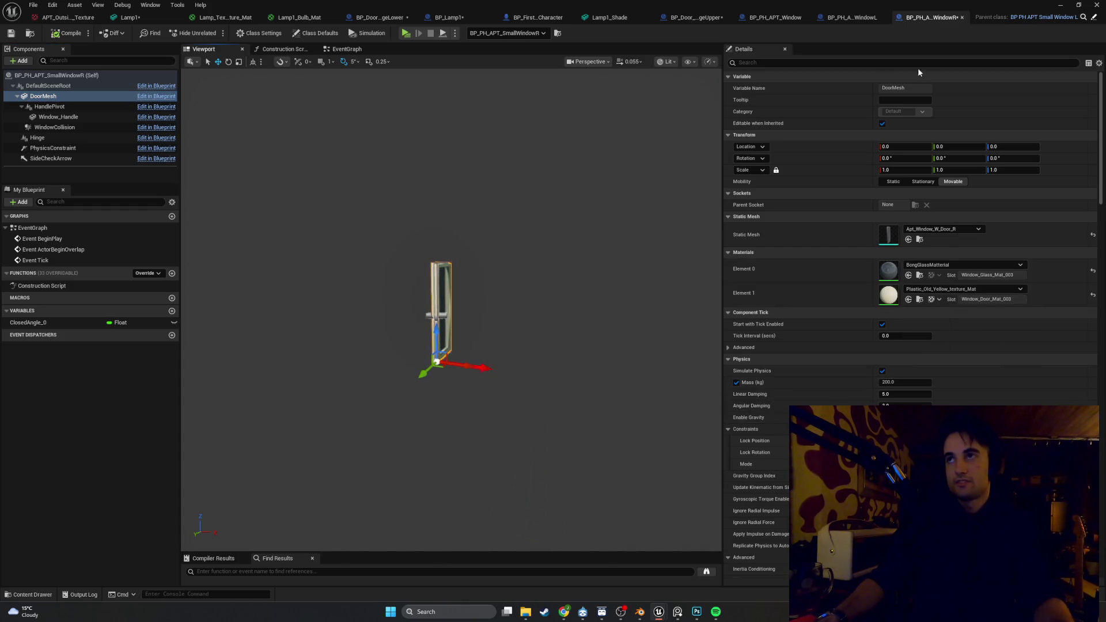
{"action": "left_click", "coordinate": [1068, 7]}
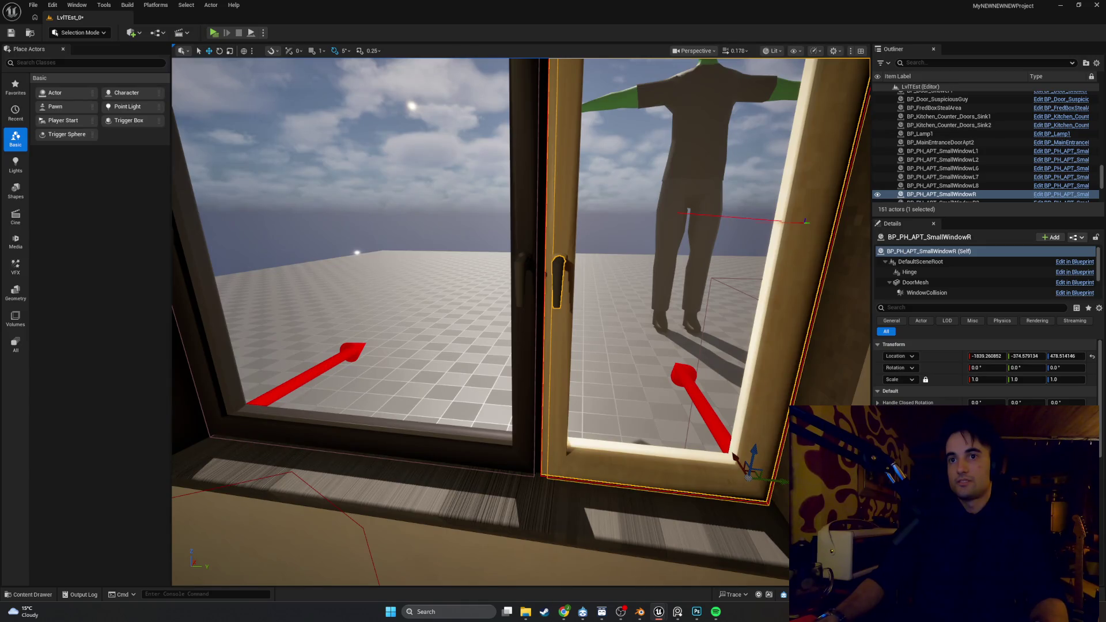
Reopen BP_PH_APT_SmallWindowL1 to check its Element 0 material, leaving it unchanged.
{"action": "right_click", "coordinate": [527, 55]}
{"action": "left_click", "coordinate": [576, 59]}
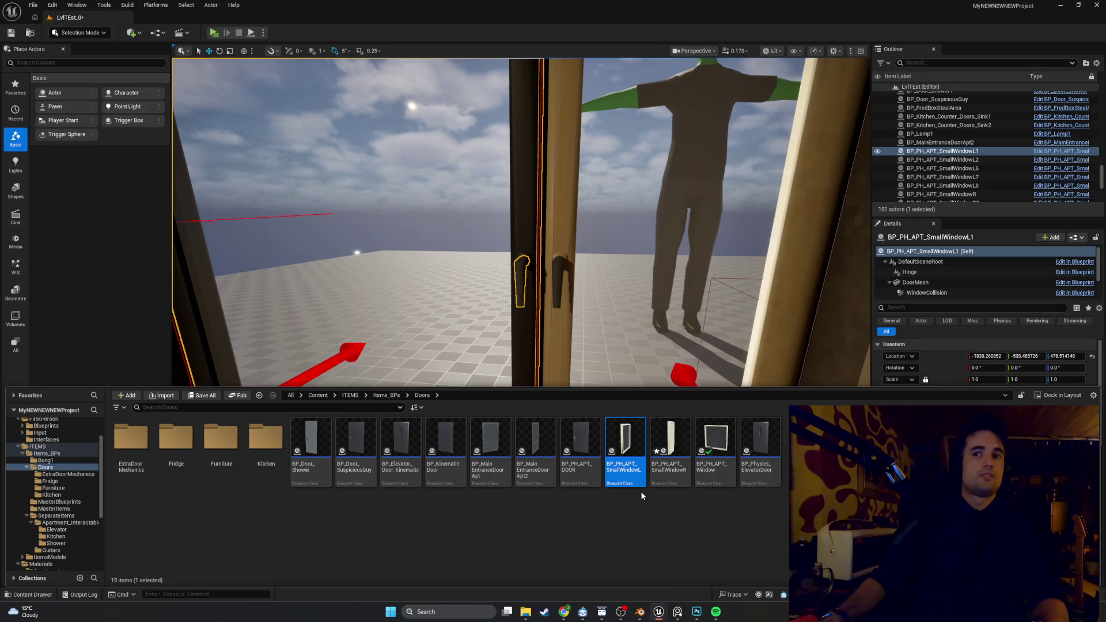
{"action": "double_click", "coordinate": [619, 459]}
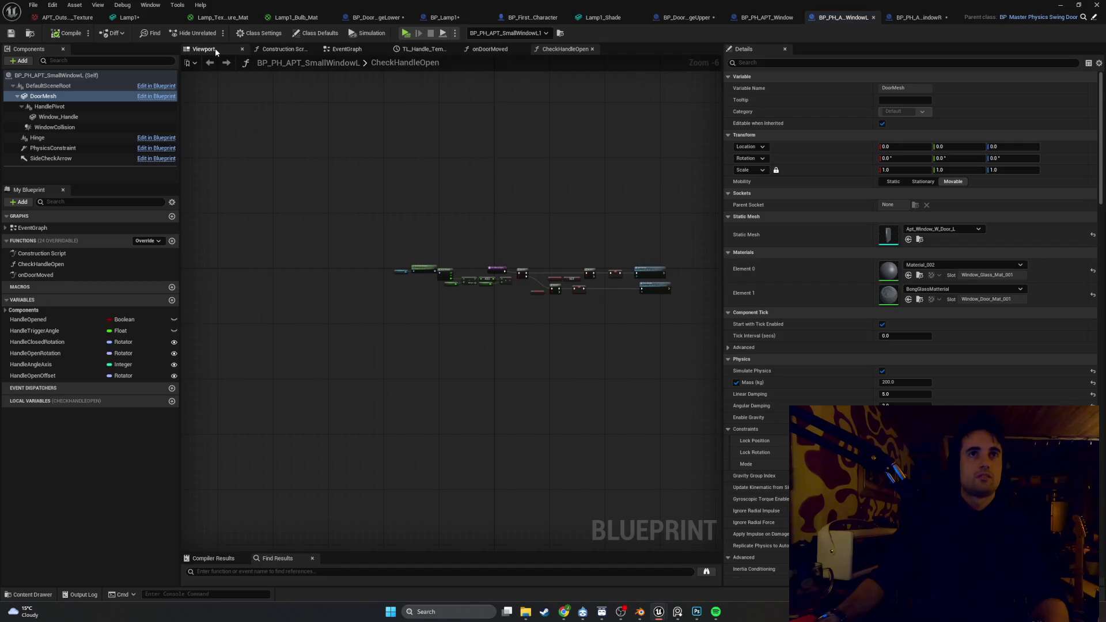
{"action": "left_click", "coordinate": [216, 50]}
{"action": "left_click", "coordinate": [945, 265]}
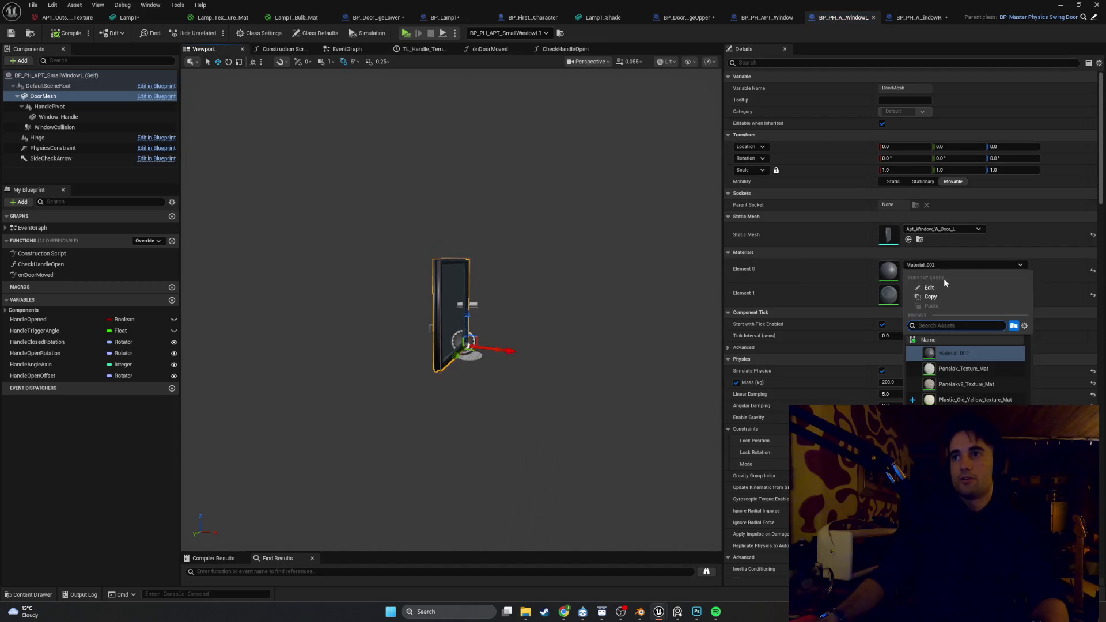
{"action": "key", "text": "Escape"}
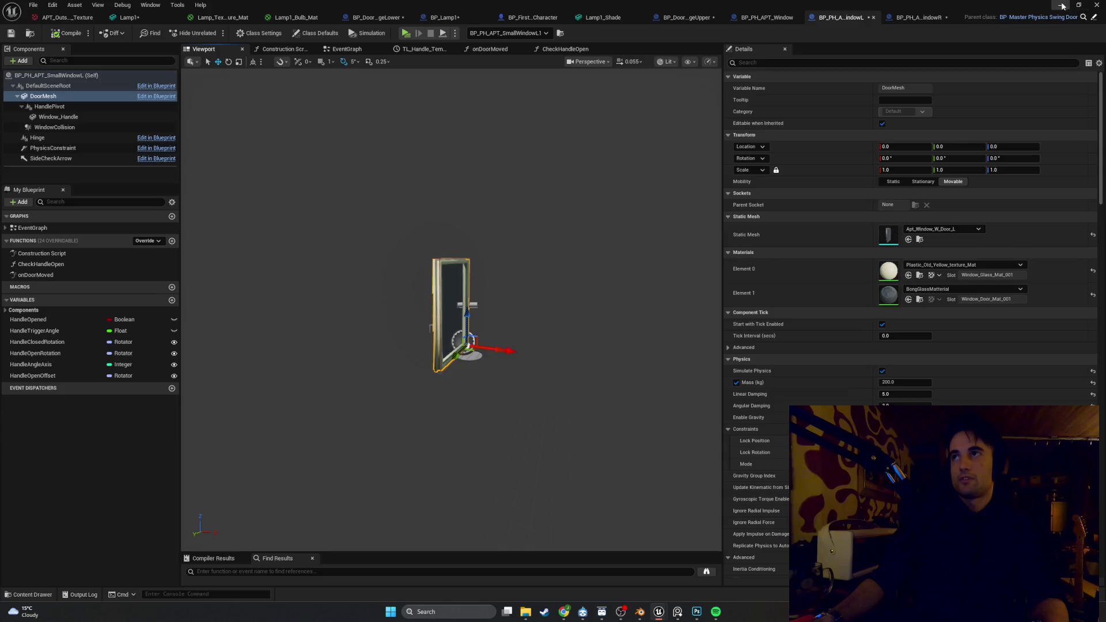
{"action": "left_click", "coordinate": [1062, 5]}
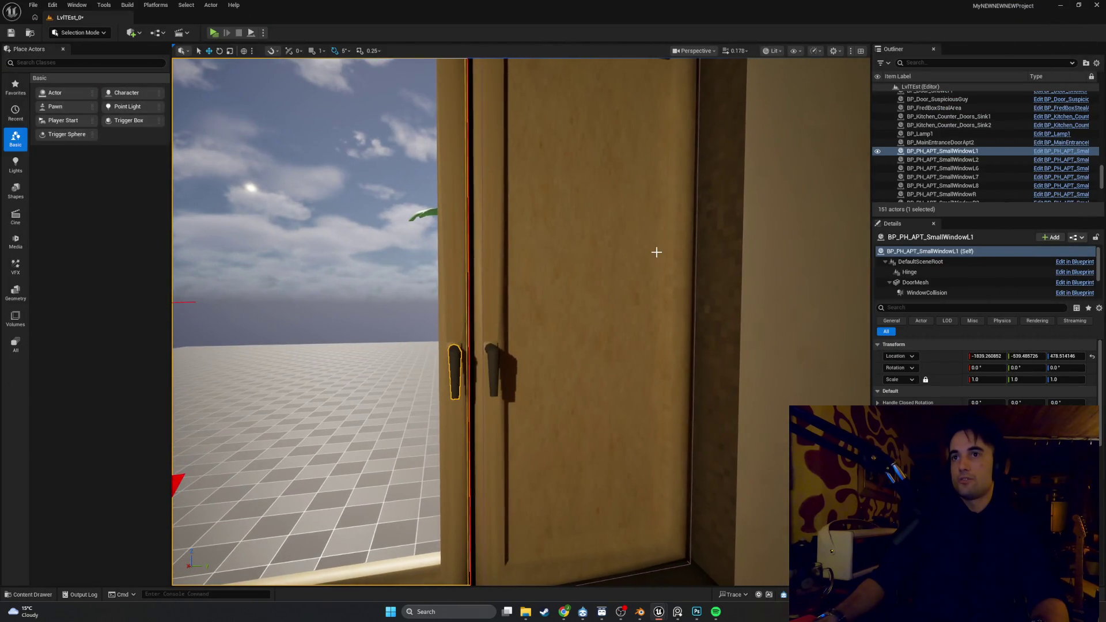
Set BP_PH_APT_SmallWindowR's Element 0 material to BongGlassMatterial.
{"action": "left_click", "coordinate": [657, 251]}
{"action": "right_click", "coordinate": [638, 264]}
{"action": "left_click", "coordinate": [655, 301]}
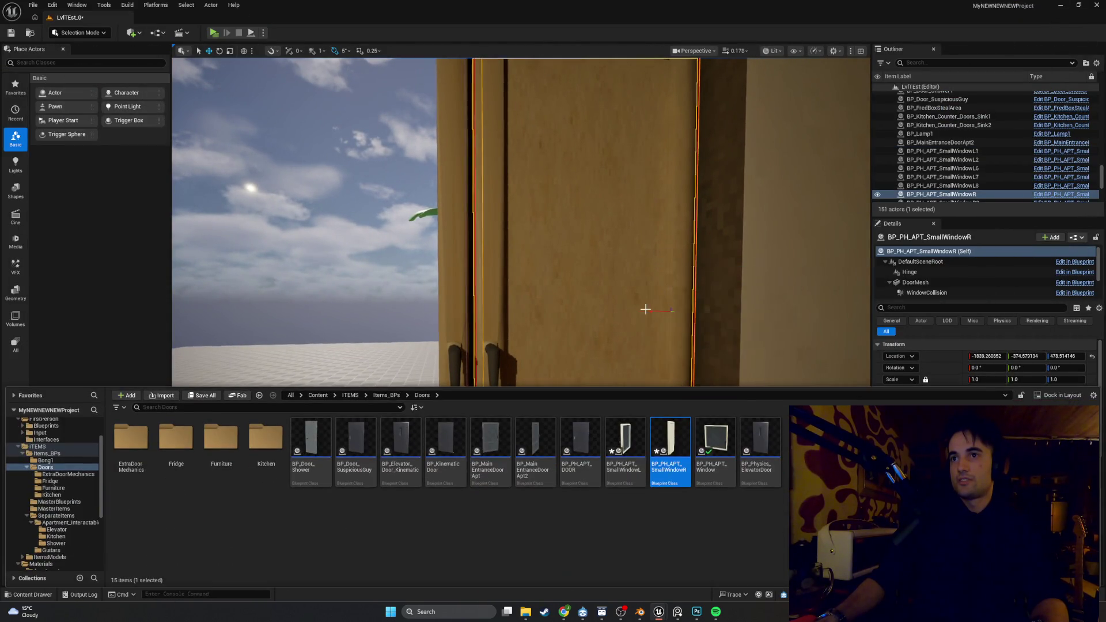
{"action": "double_click", "coordinate": [665, 425]}
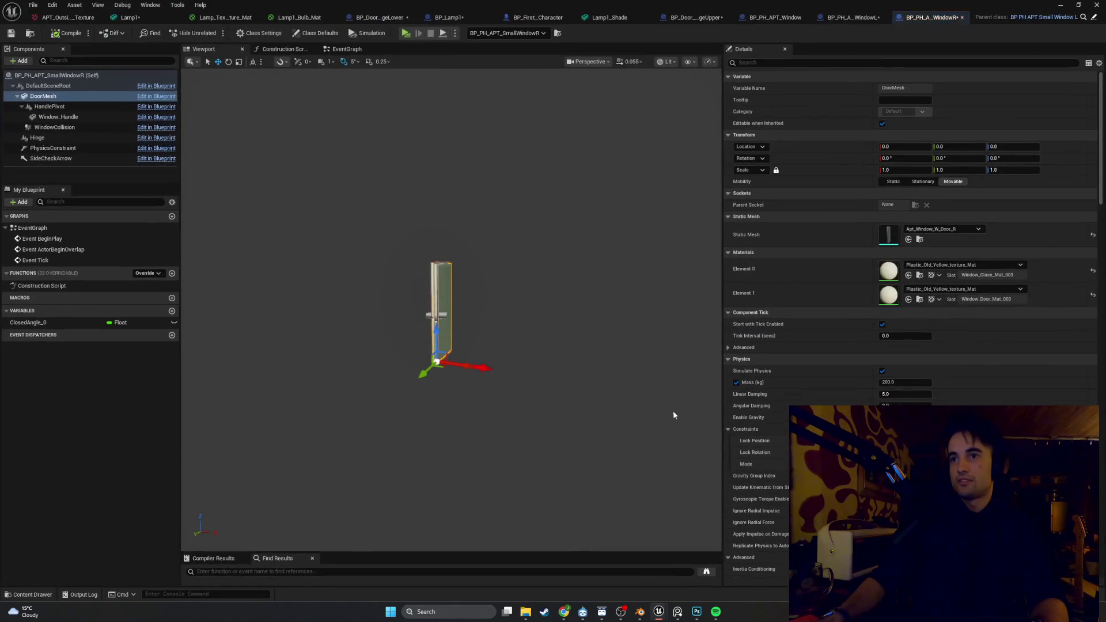
{"action": "left_click", "coordinate": [1001, 268]}
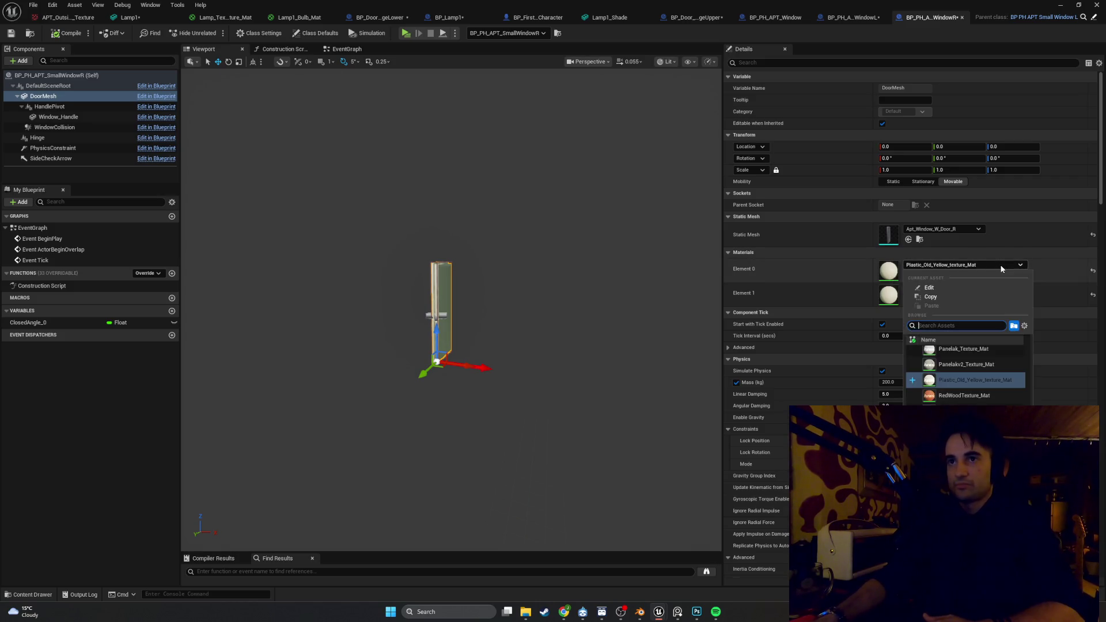
{"action": "type", "text": "glass"}
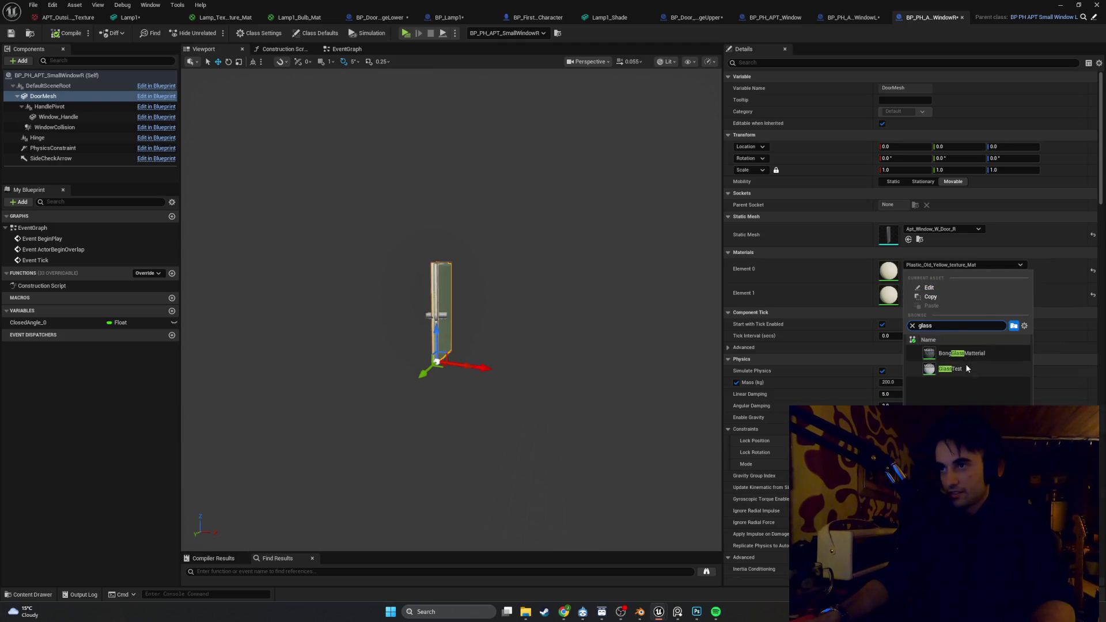
{"action": "left_click", "coordinate": [959, 353]}
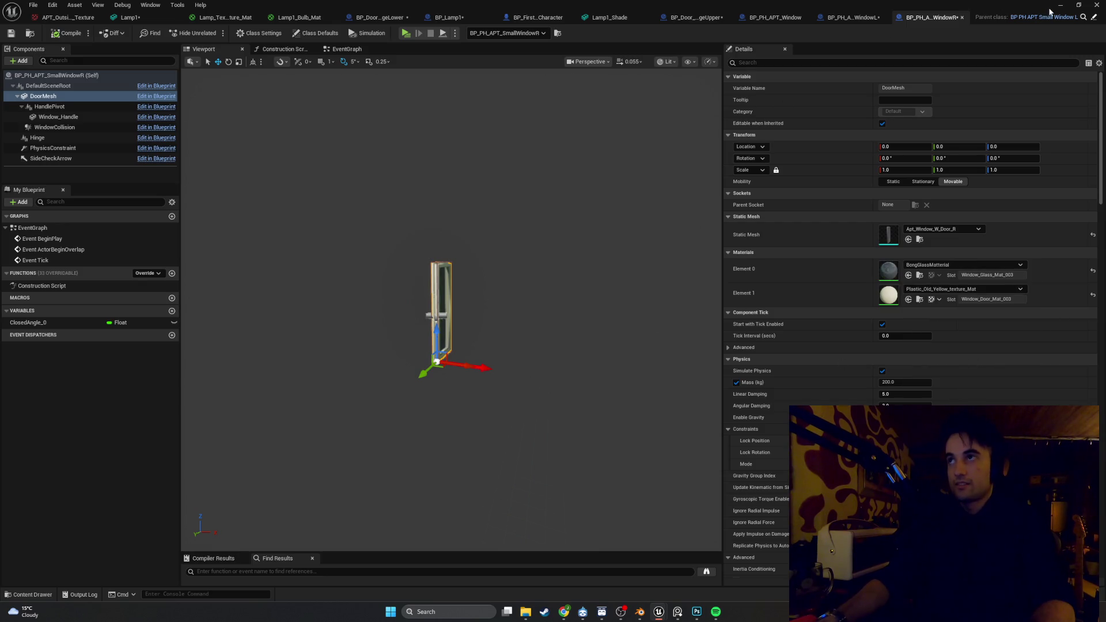
{"action": "left_click", "coordinate": [1061, 5]}
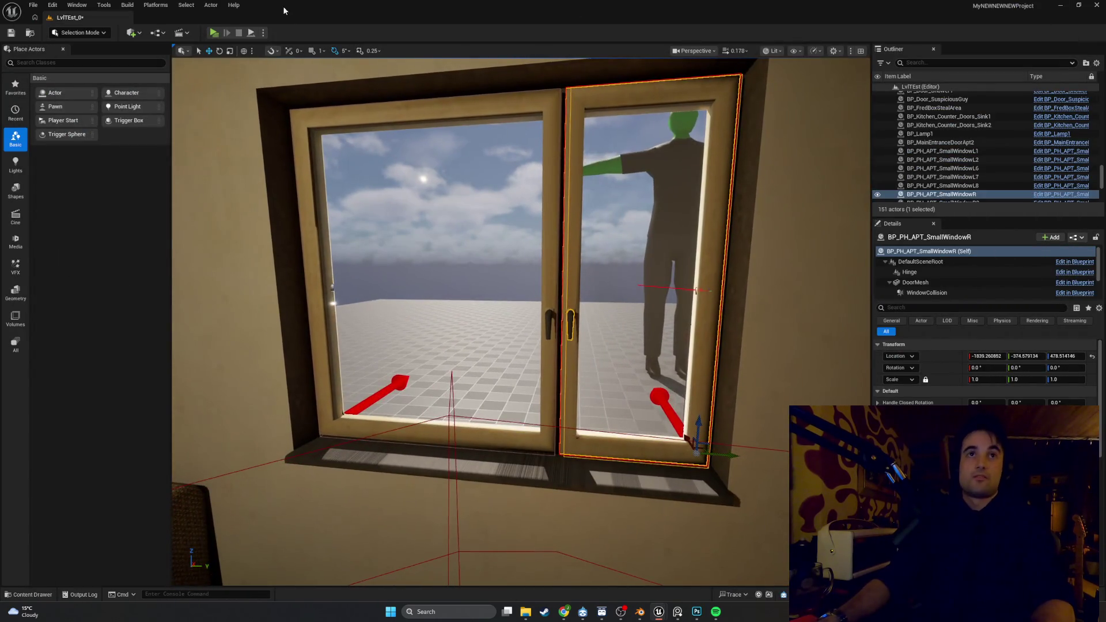
Run a brief play-test walking toward the window, then exit.
{"action": "left_click", "coordinate": [213, 32]}
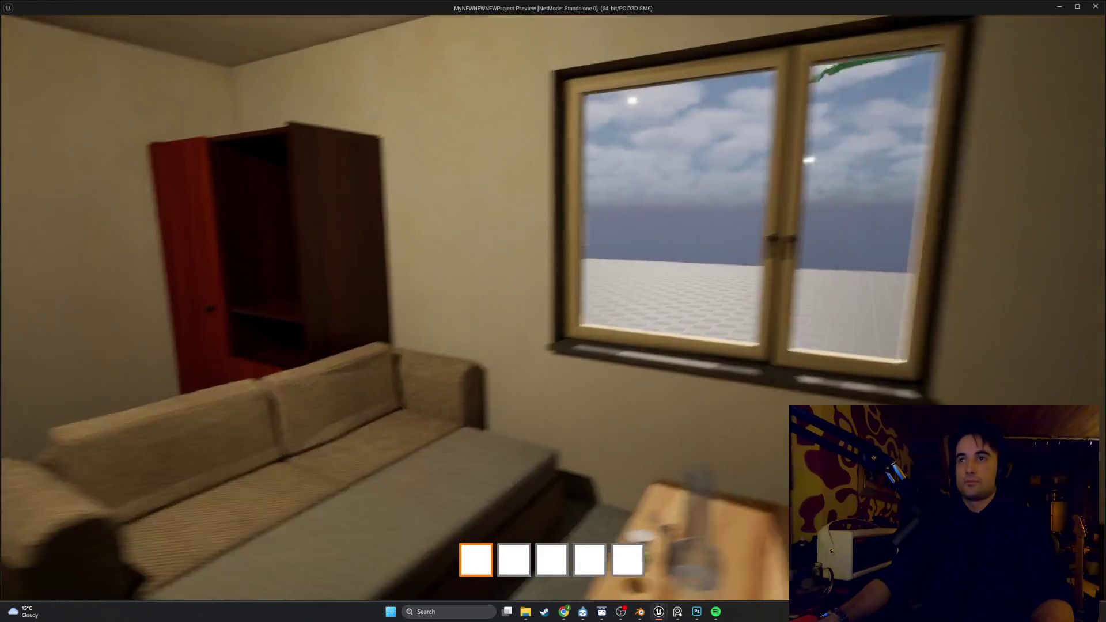
{"action": "key", "text": "w"}
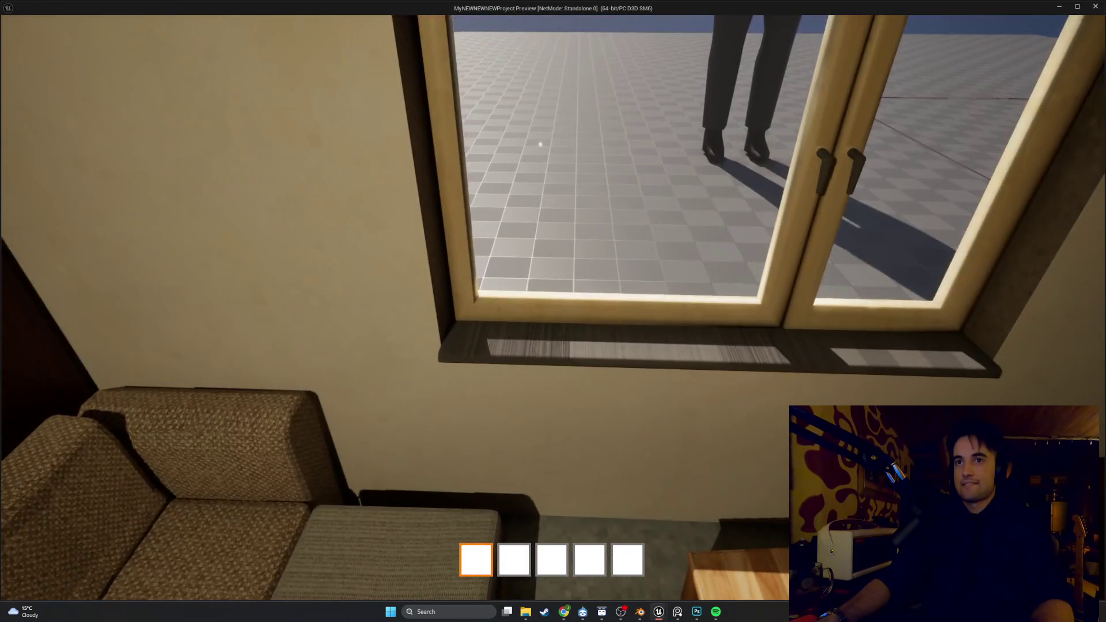
{"action": "key", "text": "Escape"}
{"action": "scroll", "coordinate": [478, 425], "scroll_direction": "up", "scroll_amount": 3}
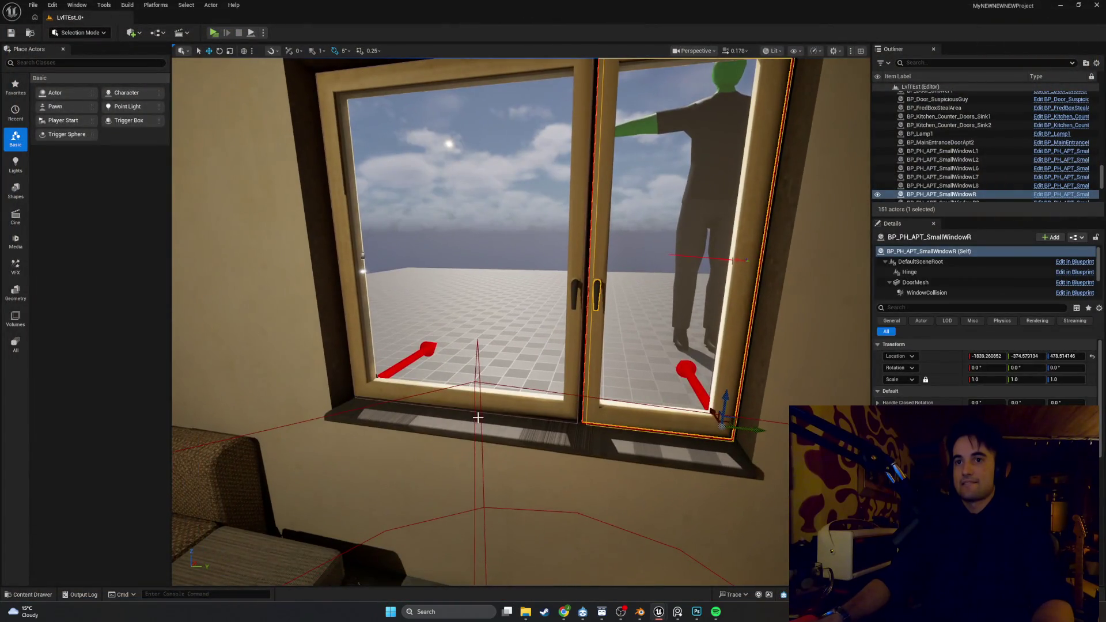
Replace WorldGridMaterial with Plastic_Old_Yellow_texture_Mat on Apt_Window_Wide's Element 0.
{"action": "left_click", "coordinate": [479, 425]}
{"action": "right_click", "coordinate": [478, 425]}
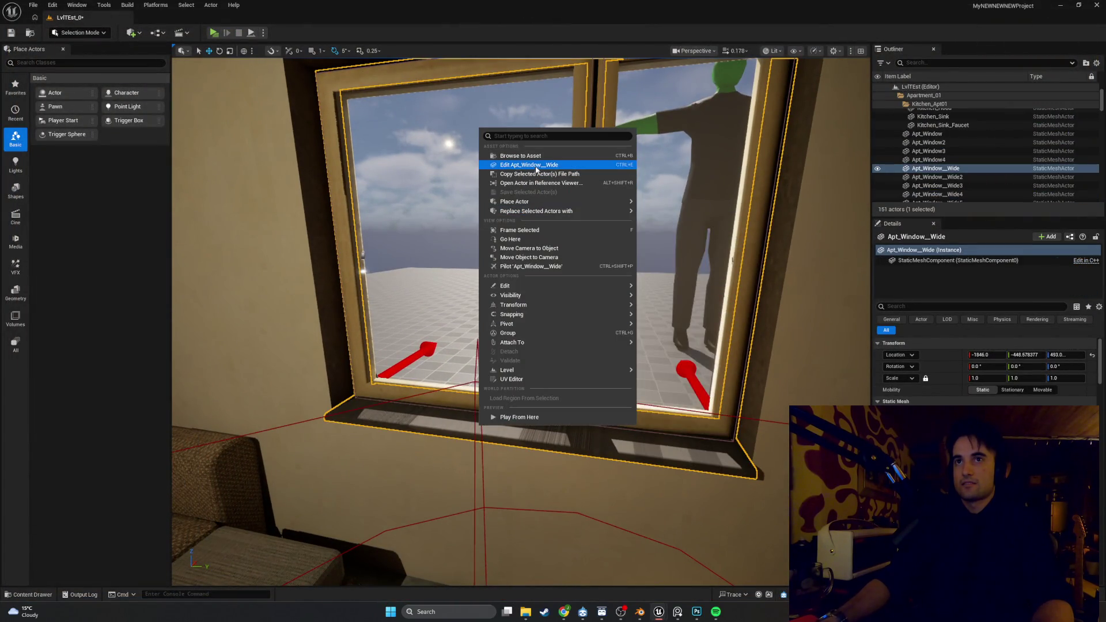
{"action": "left_click", "coordinate": [518, 168]}
{"action": "double_click", "coordinate": [399, 448]}
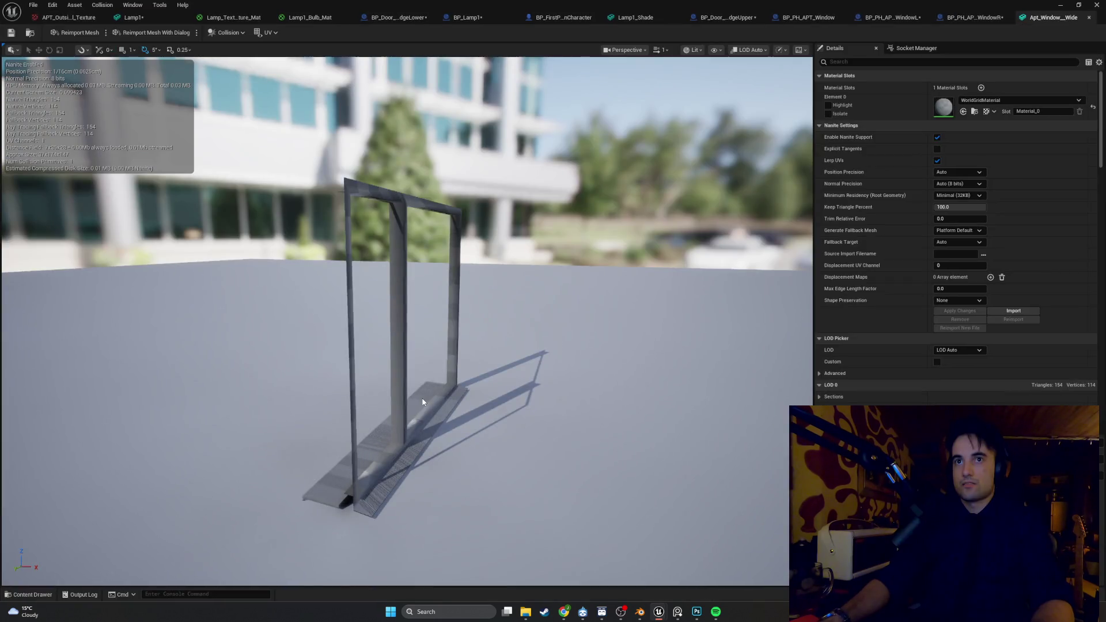
{"action": "mouse_move", "coordinate": [422, 402]}
{"action": "left_mouse_down"}
{"action": "mouse_move", "coordinate": [242, 403]}
{"action": "mouse_move", "coordinate": [242, 392]}
{"action": "left_mouse_up"}
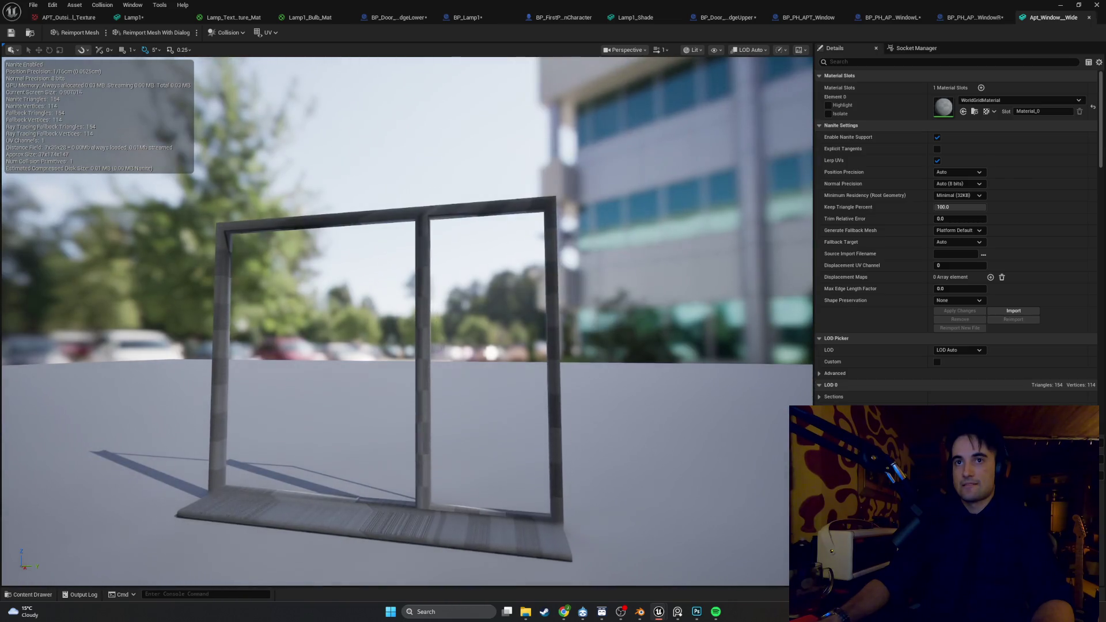
{"action": "left_click", "coordinate": [981, 101]}
{"action": "type", "text": "[pla"}
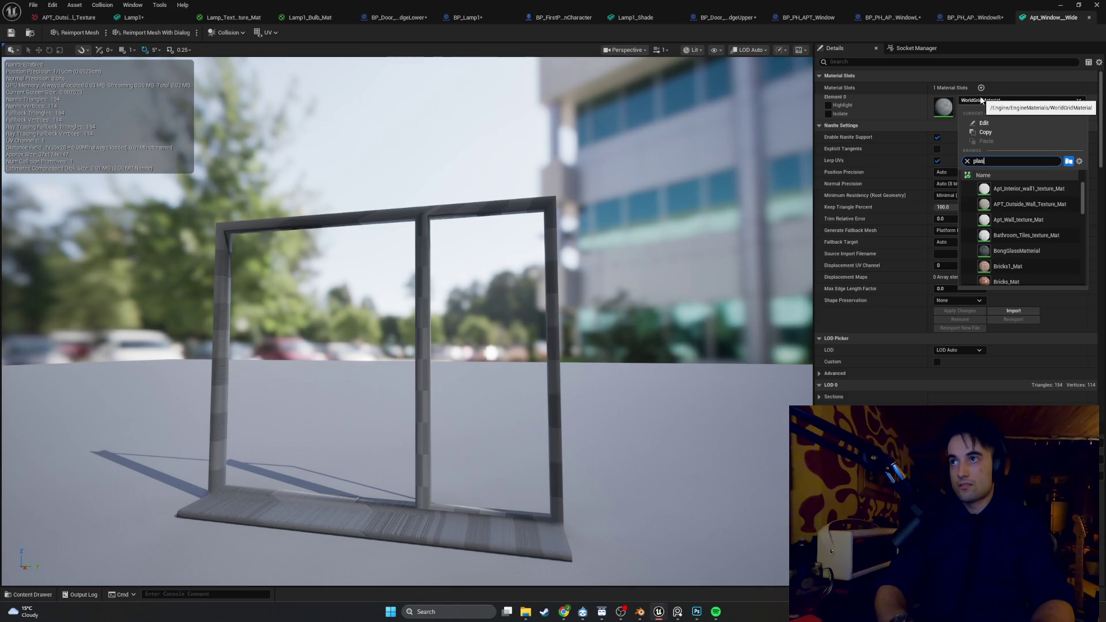
{"action": "left_click", "coordinate": [1003, 187]}
{"action": "left_click_drag", "start_coordinate": [403, 345], "coordinate": [518, 346]}
{"action": "scroll", "coordinate": [423, 520], "scroll_direction": "up", "scroll_amount": 5}
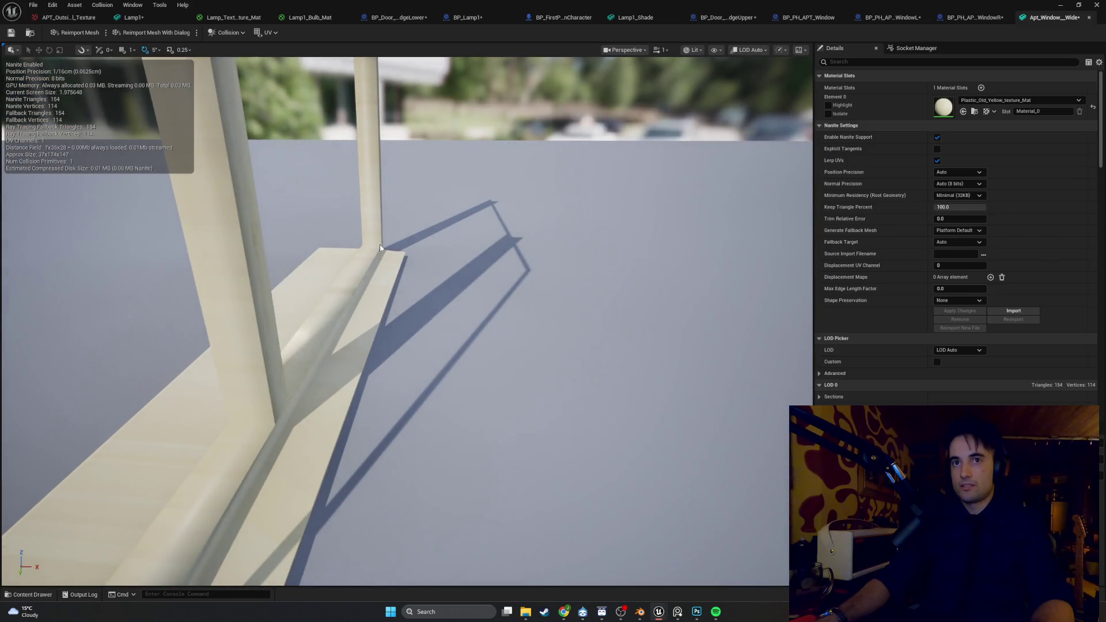
{"action": "scroll", "coordinate": [373, 412], "scroll_direction": "down", "scroll_amount": 10}
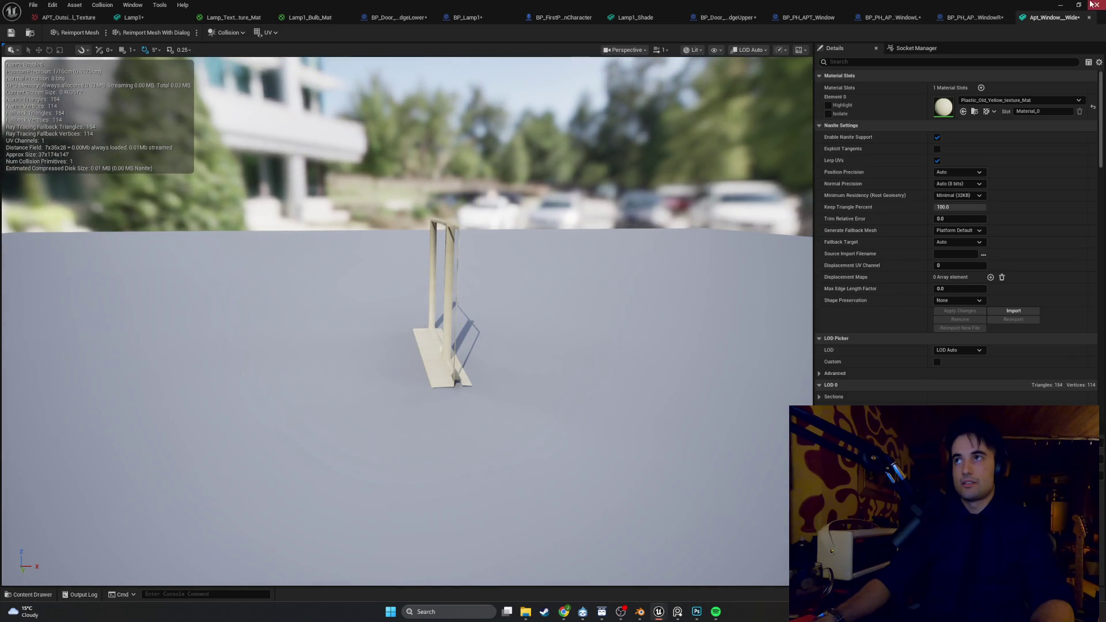
{"action": "left_click", "coordinate": [1066, 5]}
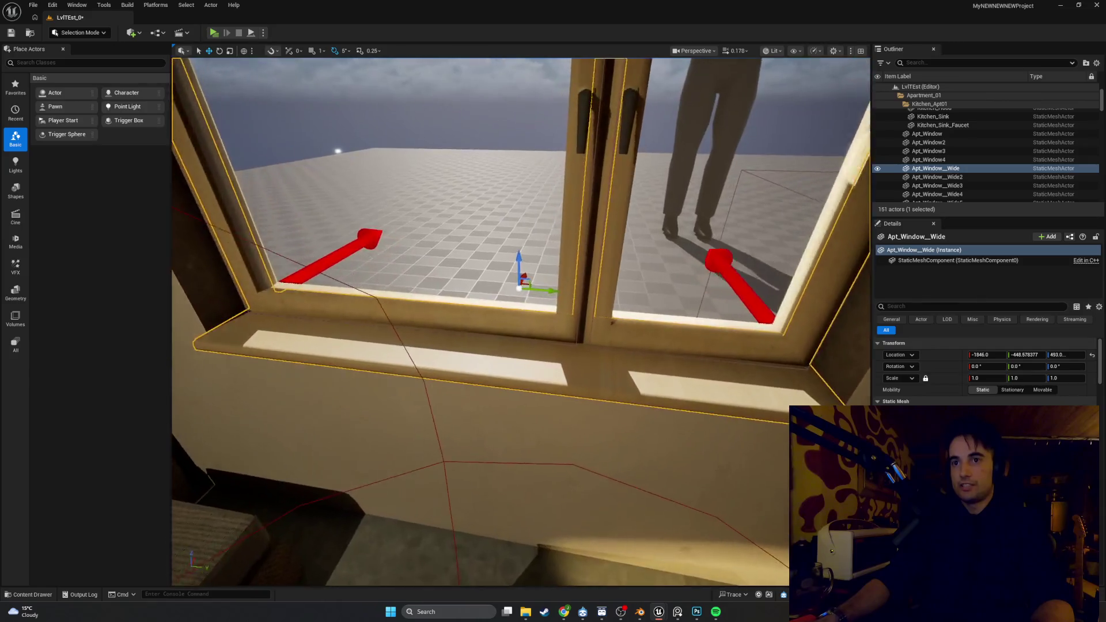
Select the Apt_Window frame and open its mesh in the Static Mesh Editor.
{"action": "key", "text": "f"}
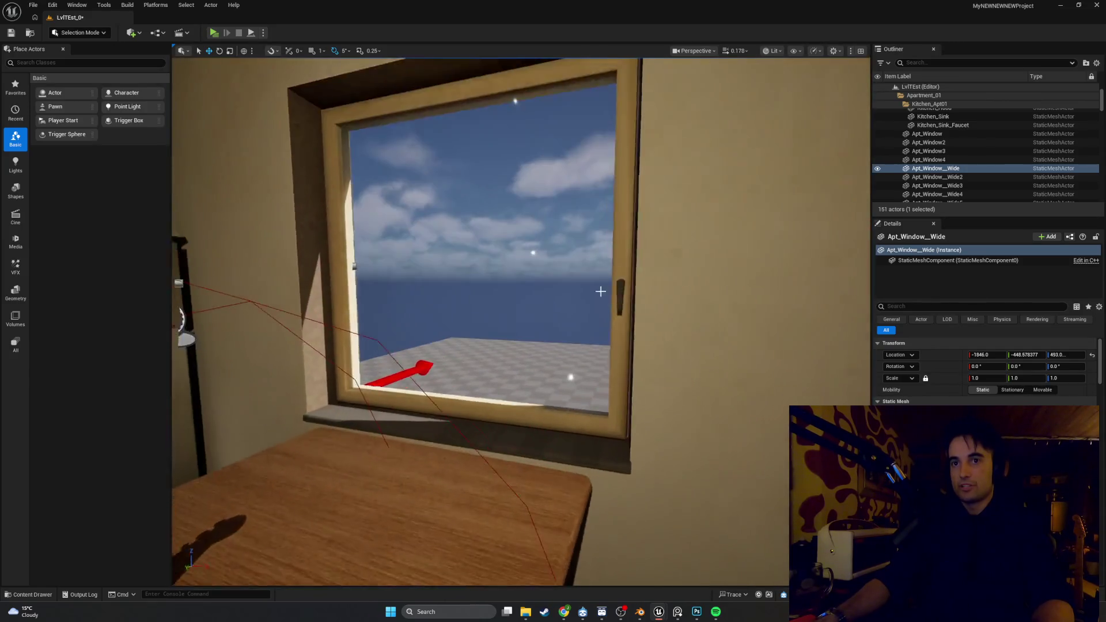
{"action": "left_click", "coordinate": [543, 457]}
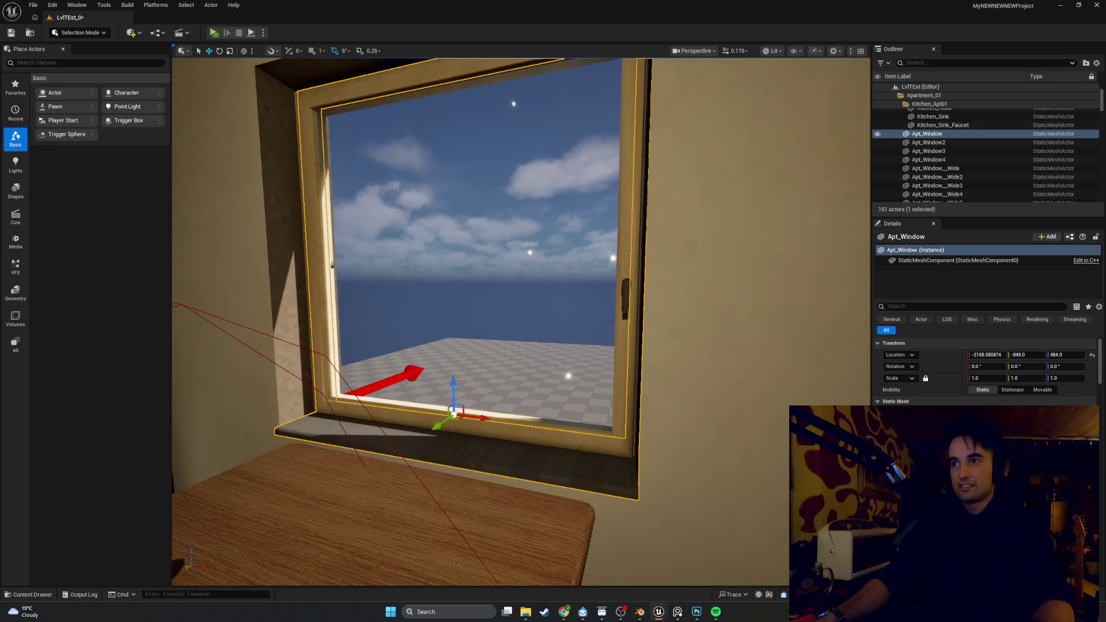
{"action": "left_click", "coordinate": [1026, 467]}
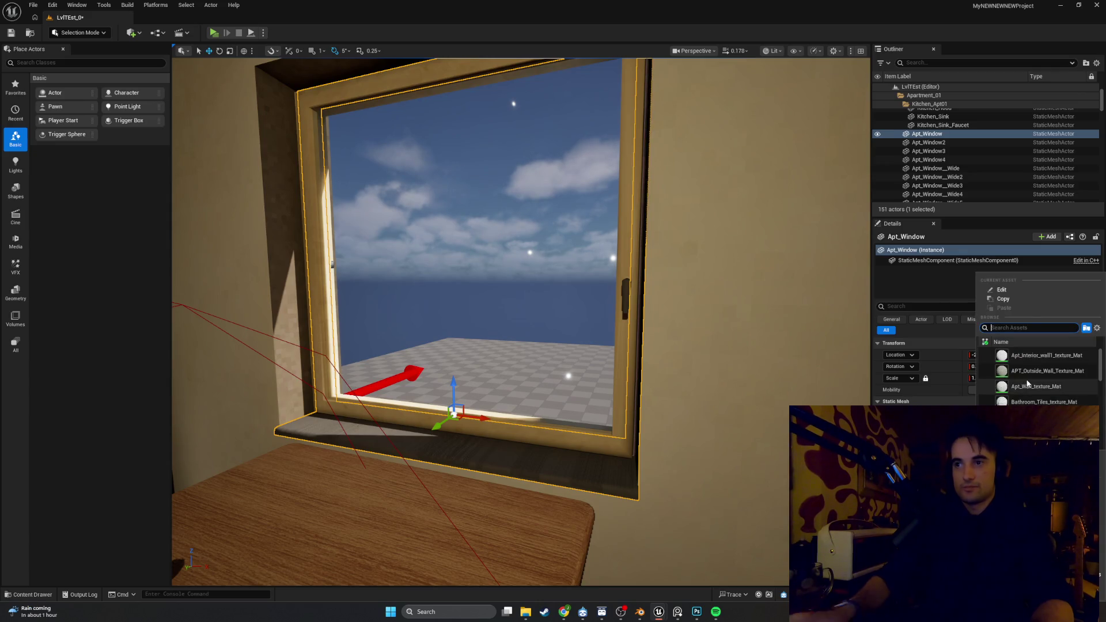
{"action": "type", "text": "pelat"}
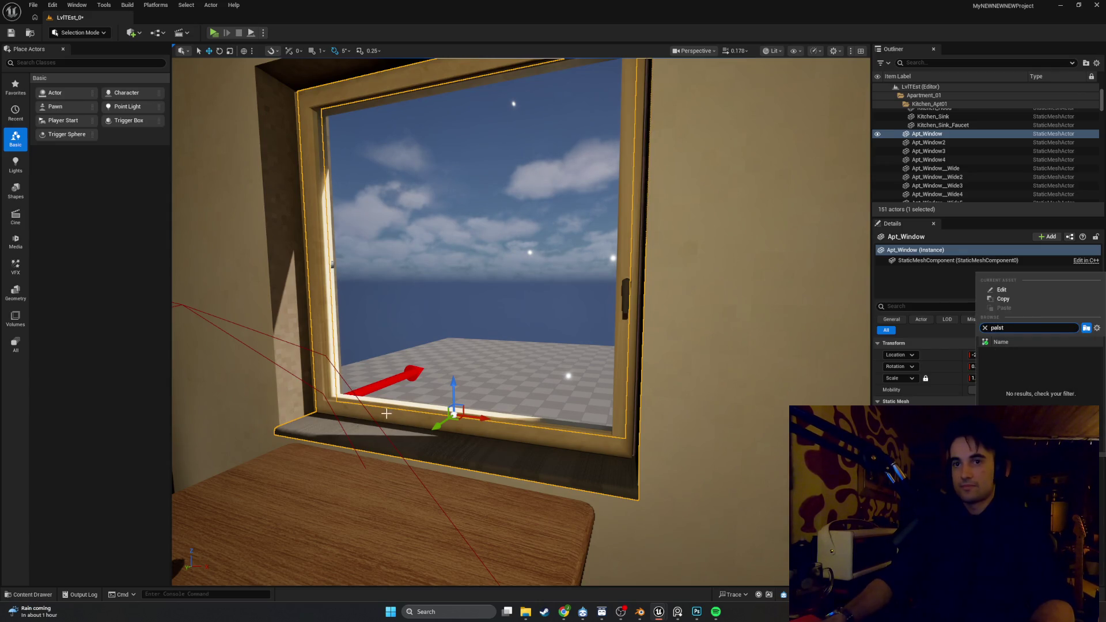
{"action": "right_click", "coordinate": [382, 448]}
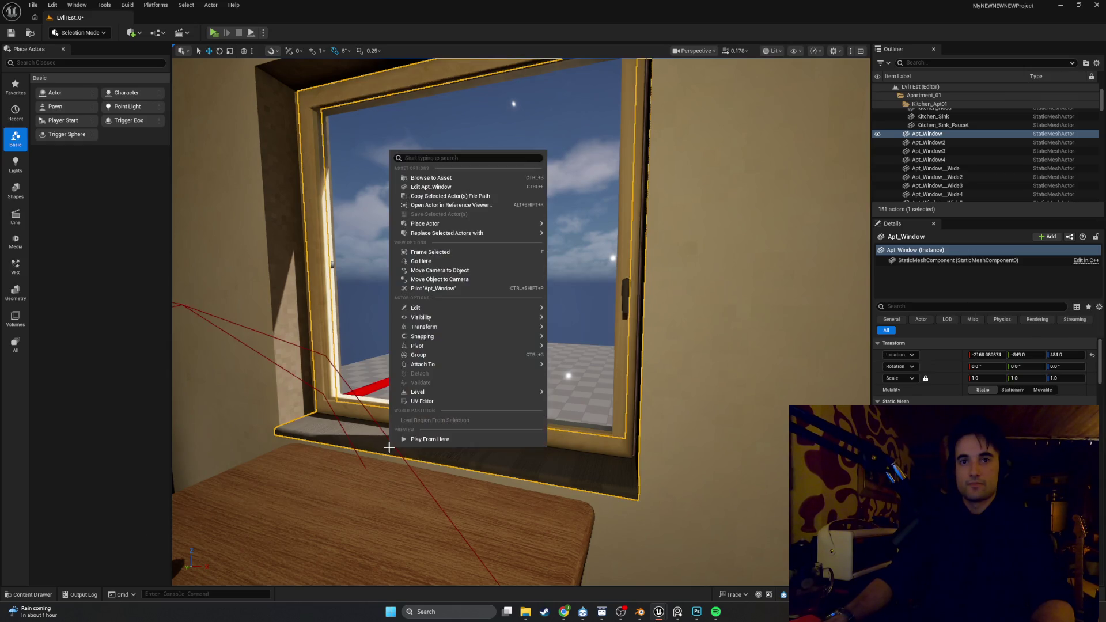
{"action": "left_click", "coordinate": [576, 242]}
{"action": "double_click", "coordinate": [364, 444]}
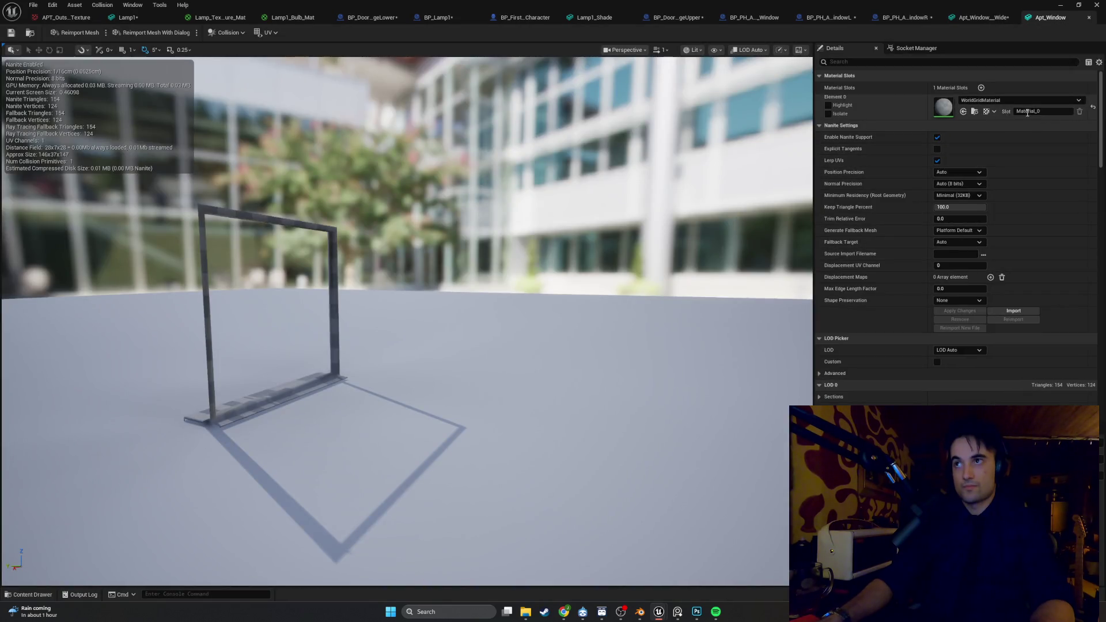
Set Element 0 to Plastic_Old_Yellow_texture_Mat, close the mesh editor and start a play-test.
{"action": "left_click", "coordinate": [1028, 103]}
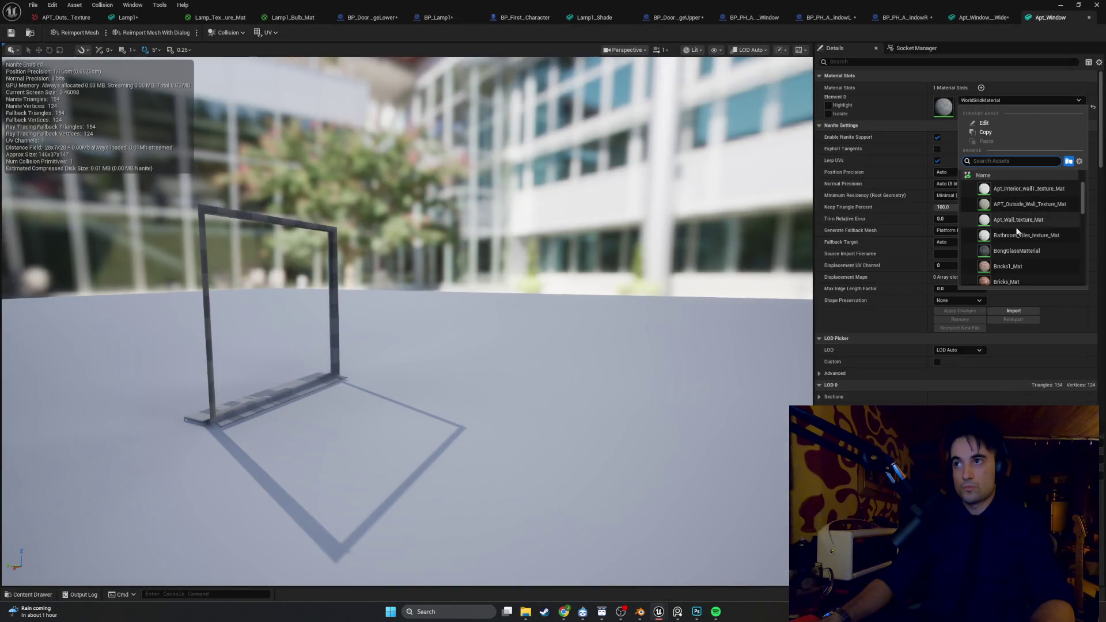
{"action": "type", "text": "glass"}
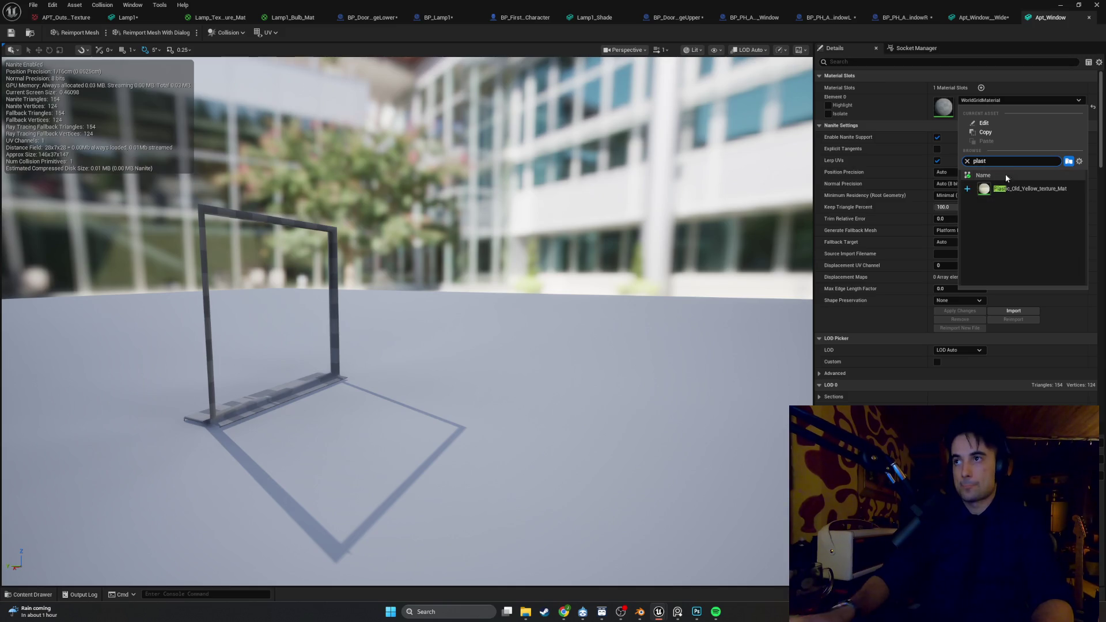
{"action": "left_click", "coordinate": [1001, 190]}
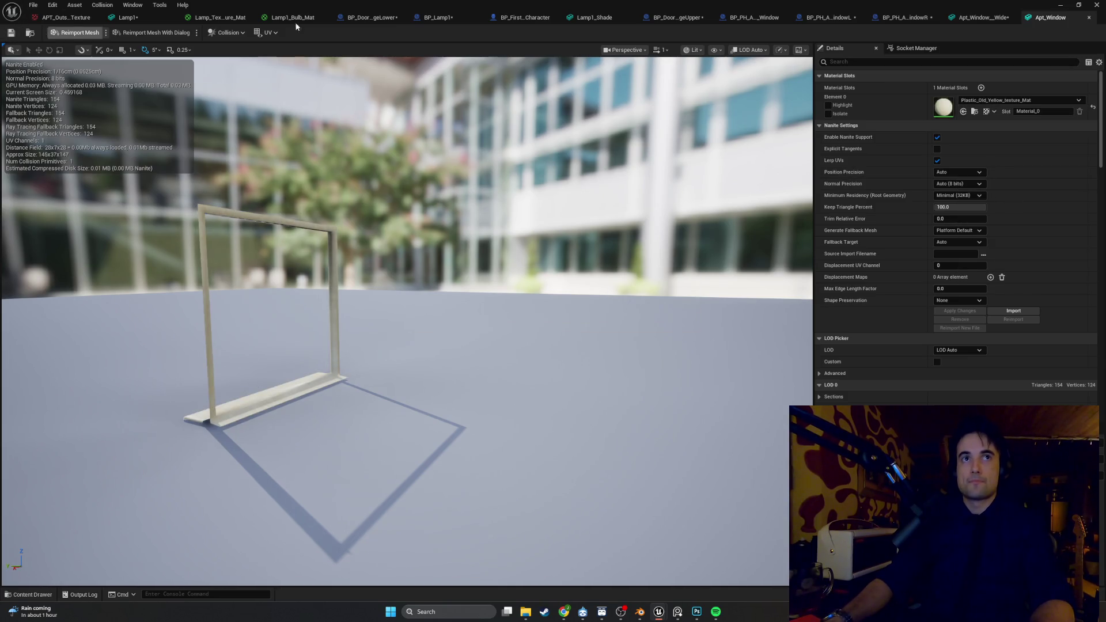
{"action": "left_click", "coordinate": [1087, 16]}
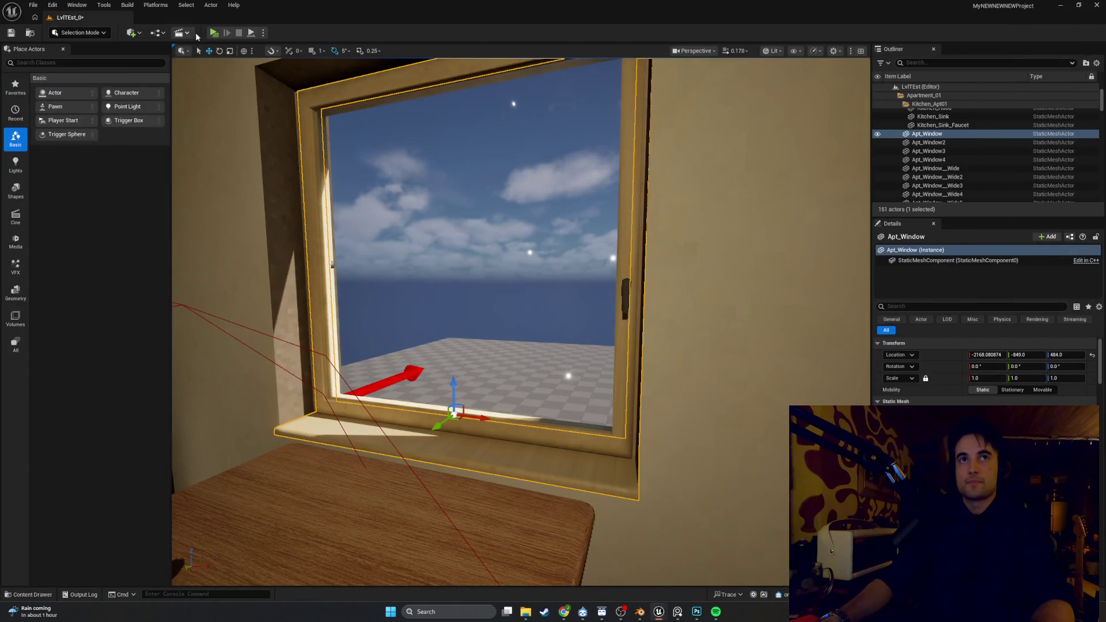
{"action": "key", "text": "alt+p"}
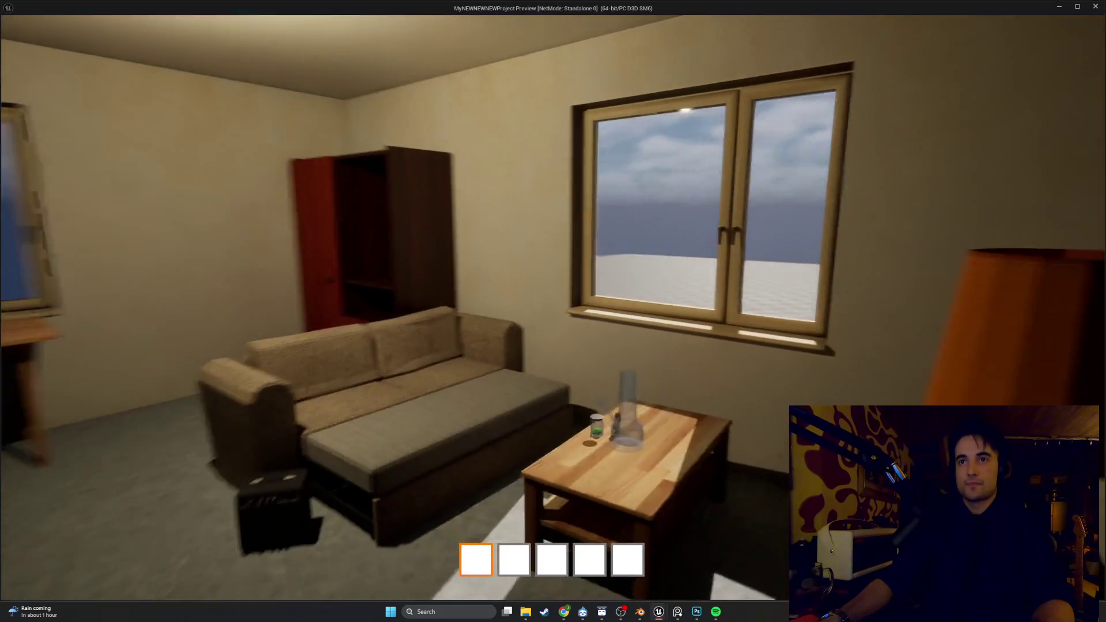
Walk around the apartment in the play-test to inspect the yellow windows.
{"action": "key", "text": "w"}
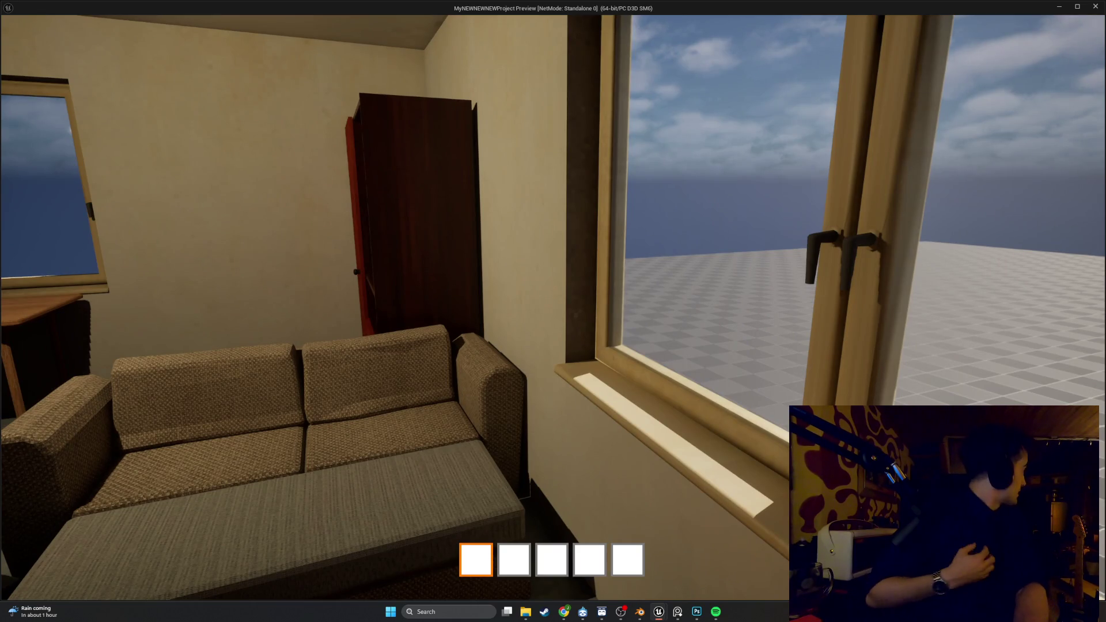
{"action": "key", "text": "s"}
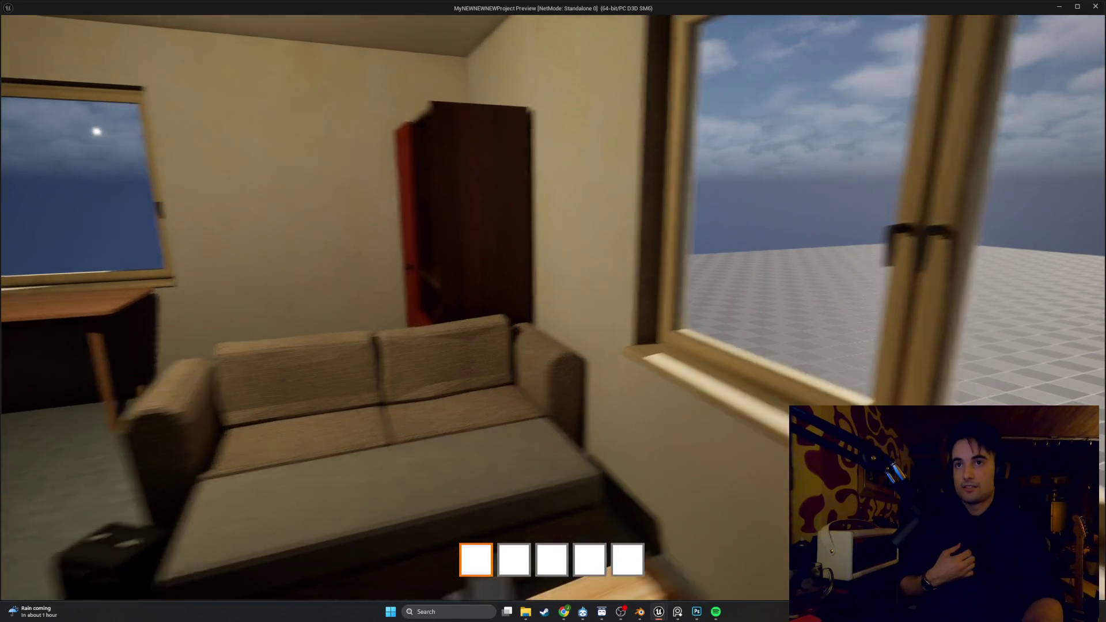
{"action": "key", "text": "w"}
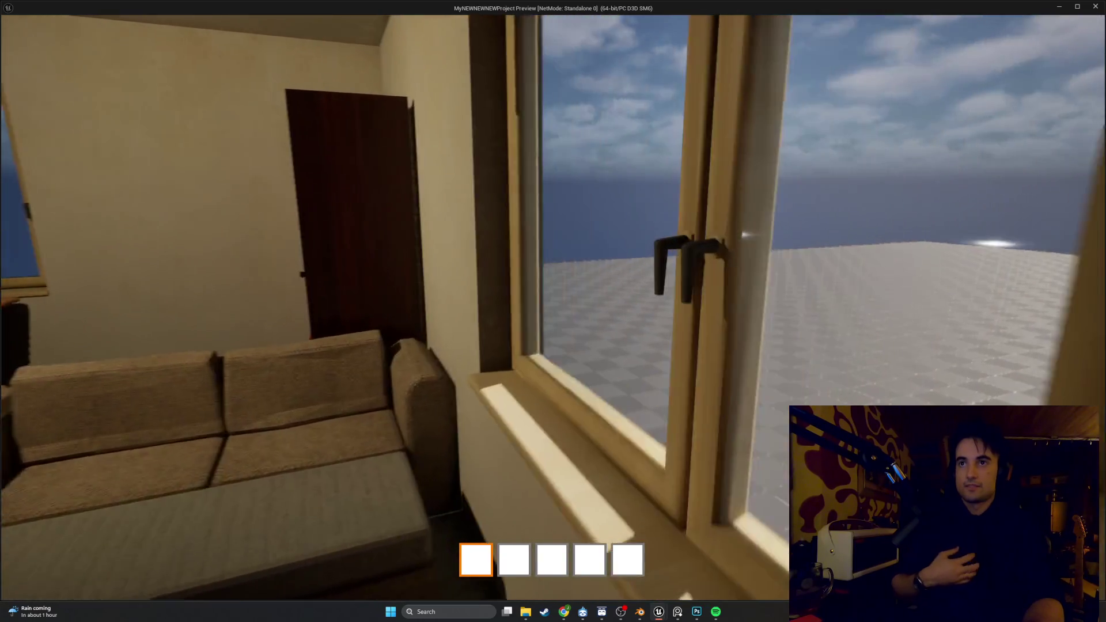
{"action": "key", "text": "s"}
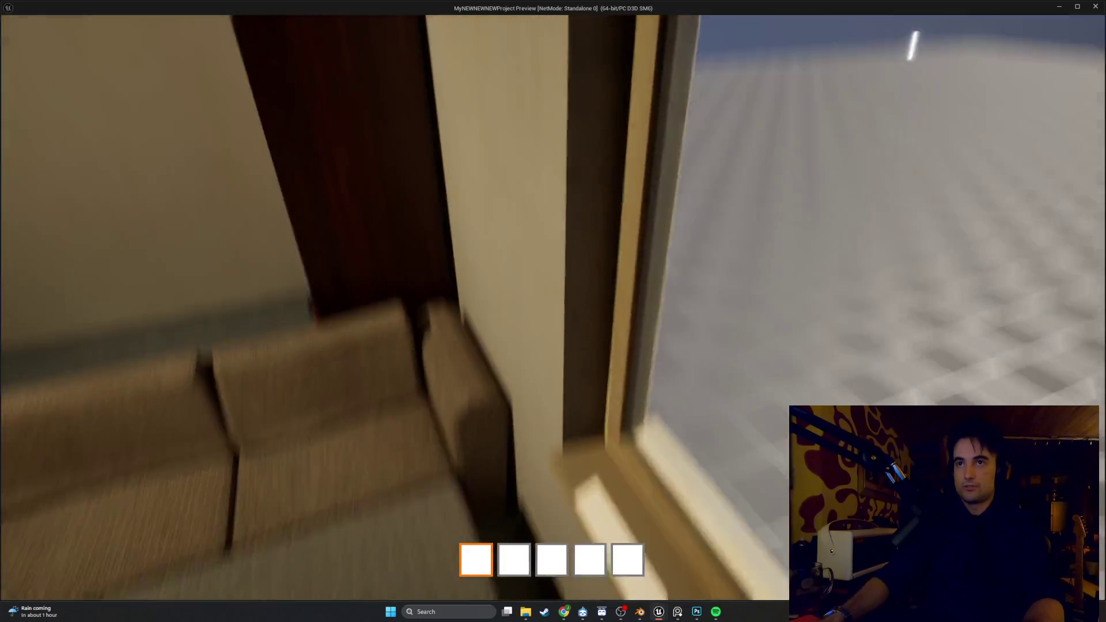
{"action": "key", "text": "w"}
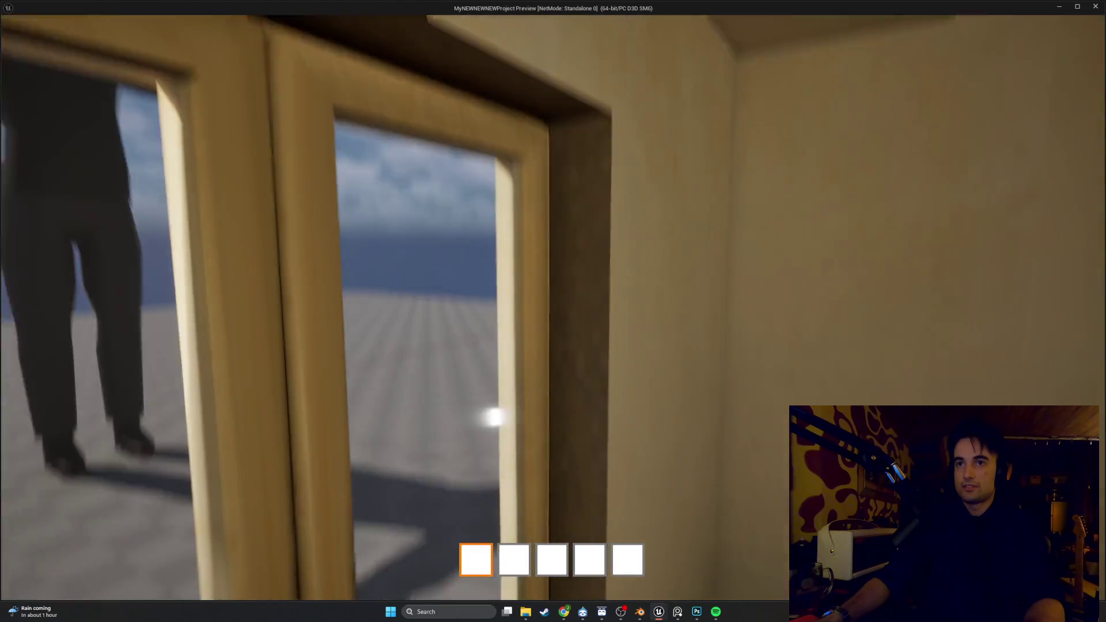
{"action": "key", "text": "w"}
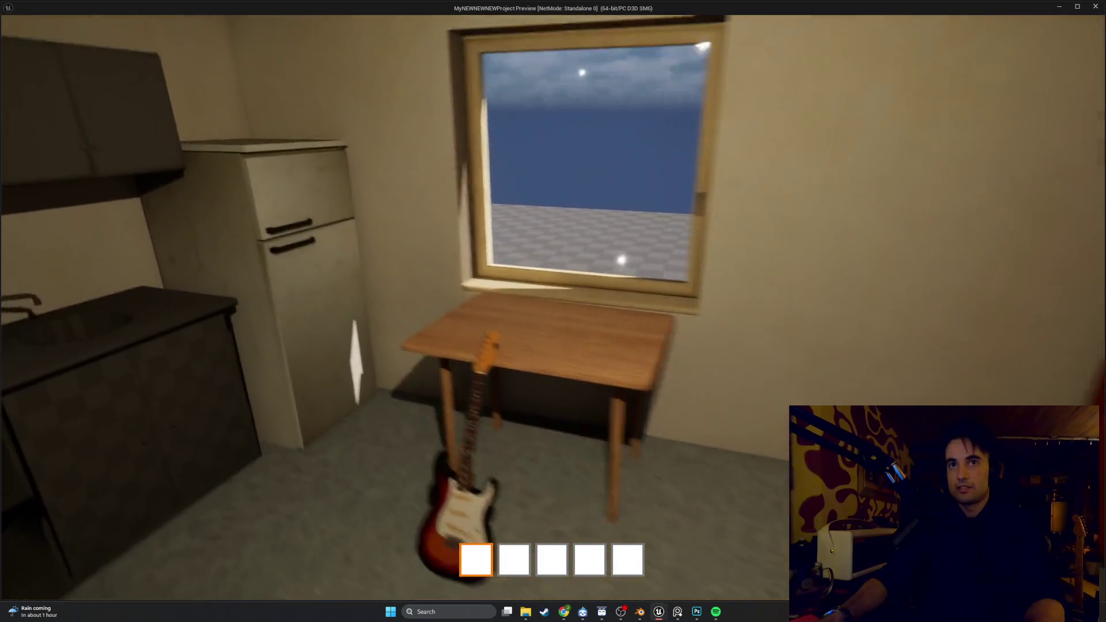
{"action": "key", "text": "w"}
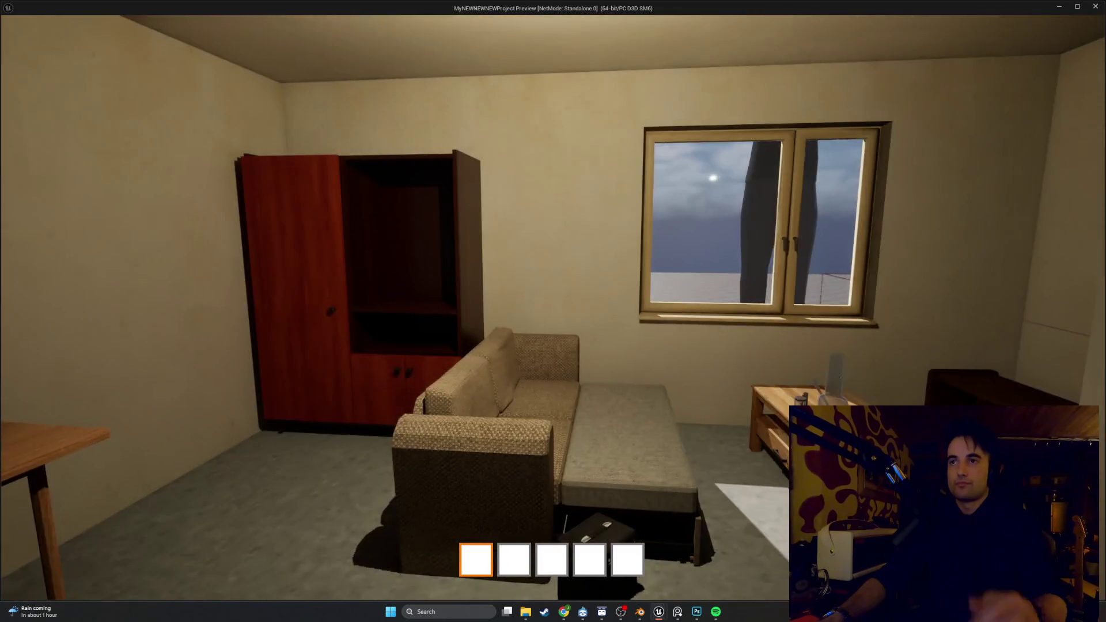
Open the apartment's front door and step outside to view the building facade.
{"action": "key", "text": "w"}
{"action": "key", "text": "e"}
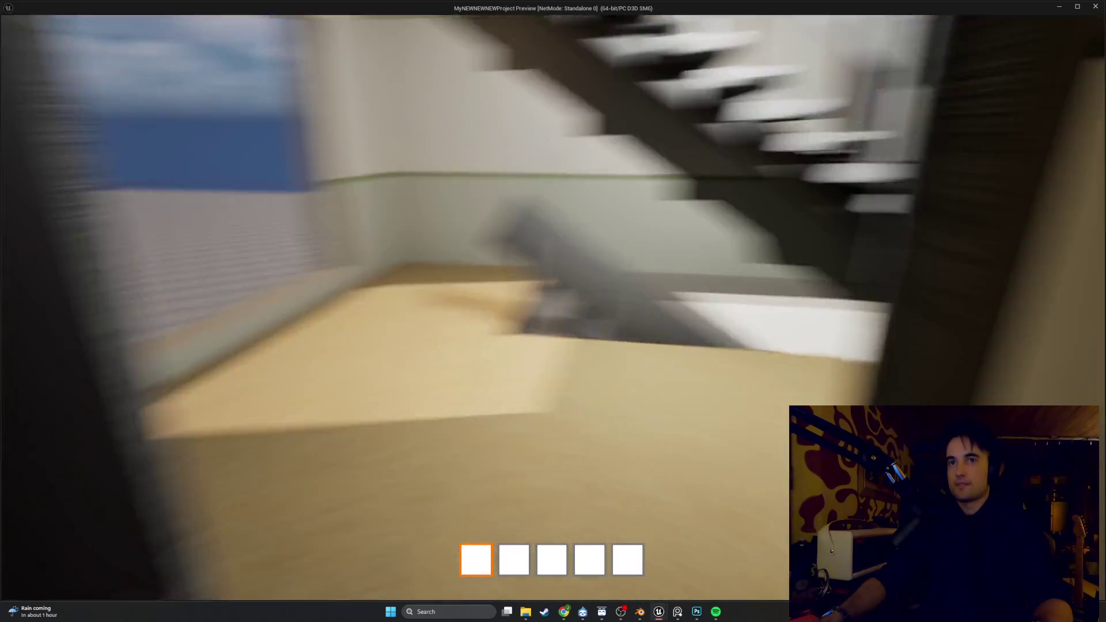
{"action": "key", "text": "w"}
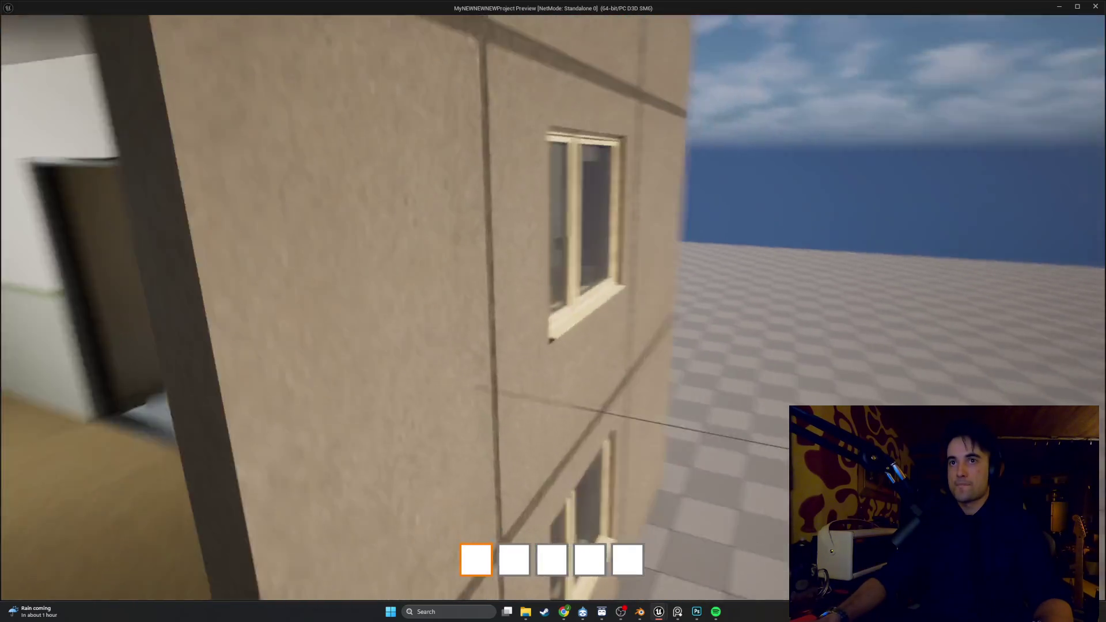
{"action": "key", "text": "s"}
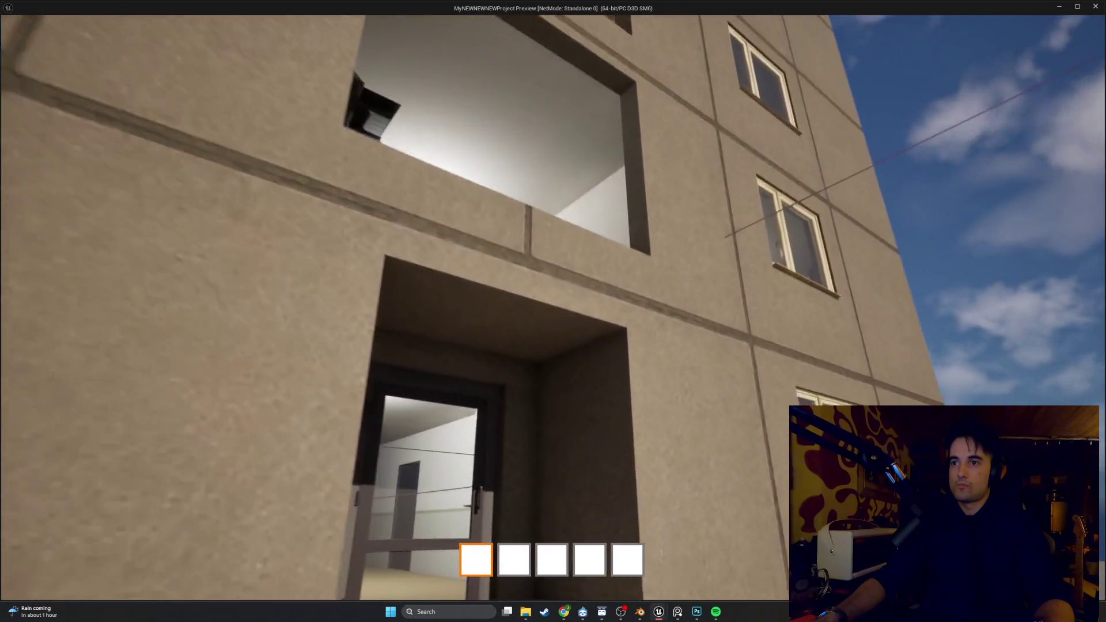
Walk through the stairwell to the elevator, return to the apartment and stop the preview.
{"action": "key", "text": "w"}
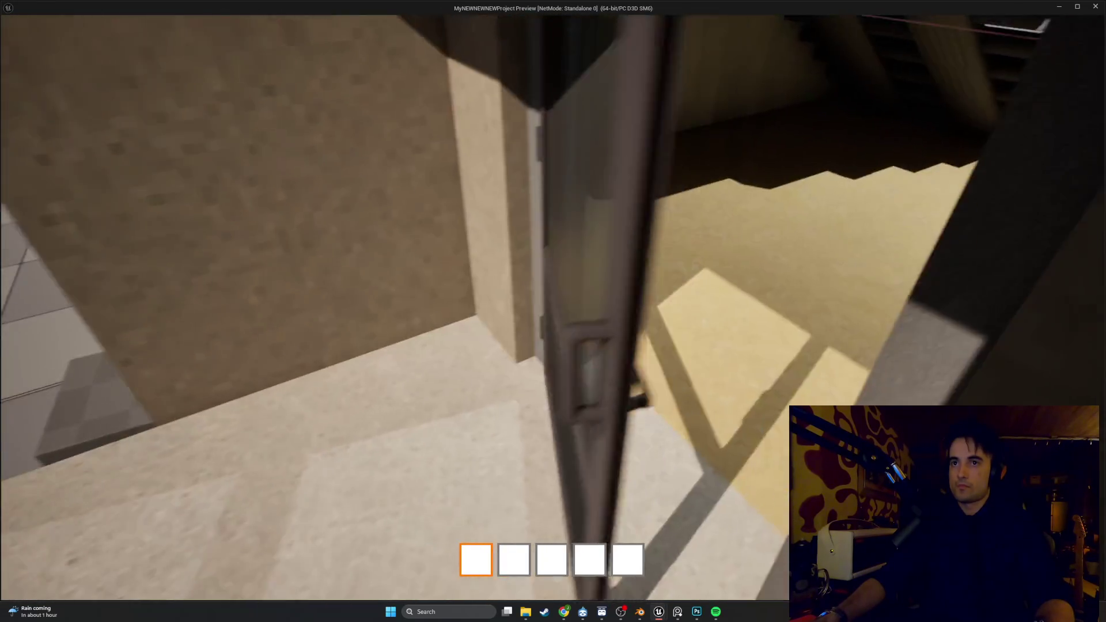
{"action": "key", "text": "w"}
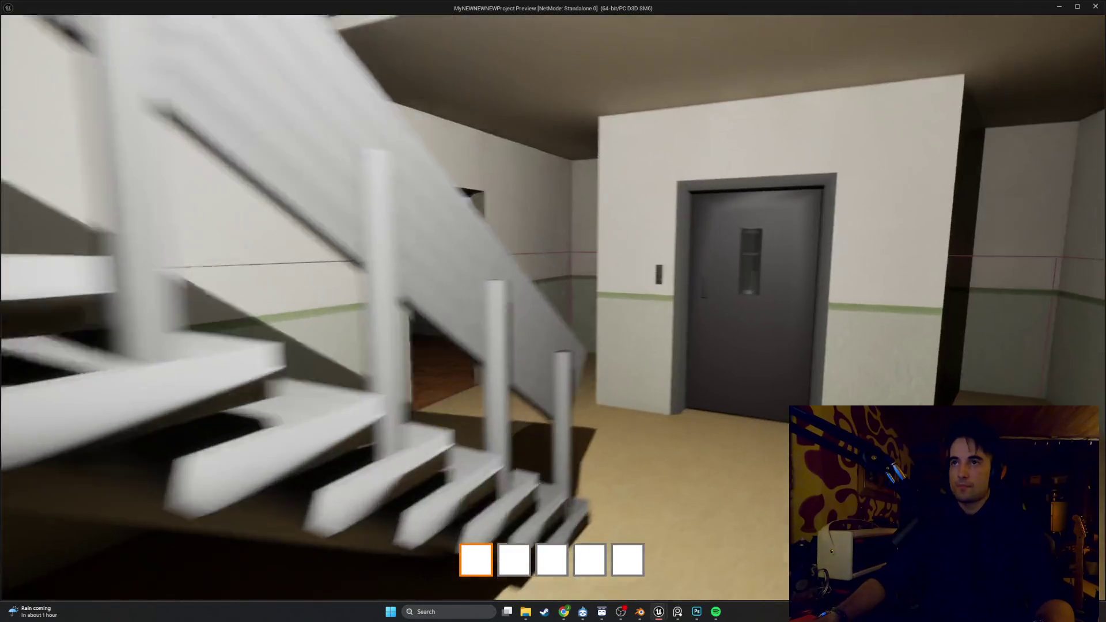
{"action": "key", "text": "s"}
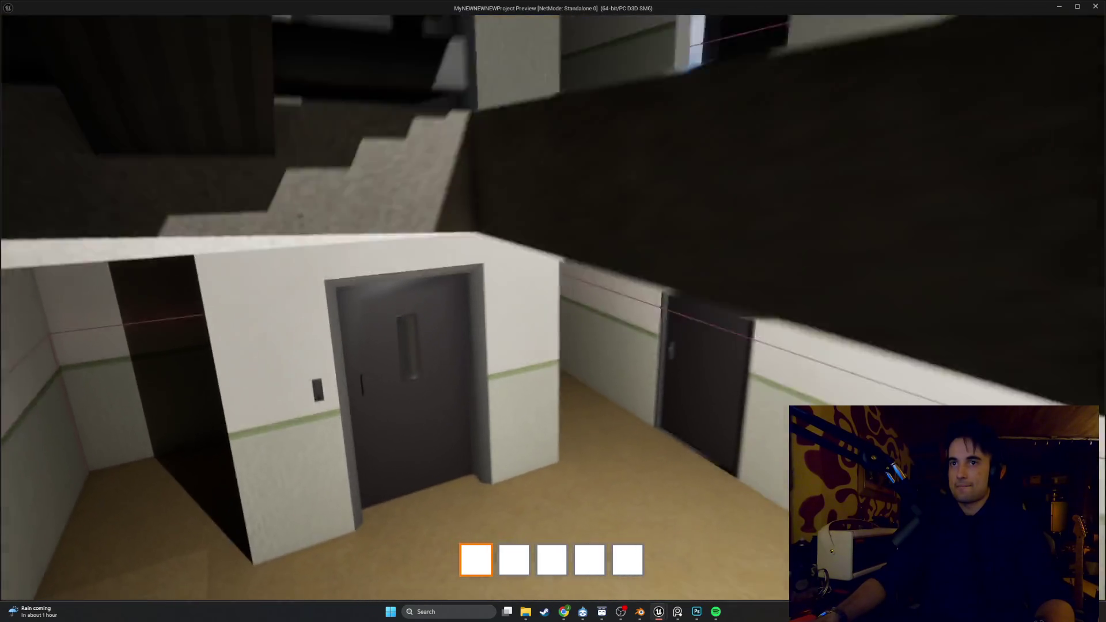
{"action": "key", "text": "w"}
{"action": "key", "text": "w"}
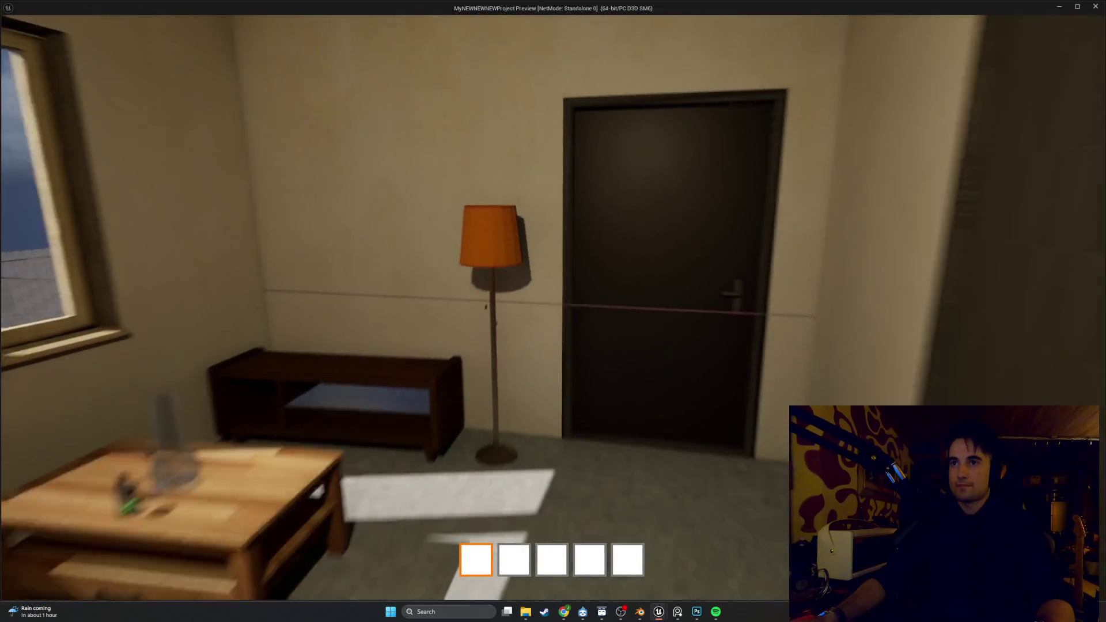
{"action": "key", "text": "s"}
{"action": "key", "text": "w"}
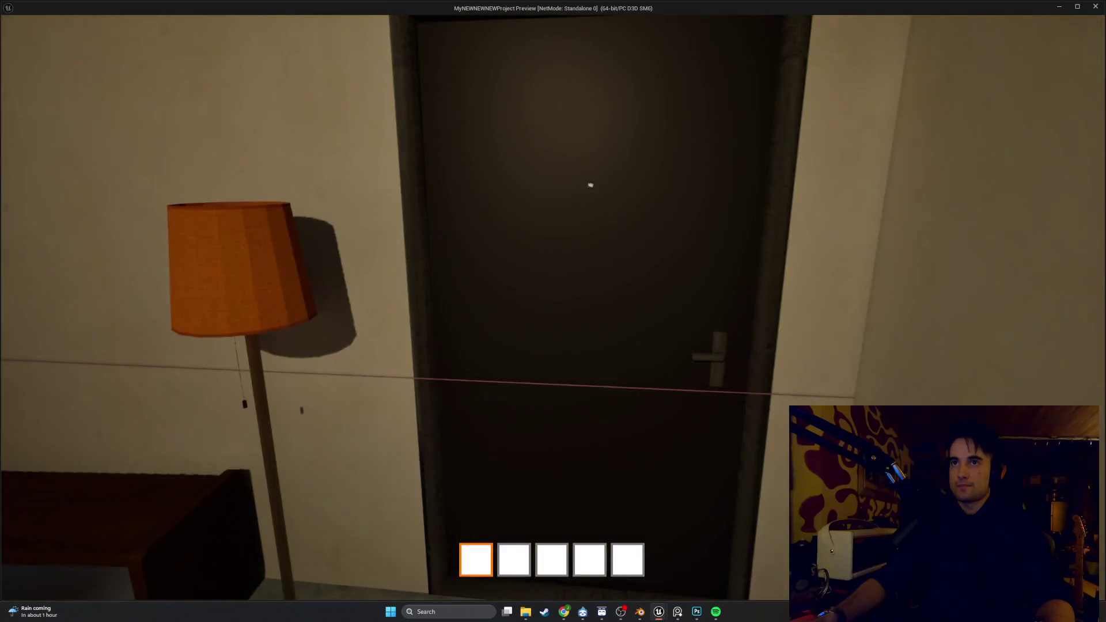
{"action": "key", "text": "Escape"}
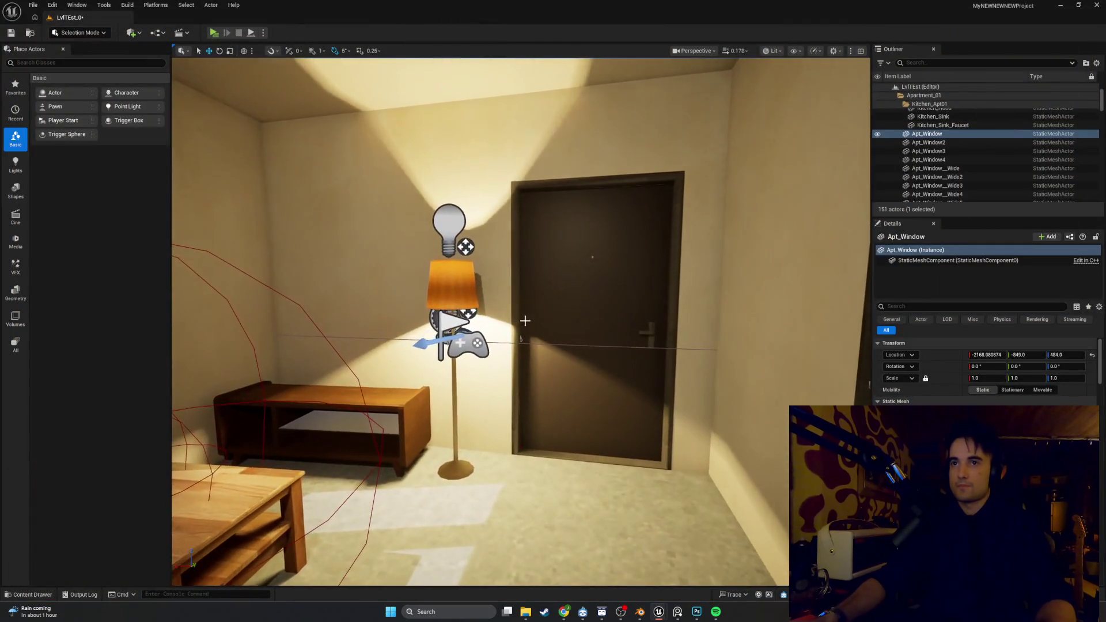
Select the apartment door and open its BP_PH_APT_DOOR Blueprint.
{"action": "left_click", "coordinate": [550, 321]}
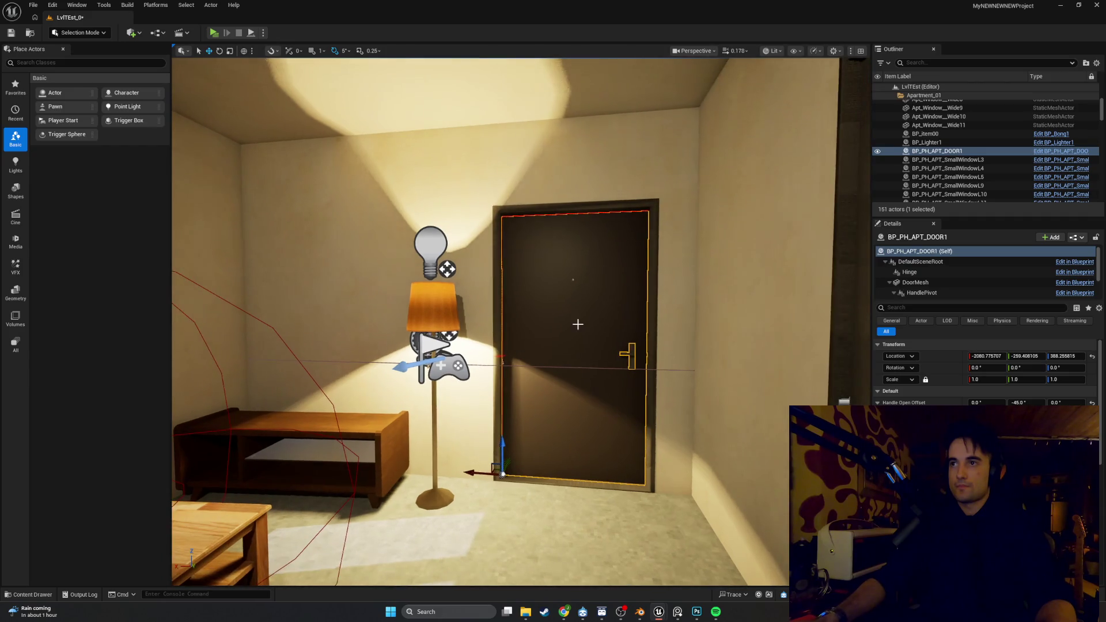
{"action": "right_click", "coordinate": [576, 321]}
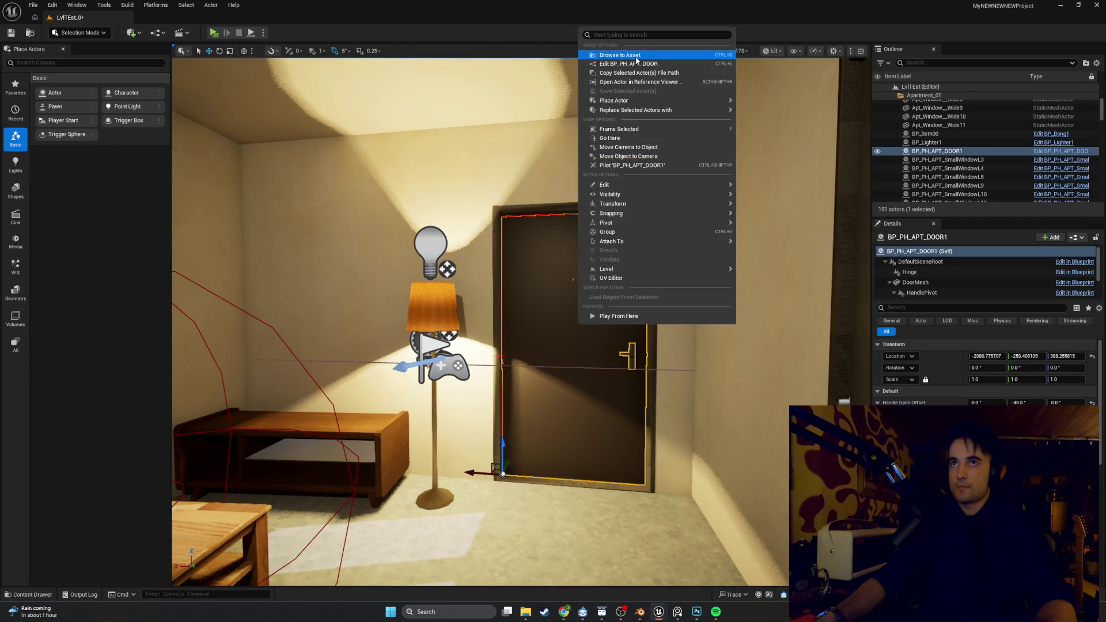
{"action": "left_click", "coordinate": [620, 54]}
{"action": "double_click", "coordinate": [597, 444]}
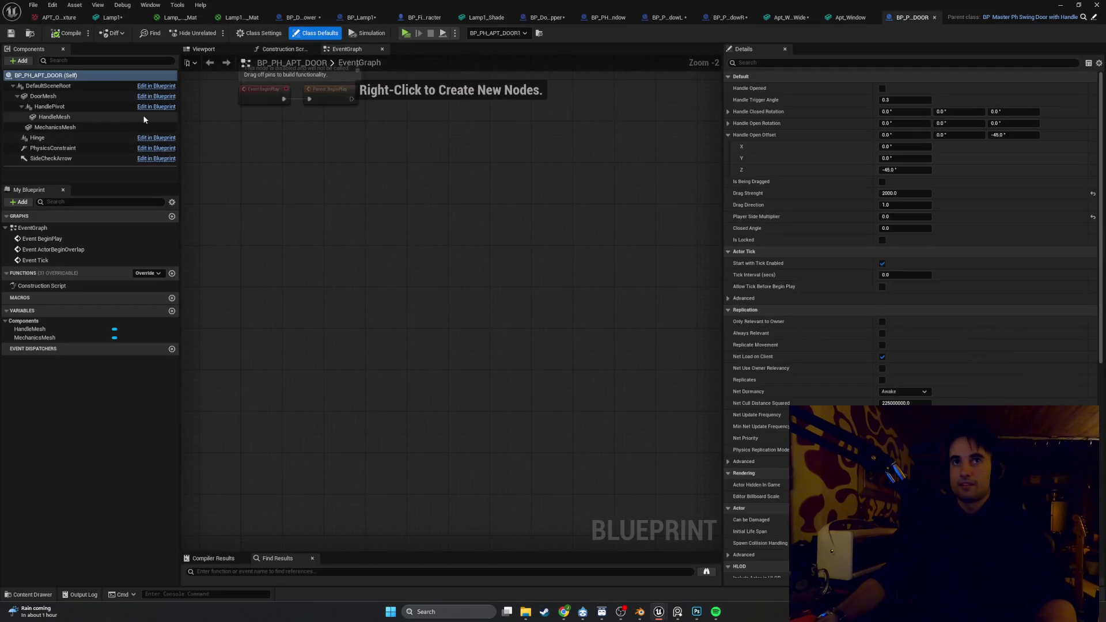
Set the DoorMesh Element 0 to WoodDarkTexture3_Mat and return to the level.
{"action": "left_click", "coordinate": [108, 98]}
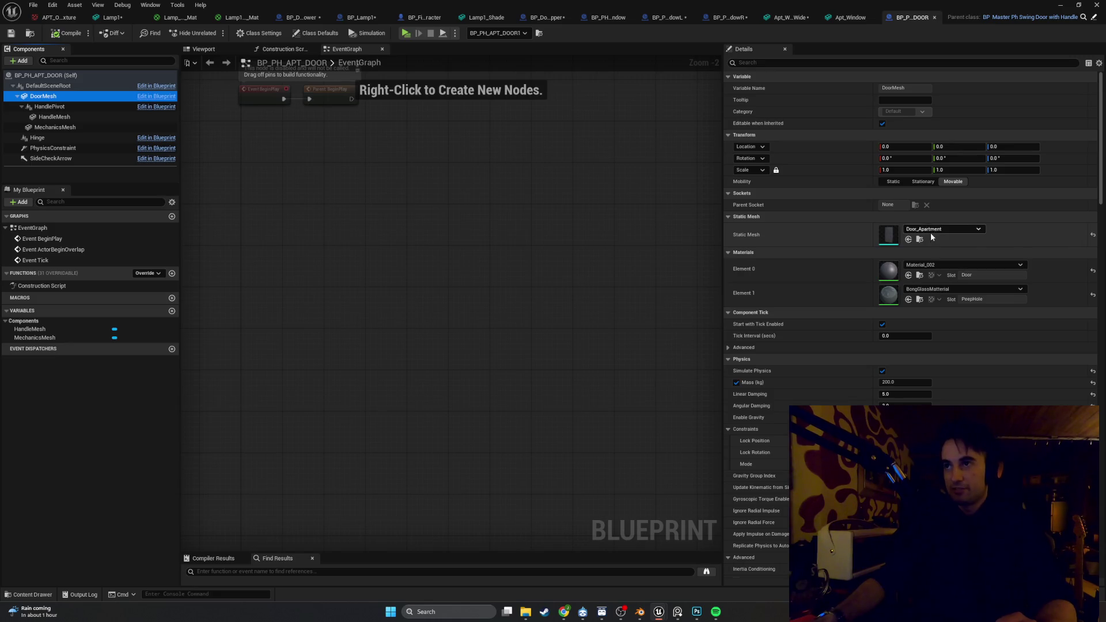
{"action": "left_click", "coordinate": [935, 264]}
{"action": "type", "text": "woo"}
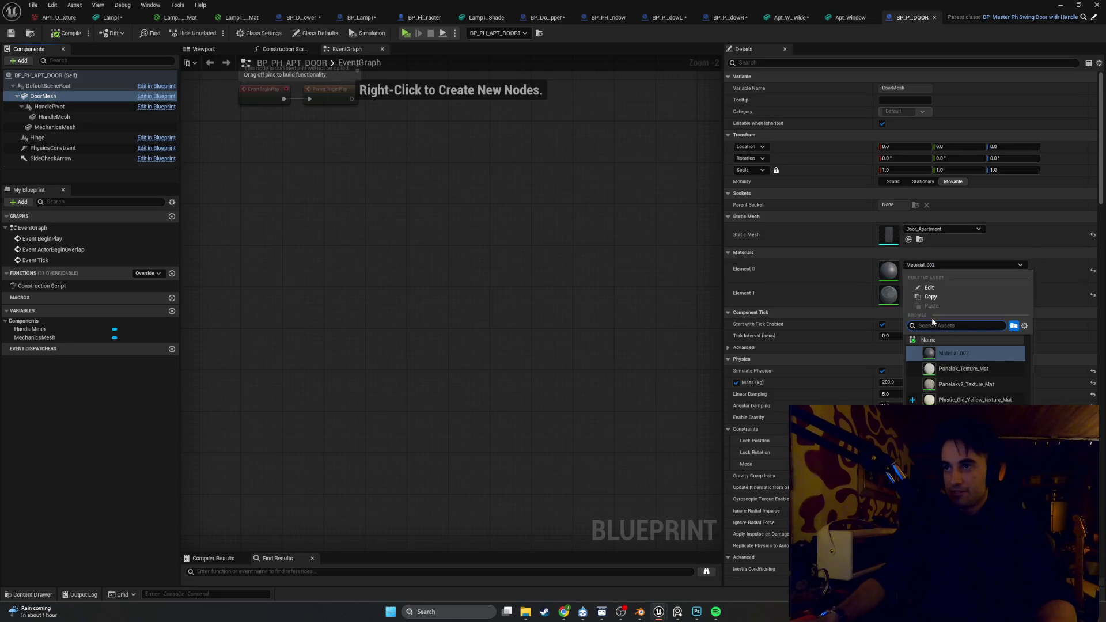
{"action": "type", "text": "d"}
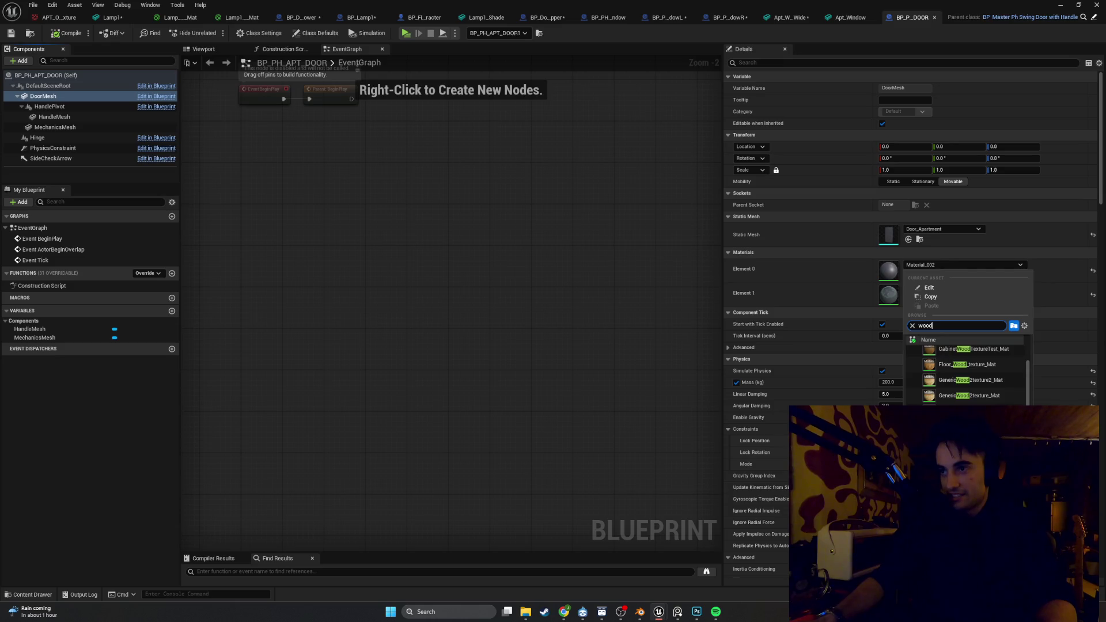
{"action": "left_click", "coordinate": [968, 410]}
{"action": "left_click", "coordinate": [196, 49]}
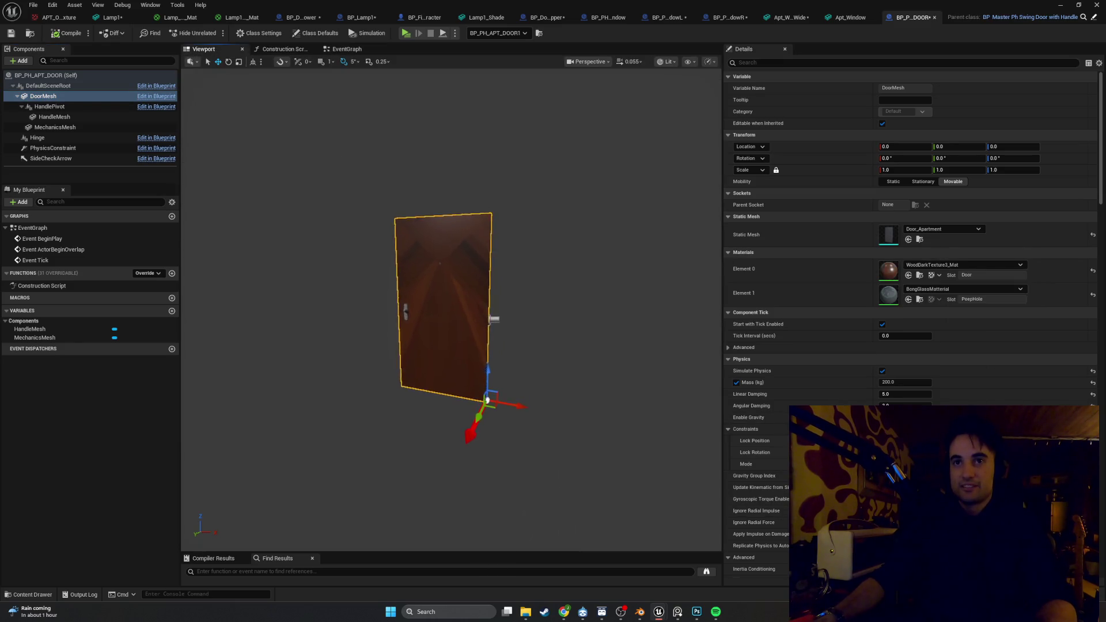
{"action": "left_click", "coordinate": [1057, 5]}
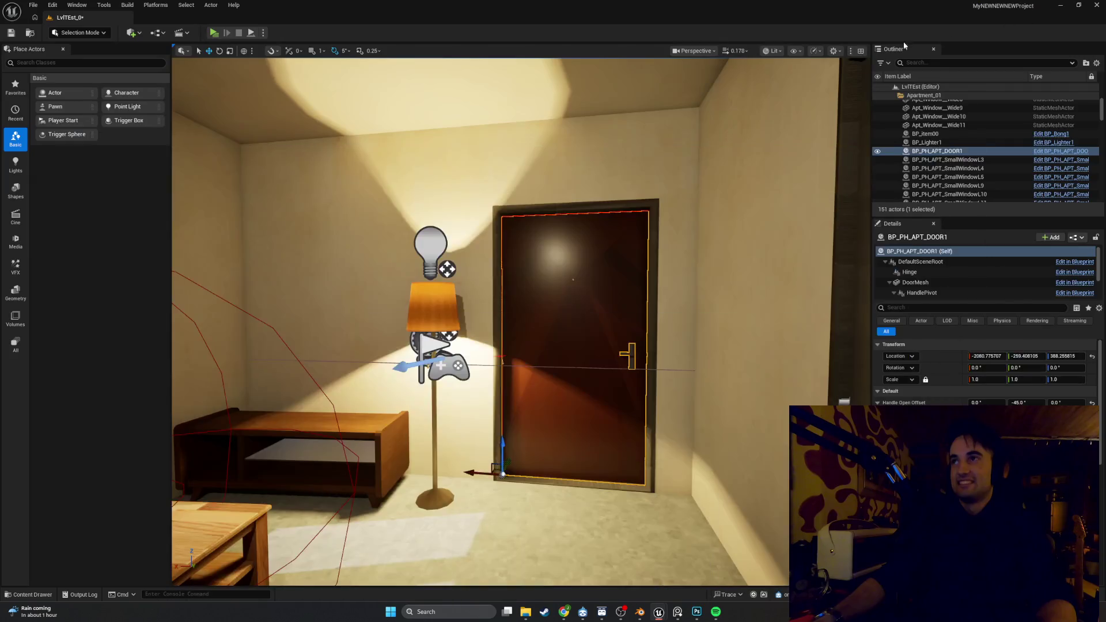
{"action": "left_click", "coordinate": [214, 33]}
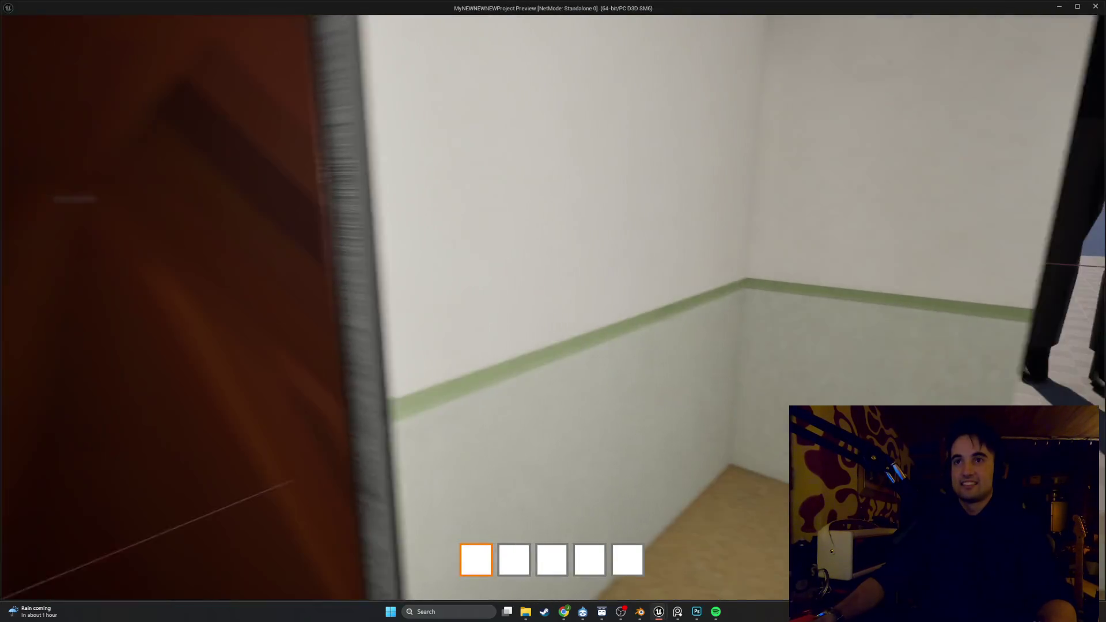
{"action": "key", "text": "e"}
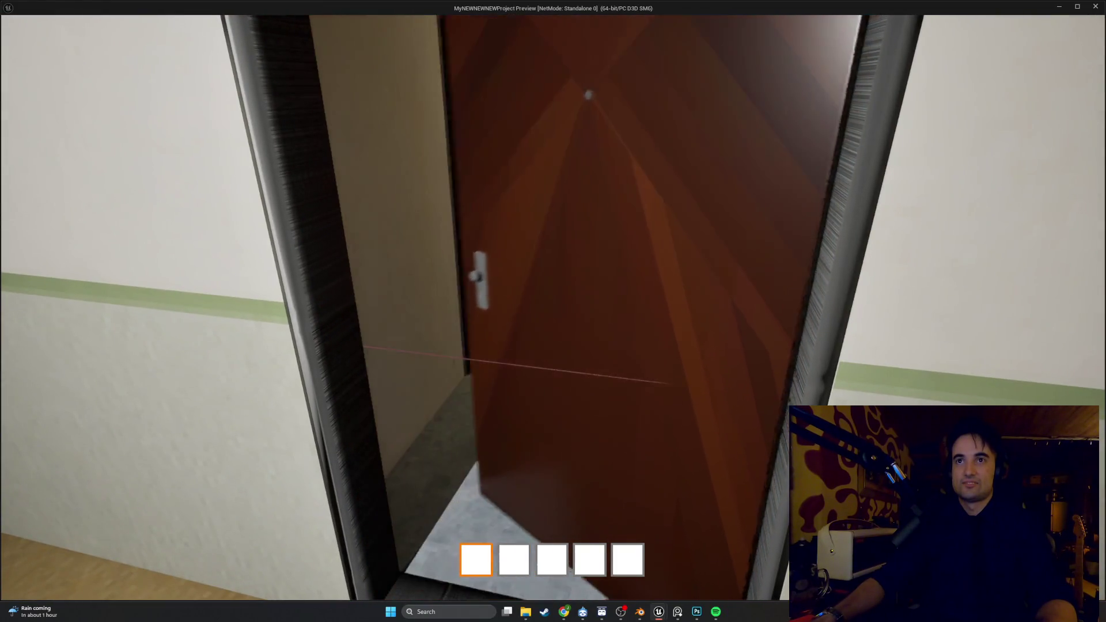
{"action": "key", "text": "w"}
{"action": "key", "text": "e"}
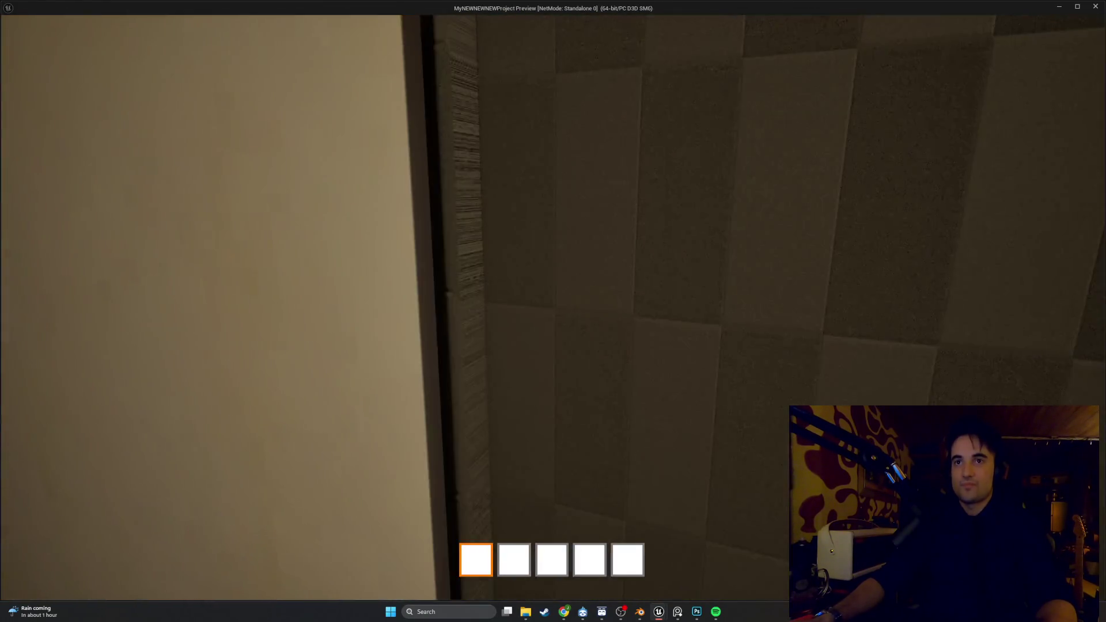
{"action": "key", "text": "s"}
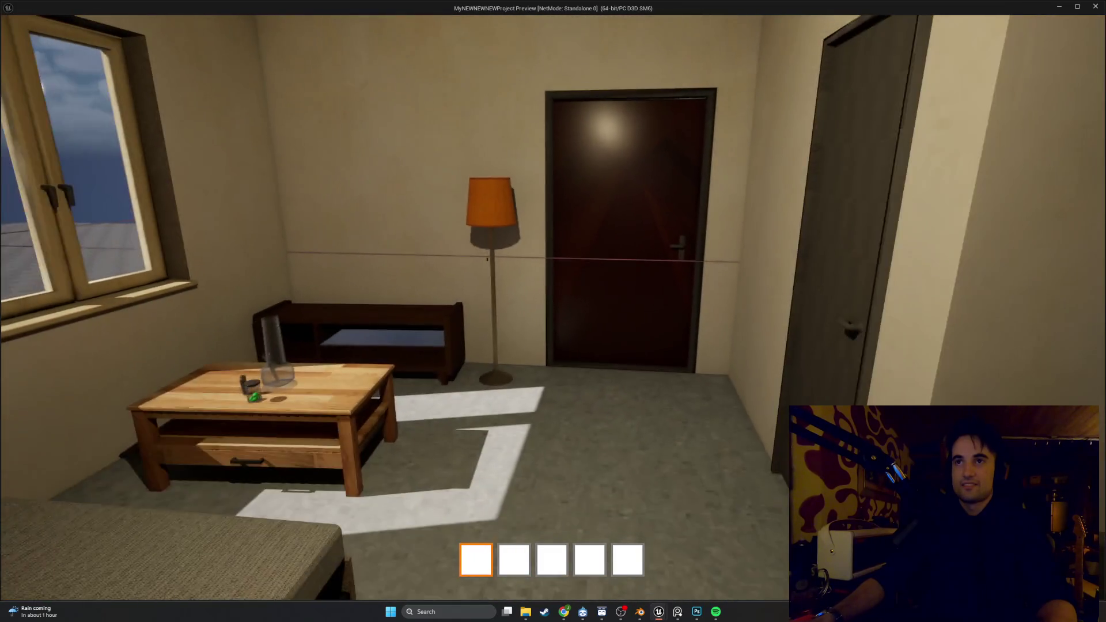
{"action": "key", "text": "w"}
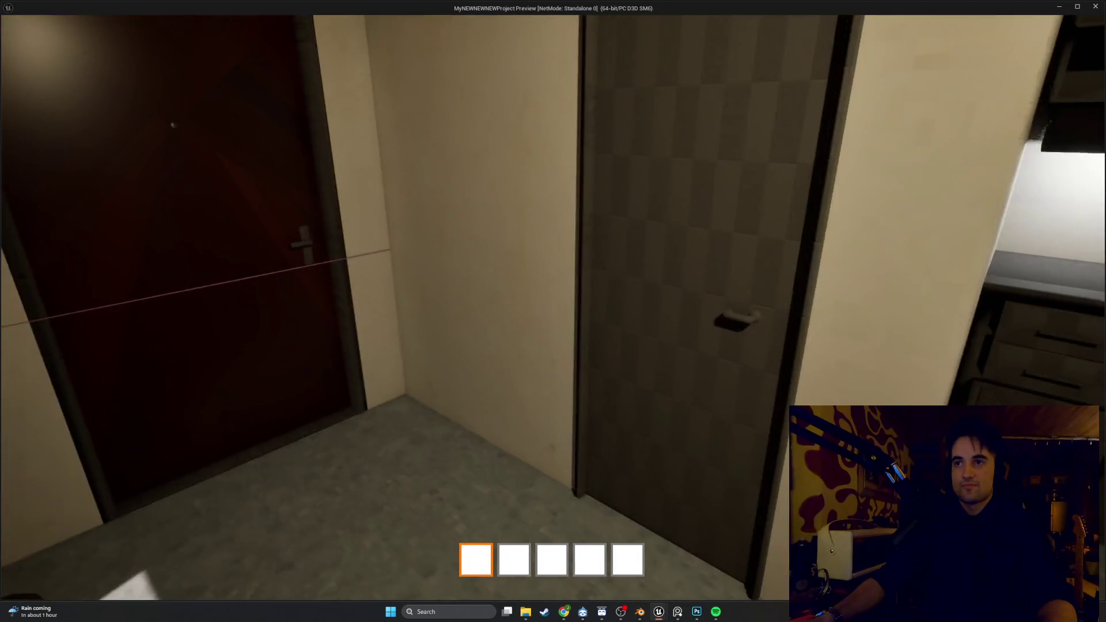
{"action": "key", "text": "w"}
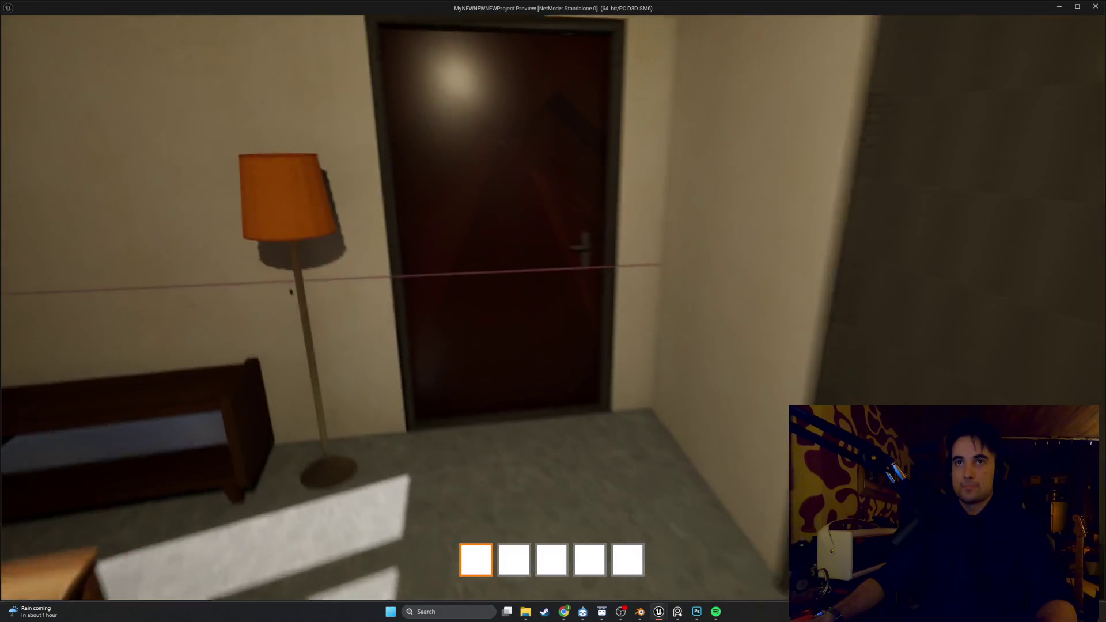
{"action": "key", "text": "Escape"}
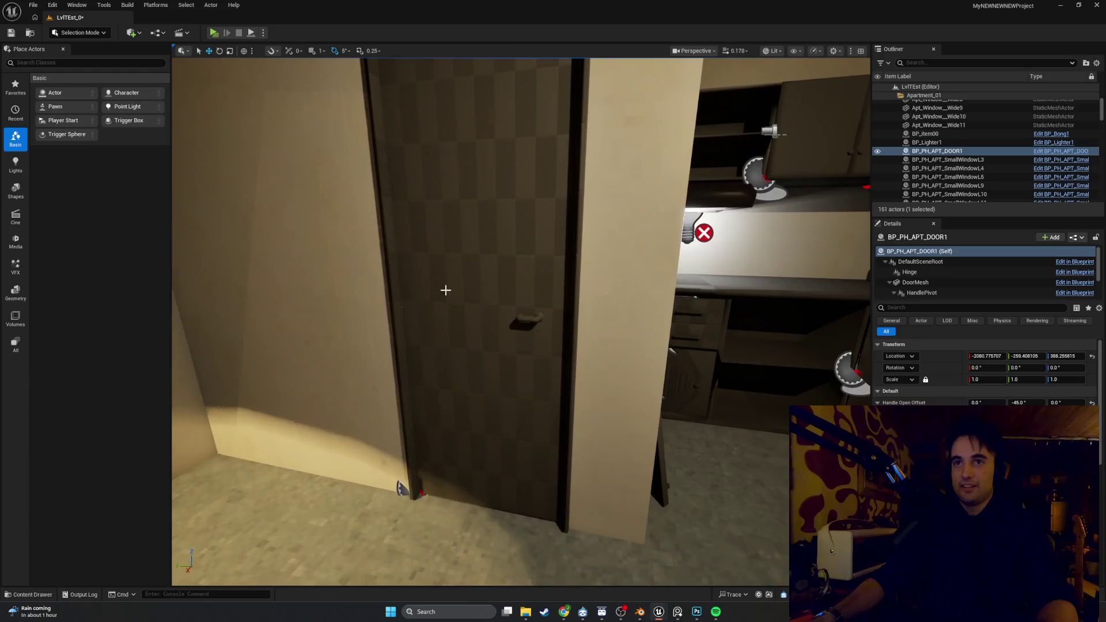
Select the shower door and open its BP_Door_Shower Blueprint.
{"action": "right_click", "coordinate": [453, 289]}
{"action": "left_click", "coordinate": [467, 281]}
{"action": "right_click", "coordinate": [476, 283]}
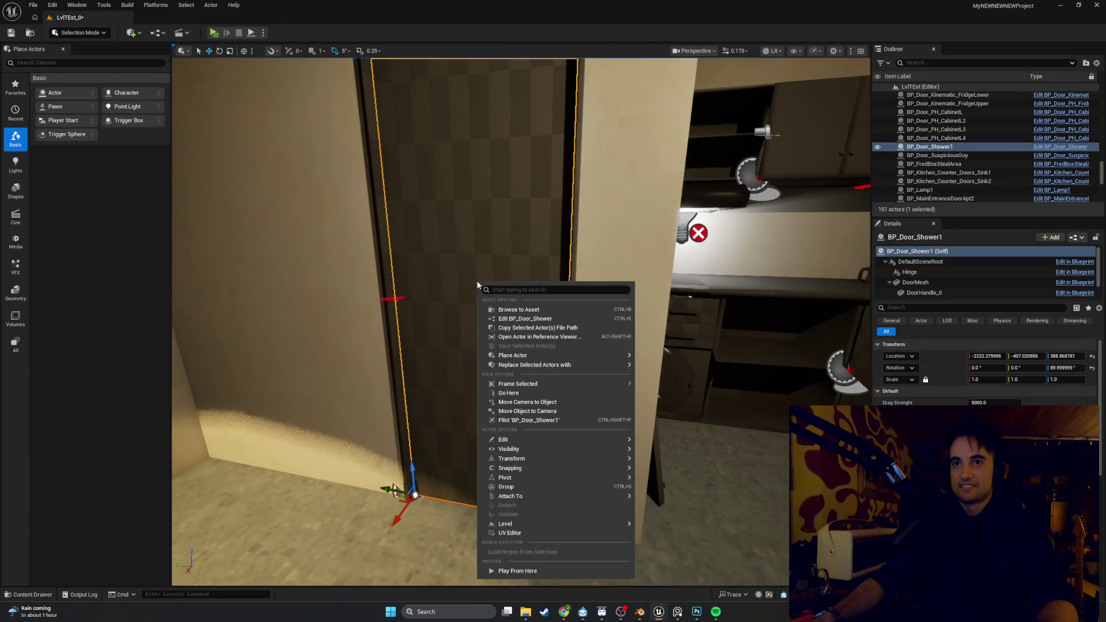
{"action": "left_click", "coordinate": [540, 312]}
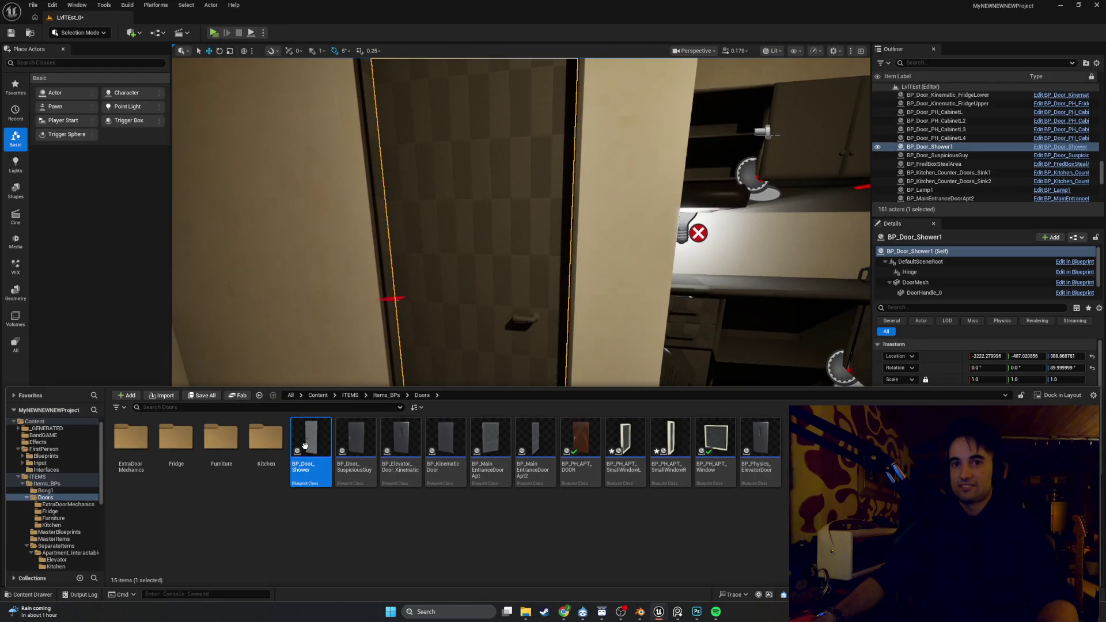
{"action": "double_click", "coordinate": [306, 445]}
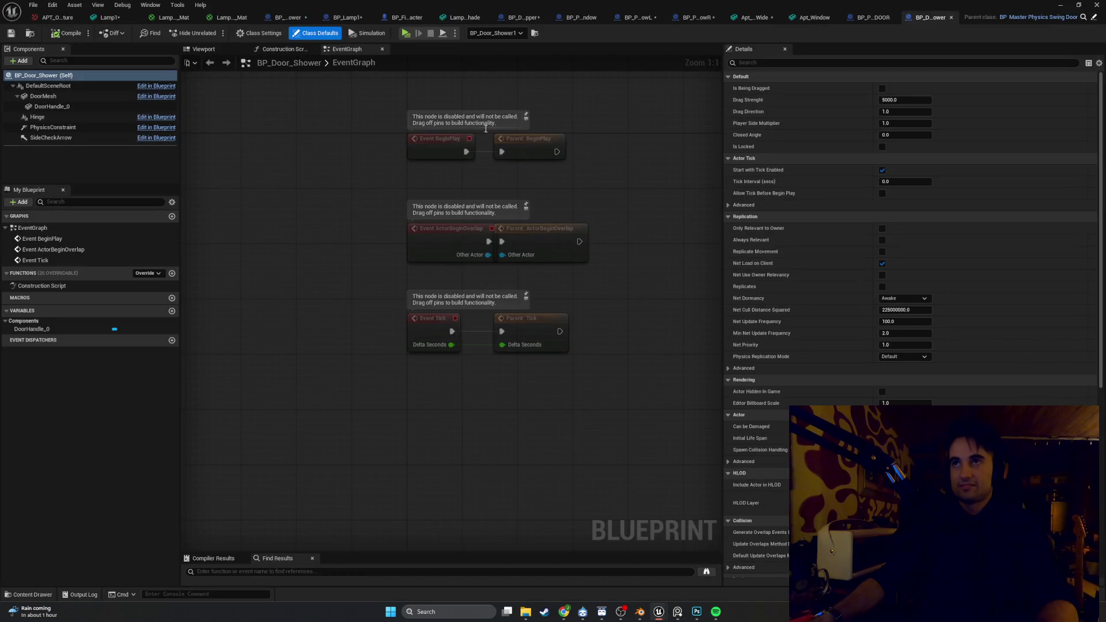
Set the shower door mesh's Element 0 to CabinetWoodTextureTest_Mat and return to the level.
{"action": "left_click", "coordinate": [46, 96]}
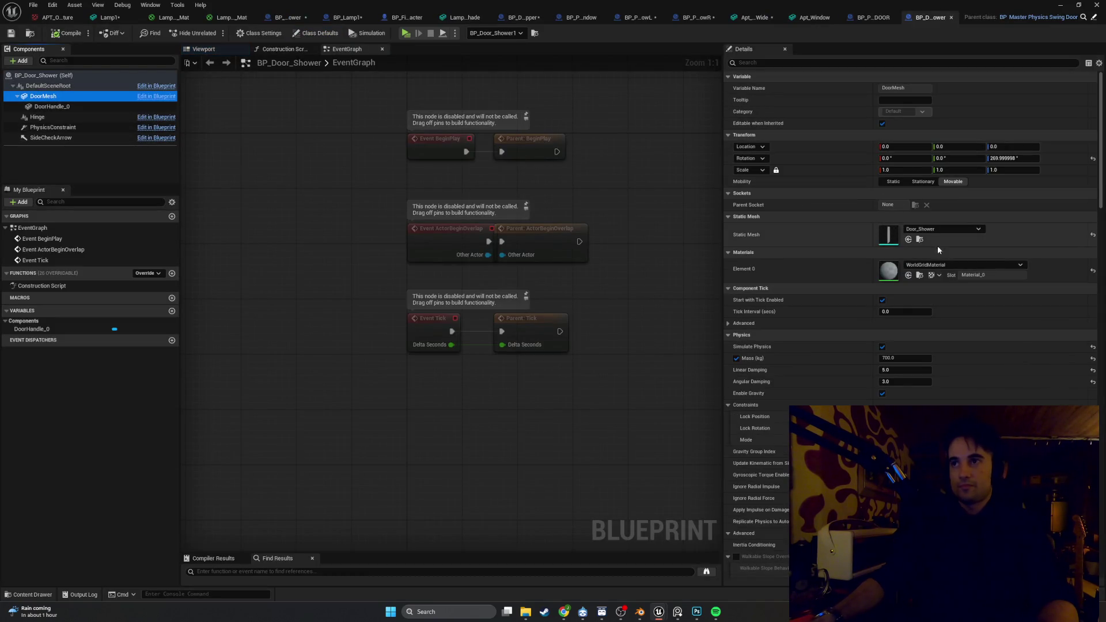
{"action": "left_click", "coordinate": [927, 265]}
{"action": "scroll", "coordinate": [921, 383], "scroll_direction": "down", "scroll_amount": 5}
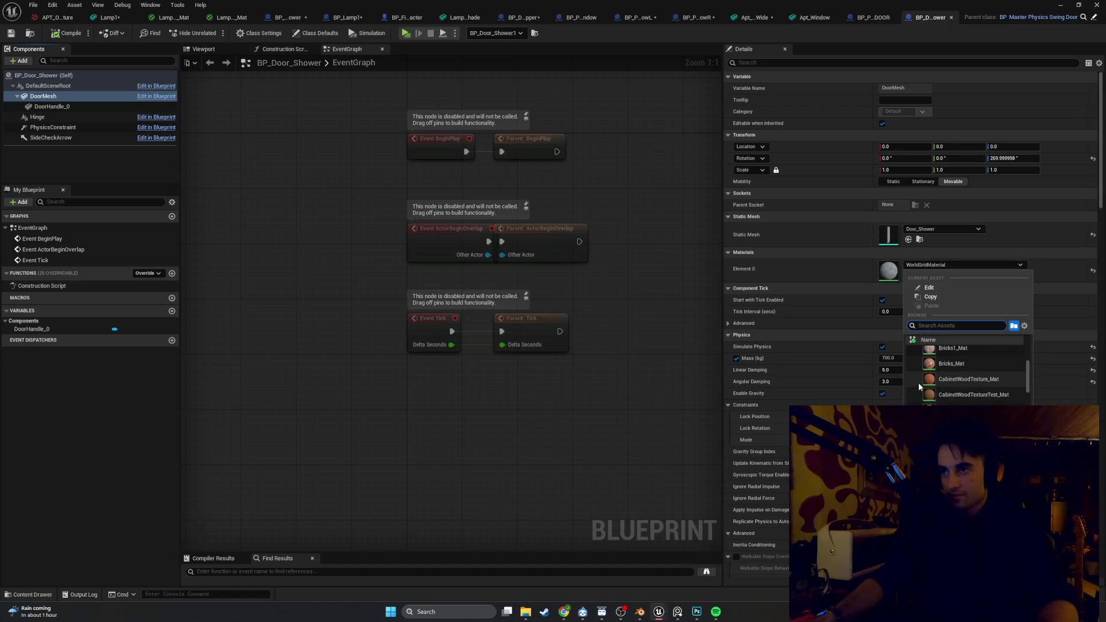
{"action": "left_click", "coordinate": [931, 395]}
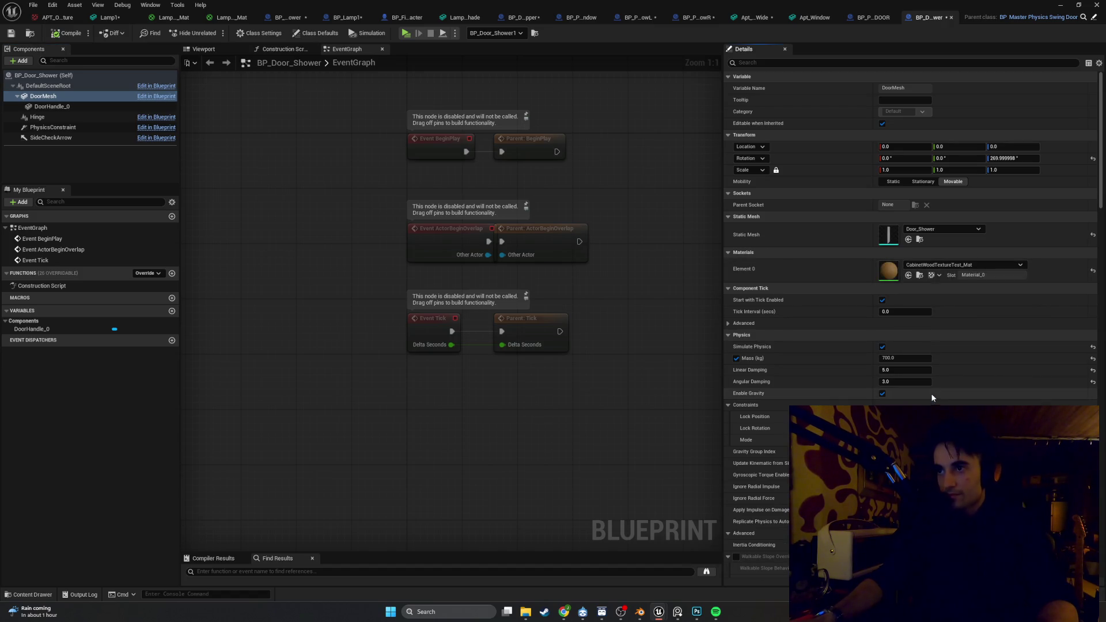
{"action": "left_click", "coordinate": [1059, 6]}
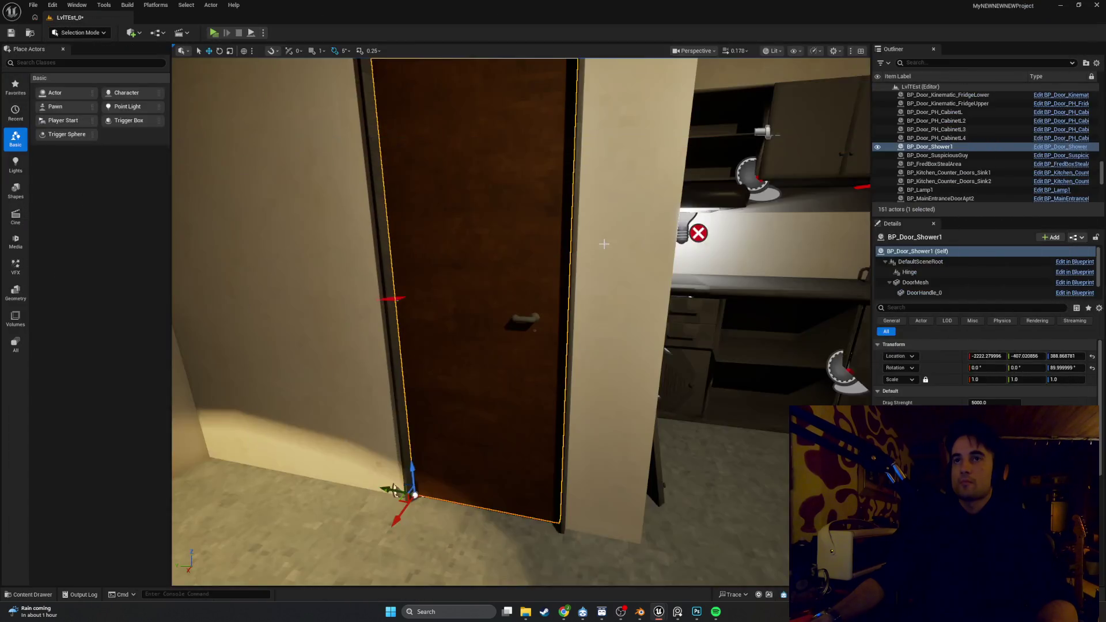
Move the view close to the shower door and locate BP_Door_Shower in the Content Browser.
{"action": "key", "text": "s"}
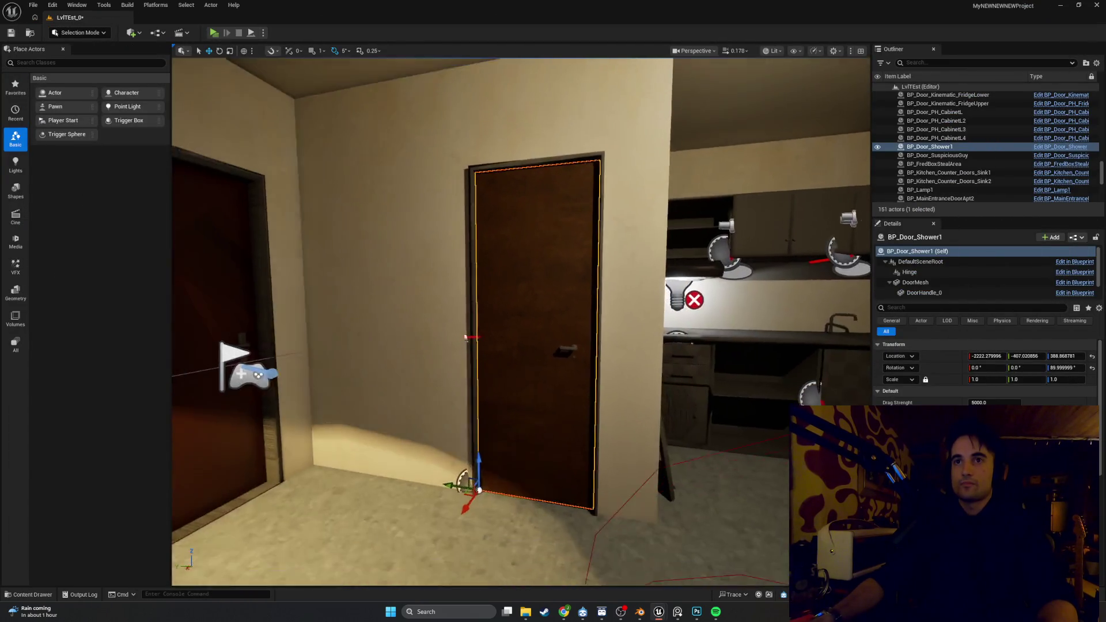
{"action": "key", "text": "w"}
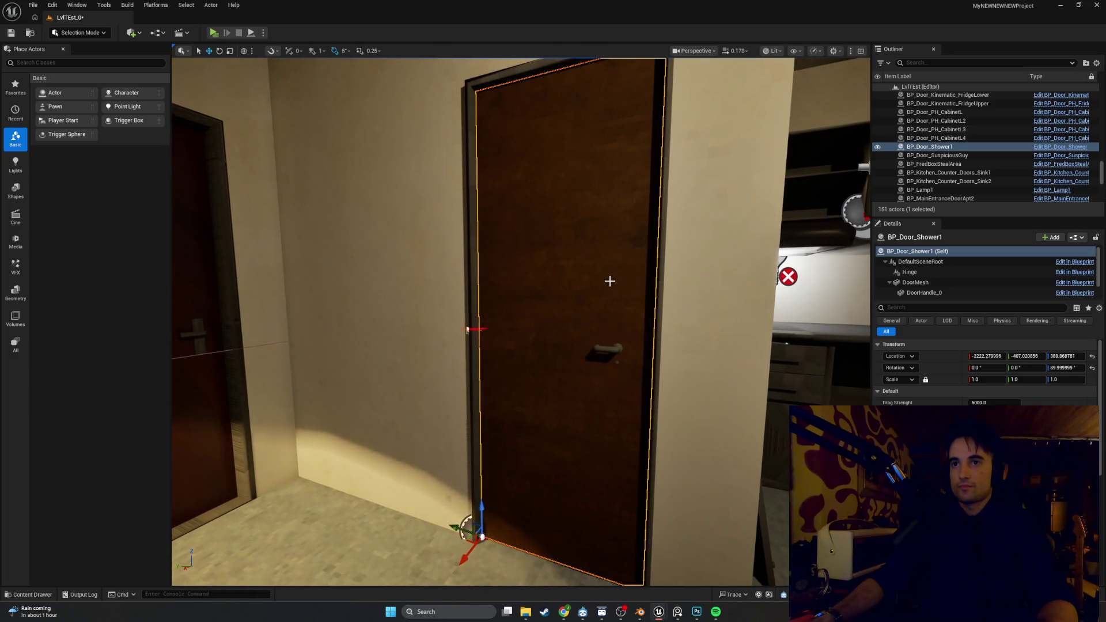
{"action": "scroll", "coordinate": [615, 348], "scroll_direction": "up", "scroll_amount": 3}
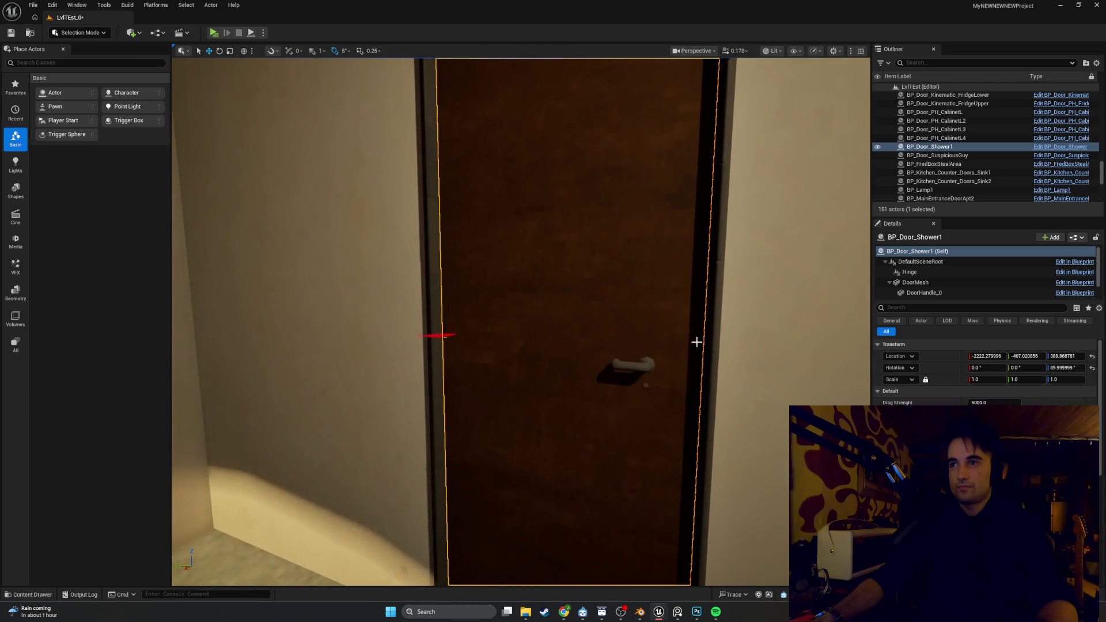
{"action": "right_click", "coordinate": [554, 303]}
{"action": "left_click", "coordinate": [576, 326]}
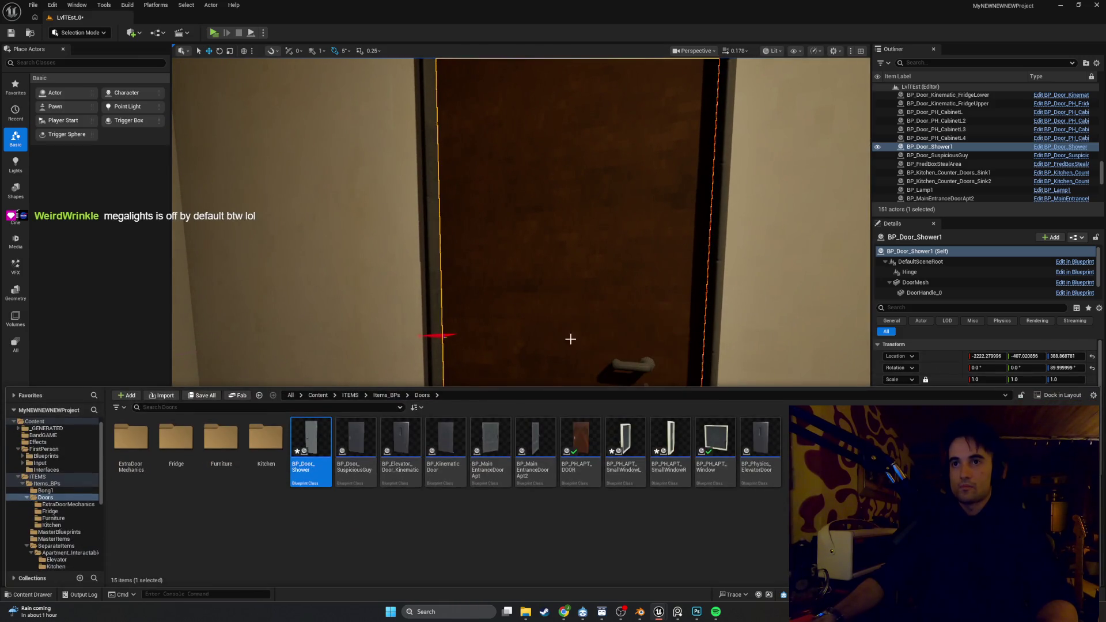
Give BP_Door_Shower's DoorHandle_0 the Plastic_Old_Yellow_texture_Mat material, then launch a play-test.
{"action": "double_click", "coordinate": [326, 439]}
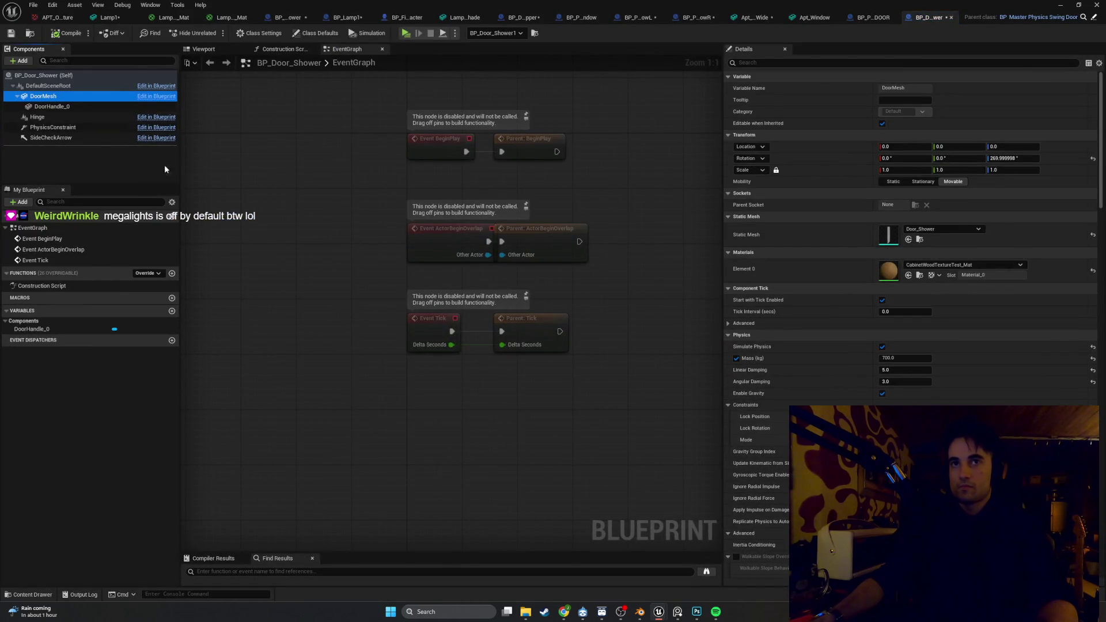
{"action": "left_click", "coordinate": [85, 107]}
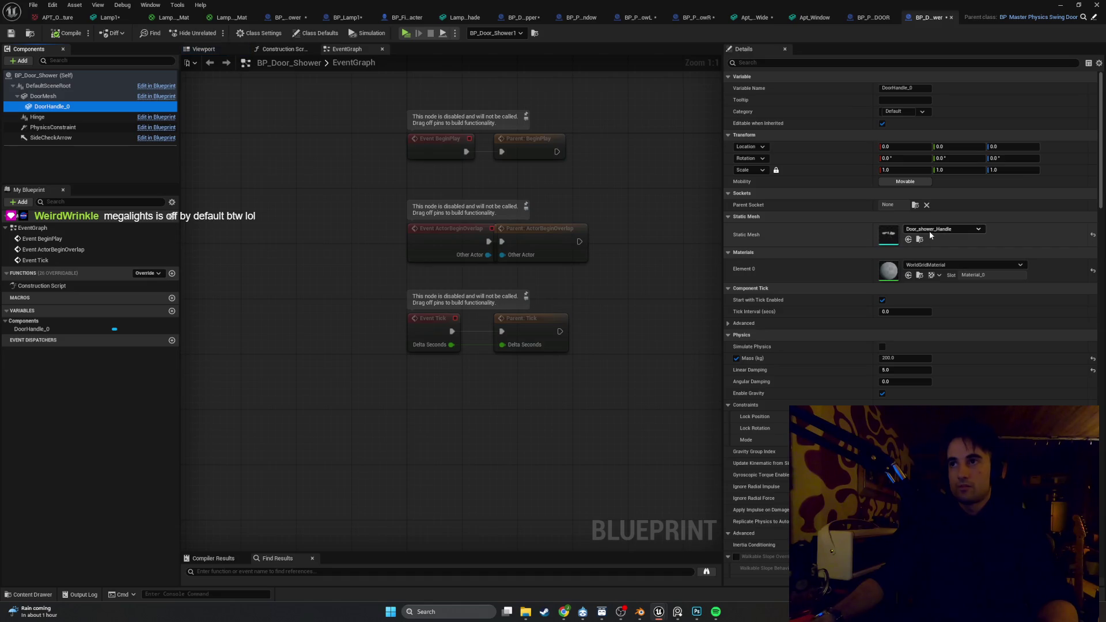
{"action": "left_click", "coordinate": [937, 265]}
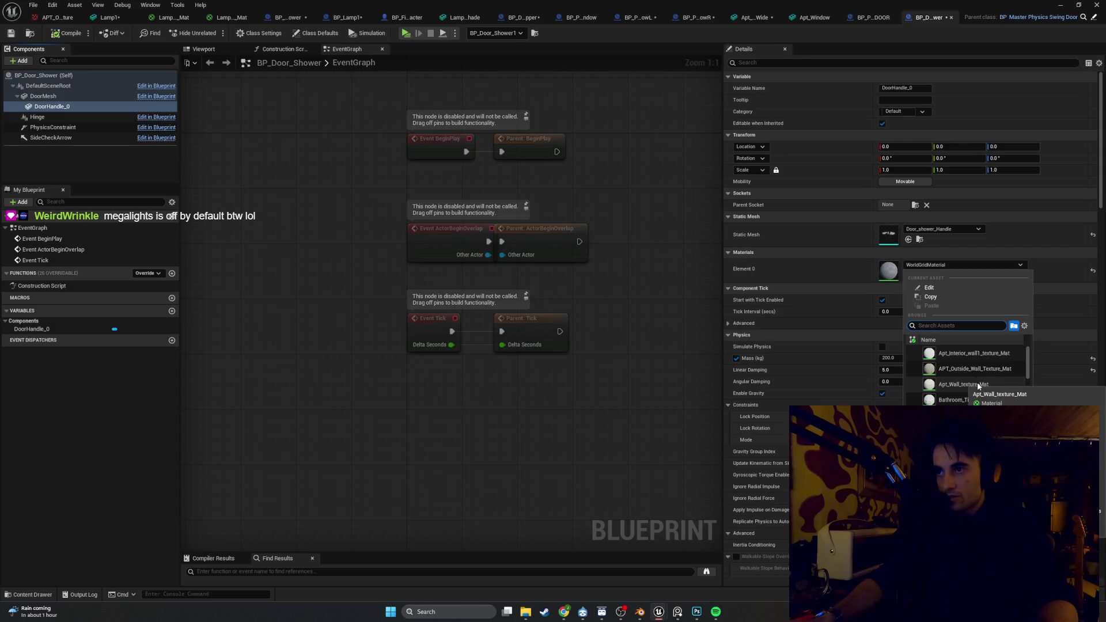
{"action": "type", "text": "palst"}
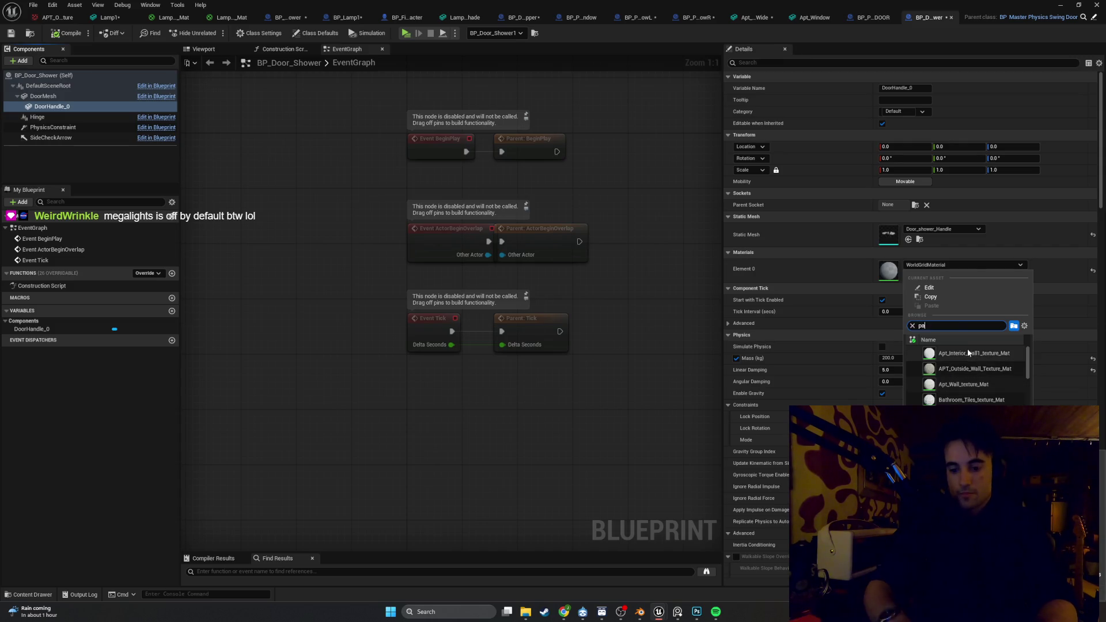
{"action": "key", "text": "BackSpace"}
{"action": "key", "text": "BackSpace"}
{"action": "key", "text": "BackSpace"}
{"action": "type", "text": "la"}
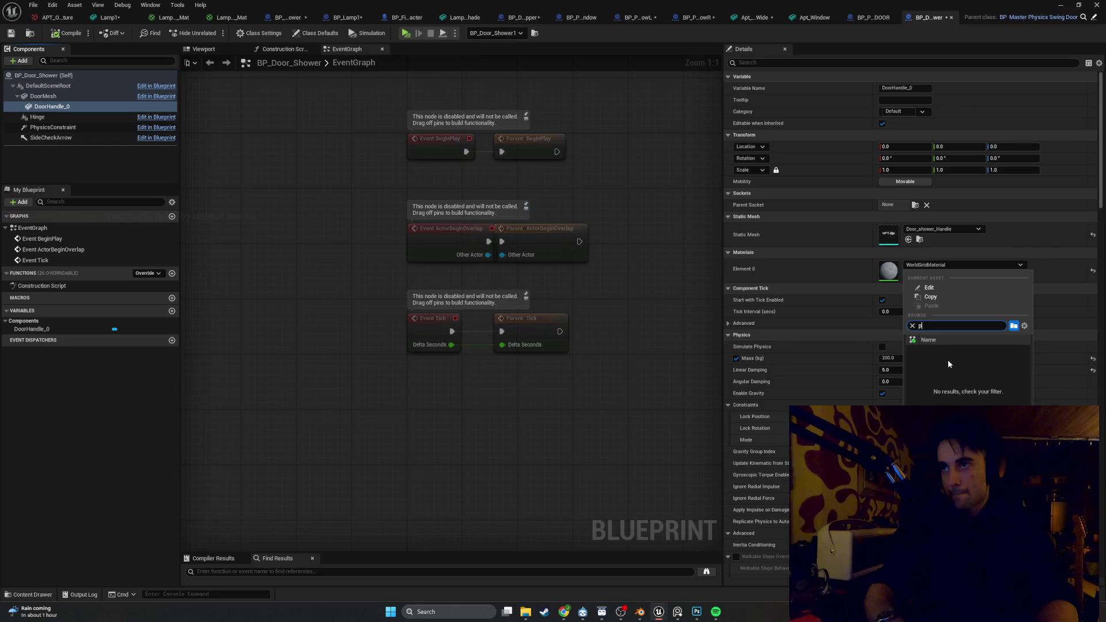
{"action": "left_click", "coordinate": [952, 355]}
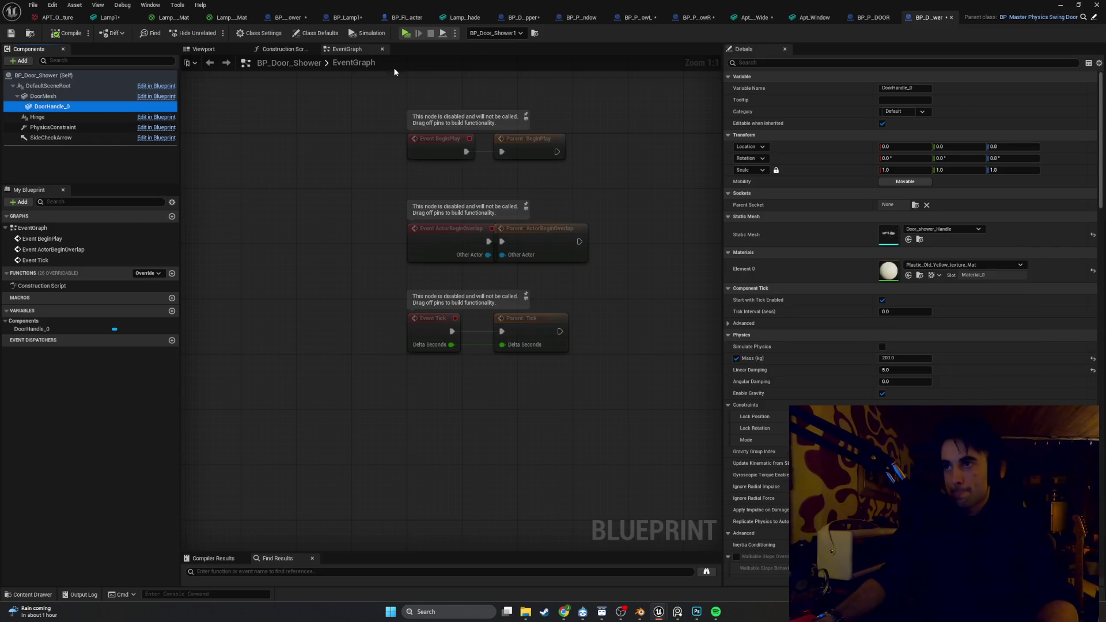
{"action": "left_click", "coordinate": [1061, 5]}
{"action": "left_click_drag", "start_coordinate": [553, 289], "coordinate": [489, 372]}
{"action": "left_click", "coordinate": [212, 34]}
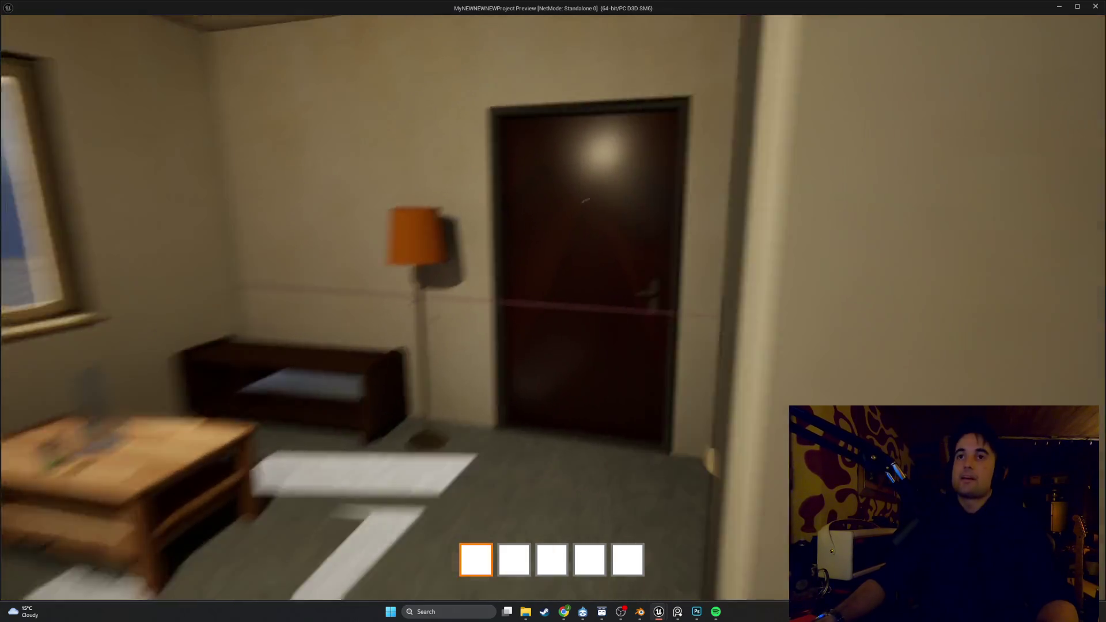
{"action": "key", "text": "Escape"}
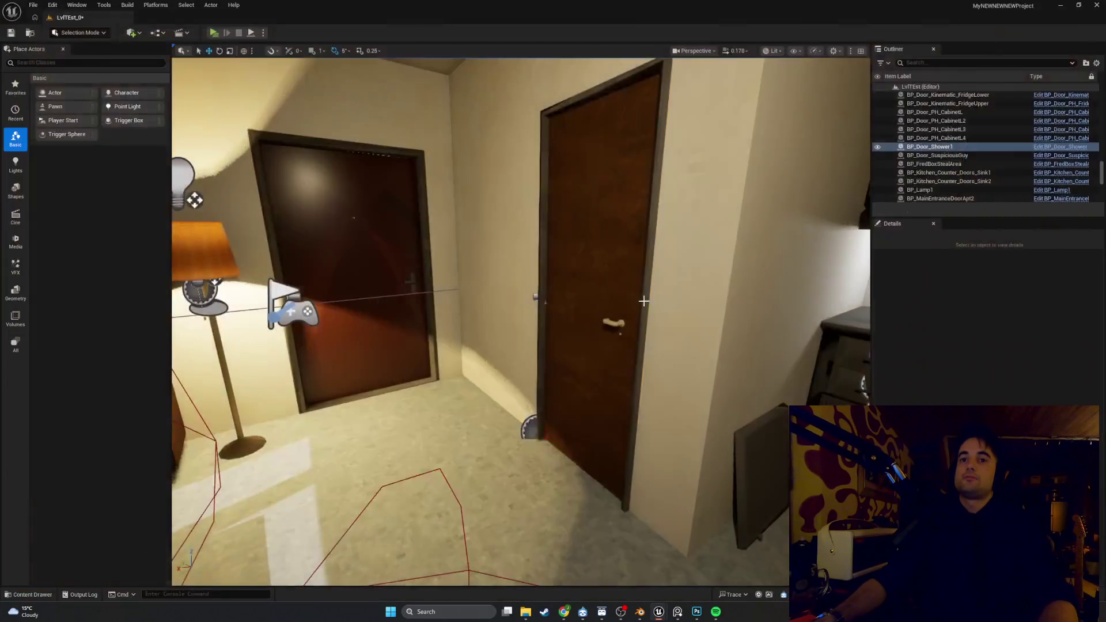
{"action": "left_click", "coordinate": [53, 6]}
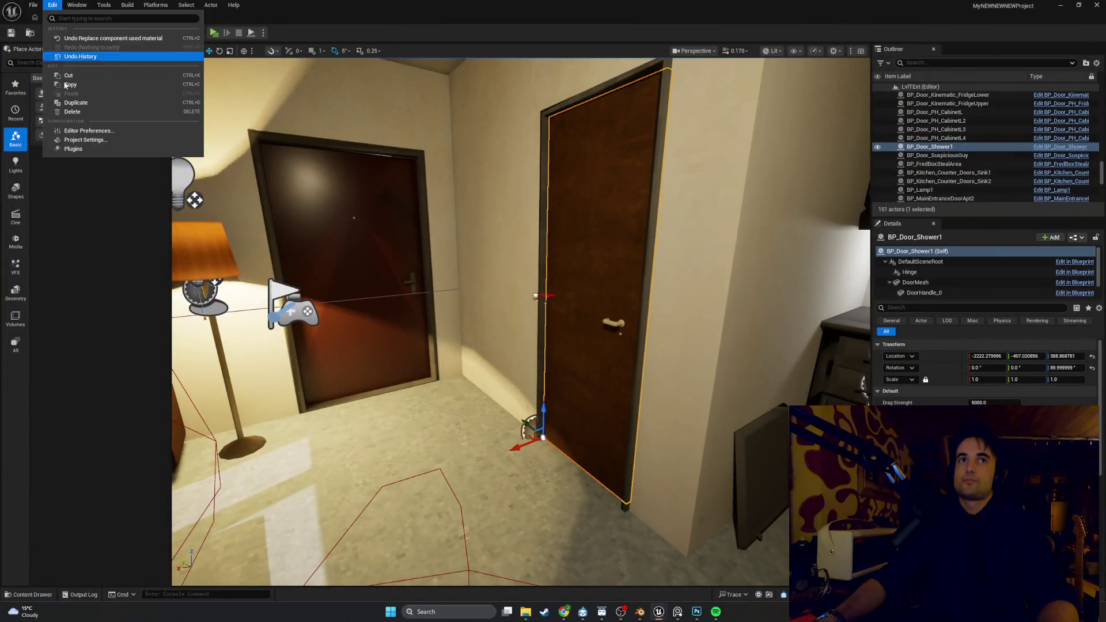
Enable MegaLights in Project Settings via a 'megali' search and move the settings window aside.
{"action": "left_click", "coordinate": [86, 144]}
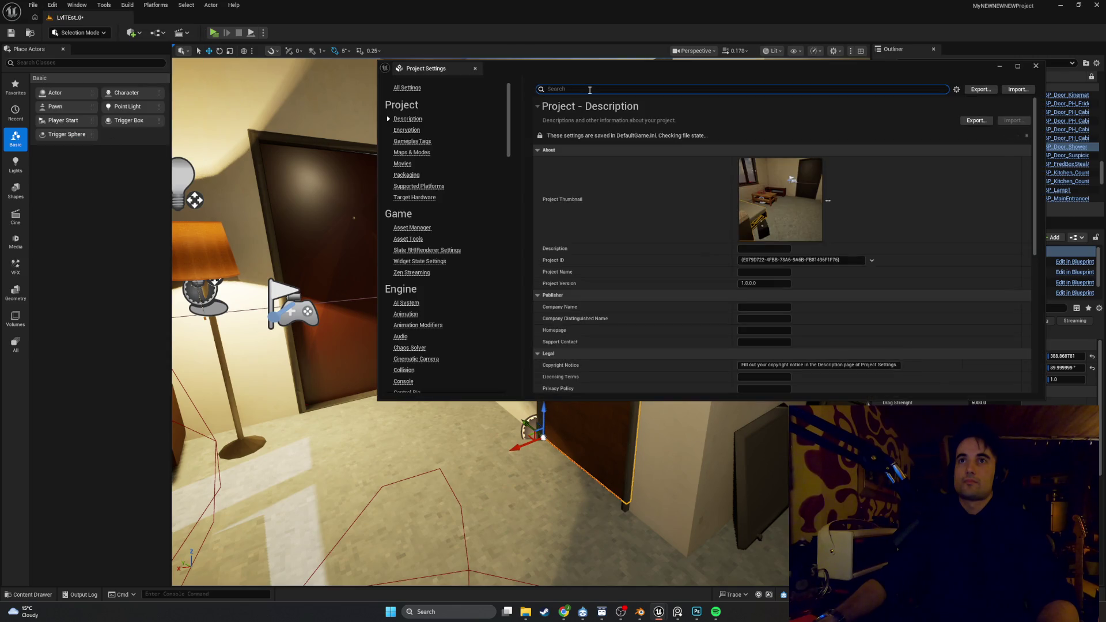
{"action": "type", "text": "mega"}
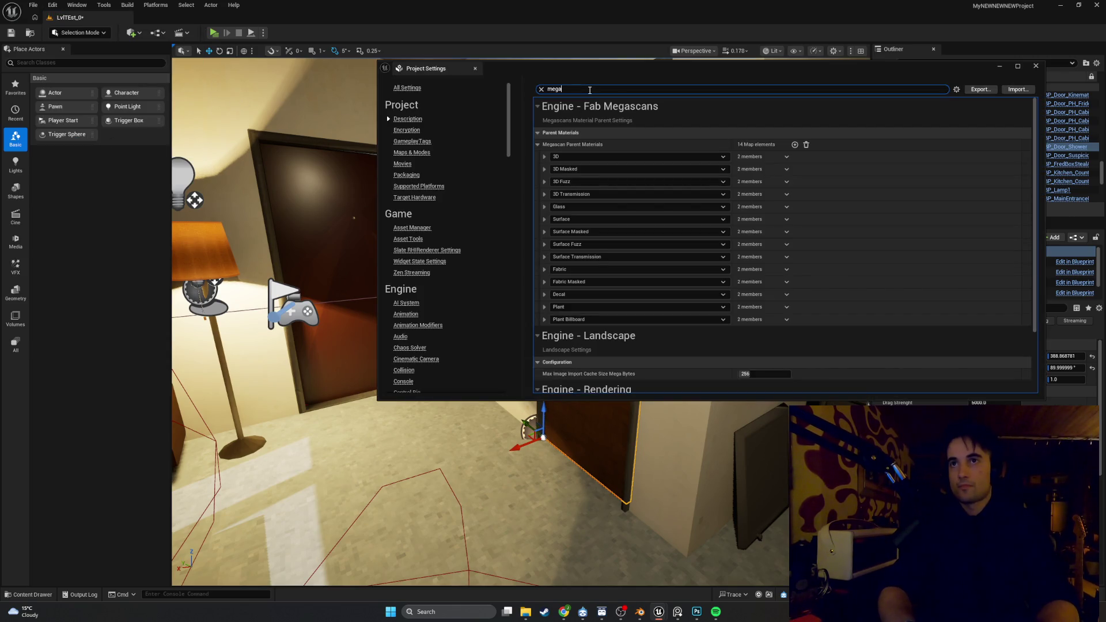
{"action": "type", "text": "li"}
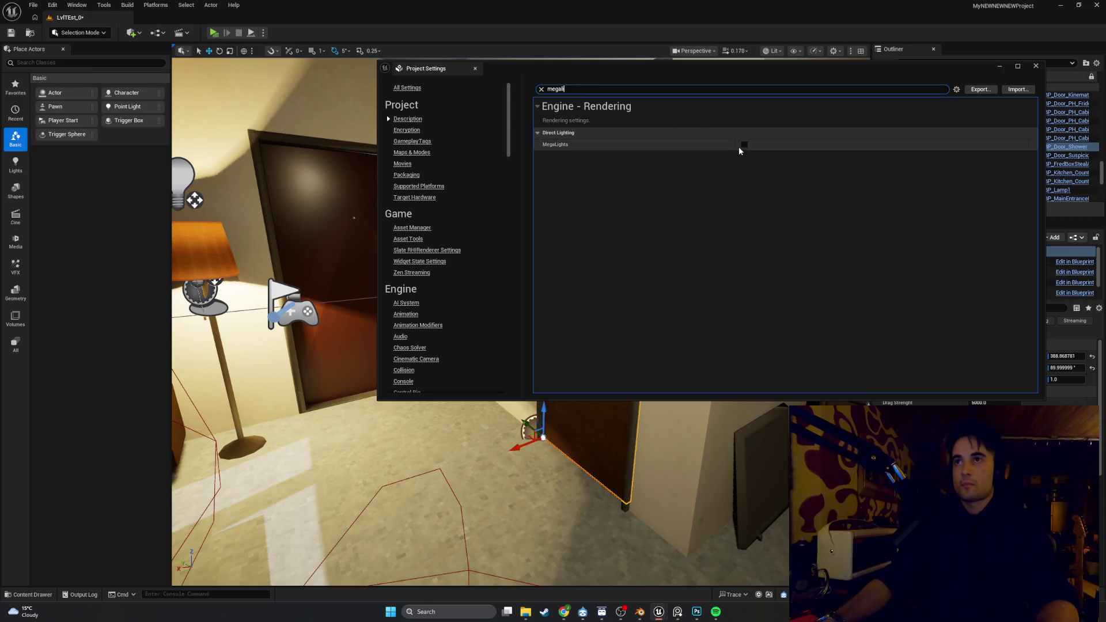
{"action": "left_click", "coordinate": [743, 145]}
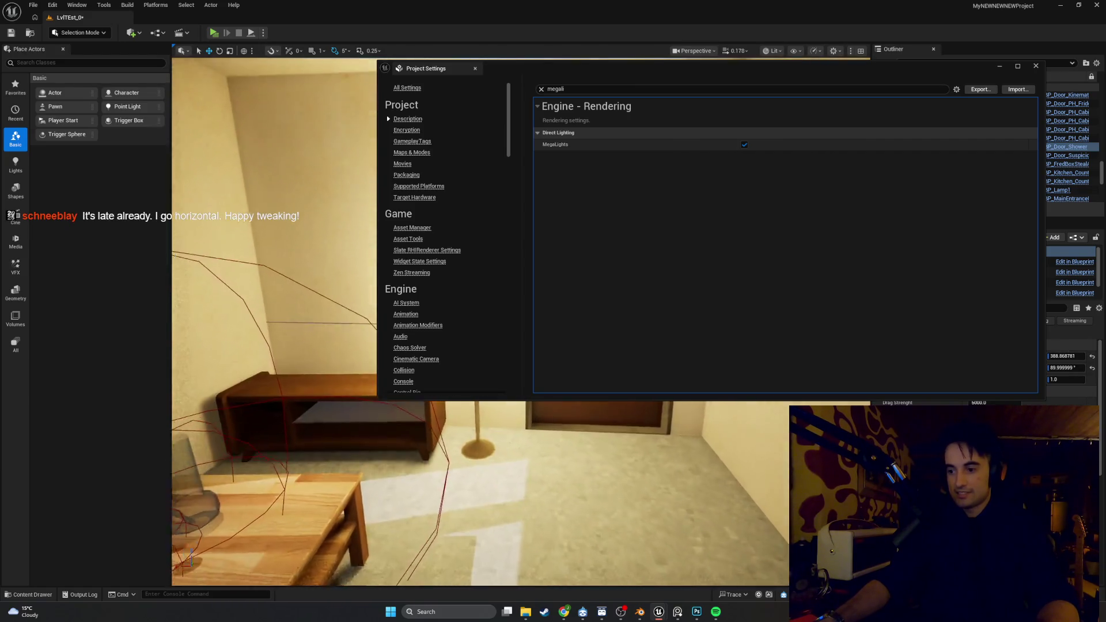
{"action": "mouse_move", "coordinate": [591, 74]}
{"action": "left_mouse_down"}
{"action": "mouse_move", "coordinate": [608, 323]}
{"action": "mouse_move", "coordinate": [548, 344]}
{"action": "left_mouse_up"}
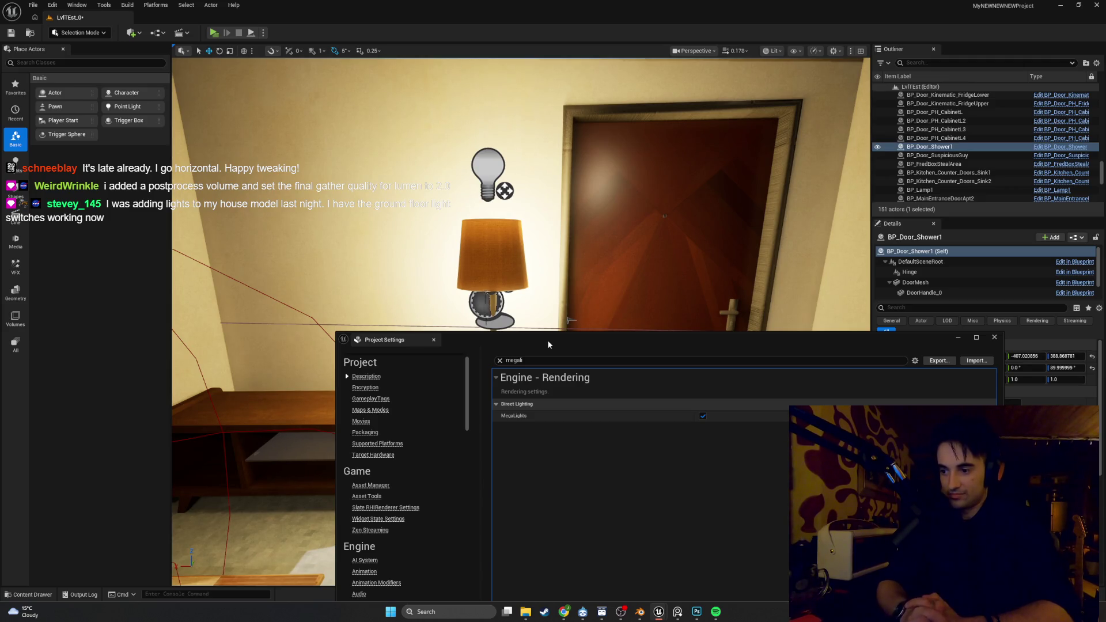
{"action": "left_click_drag", "start_coordinate": [547, 311], "coordinate": [513, 296]}
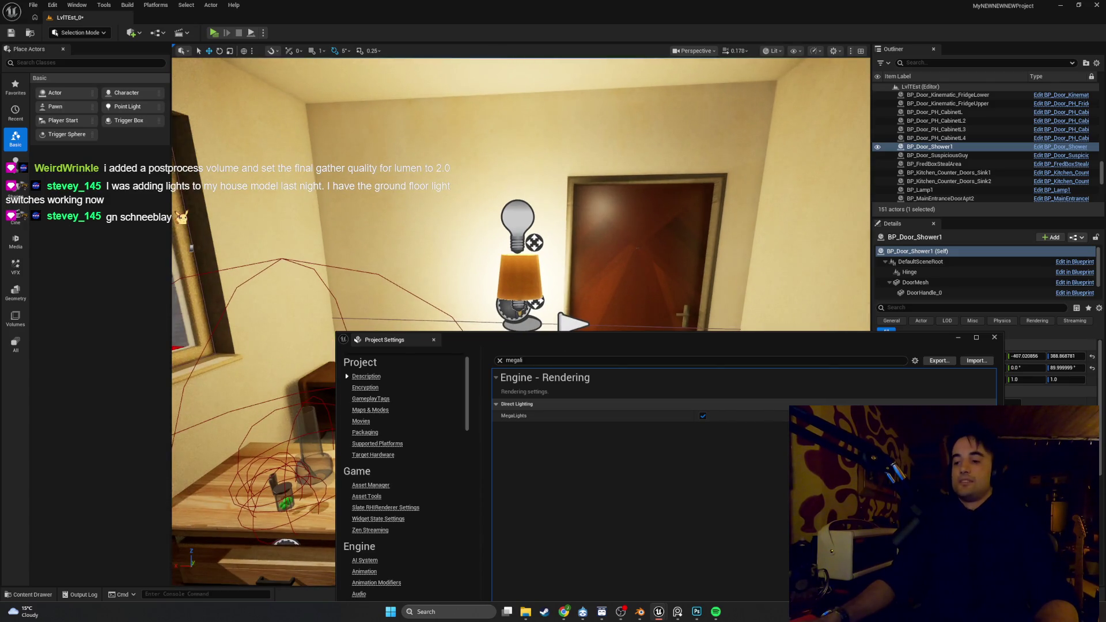
{"action": "left_click_drag", "start_coordinate": [648, 335], "coordinate": [634, 360]}
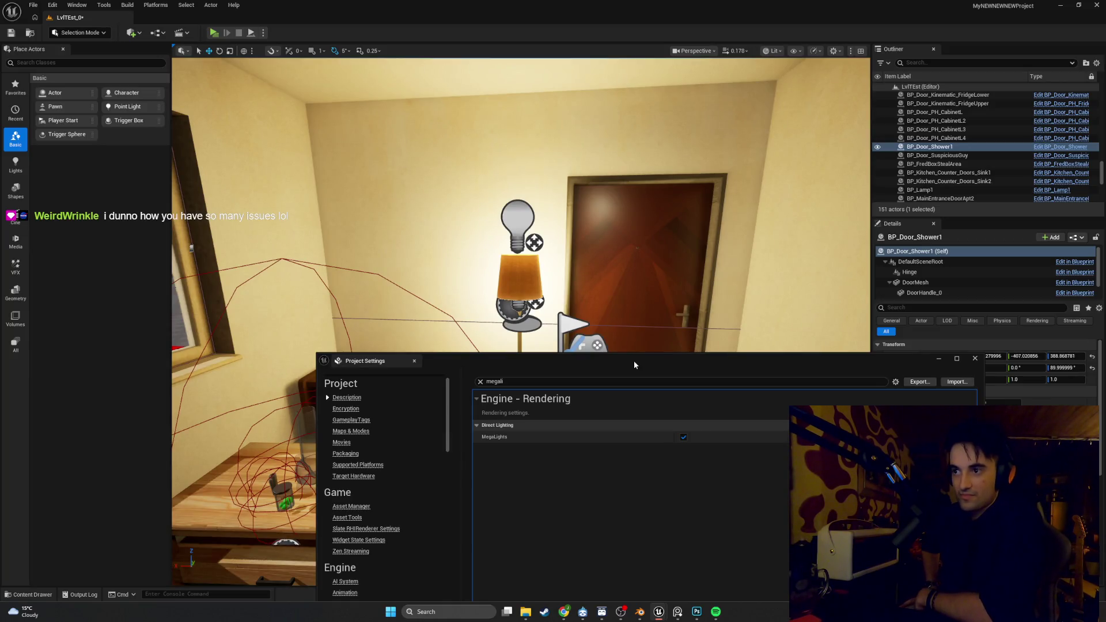
{"action": "left_click_drag", "start_coordinate": [634, 361], "coordinate": [597, 350]}
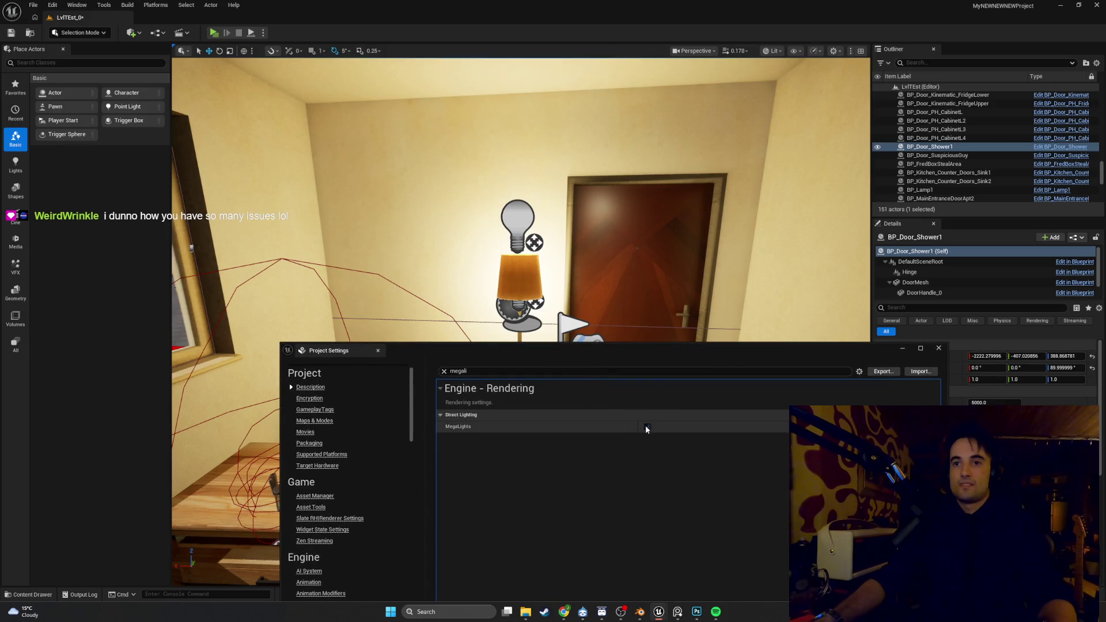
{"action": "left_click", "coordinate": [647, 427]}
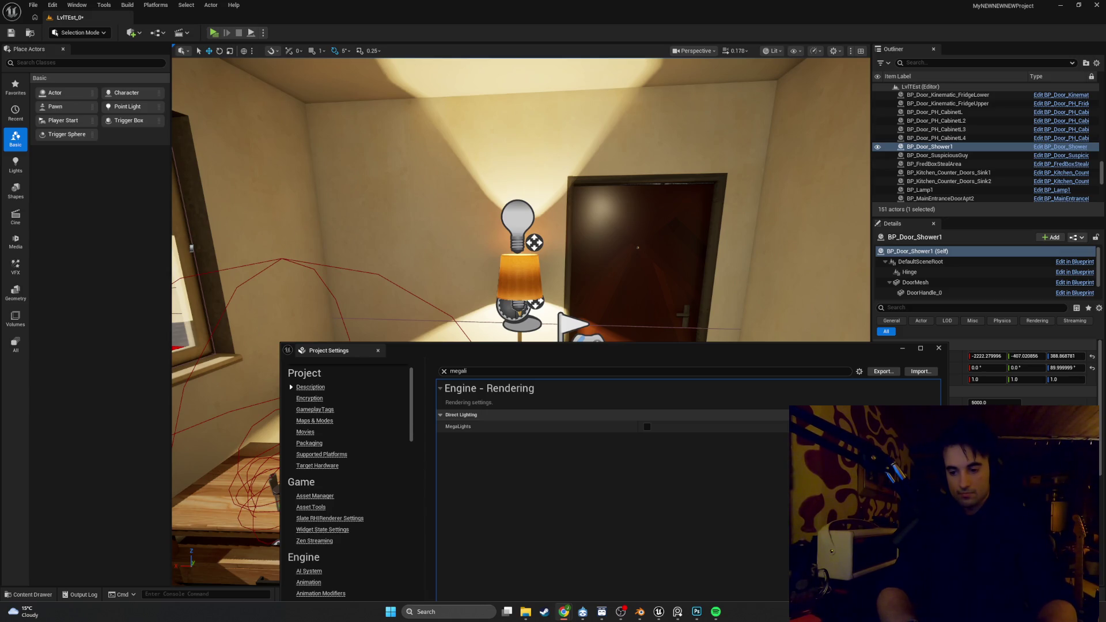
{"action": "left_click", "coordinate": [648, 426]}
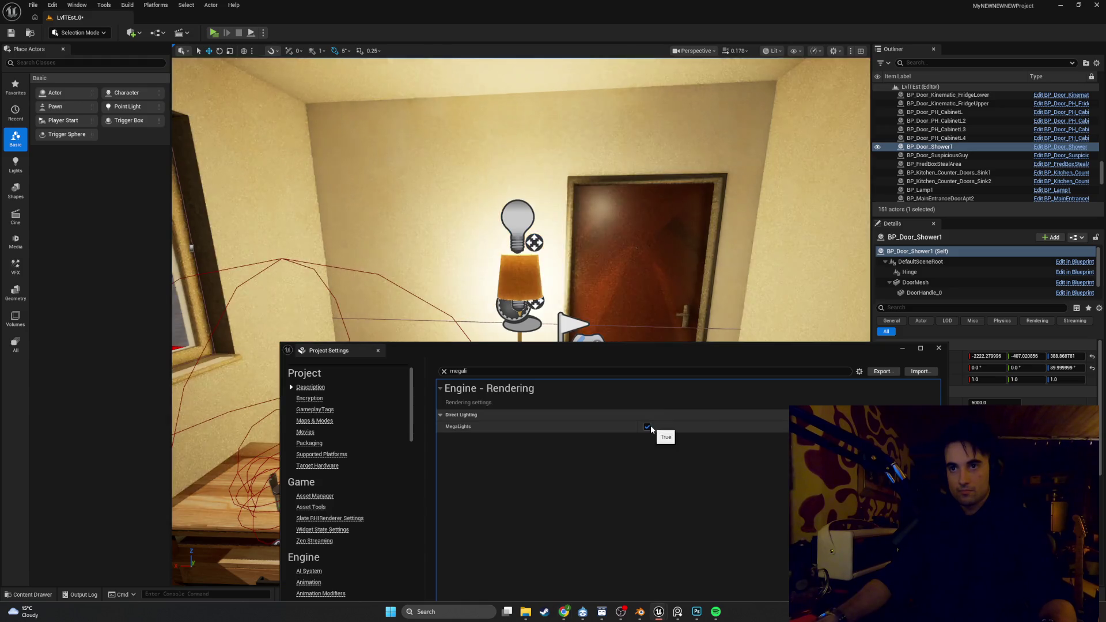
{"action": "key", "text": "super+shift+s"}
{"action": "mouse_move", "coordinate": [675, 440]}
{"action": "left_mouse_down"}
{"action": "mouse_move", "coordinate": [402, 238]}
{"action": "mouse_move", "coordinate": [381, 106]}
{"action": "mouse_move", "coordinate": [357, 73]}
{"action": "left_mouse_up"}
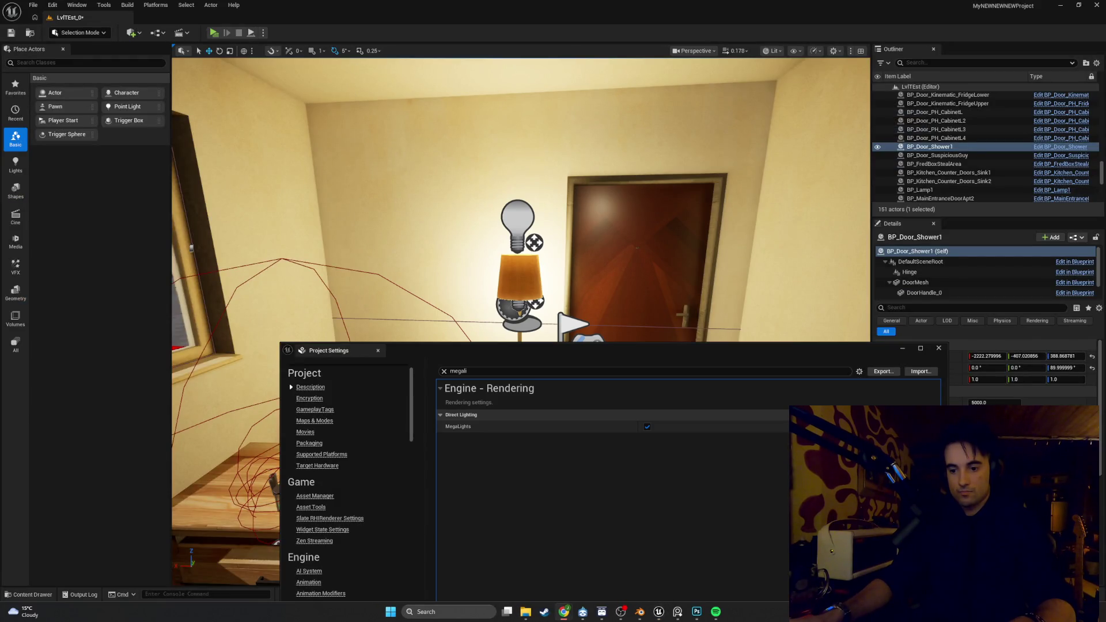
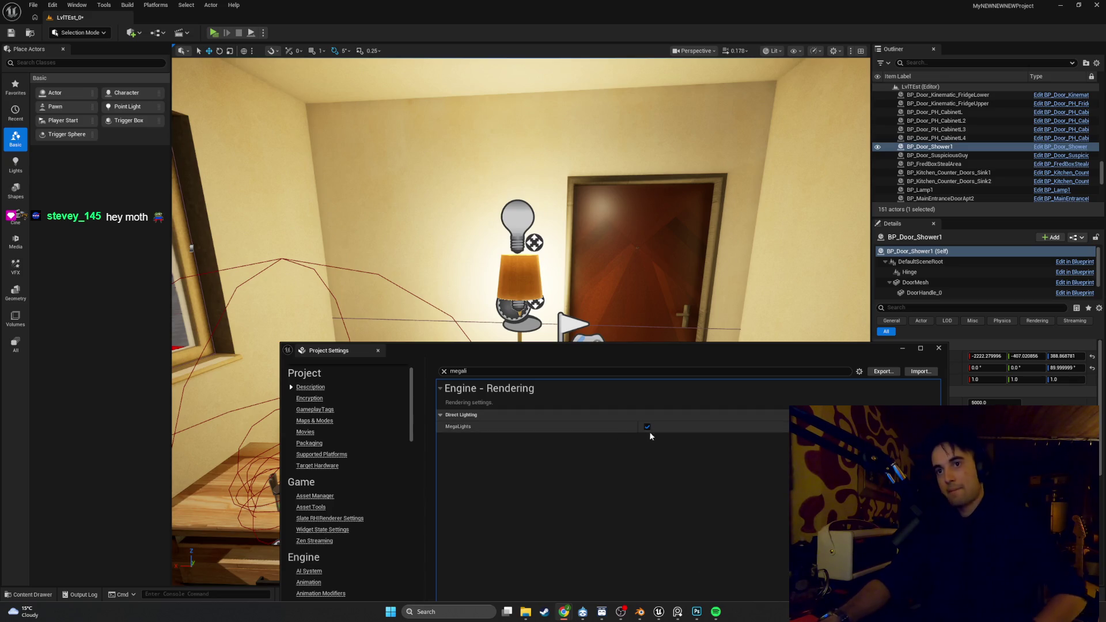
Disable MegaLights in the project's rendering settings and close Project Settings.
{"action": "left_click", "coordinate": [648, 427]}
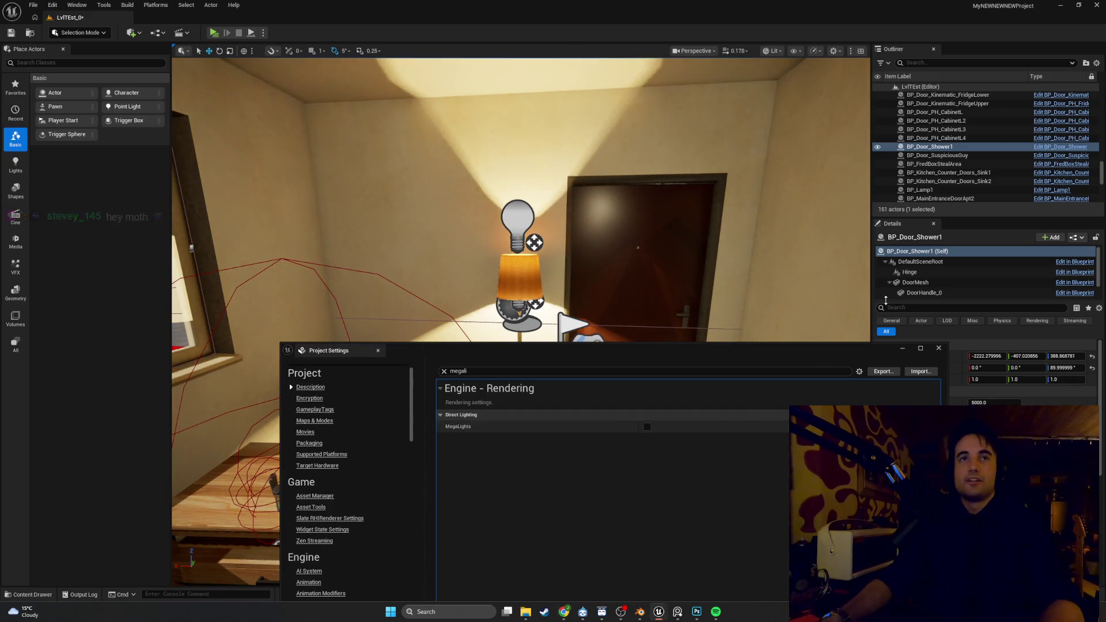
{"action": "left_click", "coordinate": [900, 349]}
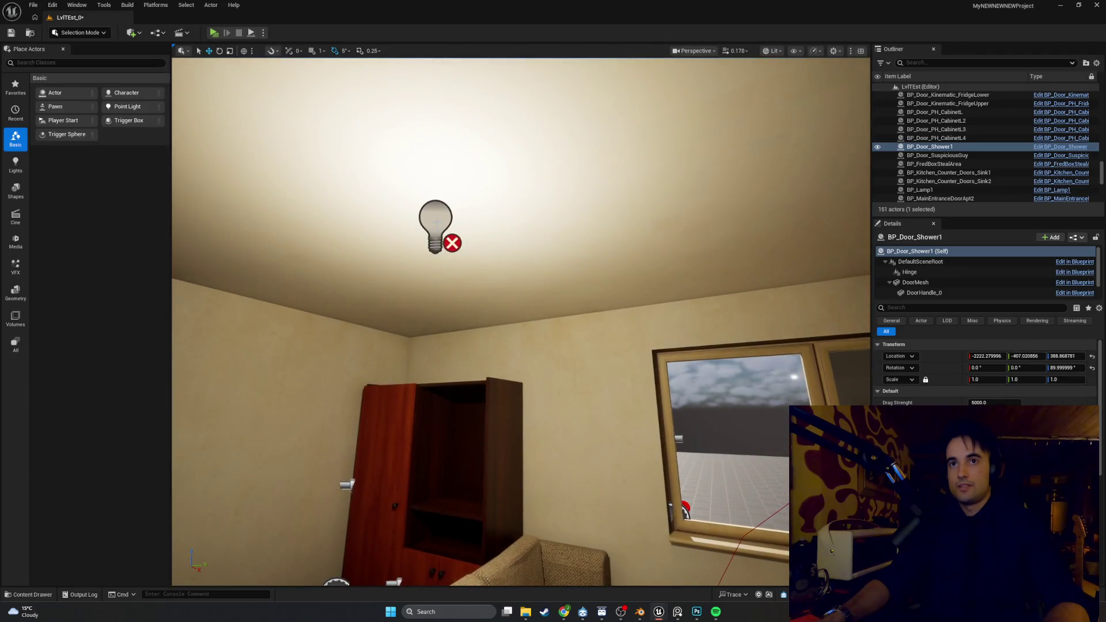
{"action": "left_click", "coordinate": [436, 222]}
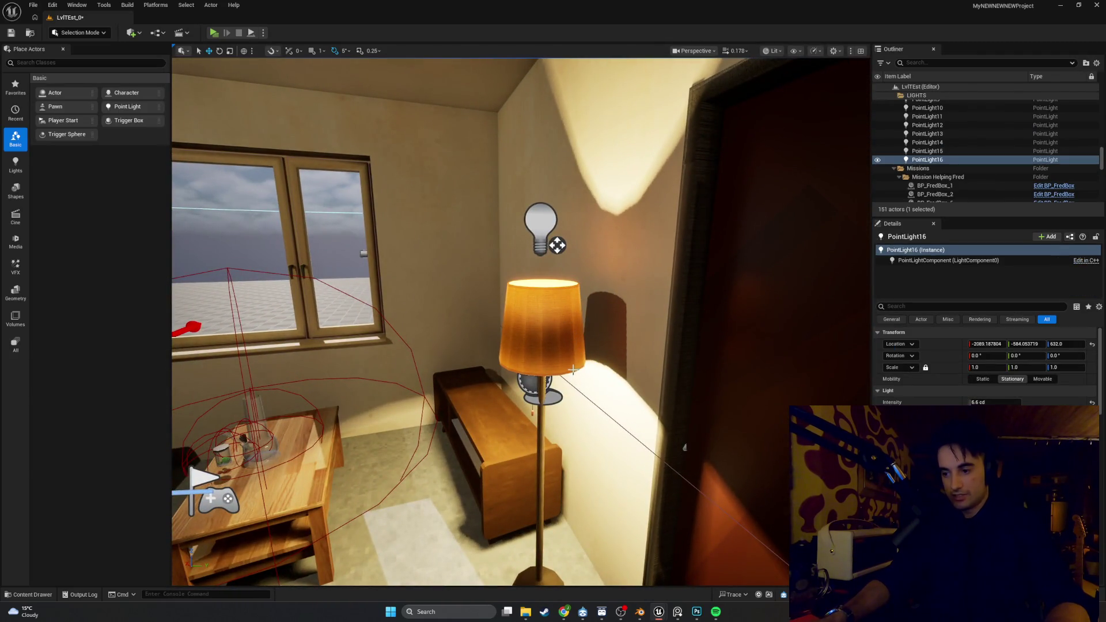
{"action": "left_click", "coordinate": [213, 33]}
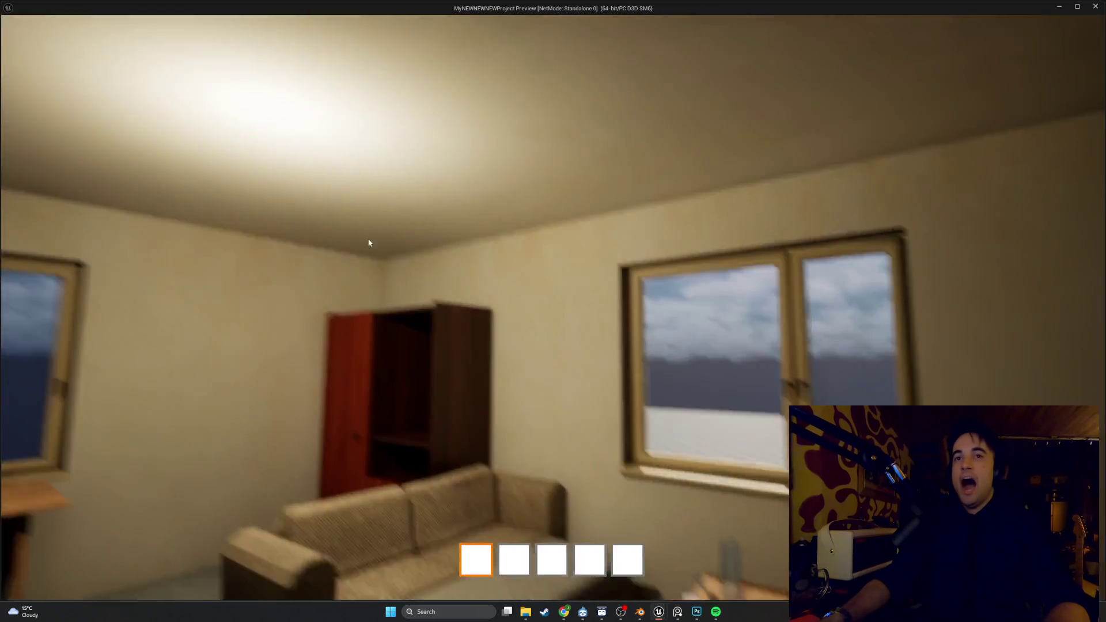
{"action": "key", "text": "Escape"}
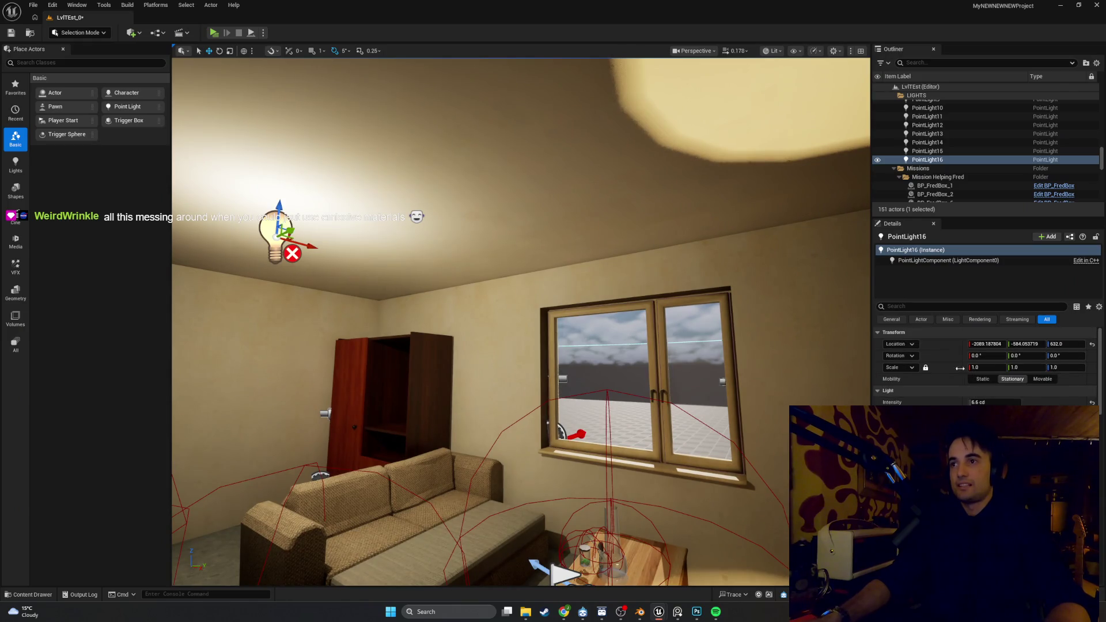
Filter PointLight16's Details by 'chann', try Channels 0 and 1, then keep only Channel 0.
{"action": "left_click", "coordinate": [903, 307]}
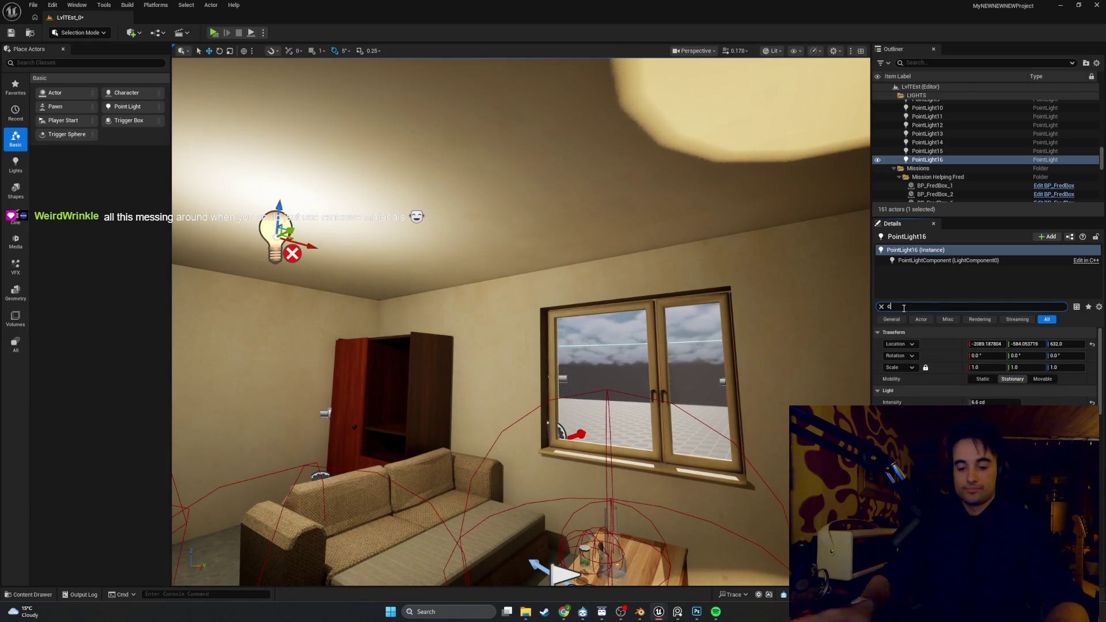
{"action": "type", "text": "chann"}
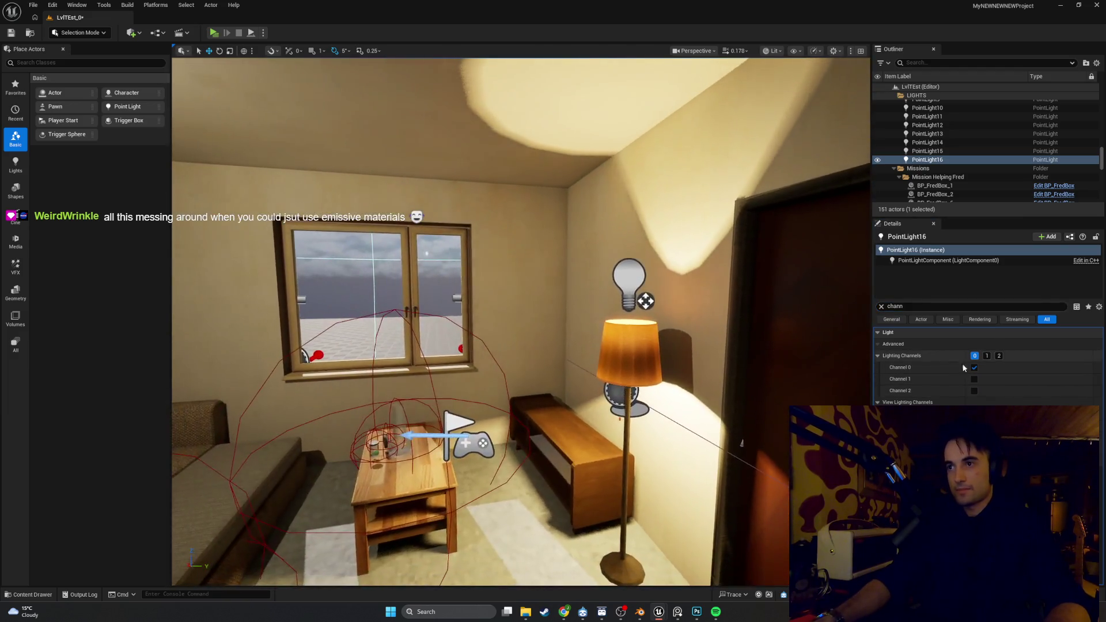
{"action": "left_click", "coordinate": [974, 379]}
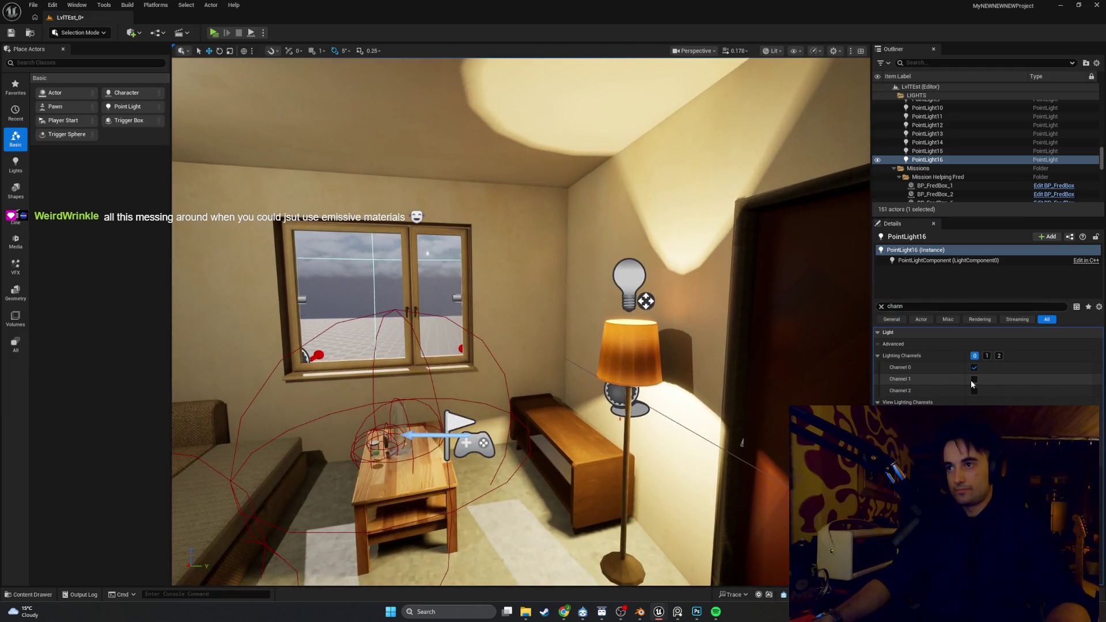
{"action": "left_click", "coordinate": [974, 379]}
{"action": "left_click", "coordinate": [974, 368]}
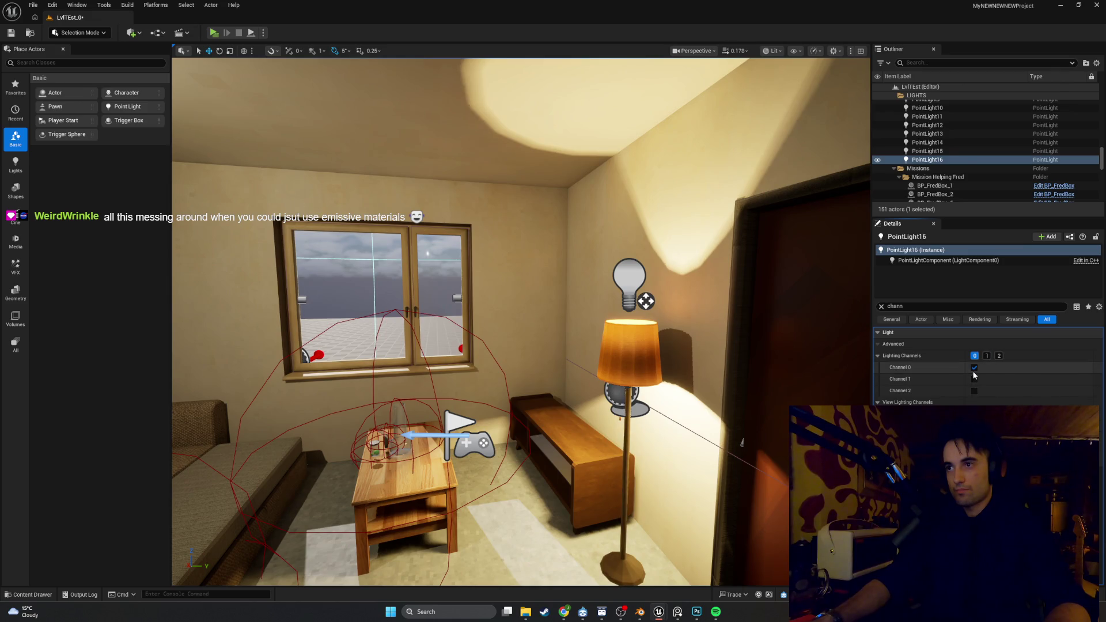
{"action": "left_click", "coordinate": [974, 369]}
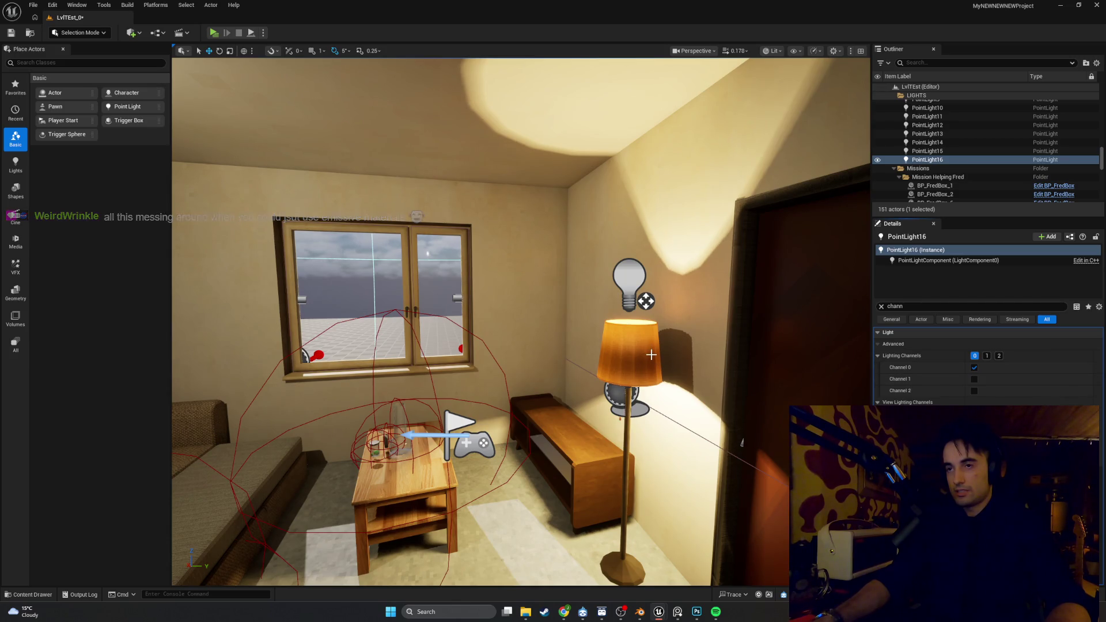
{"action": "left_click", "coordinate": [974, 378]}
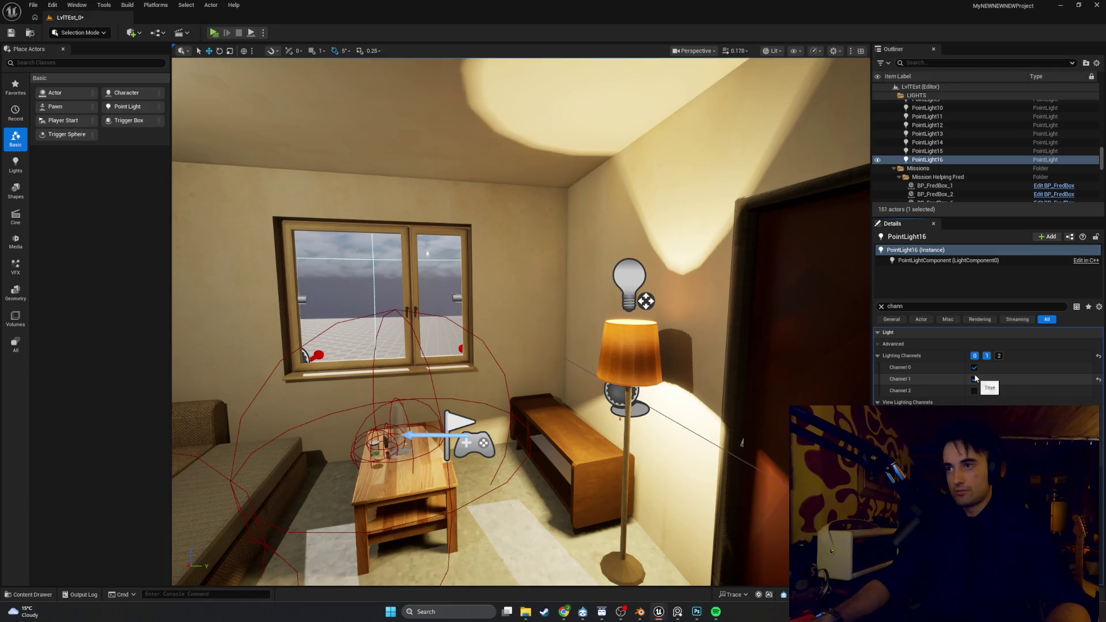
{"action": "left_click", "coordinate": [974, 369]}
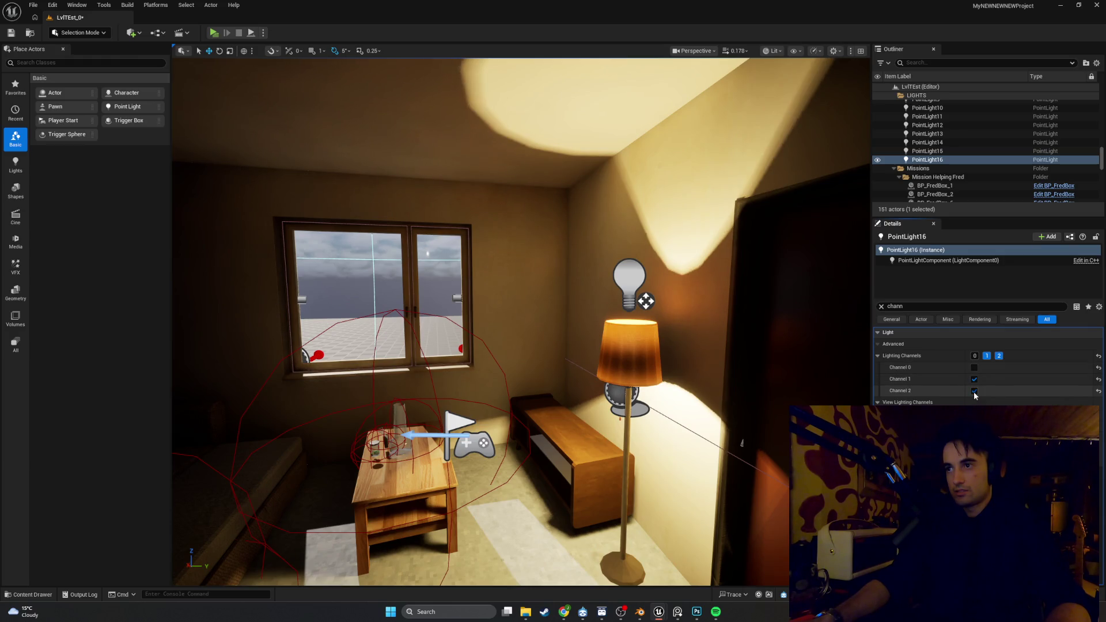
{"action": "left_click", "coordinate": [973, 369]}
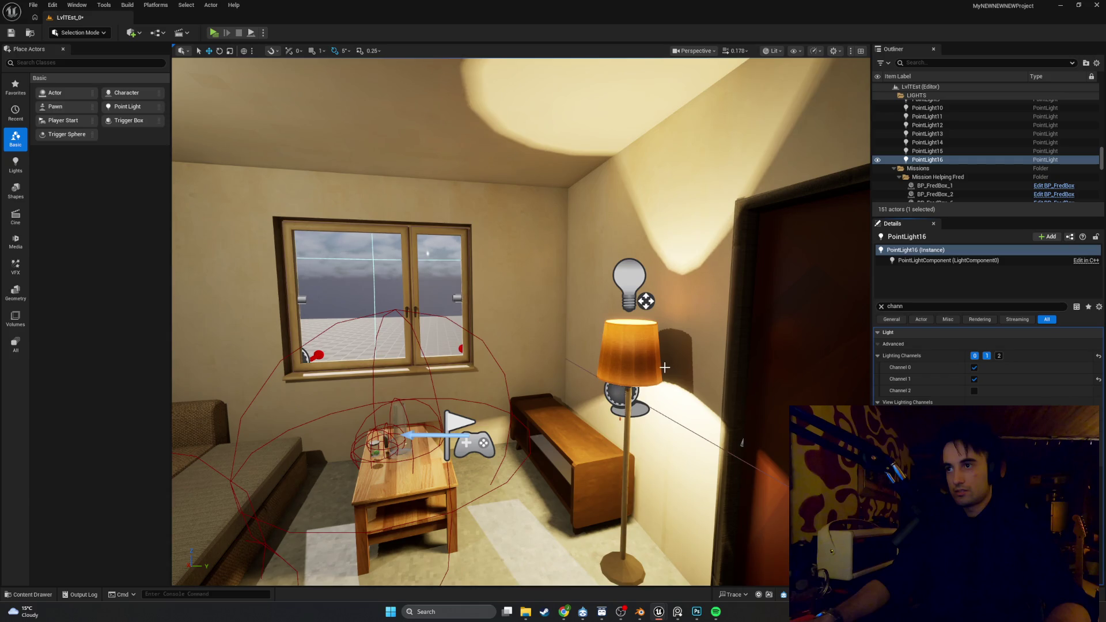
{"action": "left_click", "coordinate": [975, 379]}
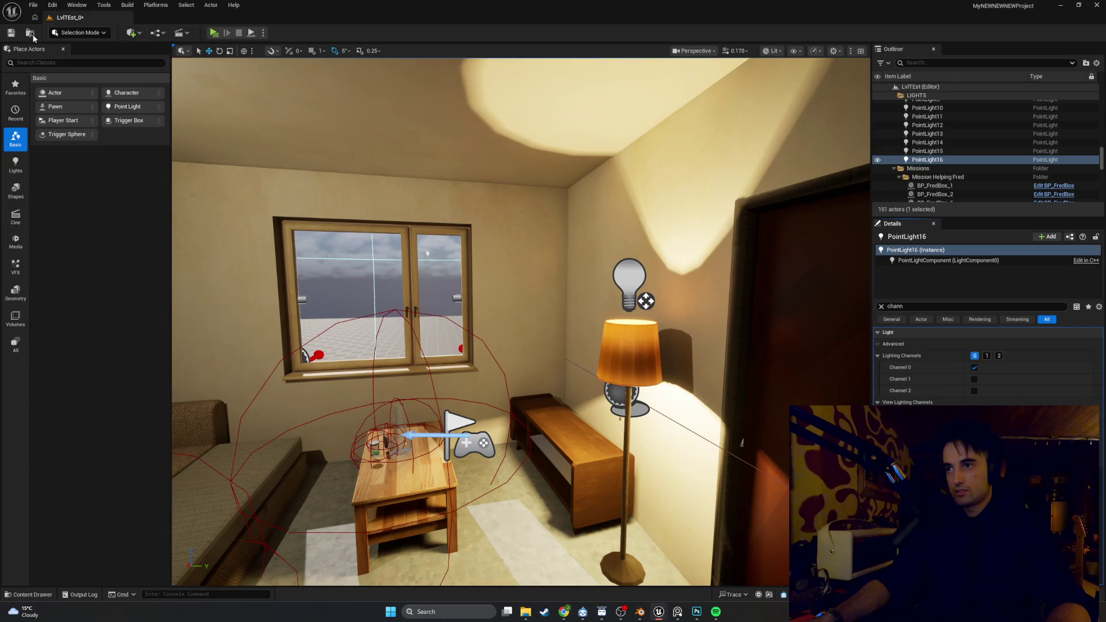
Save the level, clear the Details search filter, and fly the camera up under the floor lamp.
{"action": "left_click", "coordinate": [14, 34]}
{"action": "left_click", "coordinate": [879, 308]}
{"action": "mouse_move", "coordinate": [745, 321]}
{"action": "left_mouse_down"}
{"action": "mouse_move", "coordinate": [738, 293]}
{"action": "mouse_move", "coordinate": [718, 285]}
{"action": "left_mouse_up"}
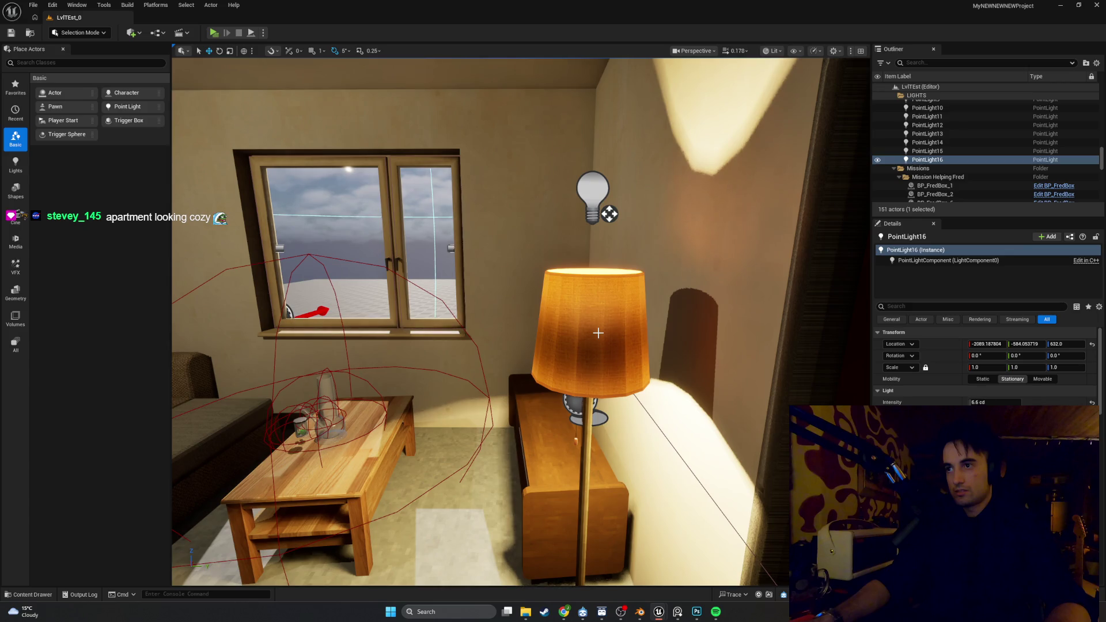
{"action": "mouse_move", "coordinate": [521, 321]}
{"action": "left_mouse_down"}
{"action": "mouse_move", "coordinate": [495, 324]}
{"action": "mouse_move", "coordinate": [530, 317]}
{"action": "mouse_move", "coordinate": [530, 368]}
{"action": "mouse_move", "coordinate": [530, 346]}
{"action": "mouse_move", "coordinate": [484, 329]}
{"action": "mouse_move", "coordinate": [432, 334]}
{"action": "mouse_move", "coordinate": [438, 352]}
{"action": "mouse_move", "coordinate": [450, 357]}
{"action": "mouse_move", "coordinate": [199, 43]}
{"action": "left_mouse_up"}
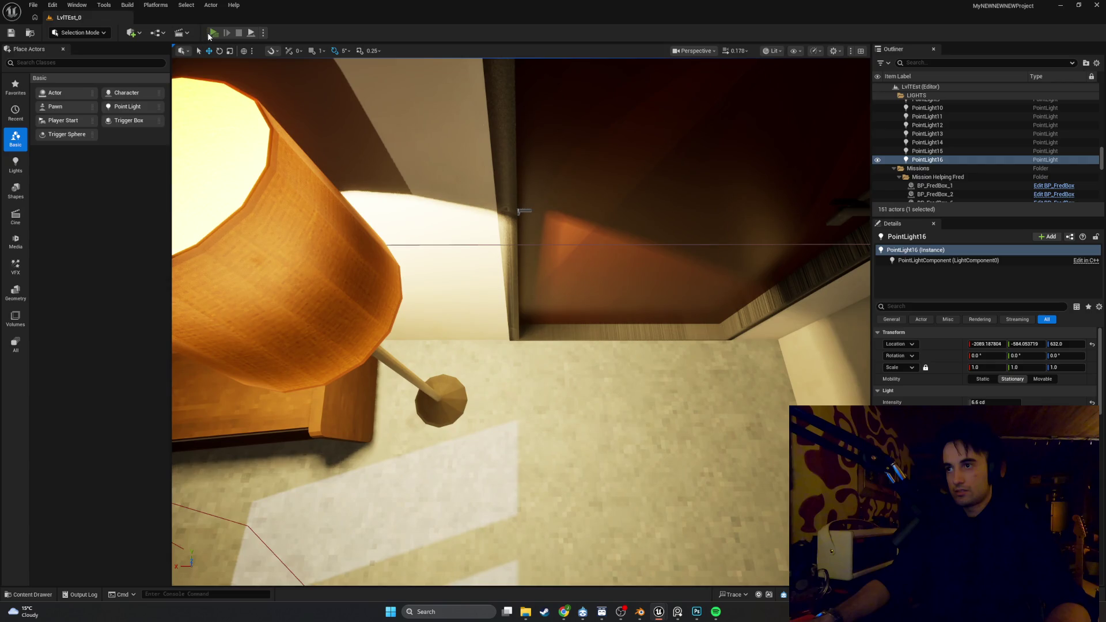
{"action": "left_click", "coordinate": [212, 33]}
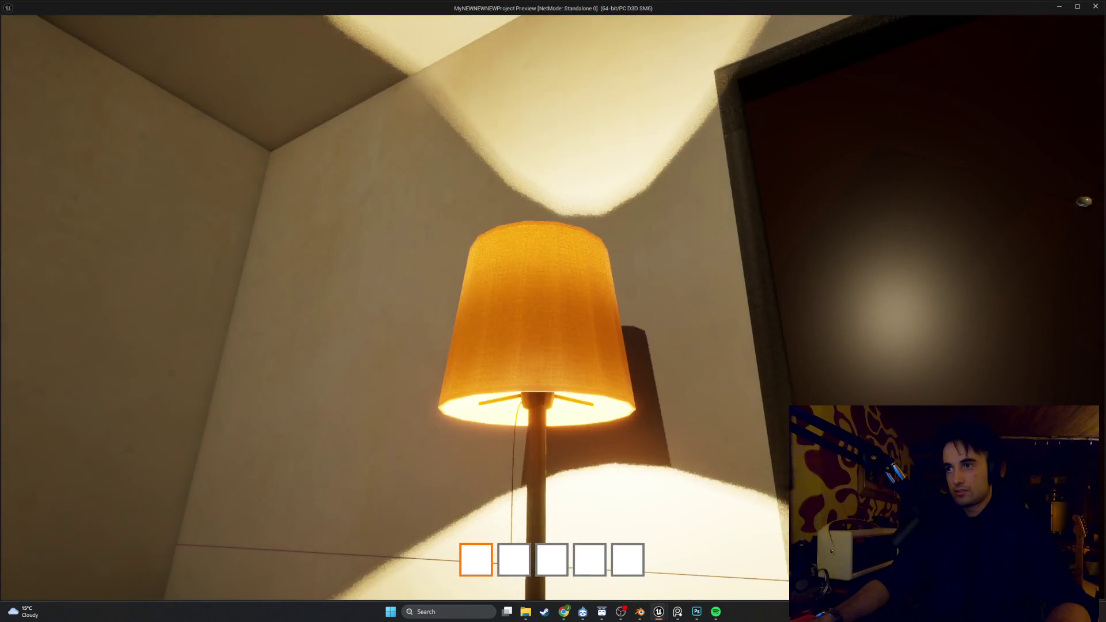
{"action": "key", "text": "w"}
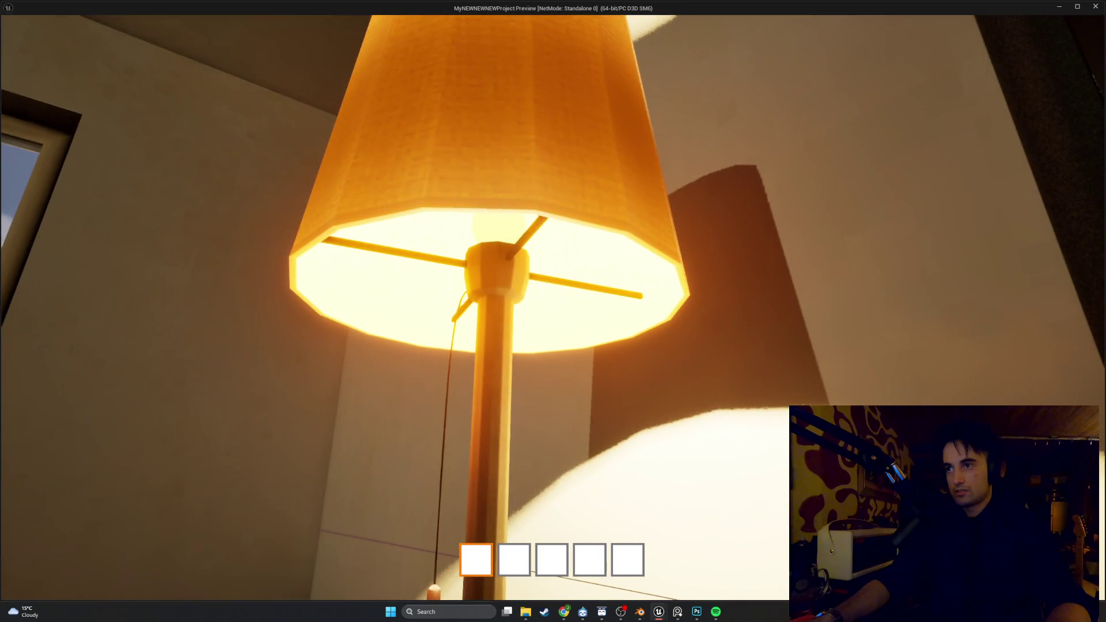
{"action": "key", "text": "s"}
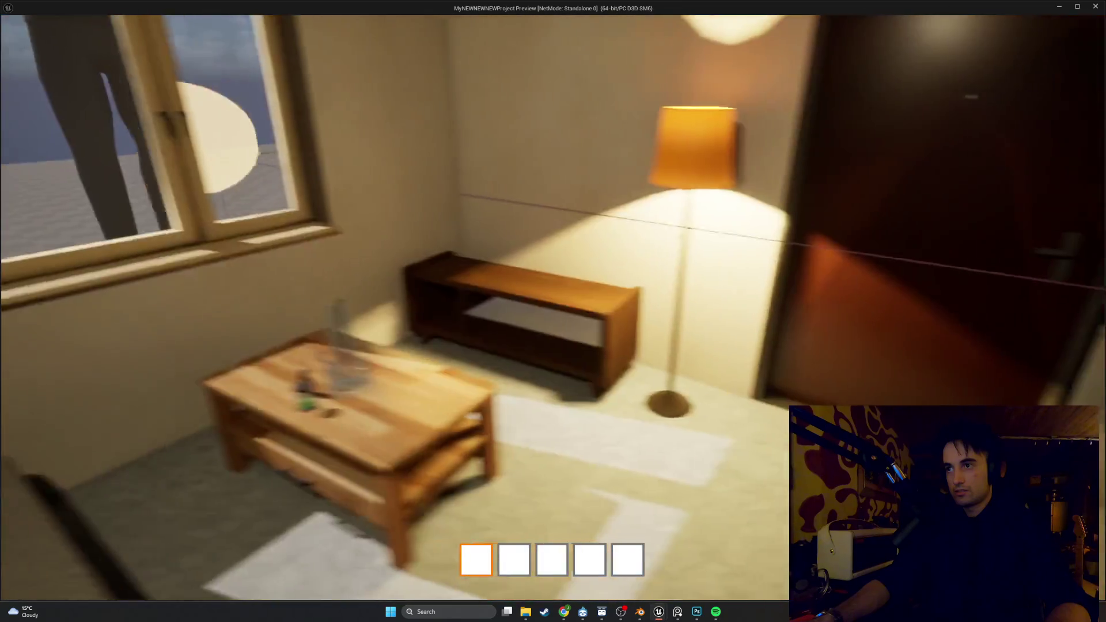
{"action": "key", "text": "w"}
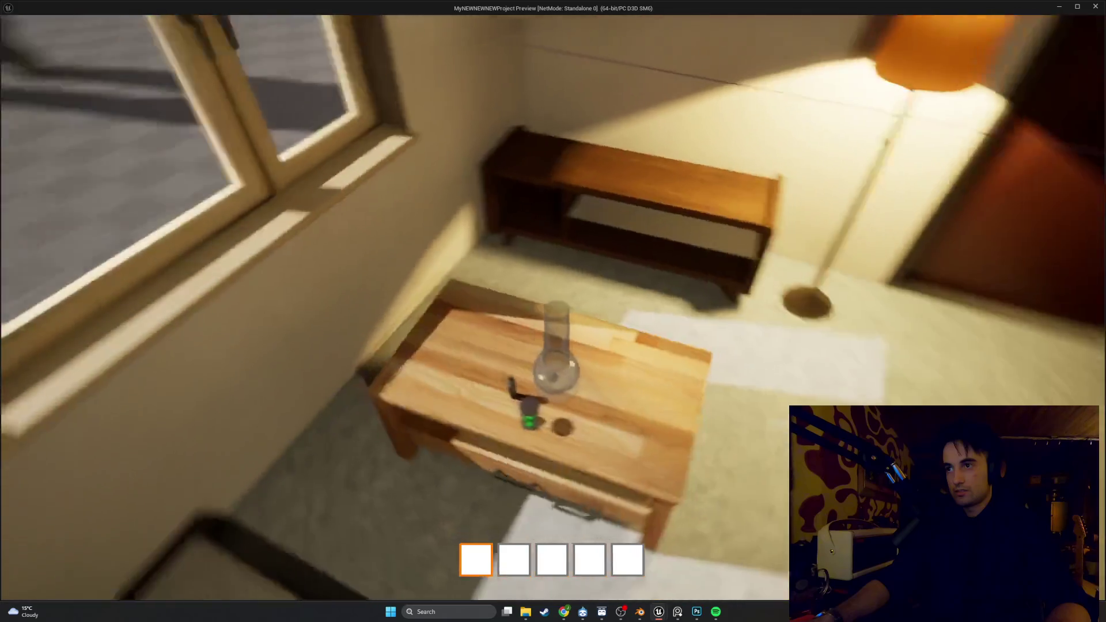
{"action": "key", "text": "w"}
{"action": "key", "text": "s"}
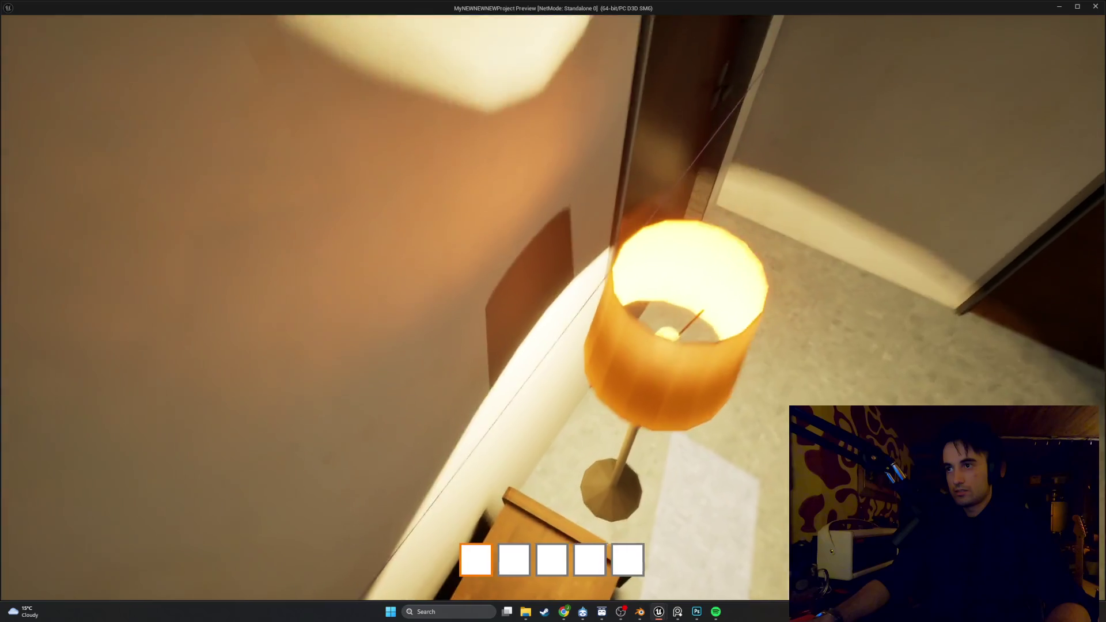
{"action": "key", "text": "Escape"}
{"action": "key", "text": "f"}
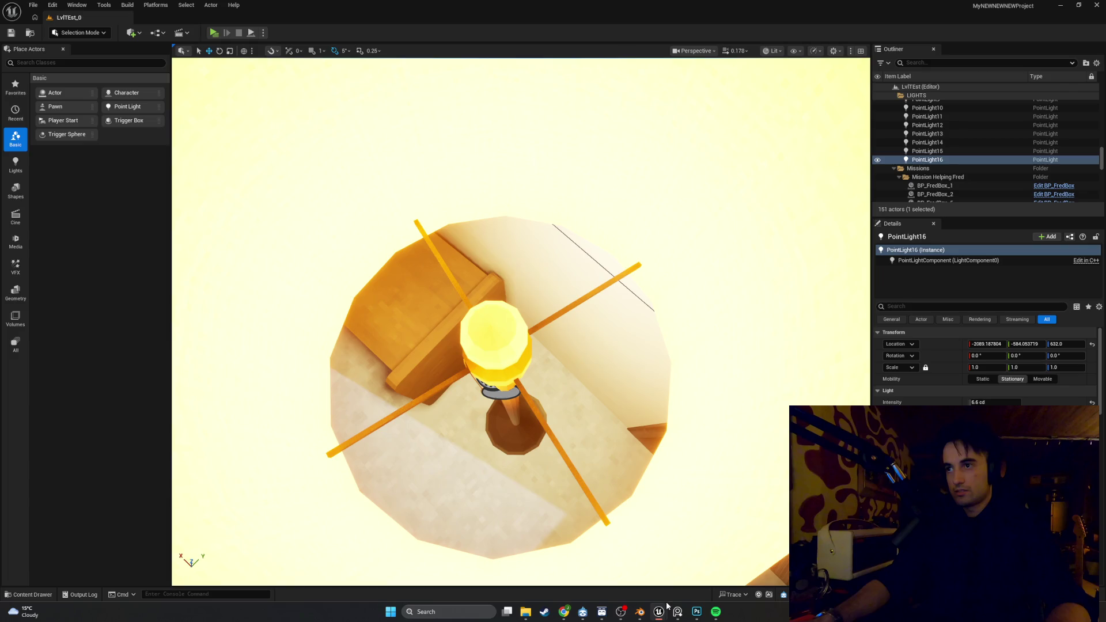
{"action": "mouse_move", "coordinate": [660, 611]}
{"action": "left_click", "coordinate": [694, 571]}
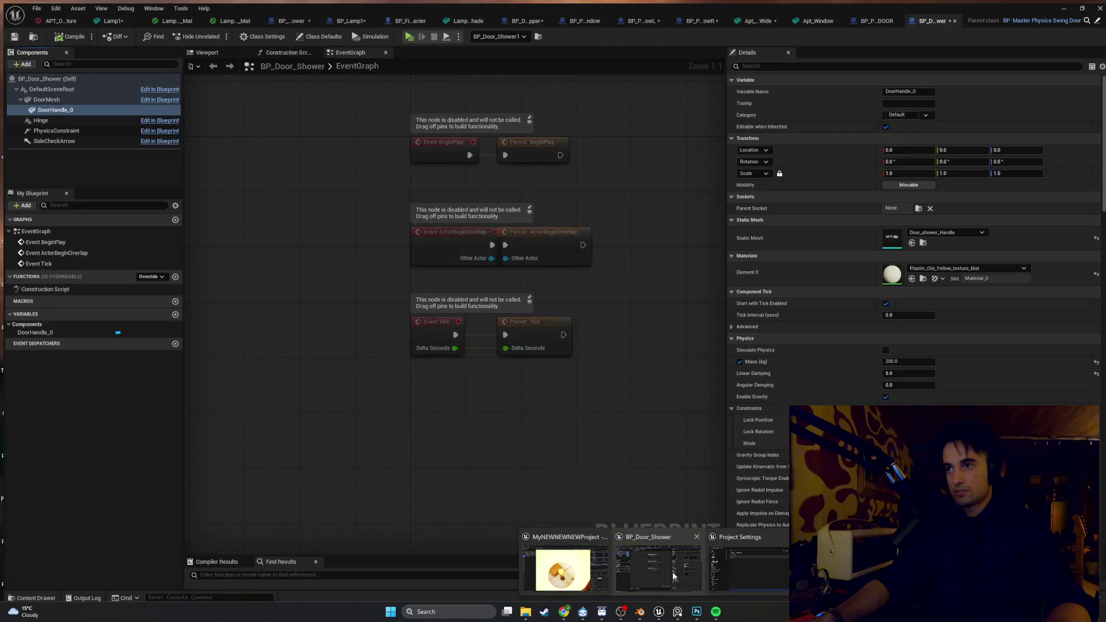
{"action": "left_click", "coordinate": [663, 560]}
Close the lamp textile material editor after applying its changes.
{"action": "left_click", "coordinate": [188, 18]}
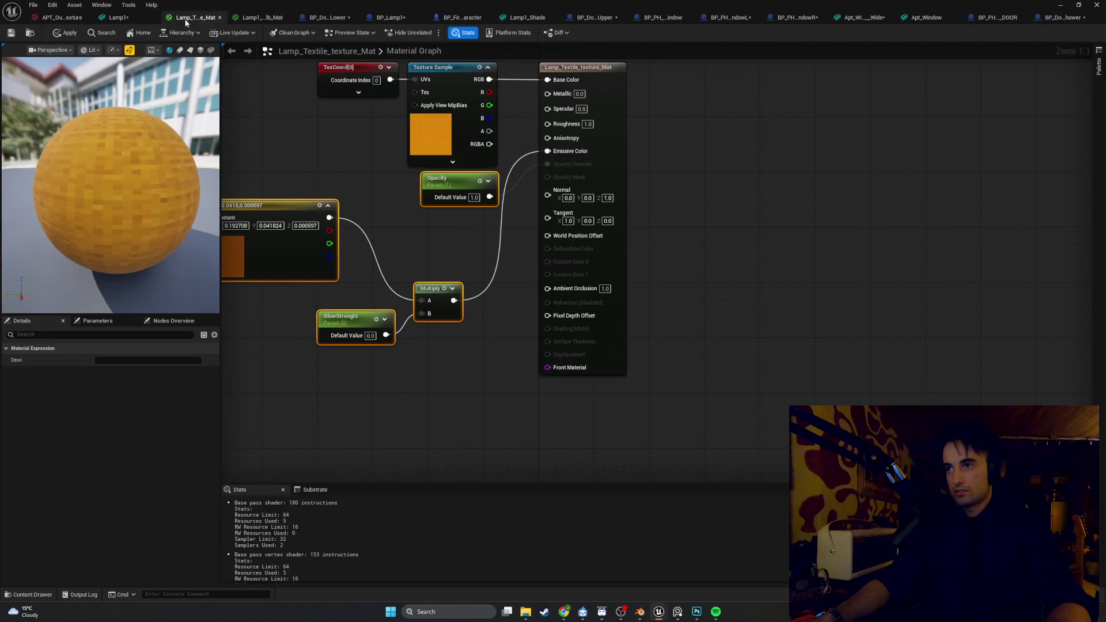
{"action": "left_click", "coordinate": [219, 17]}
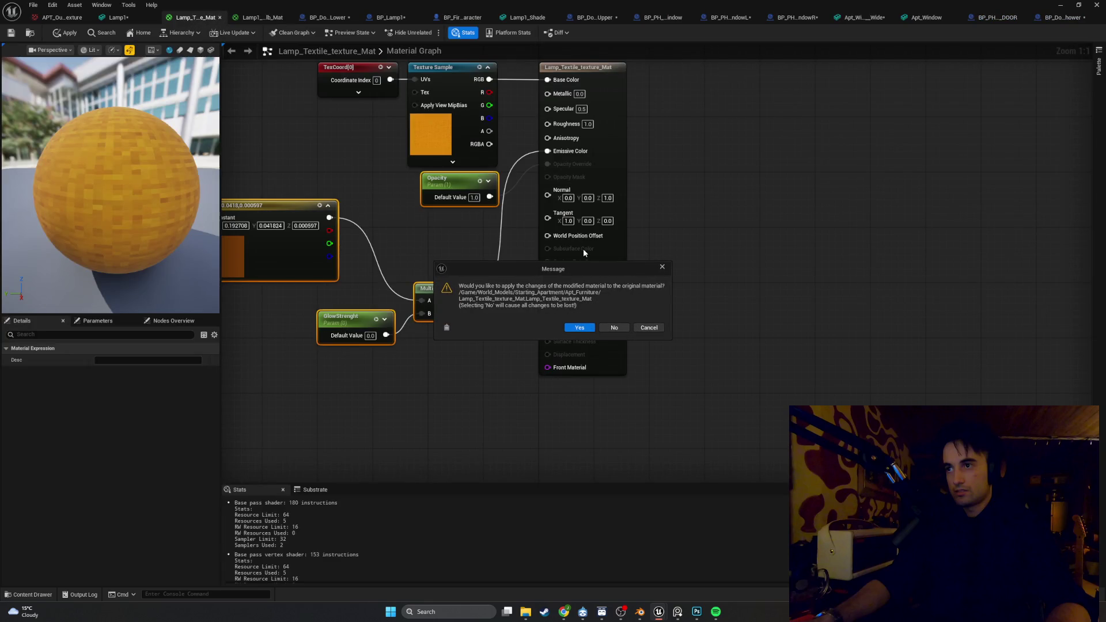
{"action": "left_click", "coordinate": [662, 266]}
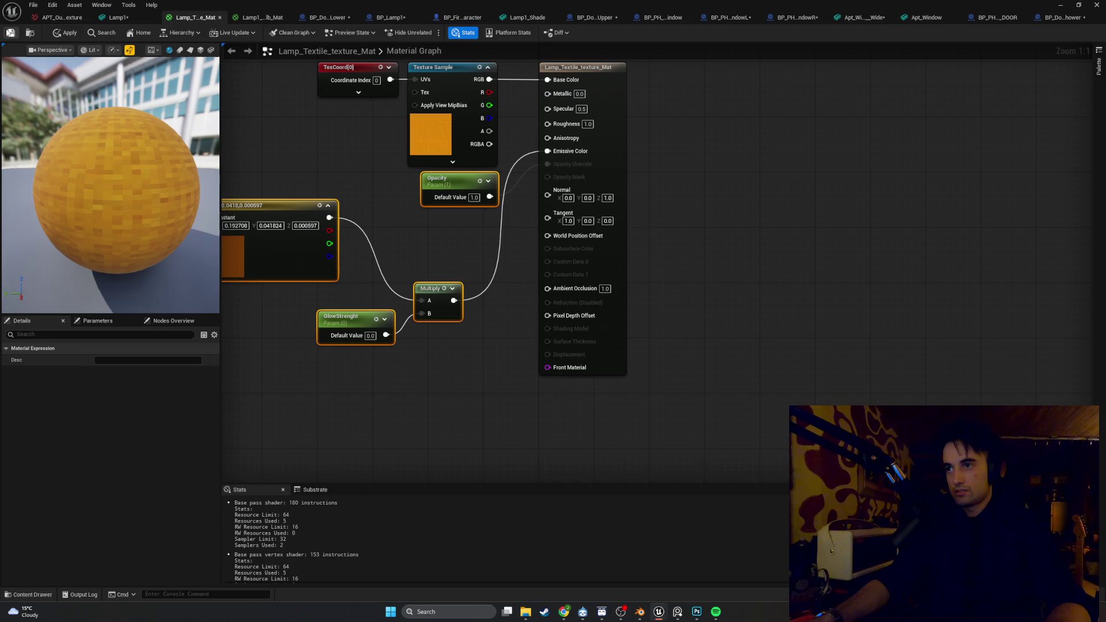
{"action": "left_click", "coordinate": [11, 33]}
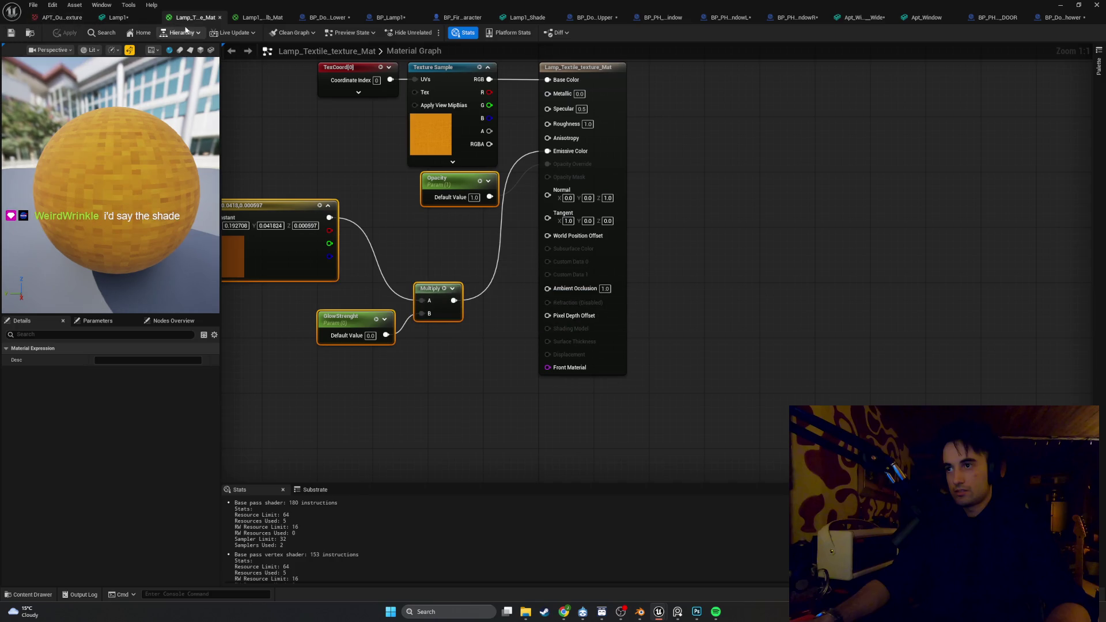
Close the Lamp1 mesh editor and the unneeded texture editor tabs, including APT_Out_Texture.
{"action": "left_click", "coordinate": [116, 18]}
{"action": "left_click", "coordinate": [192, 17]}
{"action": "left_click", "coordinate": [152, 17]}
{"action": "left_click", "coordinate": [153, 18]}
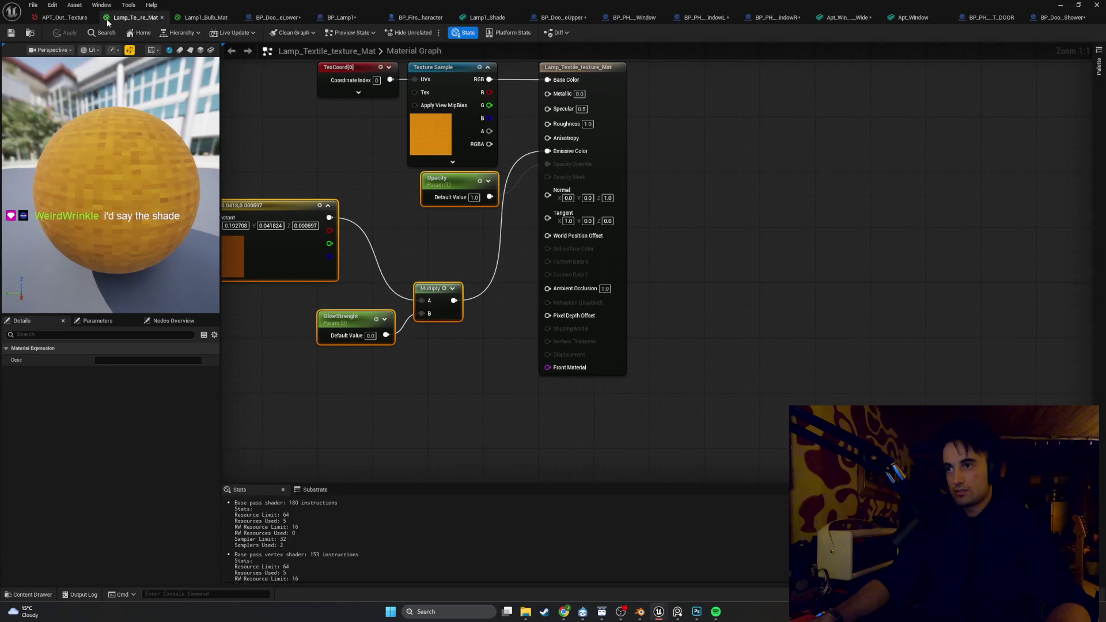
{"action": "left_click", "coordinate": [79, 17]}
{"action": "left_click", "coordinate": [90, 17]}
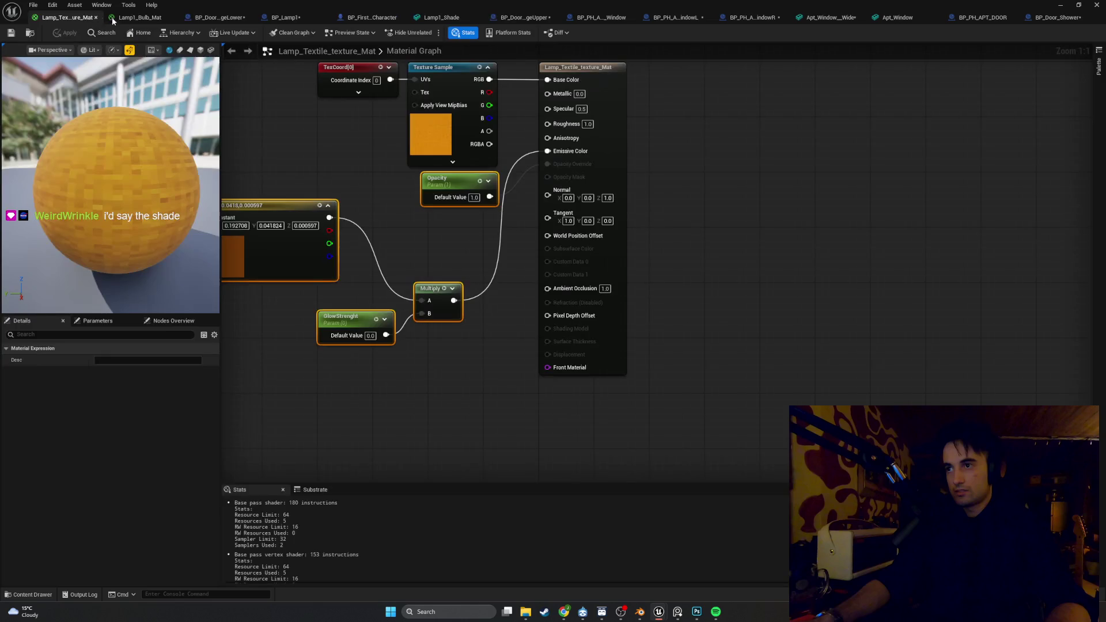
{"action": "left_click", "coordinate": [200, 18]}
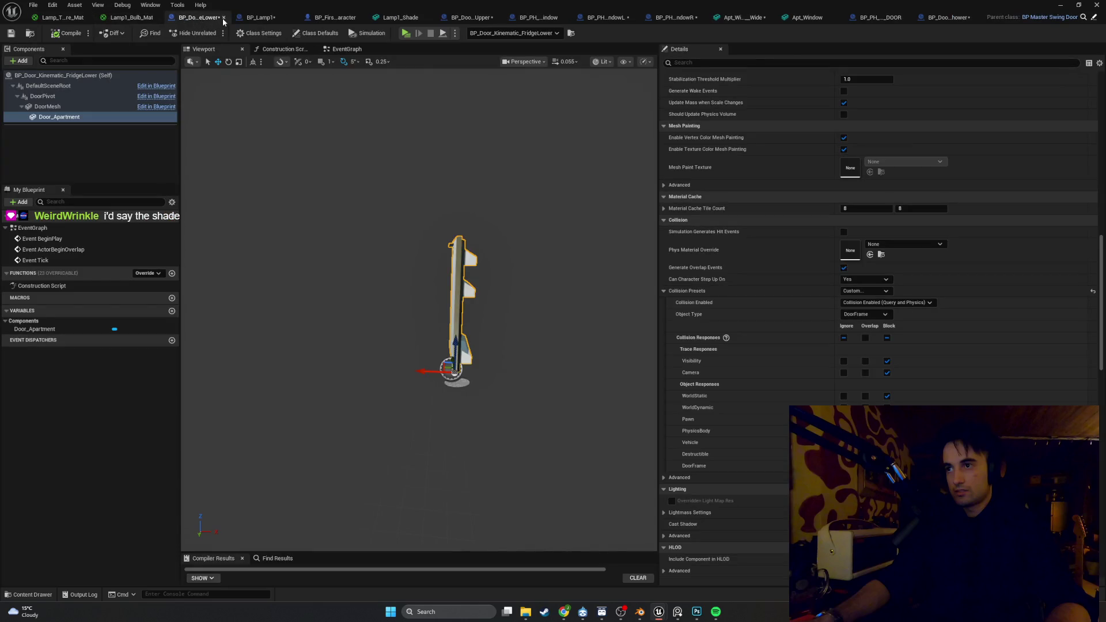
Close the fridge door blueprint, lamp shade mesh and door editor tabs.
{"action": "left_click", "coordinate": [223, 18]}
{"action": "left_click", "coordinate": [289, 17]}
{"action": "left_click", "coordinate": [352, 18]}
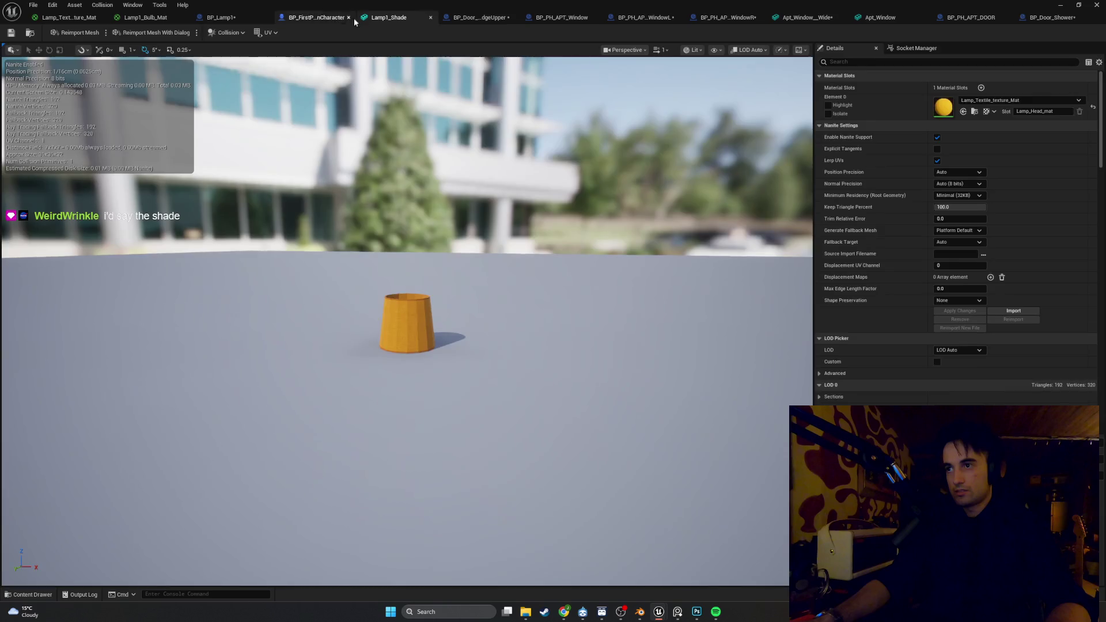
{"action": "left_click", "coordinate": [431, 18]}
{"action": "left_click", "coordinate": [432, 17]}
{"action": "left_click", "coordinate": [409, 18]}
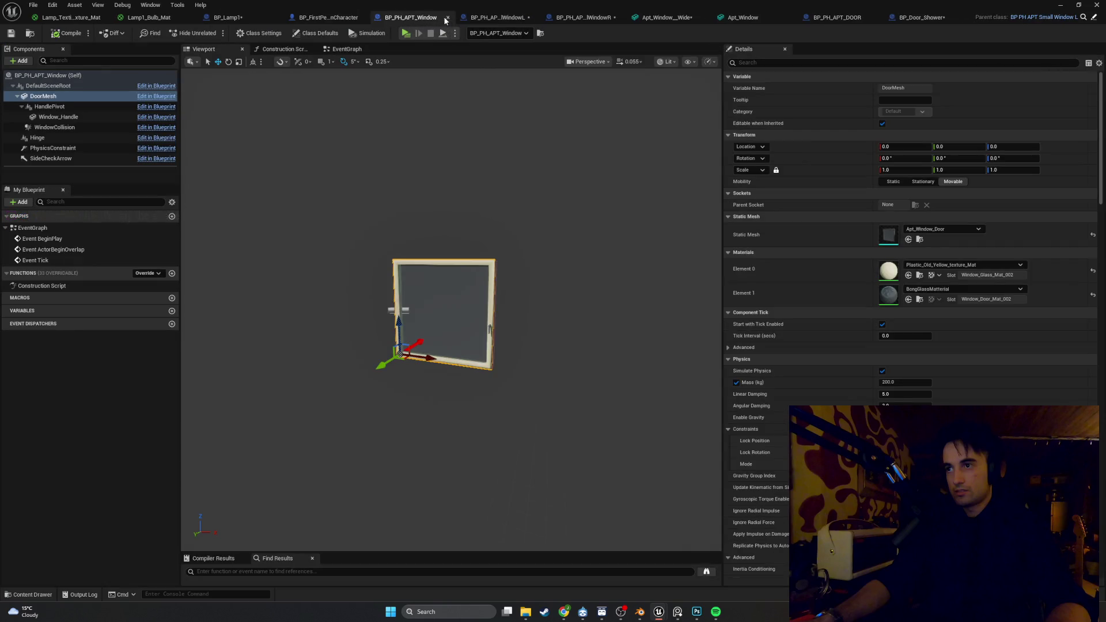
Close the apartment and small window blueprints, window meshes, and apartment and shower door blueprints.
{"action": "left_click", "coordinate": [449, 17]}
{"action": "left_click", "coordinate": [478, 17]}
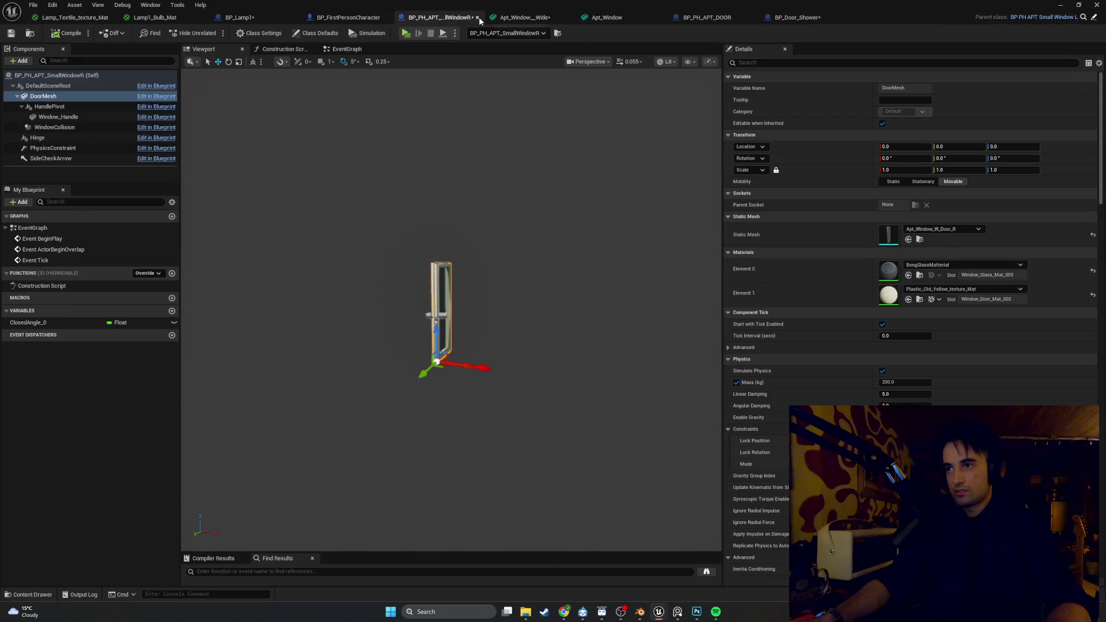
{"action": "left_click", "coordinate": [479, 17]}
{"action": "left_click", "coordinate": [477, 17]}
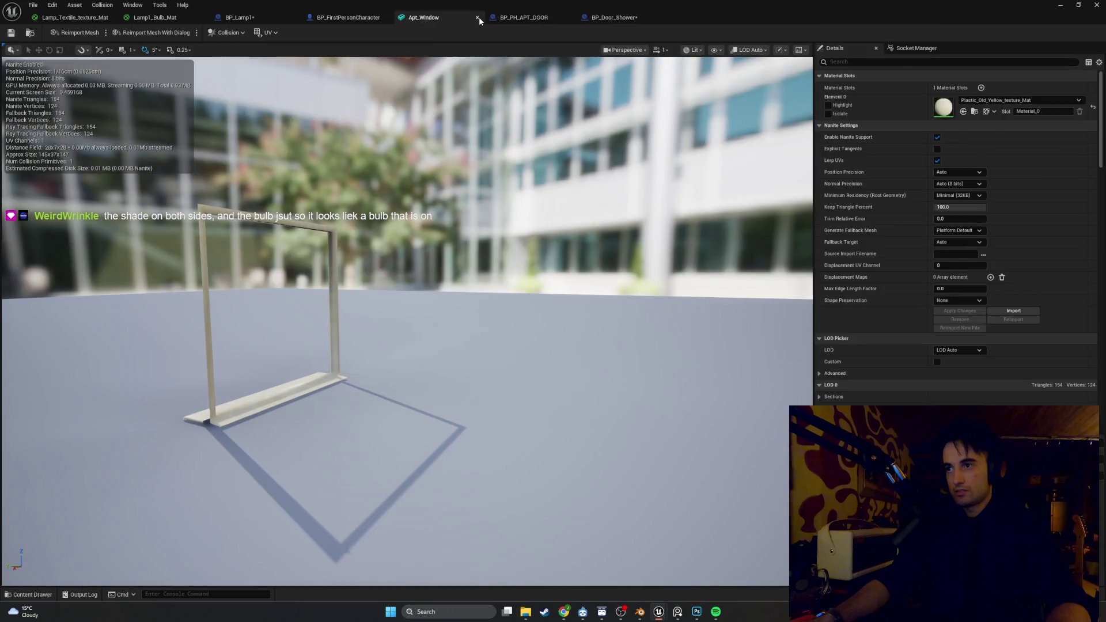
{"action": "left_click", "coordinate": [478, 17]}
{"action": "left_click", "coordinate": [478, 17]}
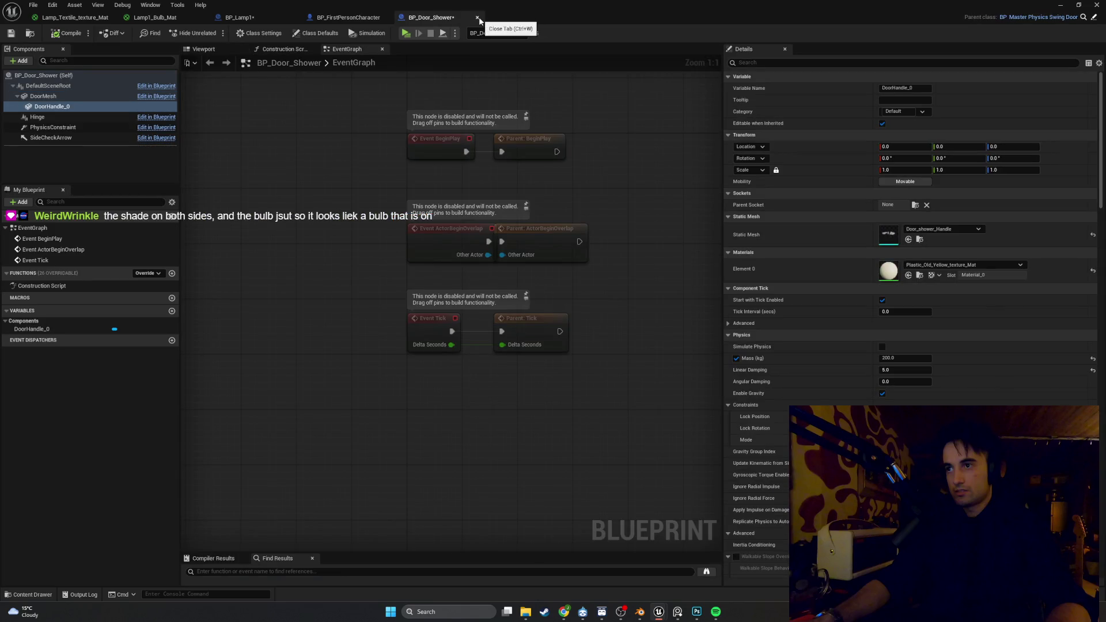
{"action": "left_click", "coordinate": [478, 17]}
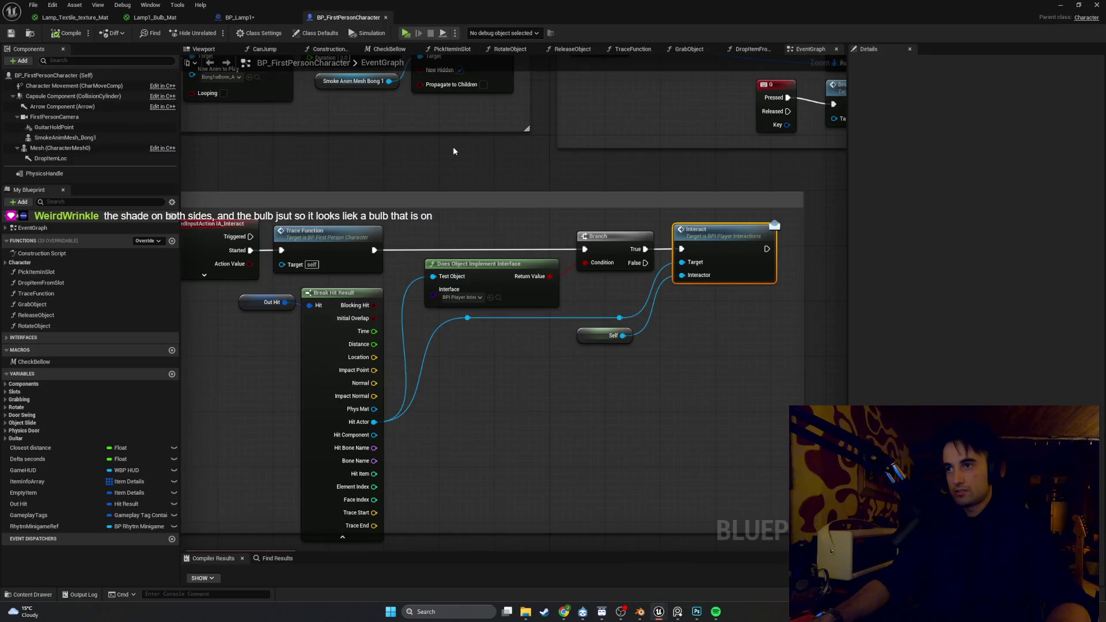
Switch to the BP_Lamp1 blueprint and look over its event graph and 3D preview.
{"action": "scroll", "coordinate": [454, 151], "scroll_direction": "down", "scroll_amount": 10}
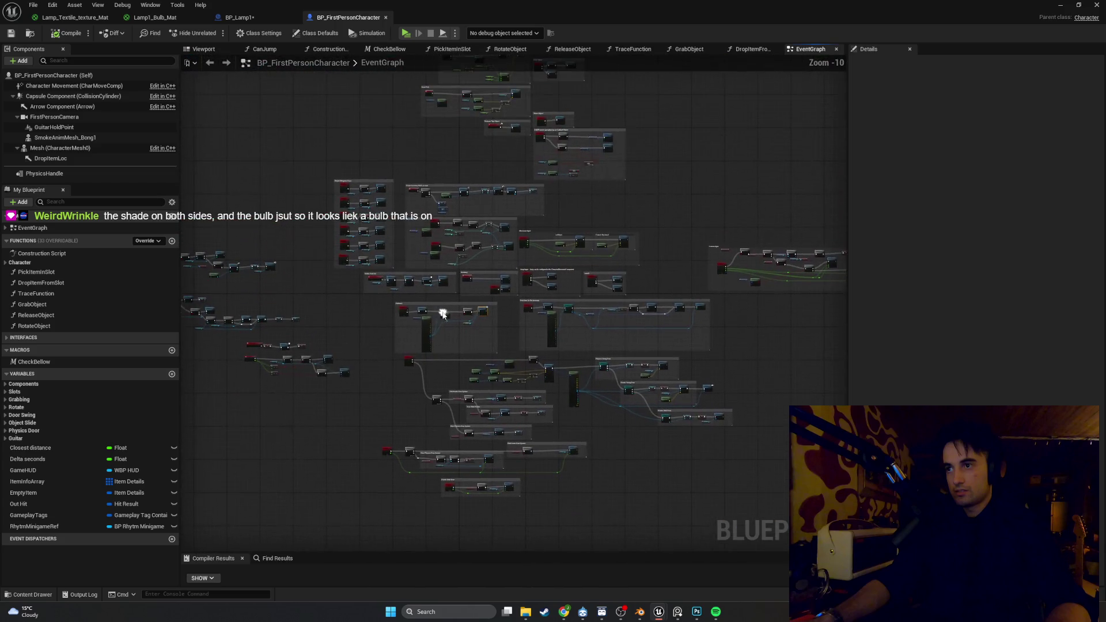
{"action": "left_click", "coordinate": [239, 17]}
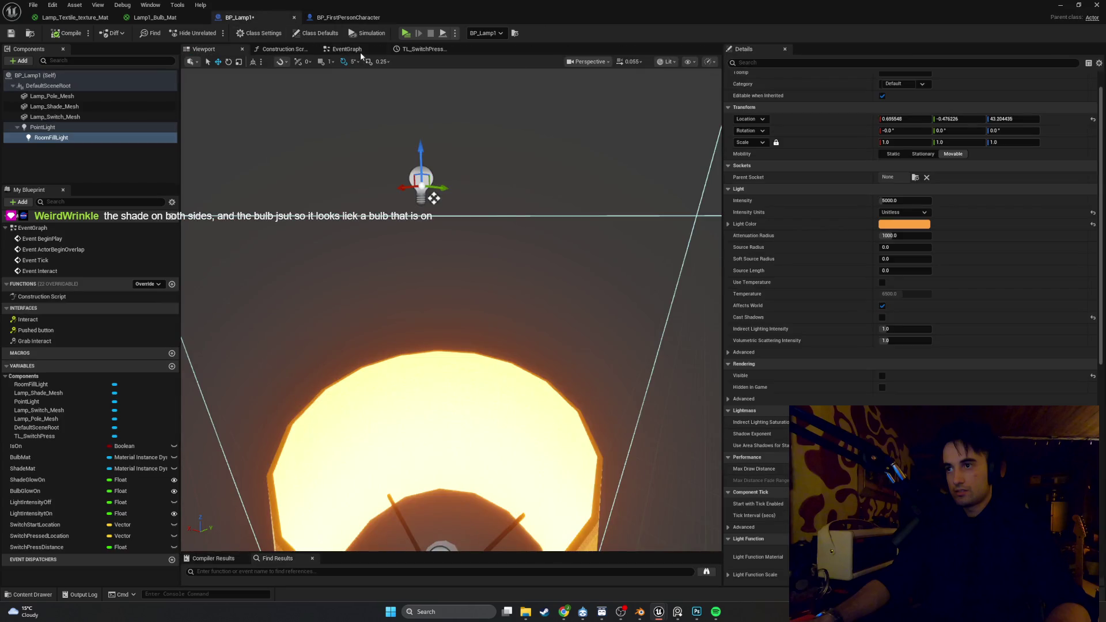
{"action": "left_click", "coordinate": [348, 49]}
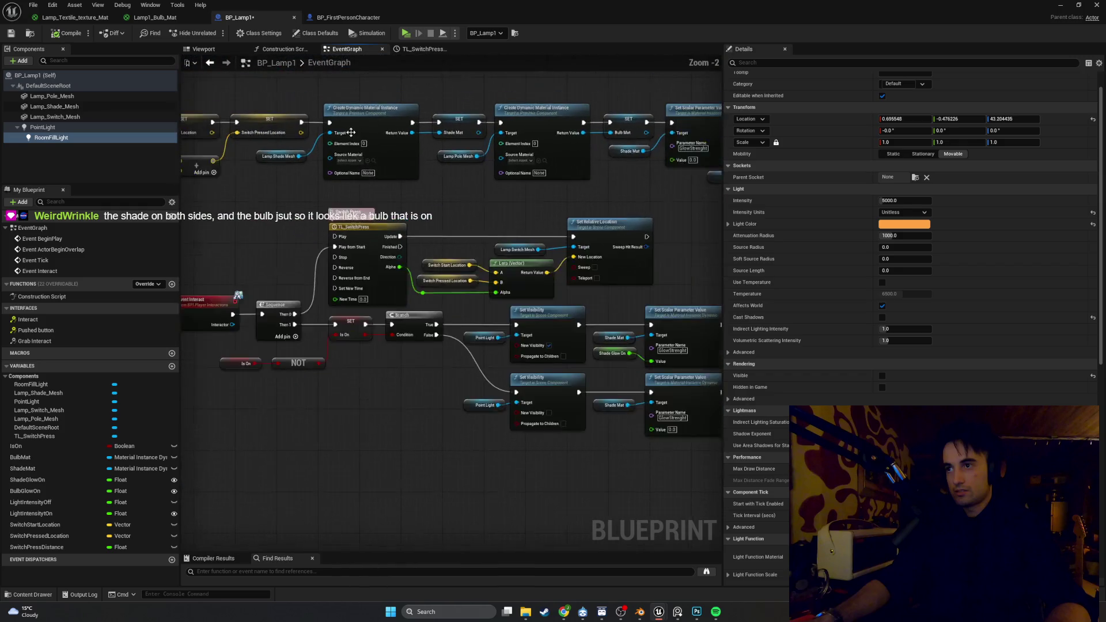
{"action": "left_click", "coordinate": [204, 49]}
{"action": "scroll", "coordinate": [425, 168], "scroll_direction": "down", "scroll_amount": 2}
{"action": "scroll", "coordinate": [425, 168], "scroll_direction": "up", "scroll_amount": 5}
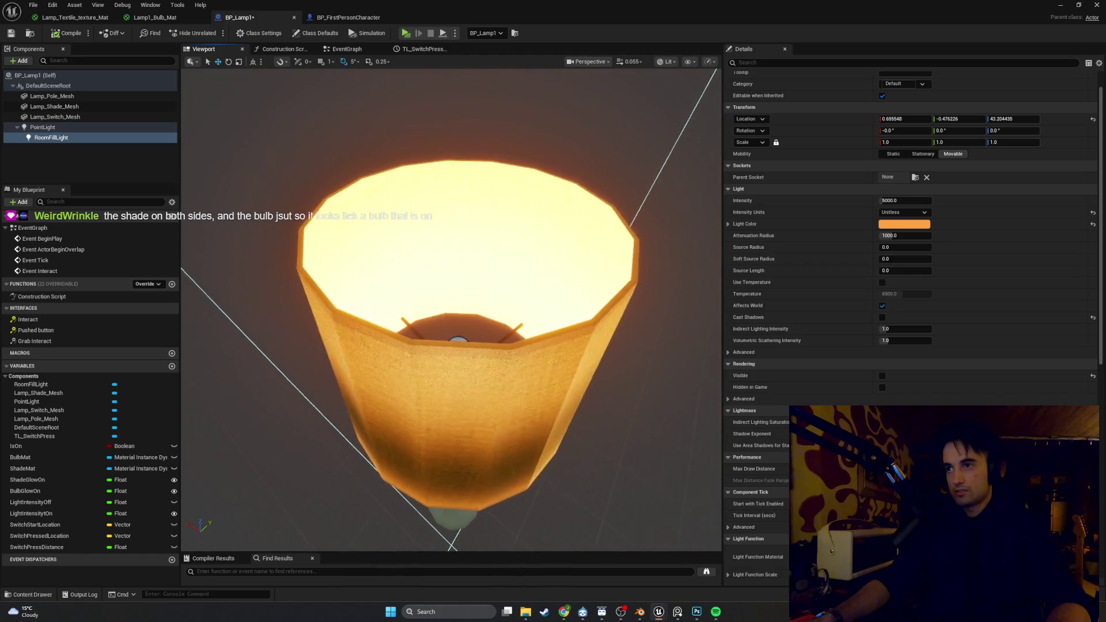
{"action": "scroll", "coordinate": [242, 156], "scroll_direction": "down", "scroll_amount": 5}
Pan BP_Lamp1's event graph to the switch logic and select the PointLight component.
{"action": "left_click", "coordinate": [343, 52]}
{"action": "left_click_drag", "start_coordinate": [430, 223], "coordinate": [298, 256]}
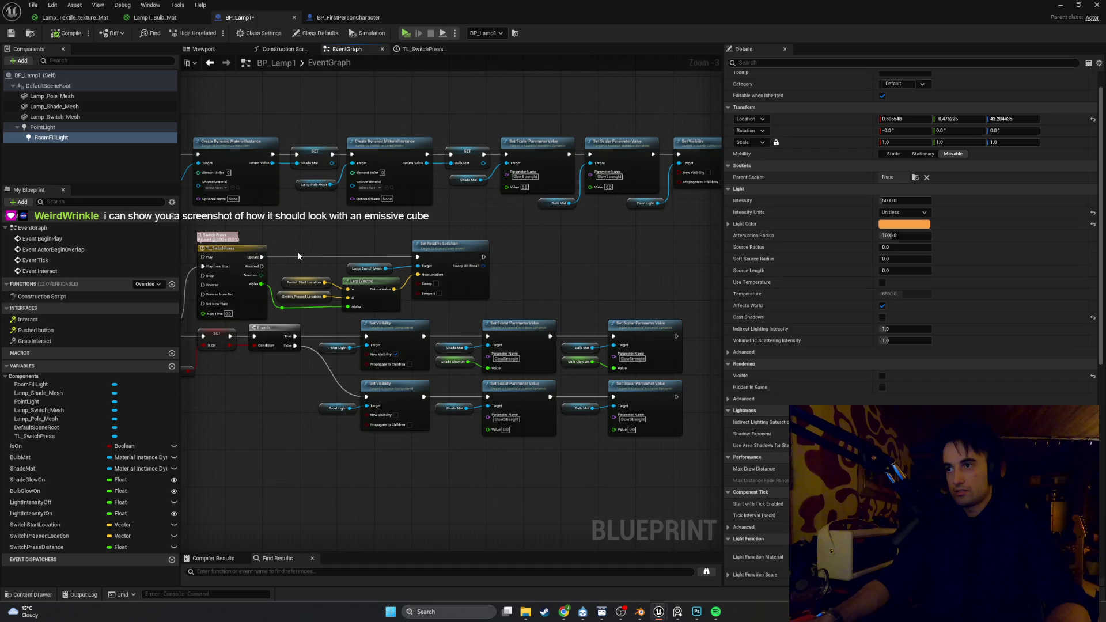
{"action": "scroll", "coordinate": [298, 252], "scroll_direction": "down", "scroll_amount": 1}
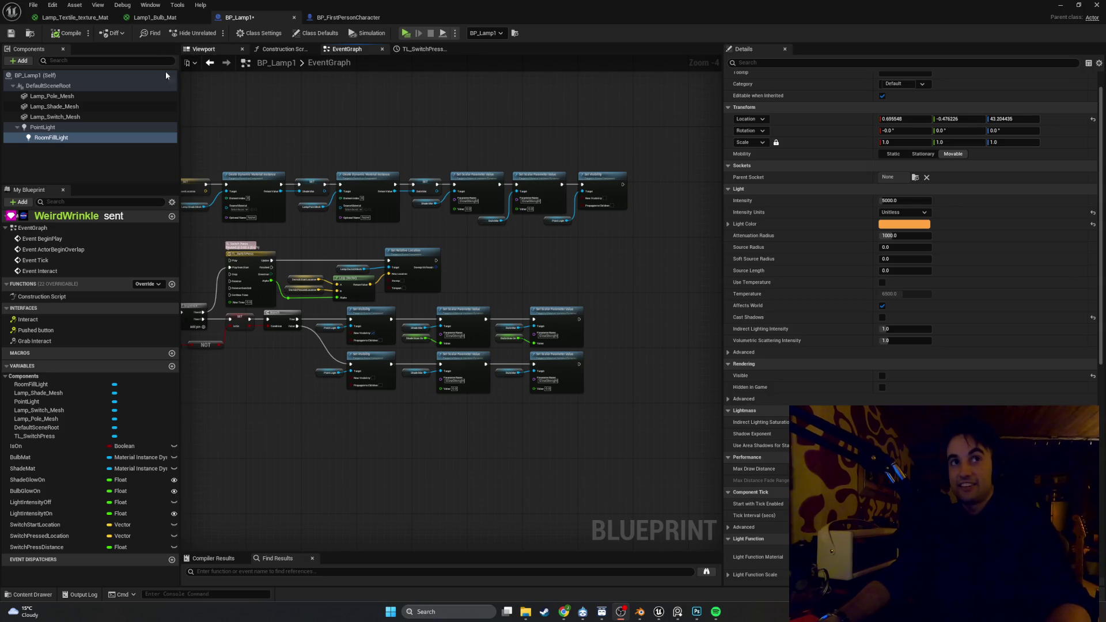
{"action": "left_click", "coordinate": [64, 130]}
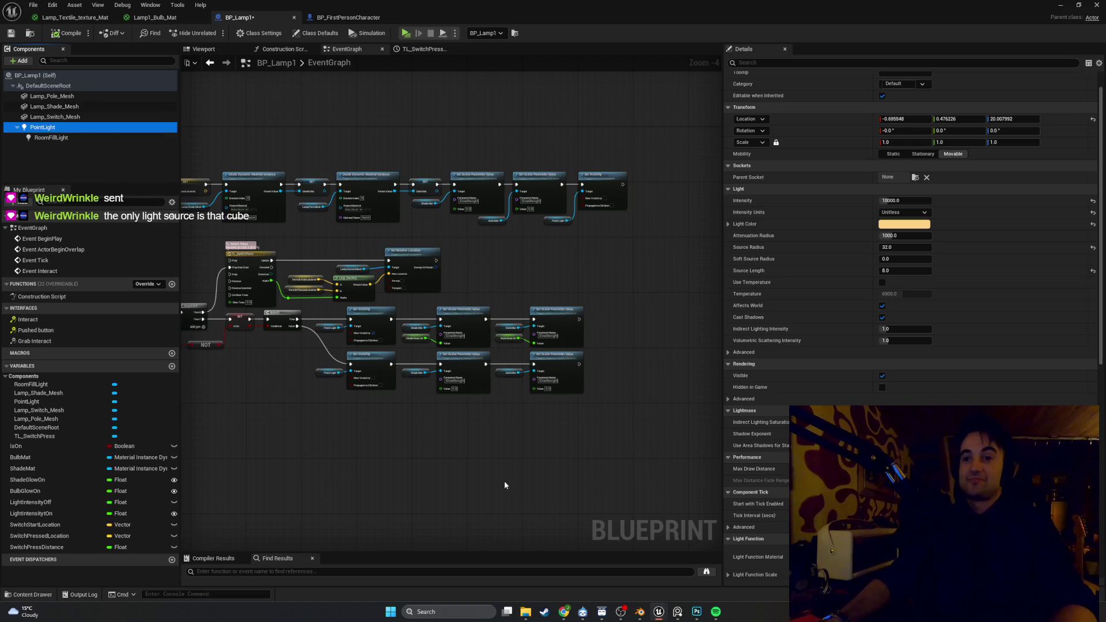
Launch Discord from the Start menu and move its window to another screen.
{"action": "key", "text": "super"}
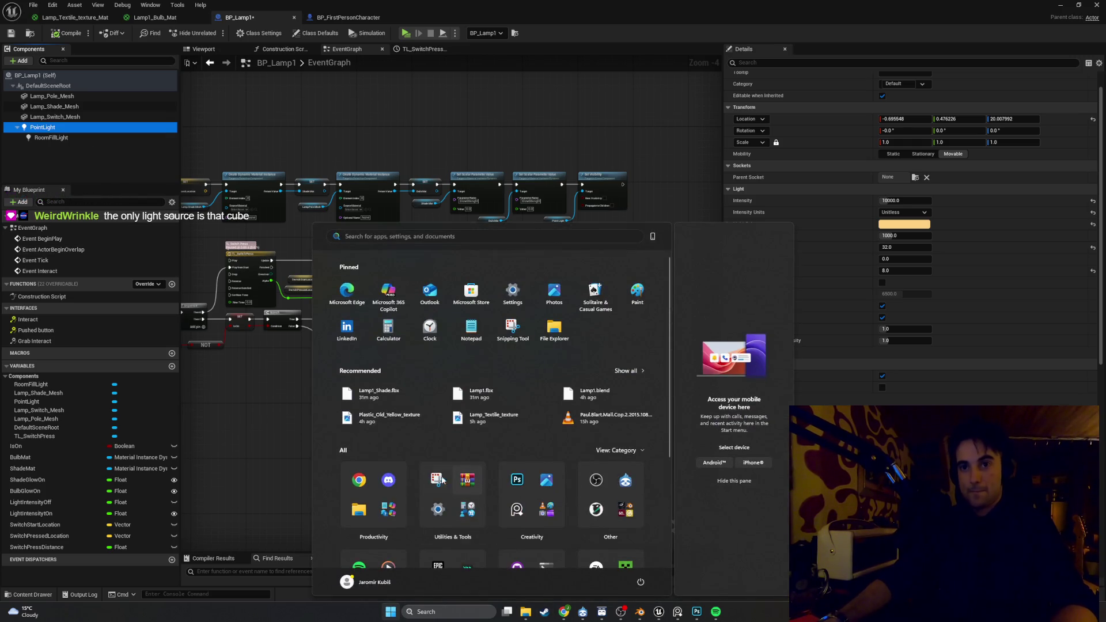
{"action": "left_click", "coordinate": [389, 480]}
{"action": "left_click_drag", "start_coordinate": [548, 202], "coordinate": [542, 620]}
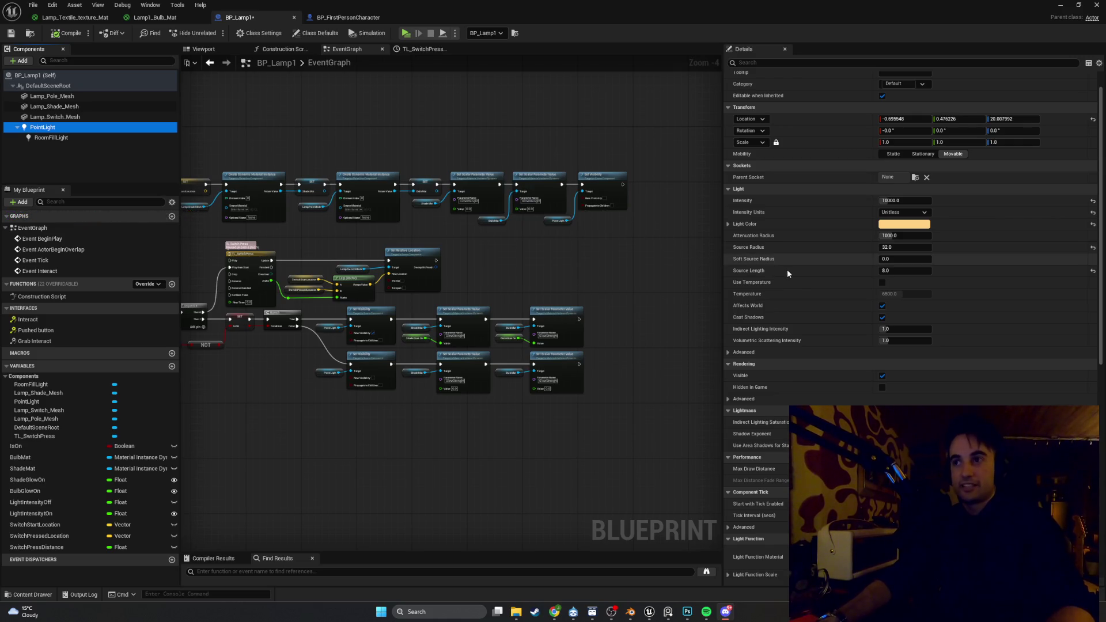
Set BP_Lamp1's PointLight intensity to 0.
{"action": "scroll", "coordinate": [465, 291], "scroll_direction": "up", "scroll_amount": 4}
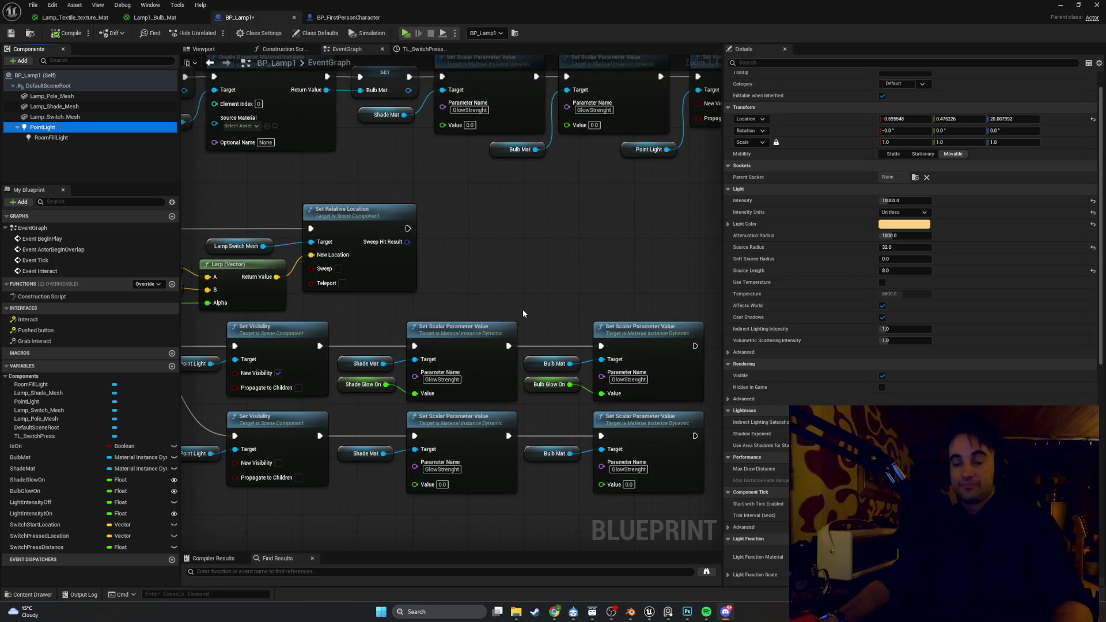
{"action": "left_click_drag", "start_coordinate": [520, 310], "coordinate": [544, 308]}
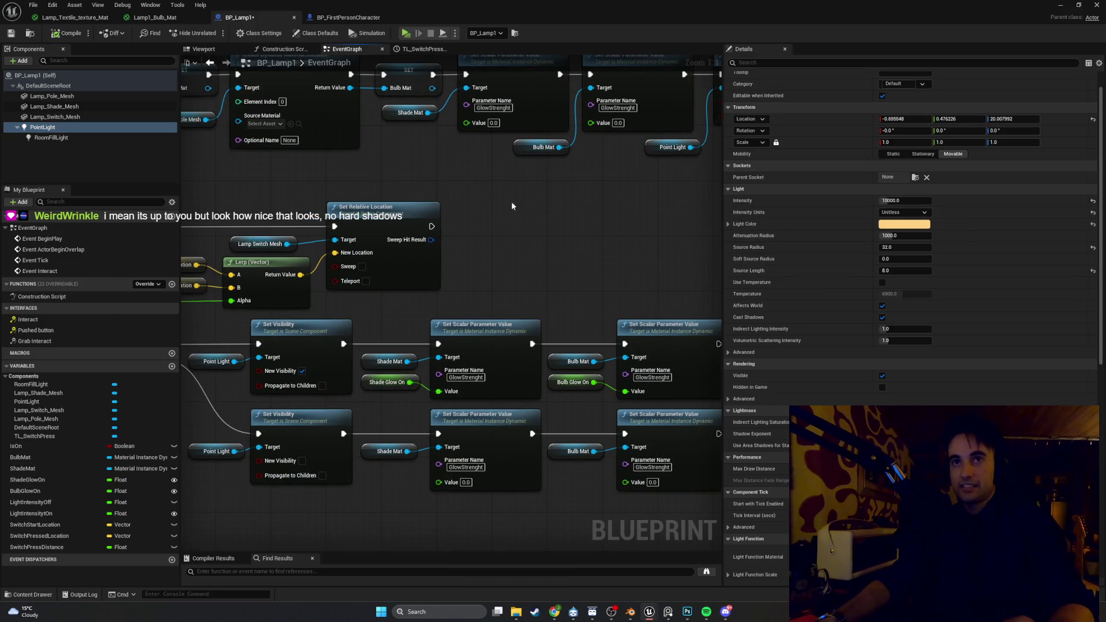
{"action": "left_click", "coordinate": [896, 201]}
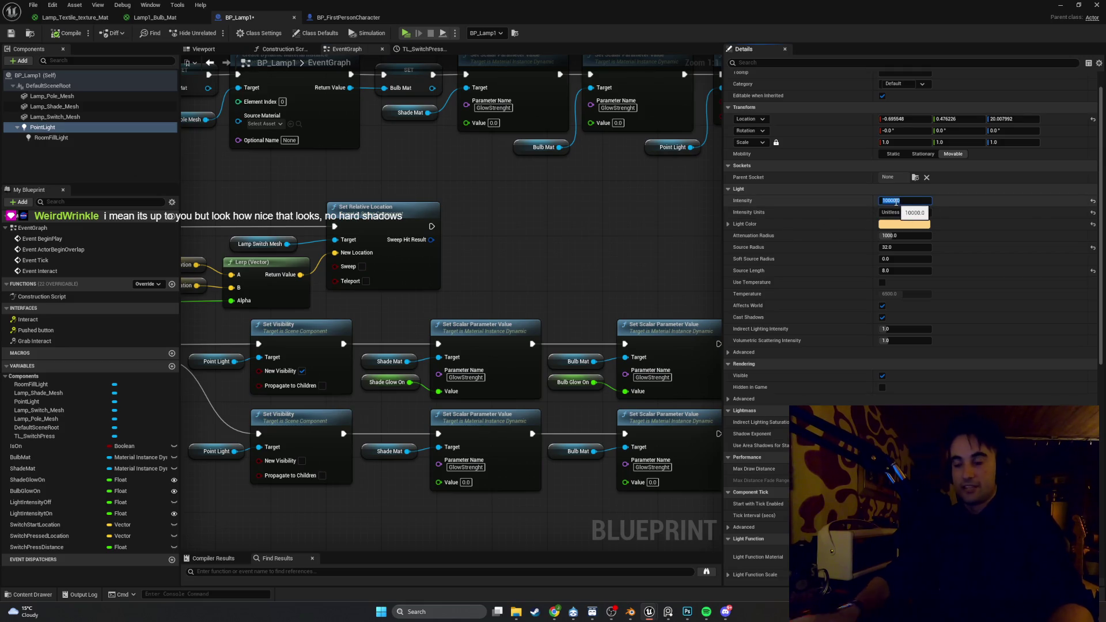
{"action": "type", "text": "0"}
{"action": "key", "text": "Return"}
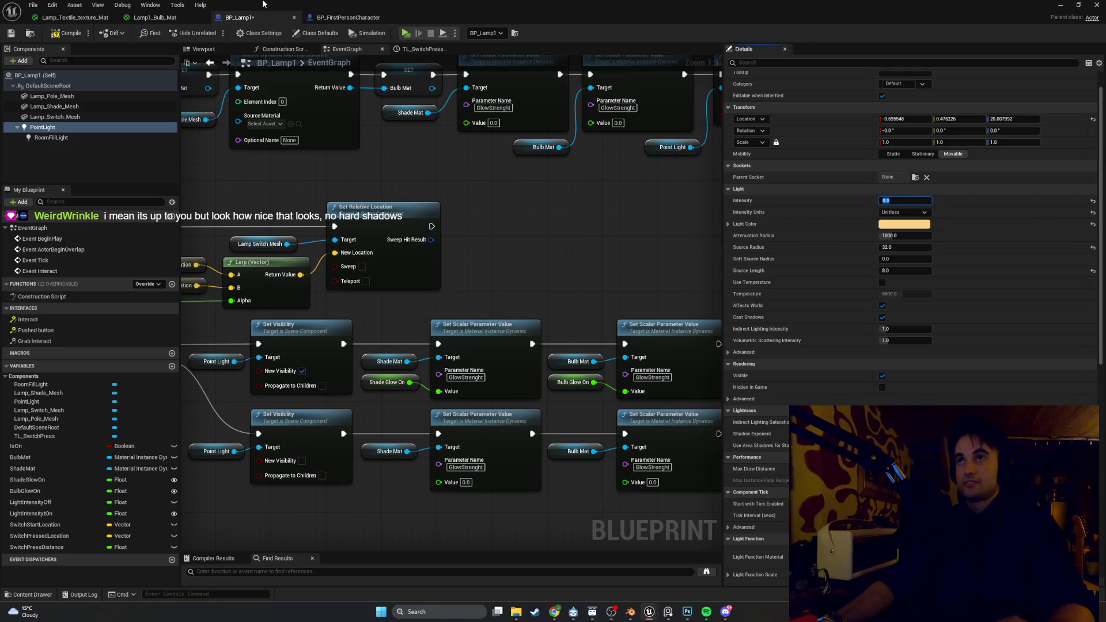
Back in the level editor, run a quick play test of the level.
{"action": "left_click", "coordinate": [1096, 4]}
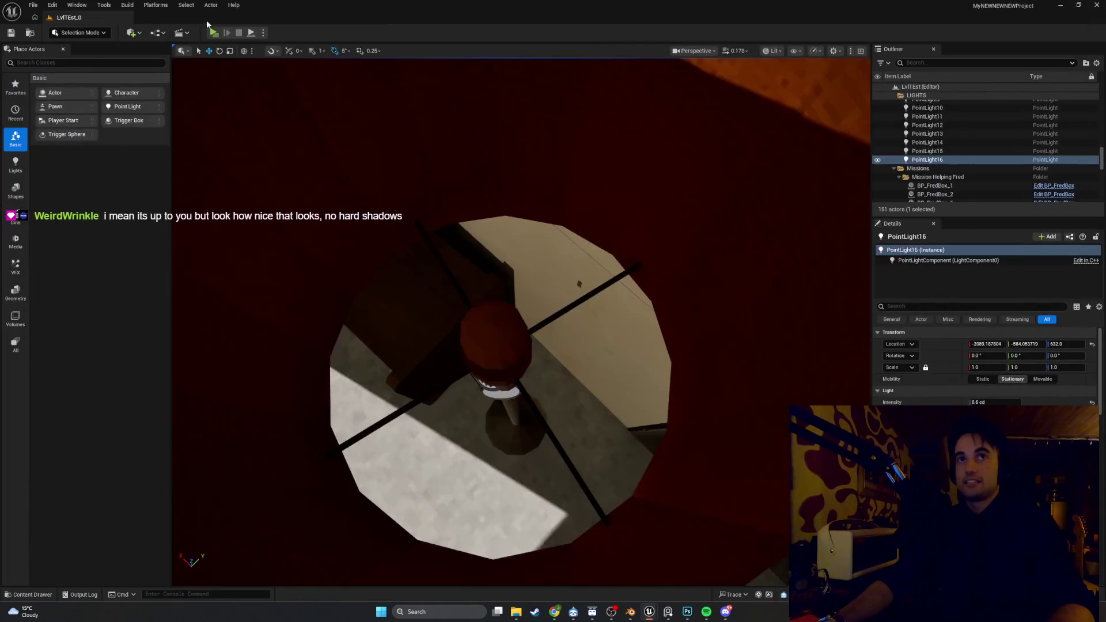
{"action": "left_click", "coordinate": [214, 33]}
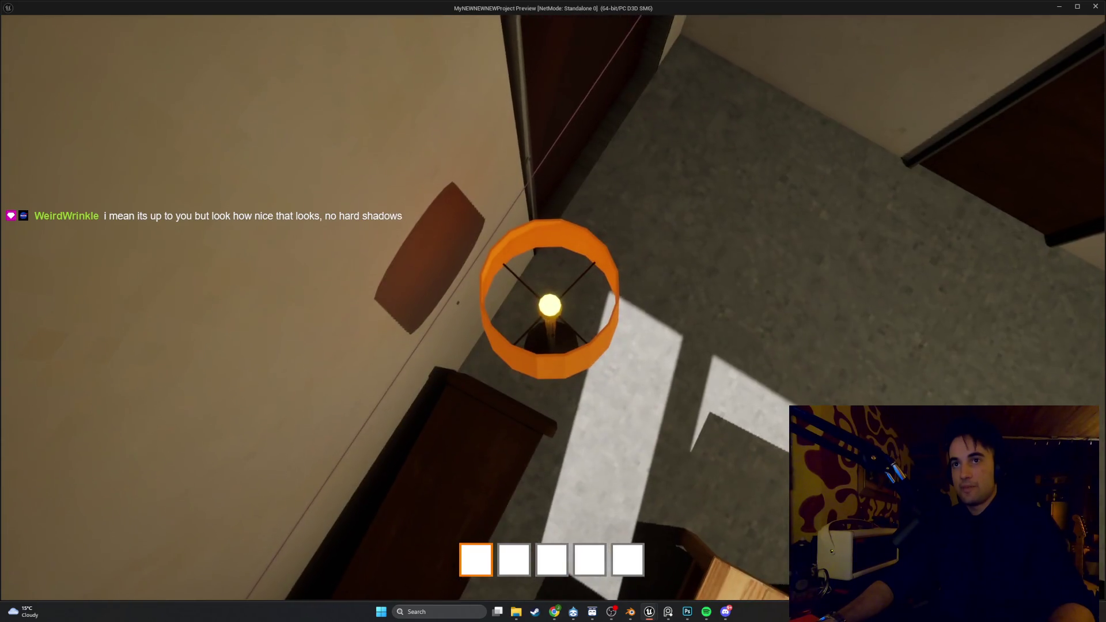
{"action": "key", "text": "Escape"}
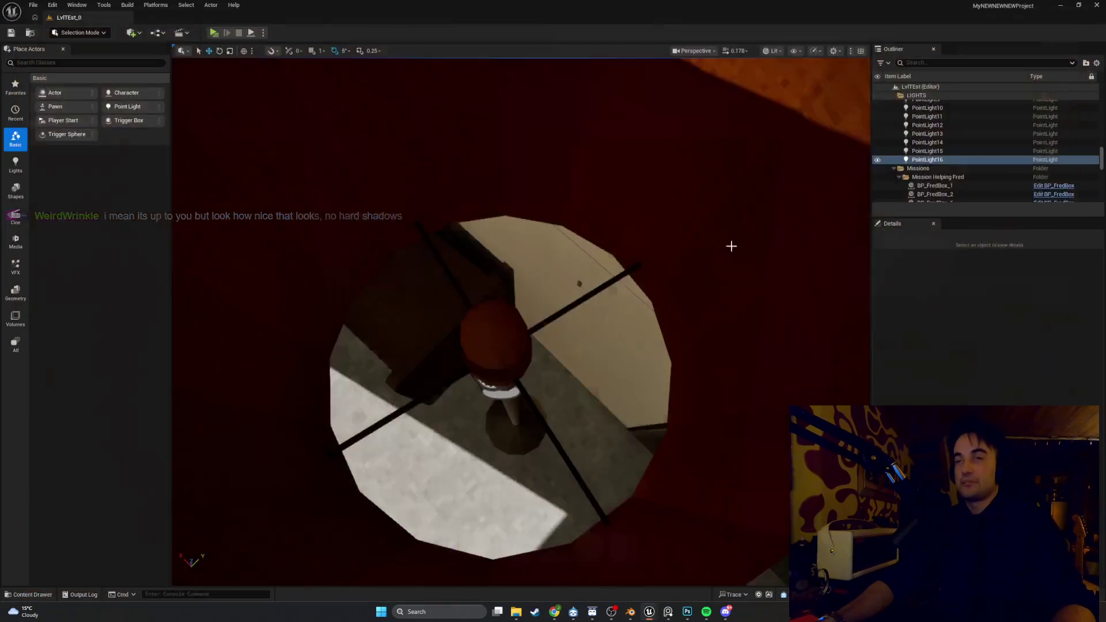
Set the ceiling light PointLight16 to 0 cd and play-test the lamp in the dark room.
{"action": "scroll", "coordinate": [602, 367], "scroll_direction": "up", "scroll_amount": 1}
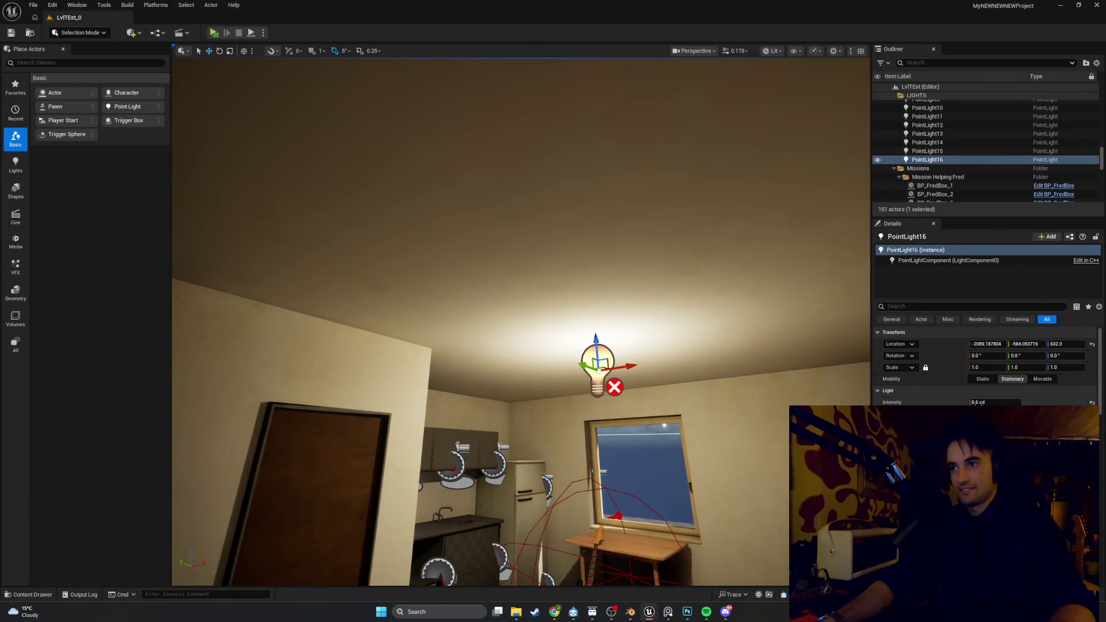
{"action": "type", "text": "0"}
{"action": "key", "text": "Return"}
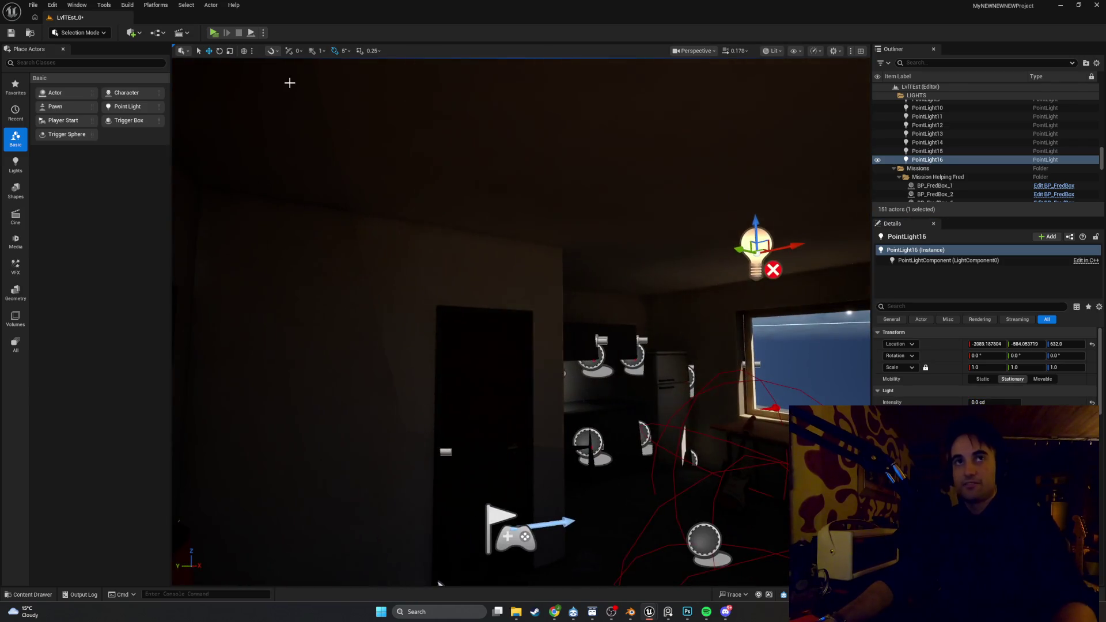
{"action": "left_click", "coordinate": [215, 33]}
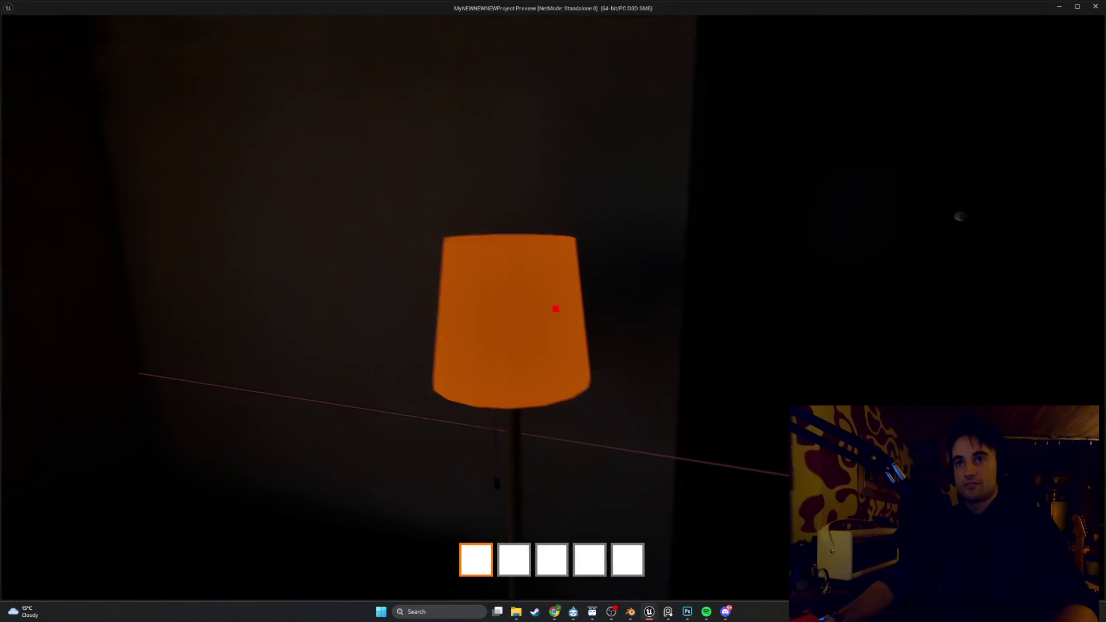
{"action": "key", "text": "w"}
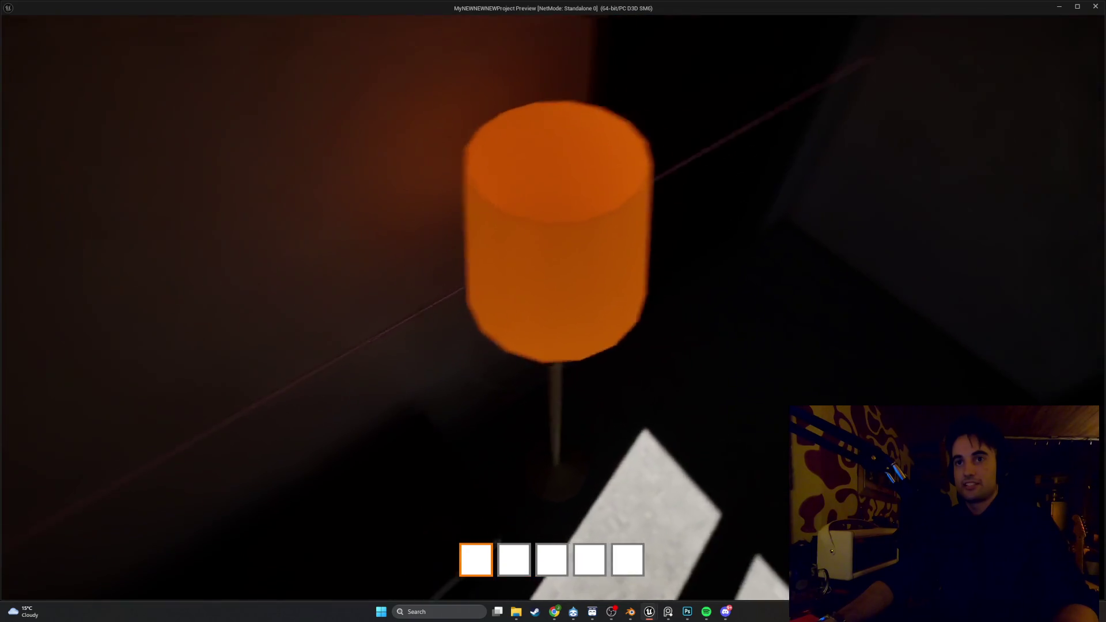
{"action": "key", "text": "s"}
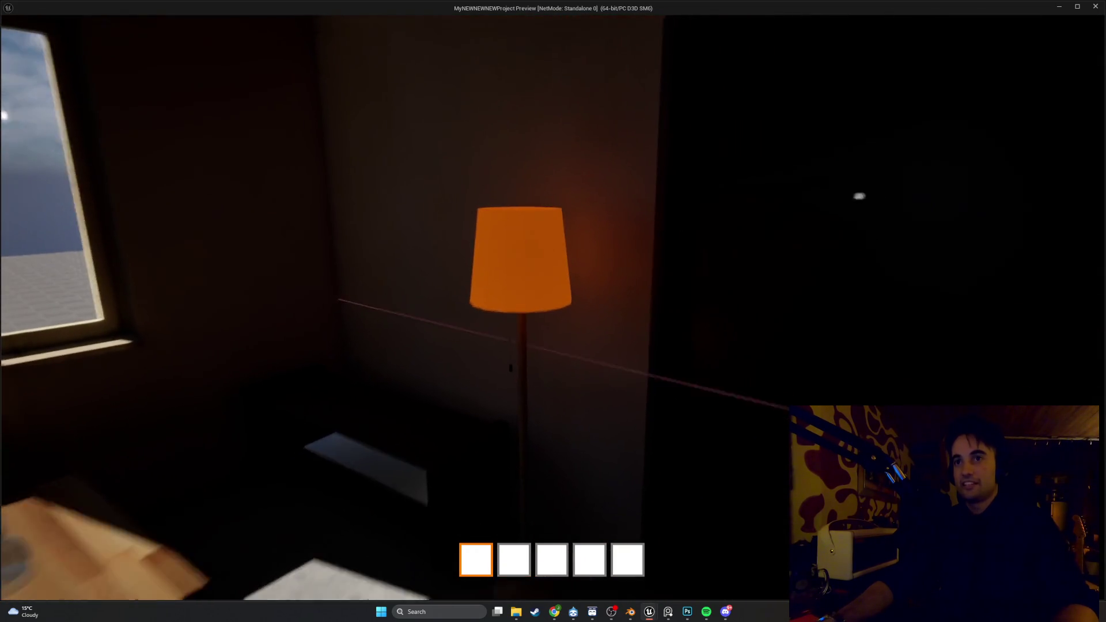
{"action": "key", "text": "Escape"}
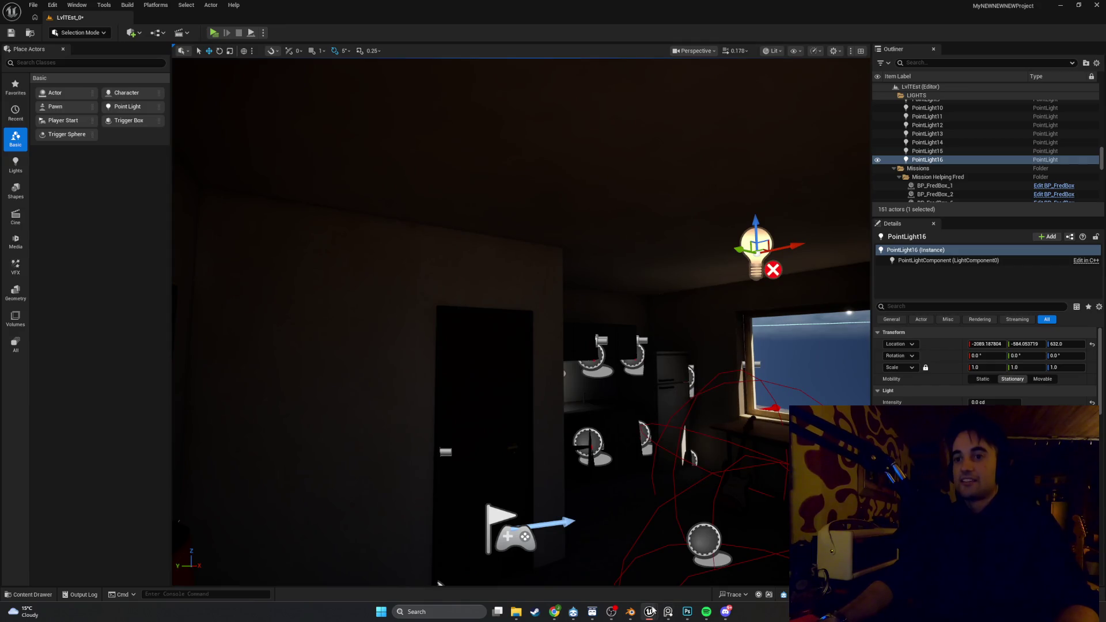
Raise BP_Lamp1's Bulb Glow On default from 8.0 to 100000, then minimize the Blueprint editor.
{"action": "mouse_move", "coordinate": [651, 612]}
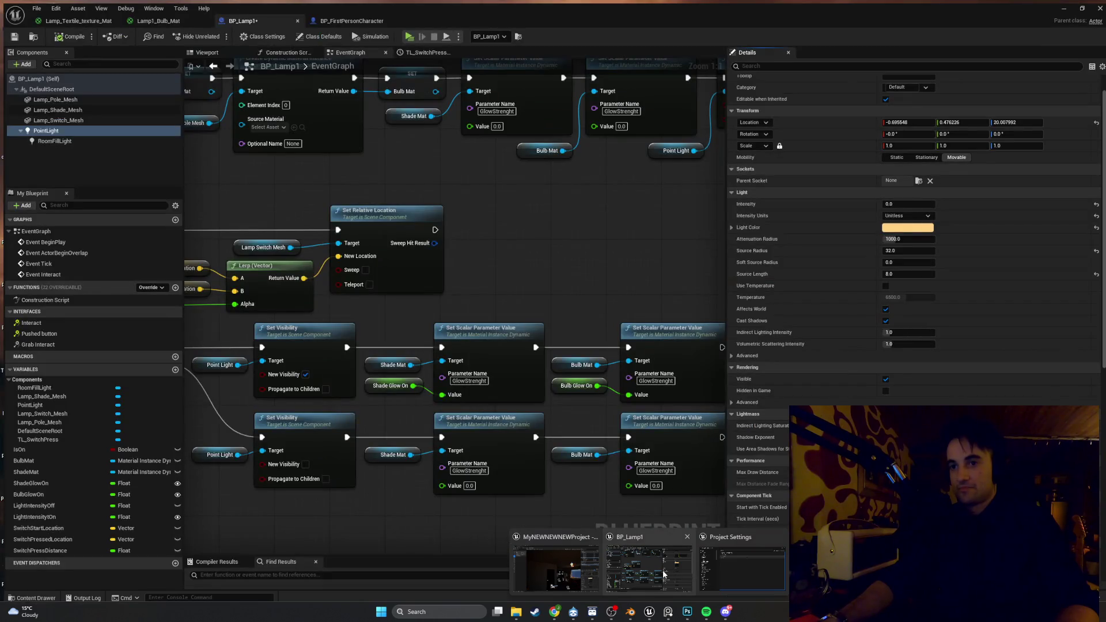
{"action": "left_click", "coordinate": [663, 575]}
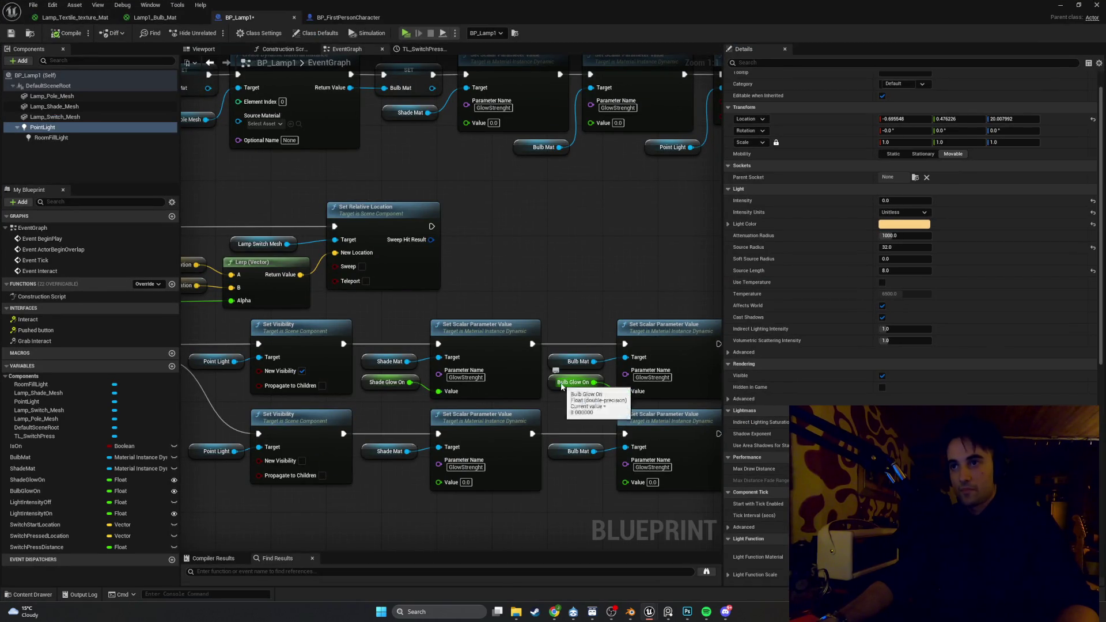
{"action": "left_click", "coordinate": [562, 385]}
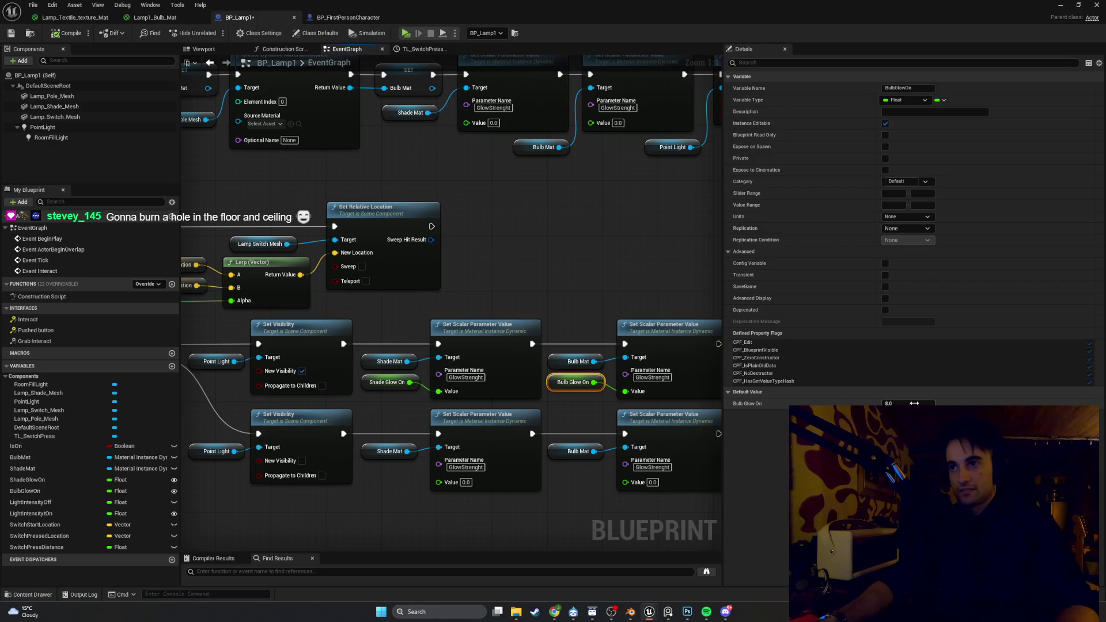
{"action": "type", "text": "10"}
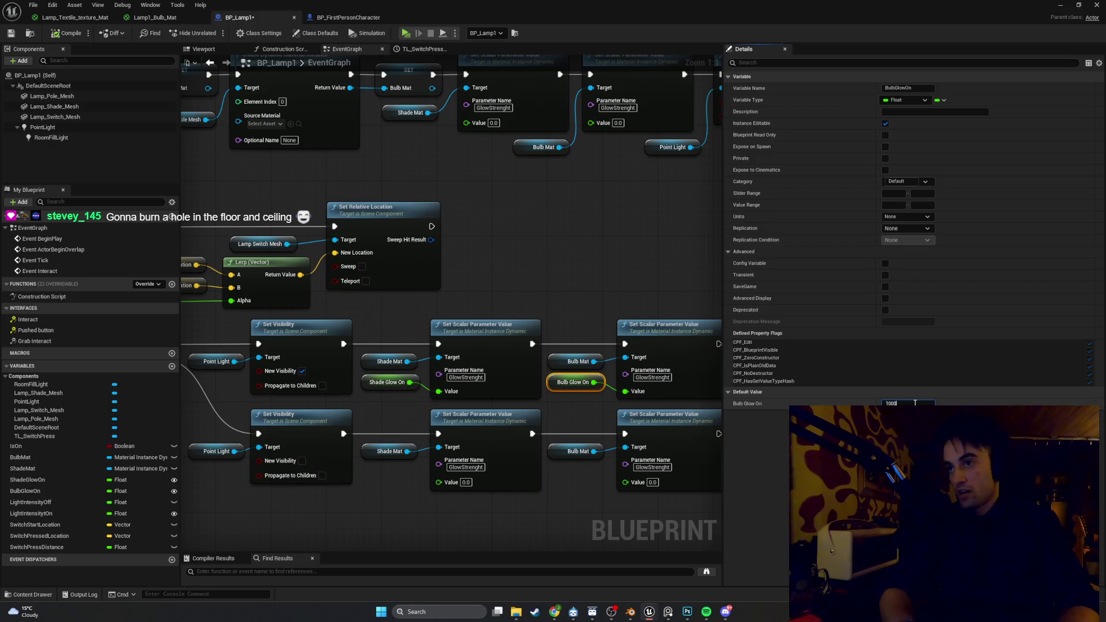
{"action": "type", "text": "00.0"}
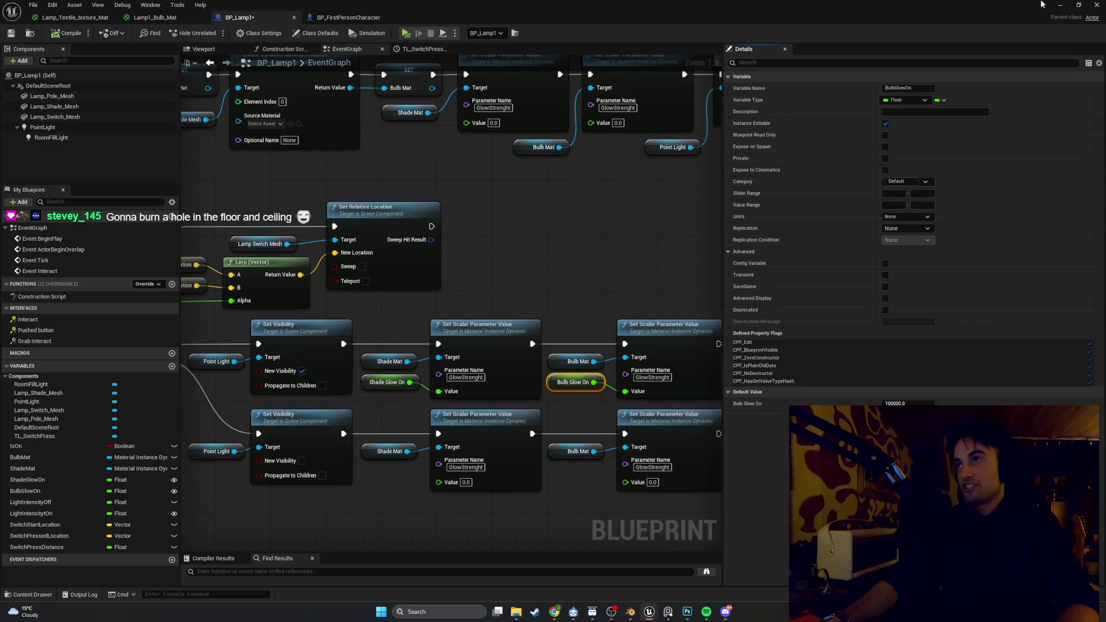
{"action": "left_click", "coordinate": [1060, 5]}
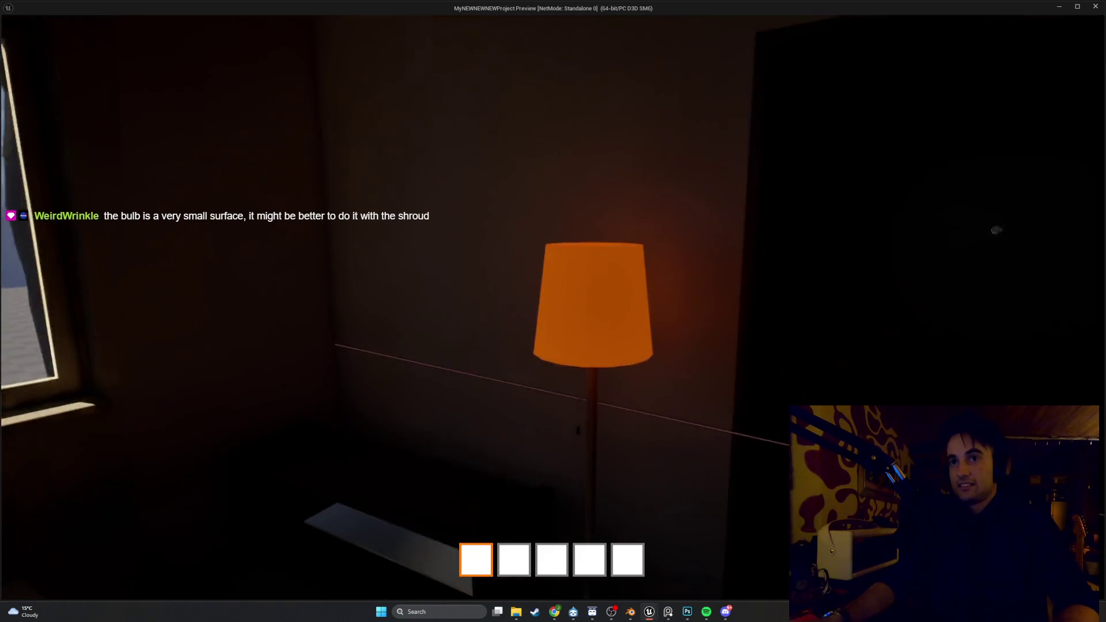
In play, pick hotbar slot 2, walk to the lamp and switch it off, then exit and reorient on the lamp.
{"action": "key", "text": "2"}
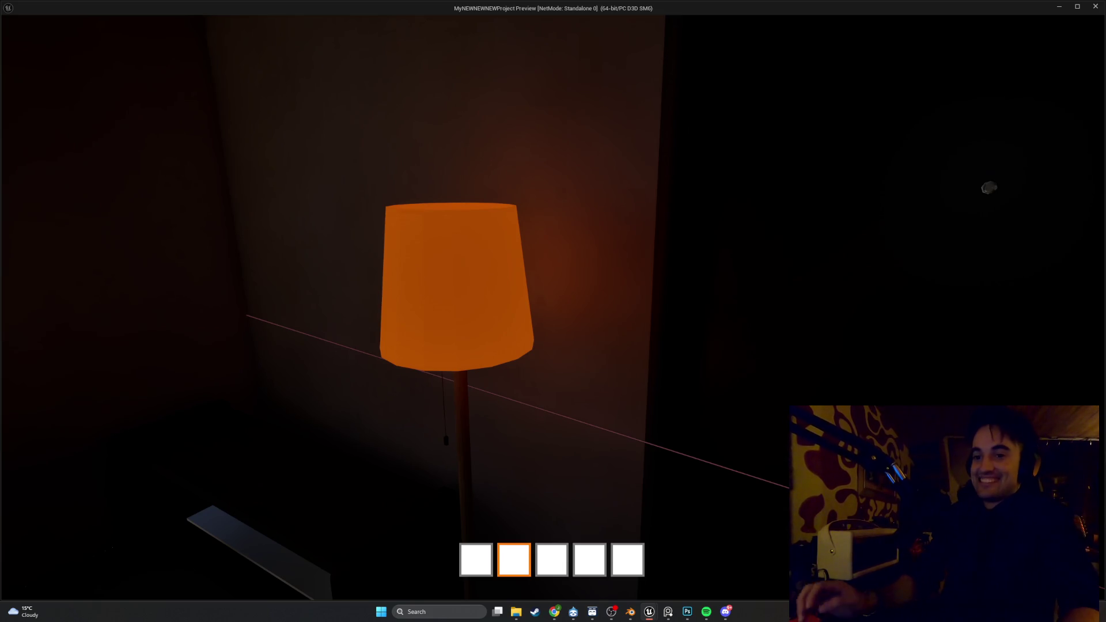
{"action": "key", "text": "w"}
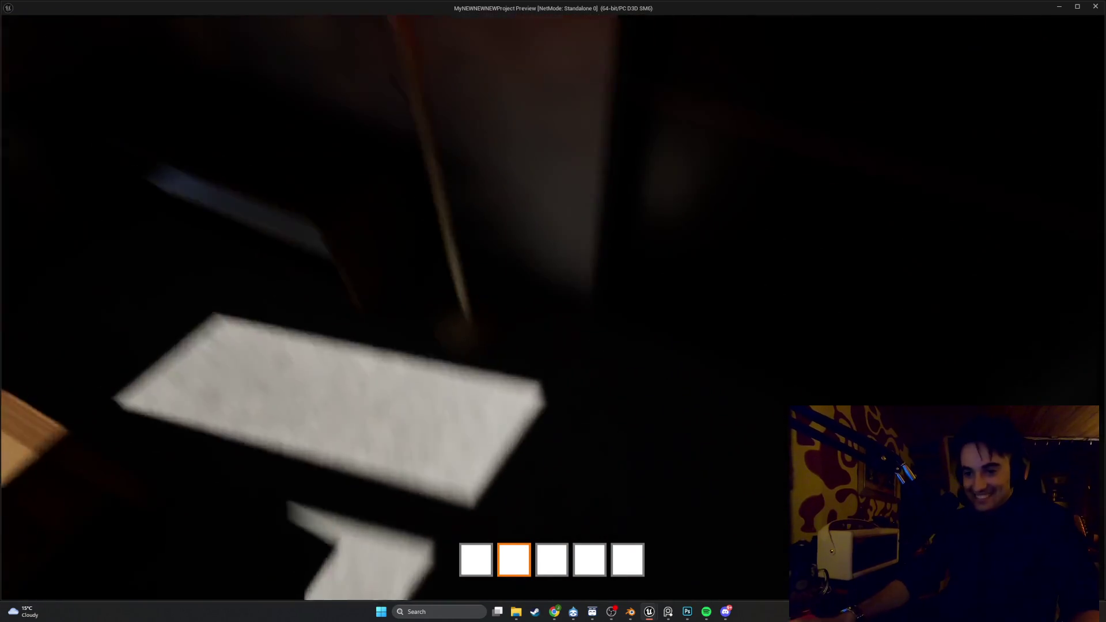
{"action": "key", "text": "w"}
{"action": "key", "text": "s"}
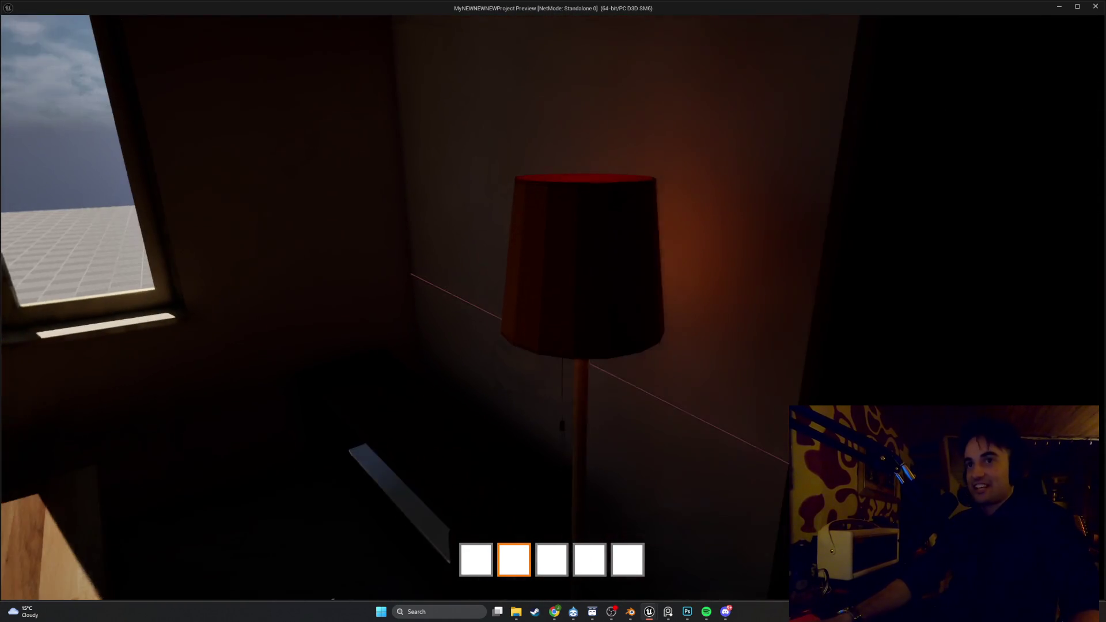
{"action": "key", "text": "e"}
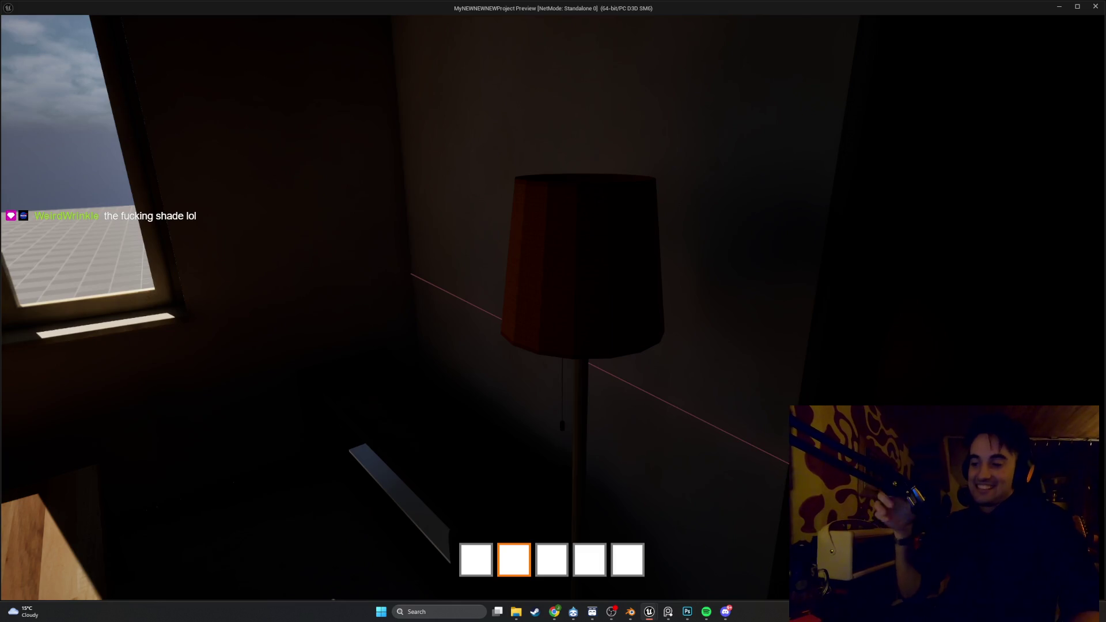
{"action": "key", "text": "s"}
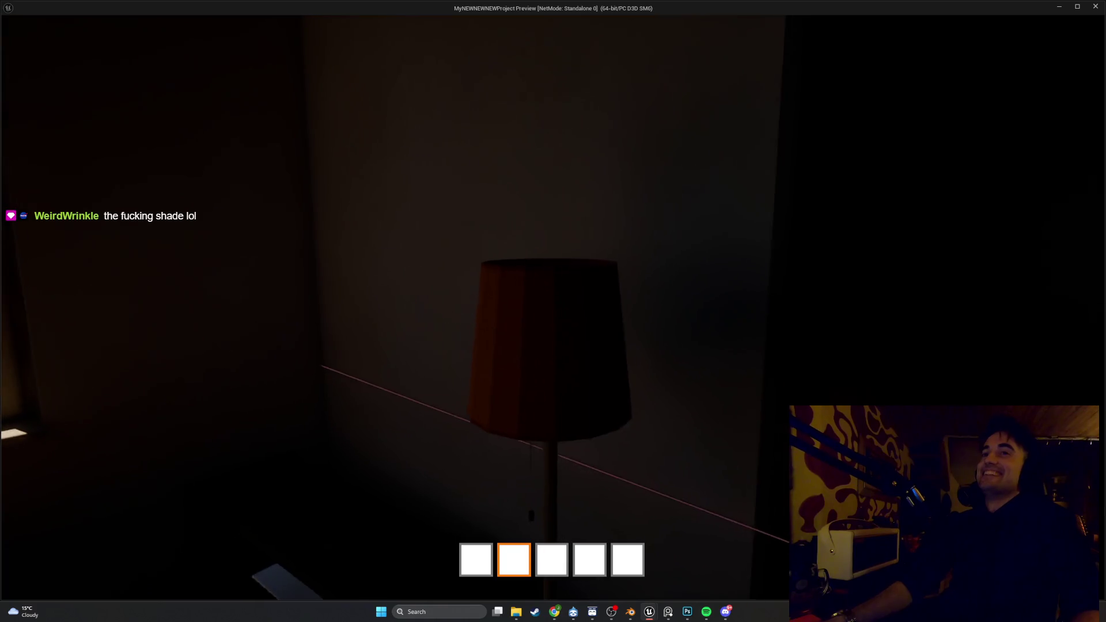
{"action": "key", "text": "Escape"}
{"action": "mouse_move", "coordinate": [506, 447]}
{"action": "left_mouse_down"}
{"action": "mouse_move", "coordinate": [634, 404]}
{"action": "mouse_move", "coordinate": [831, 296]}
{"action": "left_mouse_up"}
{"action": "mouse_move", "coordinate": [519, 345]}
{"action": "left_mouse_down"}
{"action": "mouse_move", "coordinate": [576, 312]}
{"action": "mouse_move", "coordinate": [553, 346]}
{"action": "mouse_move", "coordinate": [564, 342]}
{"action": "left_mouse_up"}
Check Bulb Glow On's default in the BP_Lamp1 editor, then minimize it.
{"action": "mouse_move", "coordinate": [657, 615]}
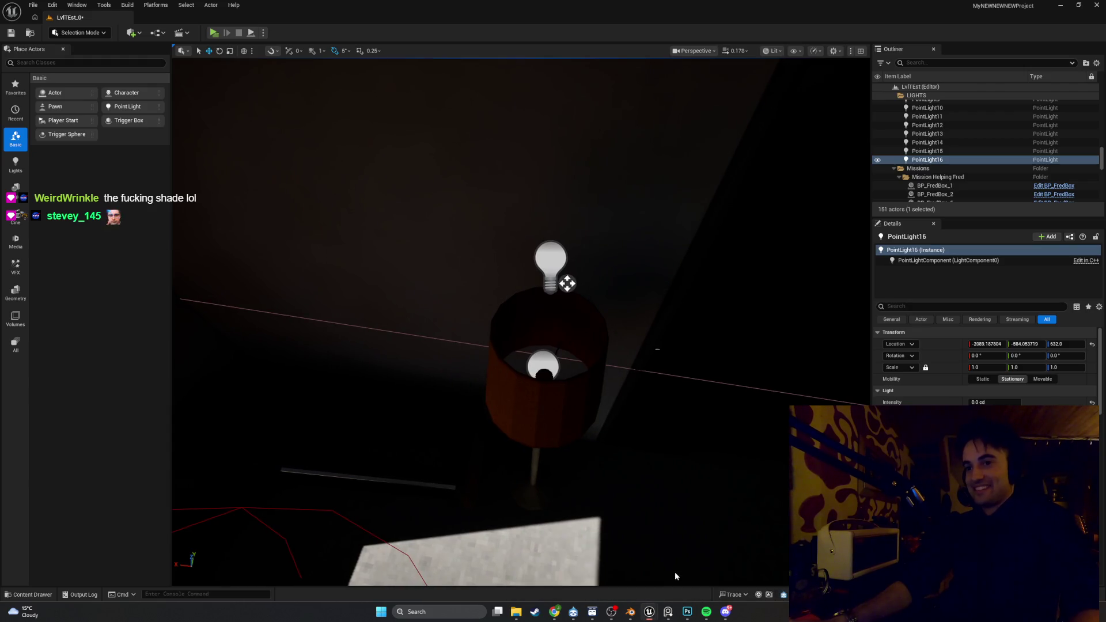
{"action": "left_click", "coordinate": [676, 572]}
{"action": "key", "text": "Escape"}
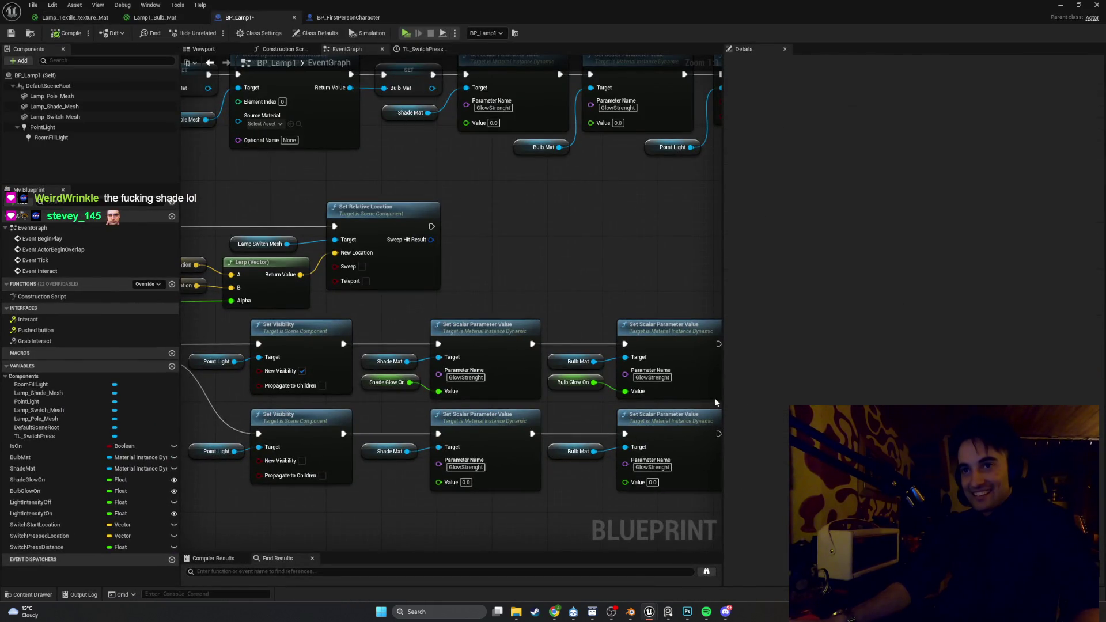
{"action": "left_click", "coordinate": [560, 383]}
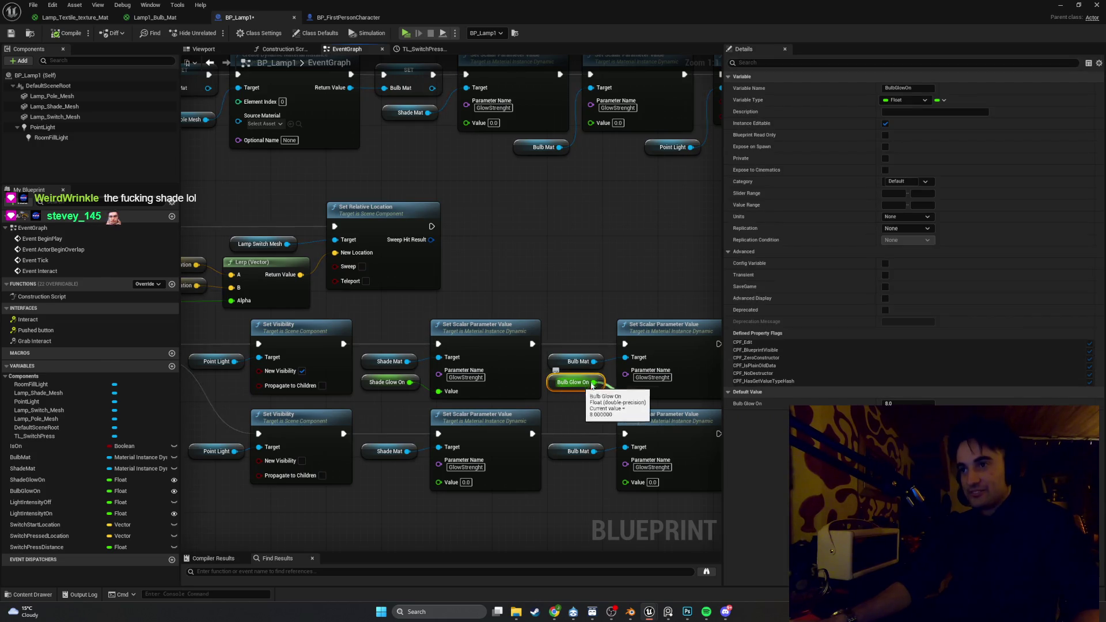
{"action": "left_click", "coordinate": [1059, 5]}
Frame the lamp bulb in the viewport and select the BP_Lamp1 floor lamp actor.
{"action": "key", "text": "f"}
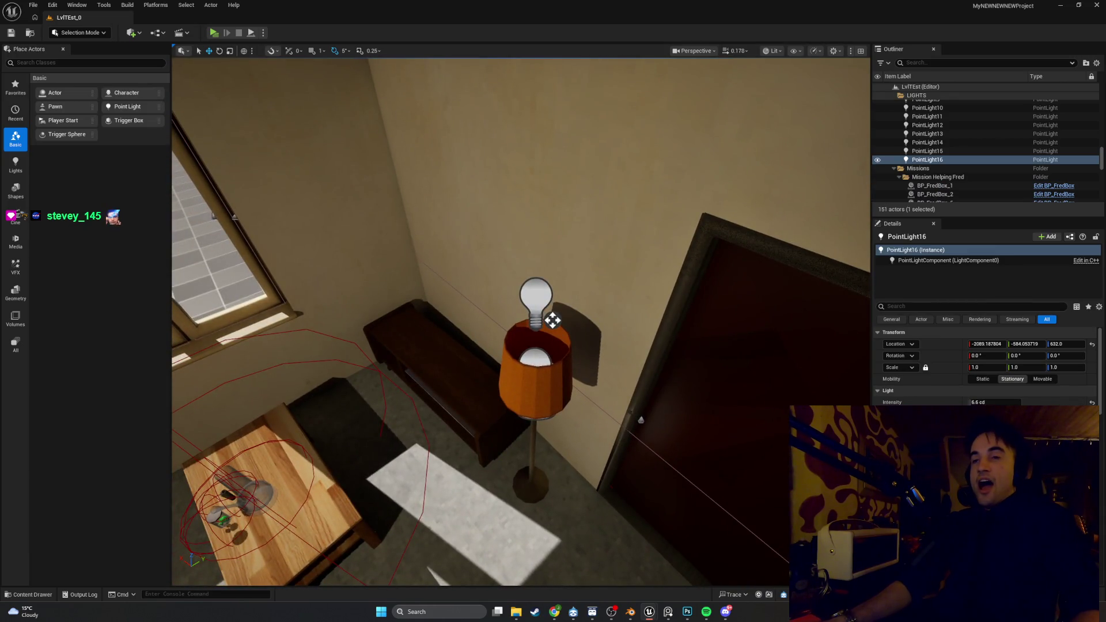
{"action": "scroll", "coordinate": [521, 321], "scroll_direction": "up", "scroll_amount": 5}
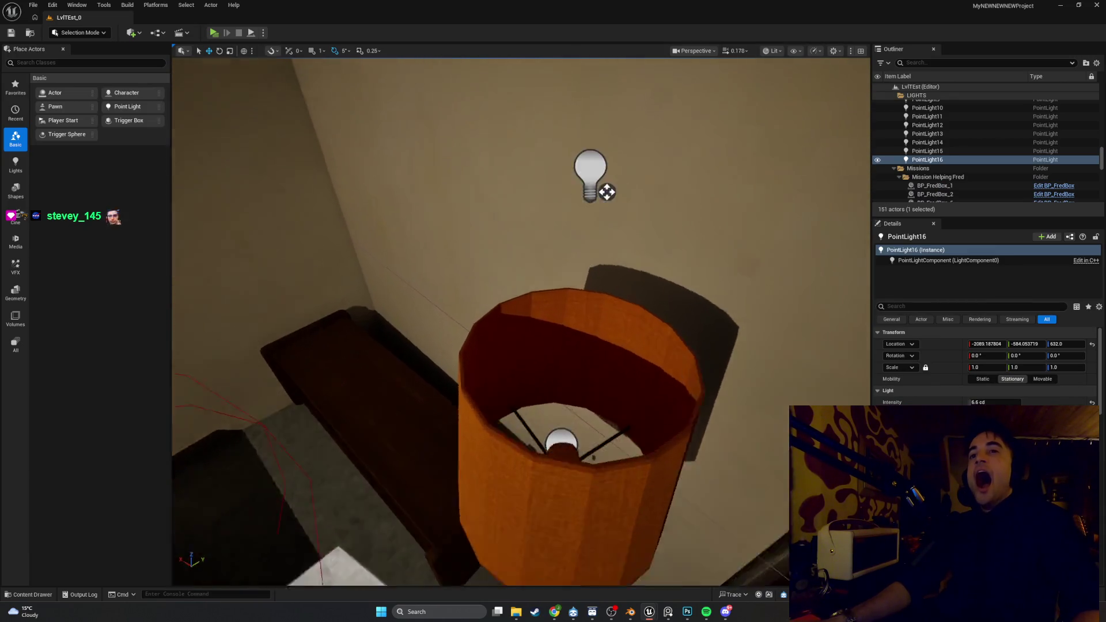
{"action": "scroll", "coordinate": [549, 358], "scroll_direction": "down", "scroll_amount": 5}
{"action": "left_click", "coordinate": [549, 358]}
Set BP_Lamp1's Shade Glow On default from 1.5 to 100000 and return to the level editor.
{"action": "mouse_move", "coordinate": [649, 618]}
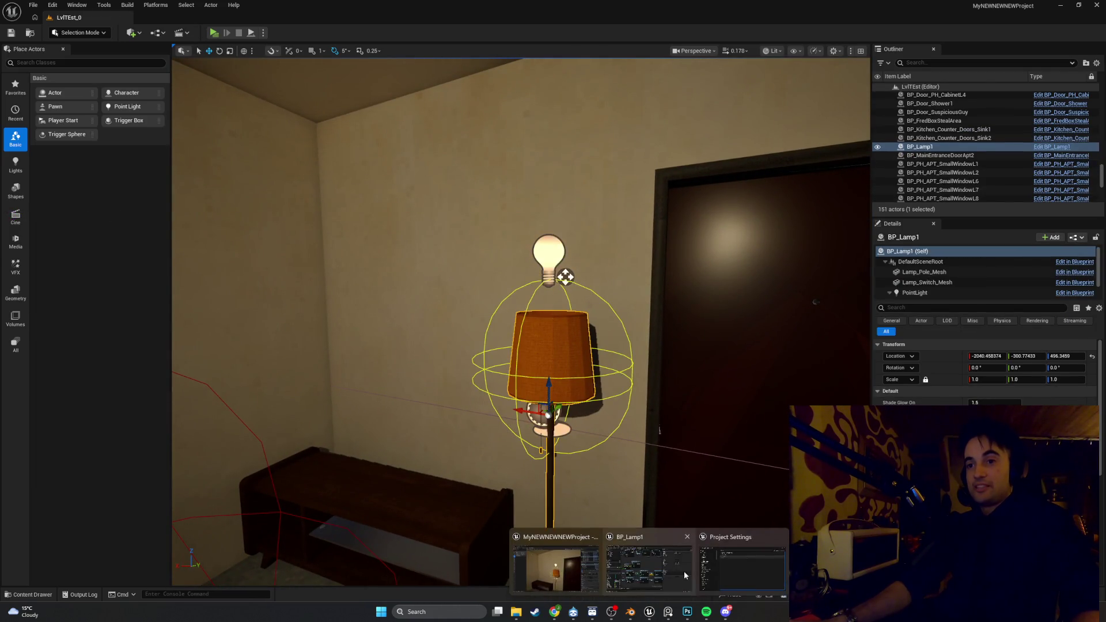
{"action": "left_click", "coordinate": [671, 567]}
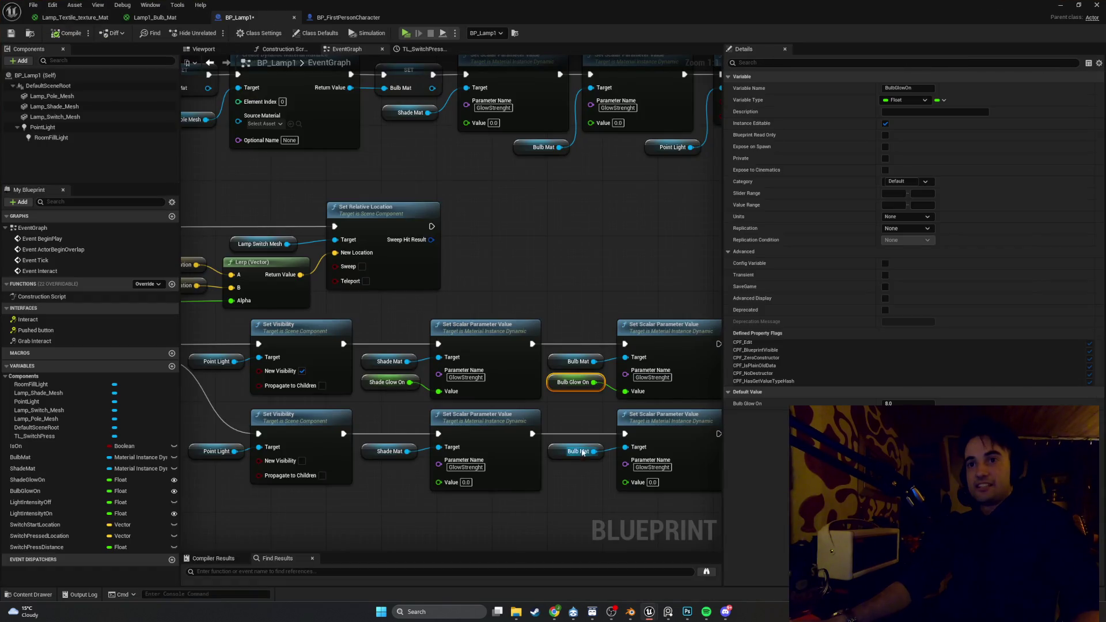
{"action": "left_click", "coordinate": [372, 388]}
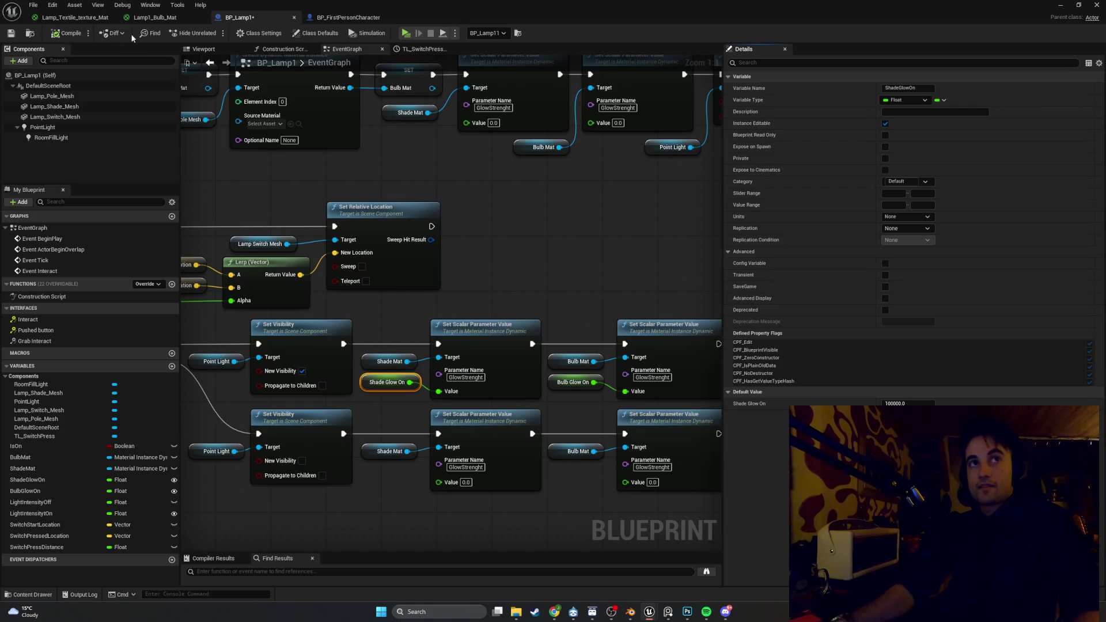
{"action": "left_click", "coordinate": [1061, 5]}
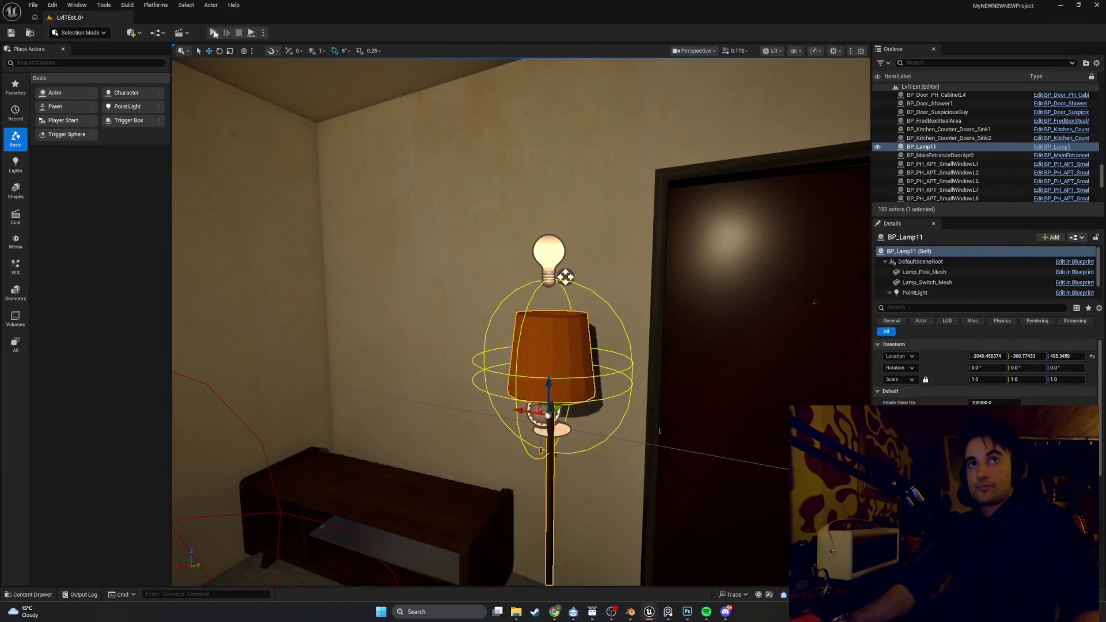
{"action": "left_click", "coordinate": [214, 33]}
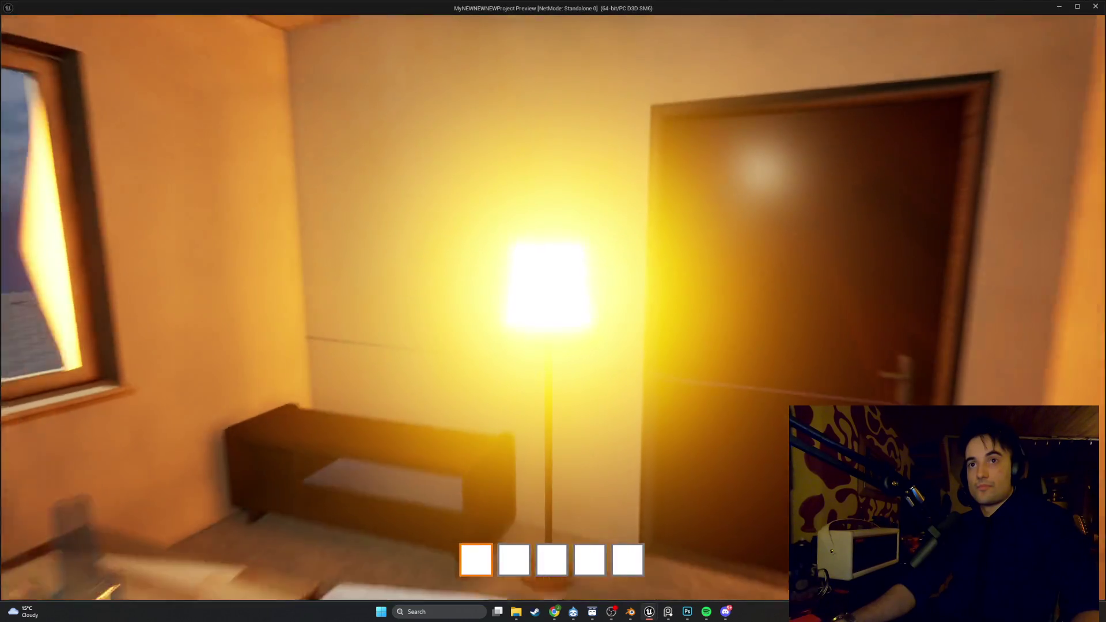
{"action": "key", "text": "s"}
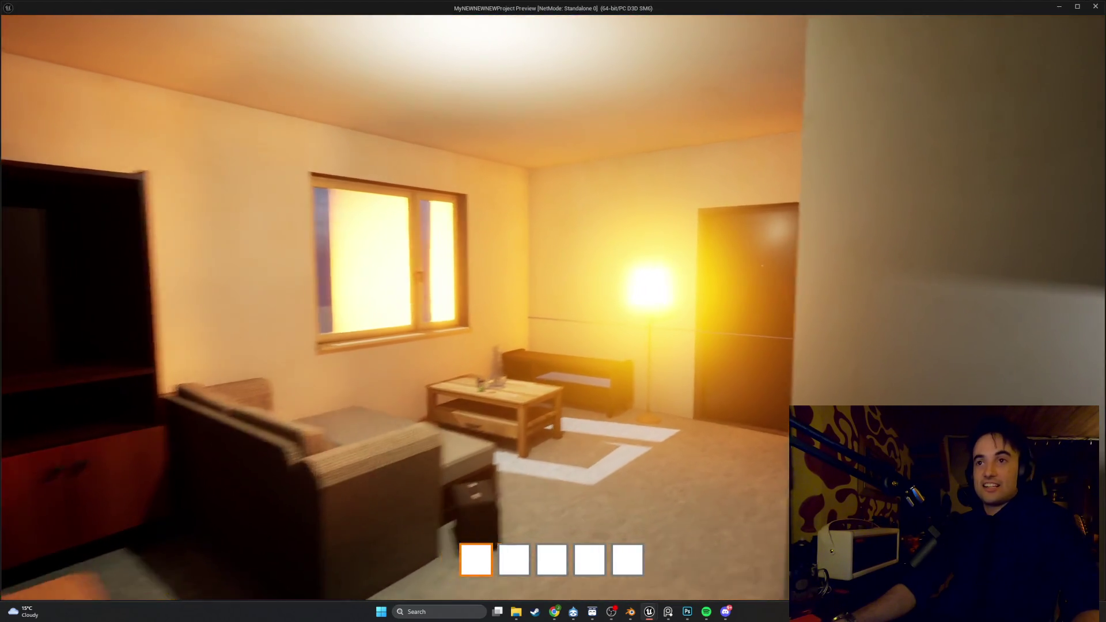
{"action": "key", "text": "s"}
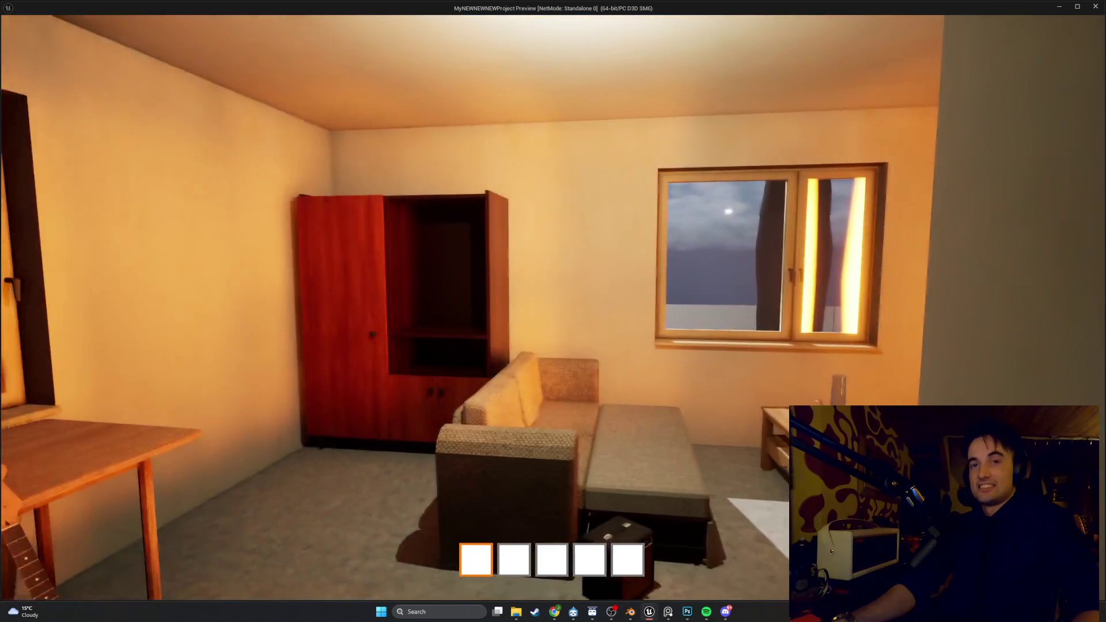
{"action": "key", "text": "w"}
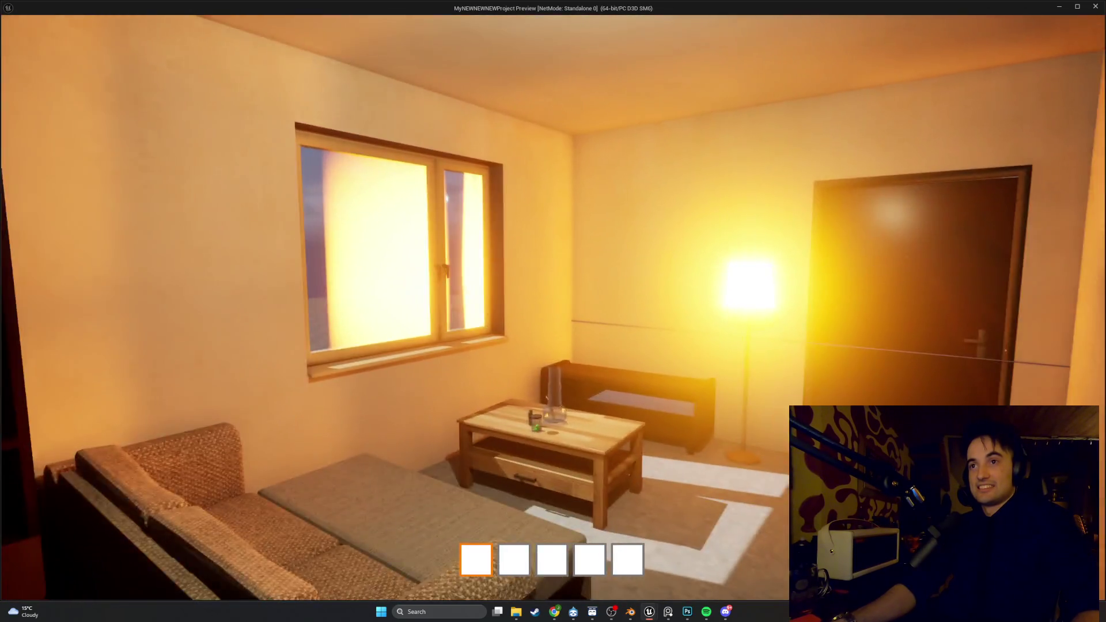
{"action": "key", "text": "w"}
{"action": "key", "text": "Escape"}
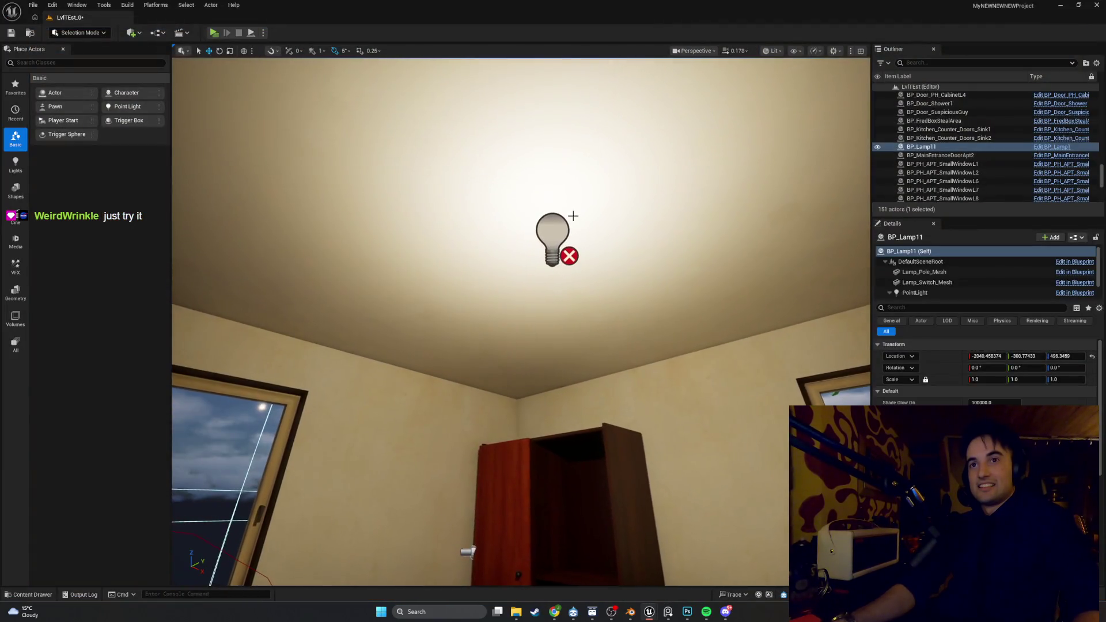
{"action": "left_click", "coordinate": [552, 238]}
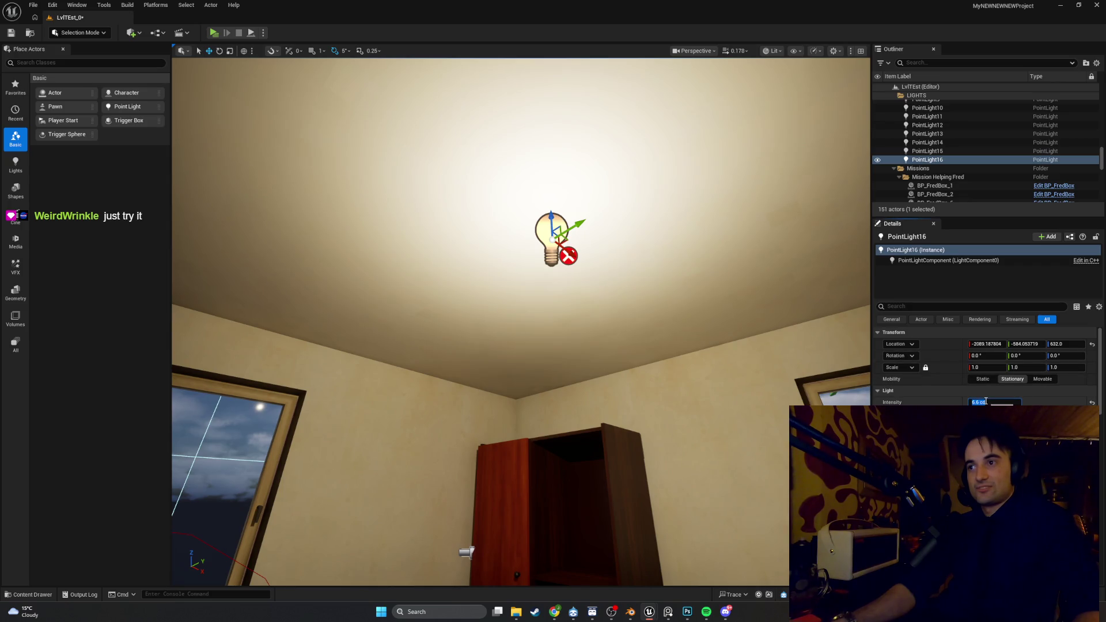
Set the ceiling light PointLight16 to 0 cd, then play-test the lamp-lit room and exit.
{"action": "type", "text": "0"}
{"action": "key", "text": "Return"}
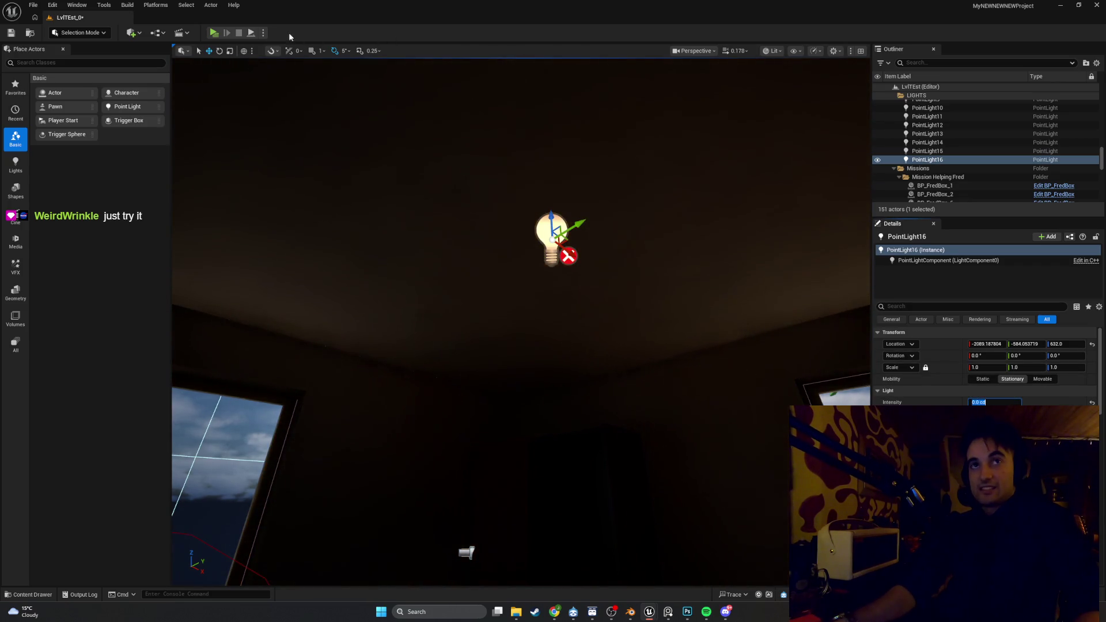
{"action": "left_click", "coordinate": [213, 32]}
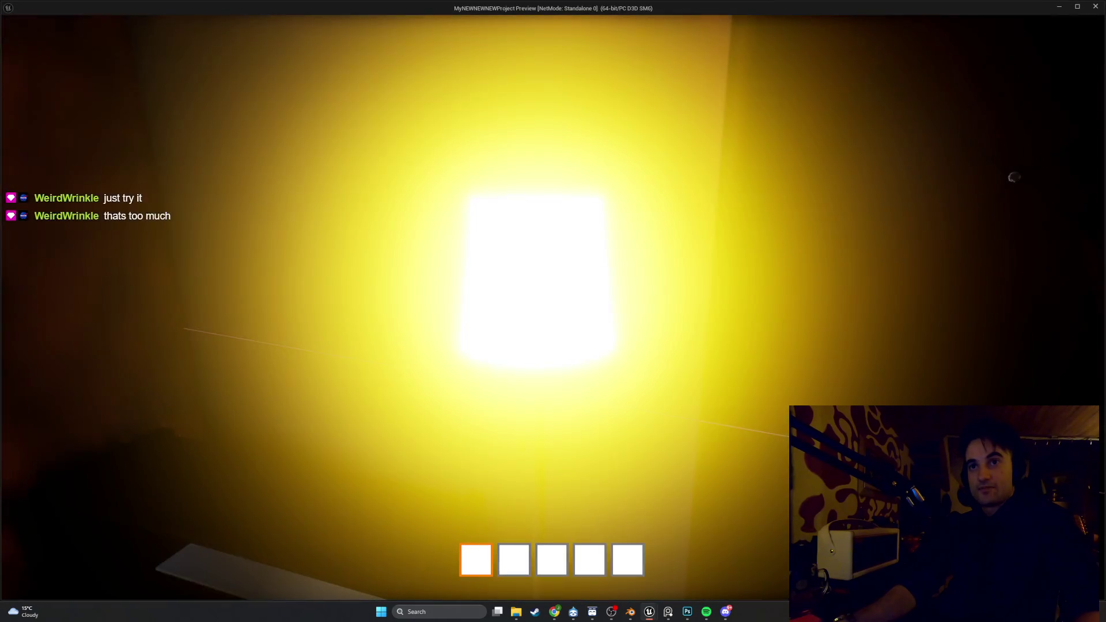
{"action": "key", "text": "s"}
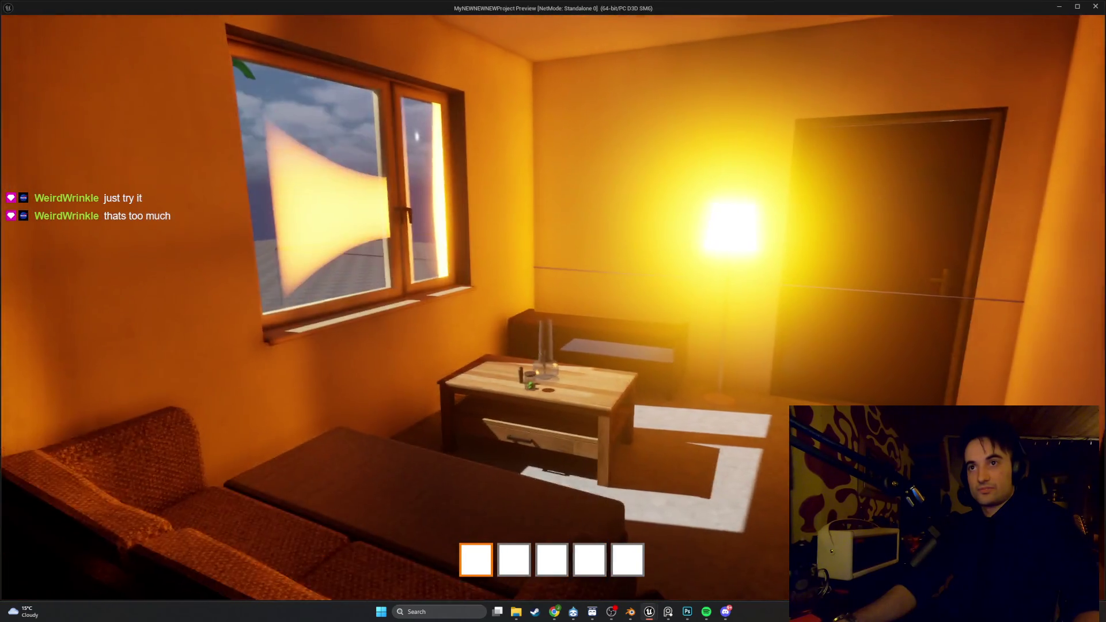
{"action": "key", "text": "s"}
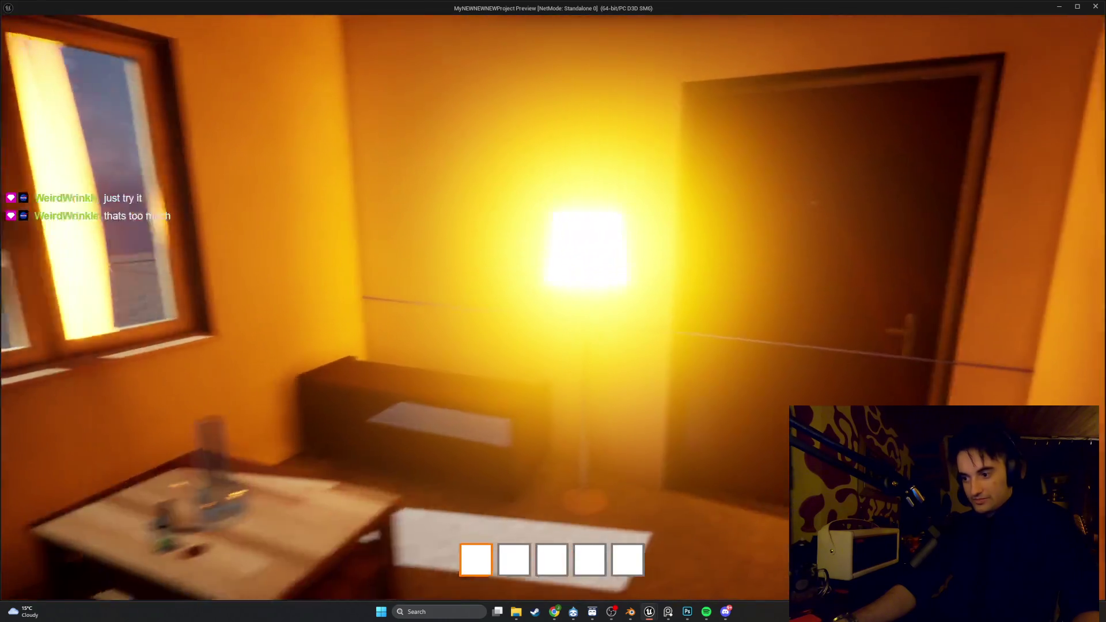
{"action": "key", "text": "Escape"}
Select the BP_Lamp11 floor lamp and check its Shade Glow On value of 5.0 in BP_Lamp1.
{"action": "key", "text": "f"}
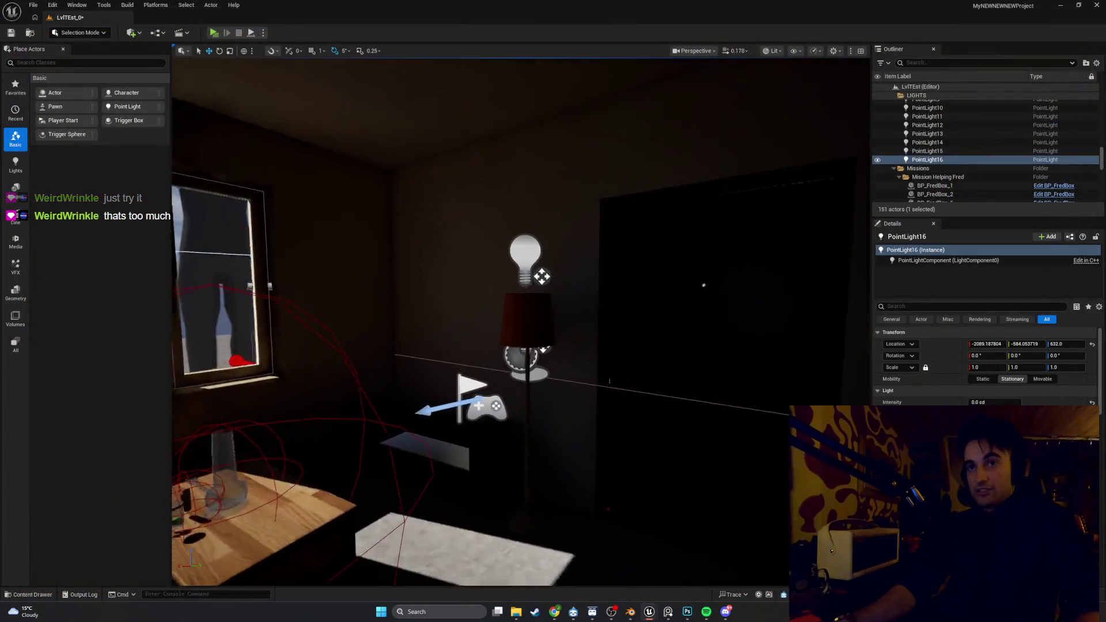
{"action": "left_click", "coordinate": [565, 291]}
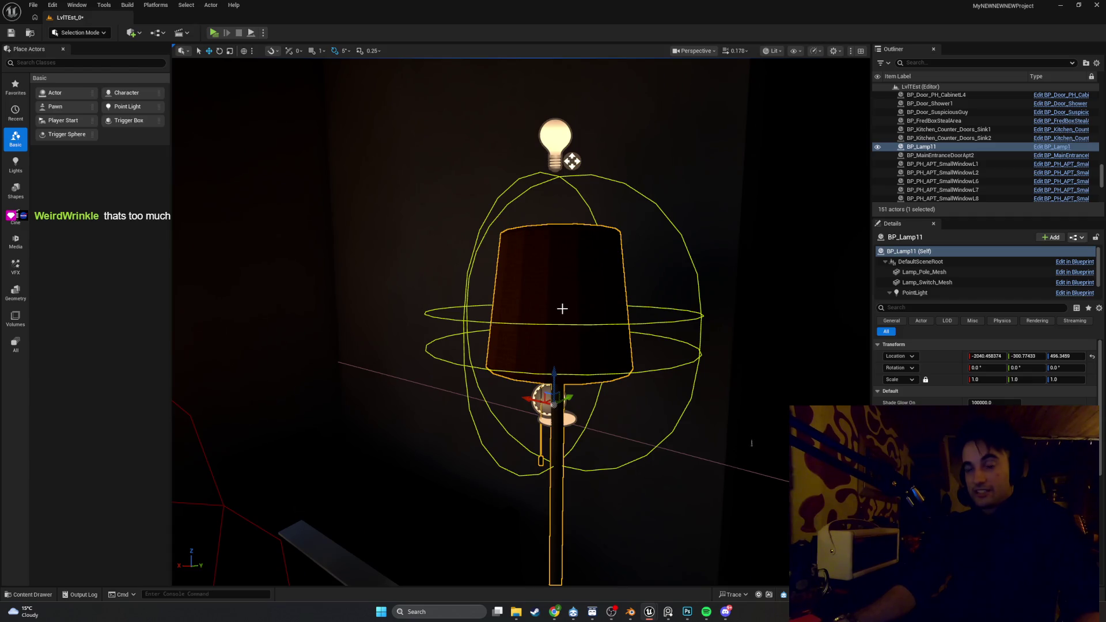
{"action": "mouse_move", "coordinate": [649, 611]}
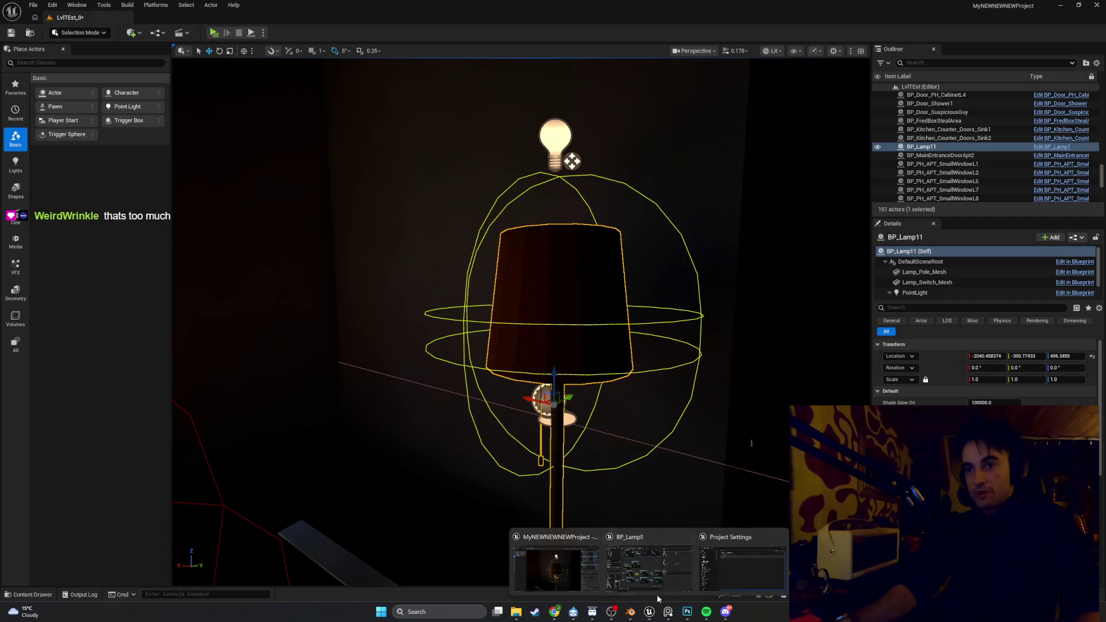
{"action": "mouse_move", "coordinate": [670, 580]}
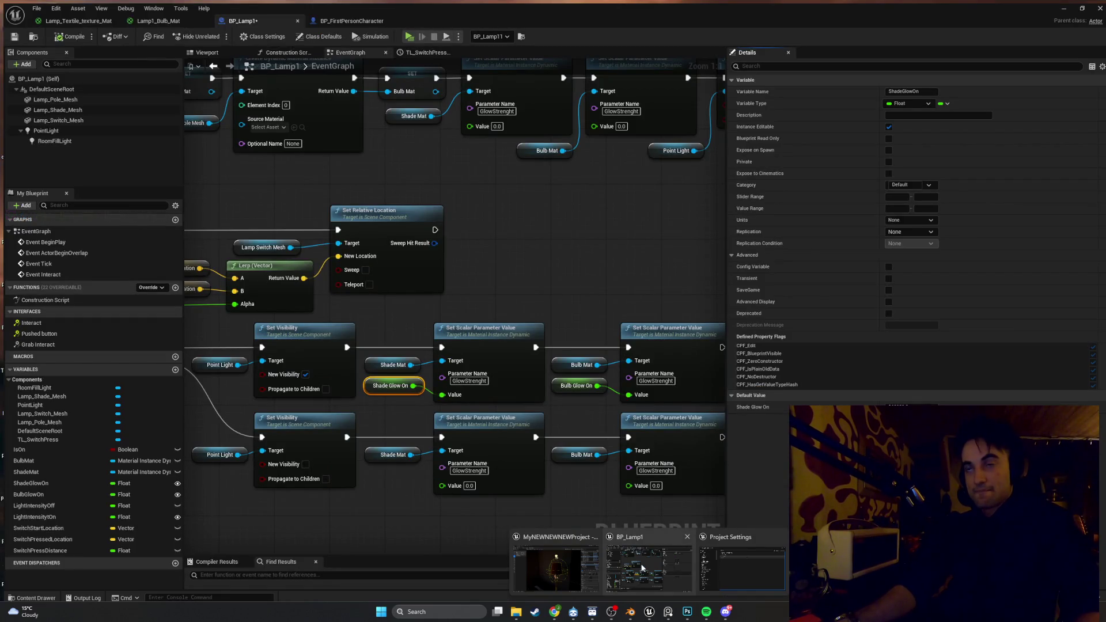
{"action": "left_click", "coordinate": [641, 564]}
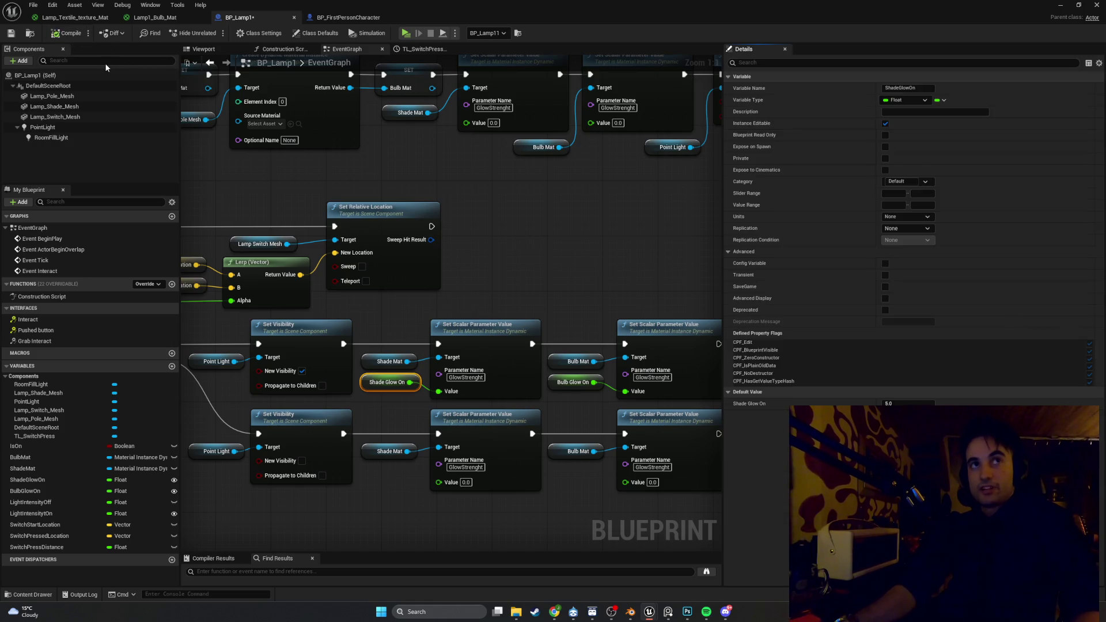
Test-play the level and walk up to the lamp, its shade glowing orange in the dim room.
{"action": "left_click", "coordinate": [1056, 5]}
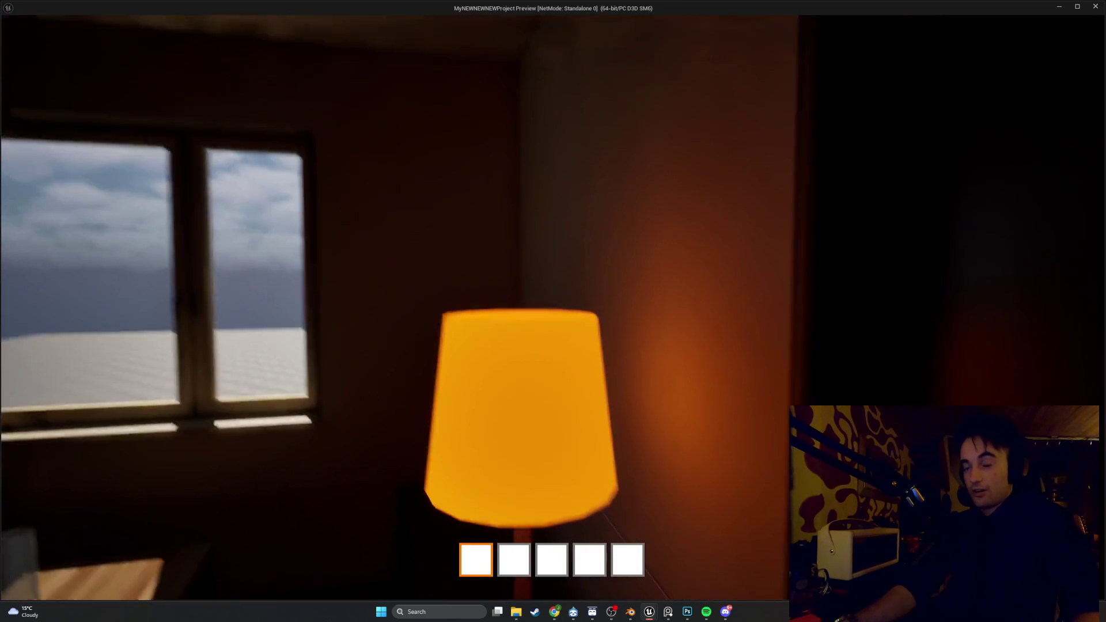
{"action": "key", "text": "w"}
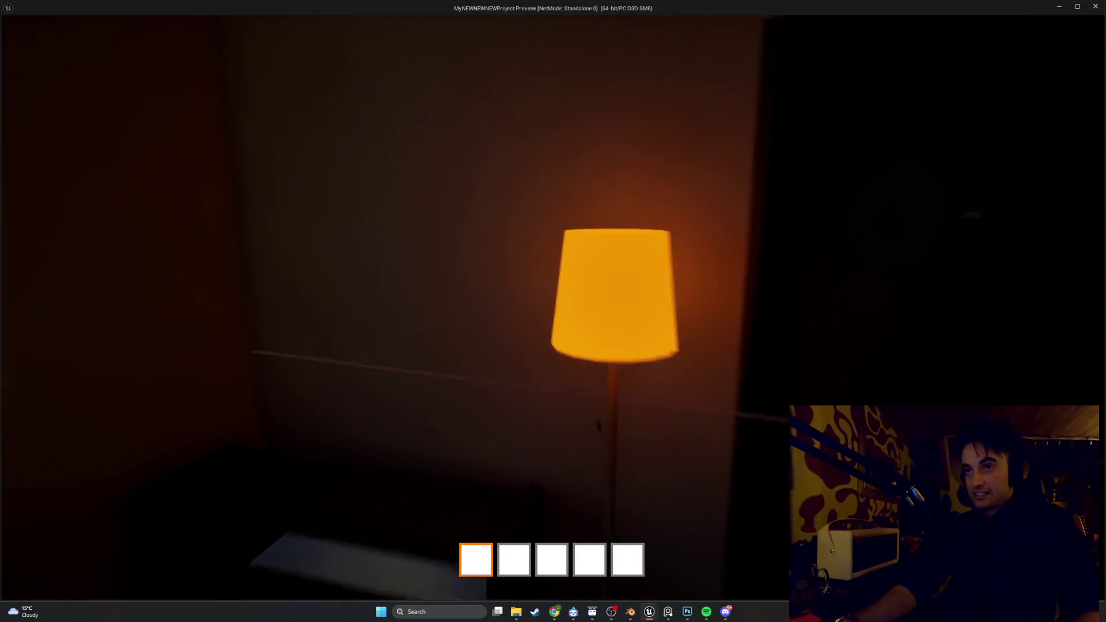
{"action": "key", "text": "Escape"}
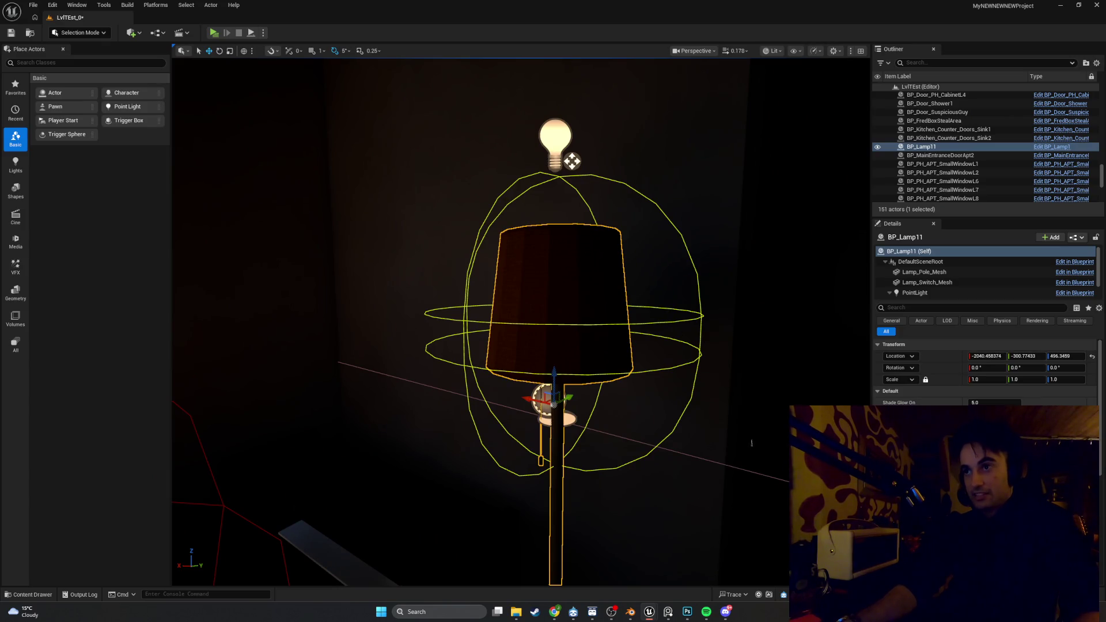
Close Project Settings and bring BP_Lamp1's Blueprint forward, showing ShadeGlowOn at 5.0.
{"action": "mouse_move", "coordinate": [656, 616]}
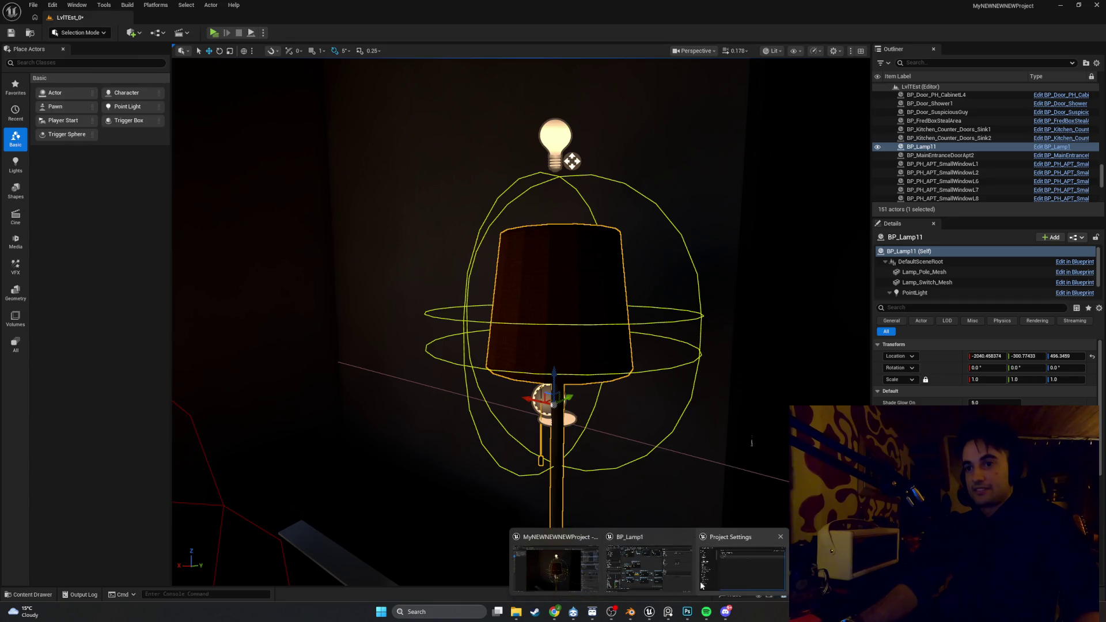
{"action": "left_click", "coordinate": [747, 556]}
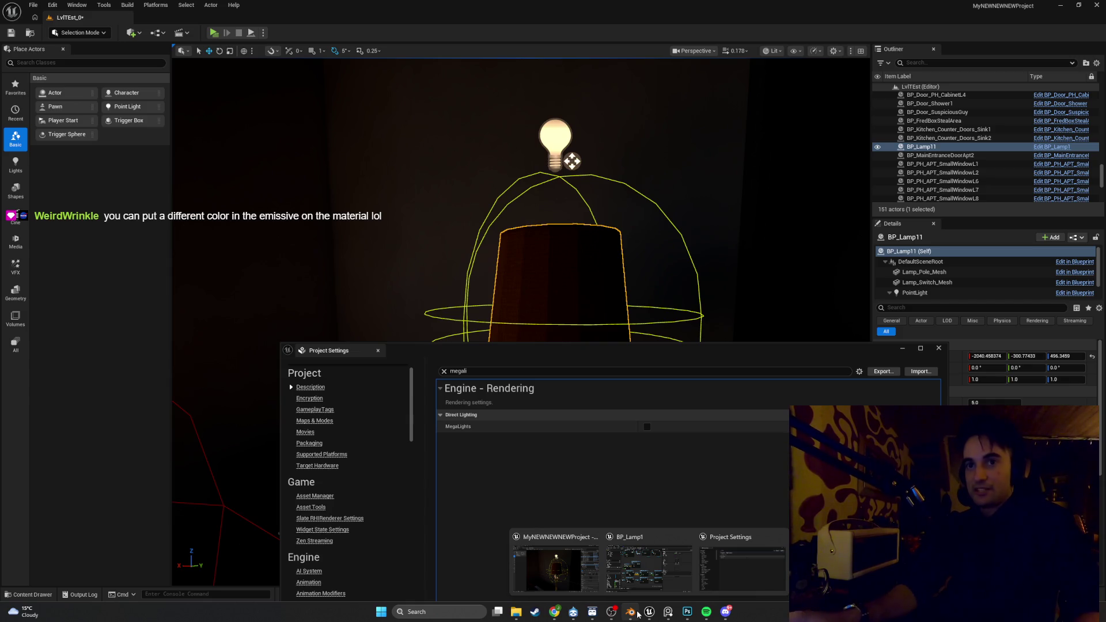
{"action": "left_click", "coordinate": [938, 348]}
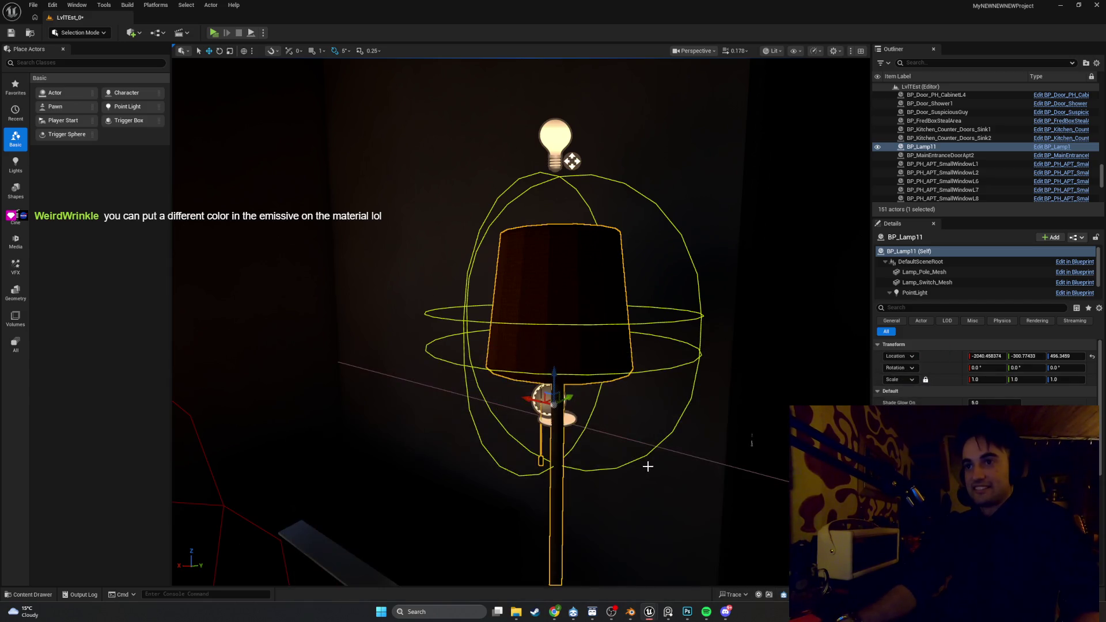
{"action": "left_click", "coordinate": [680, 583]}
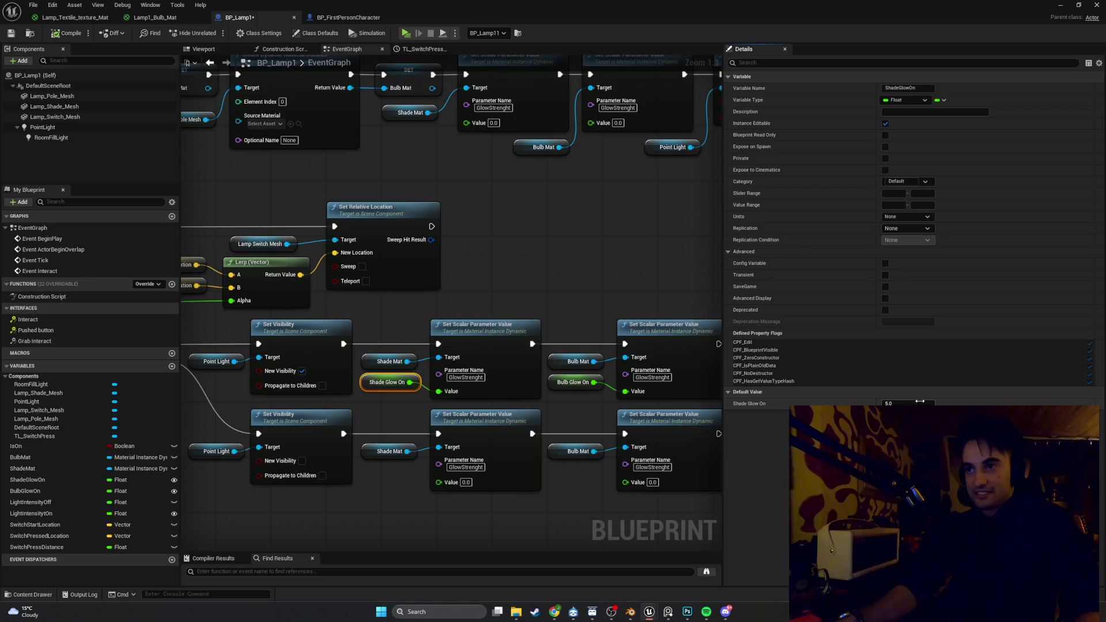
Default Shade Glow On to 1.5 and set the textile material's GlowStrenght to 1.5.
{"action": "left_click", "coordinate": [901, 401]}
{"action": "type", "text": "1.5"}
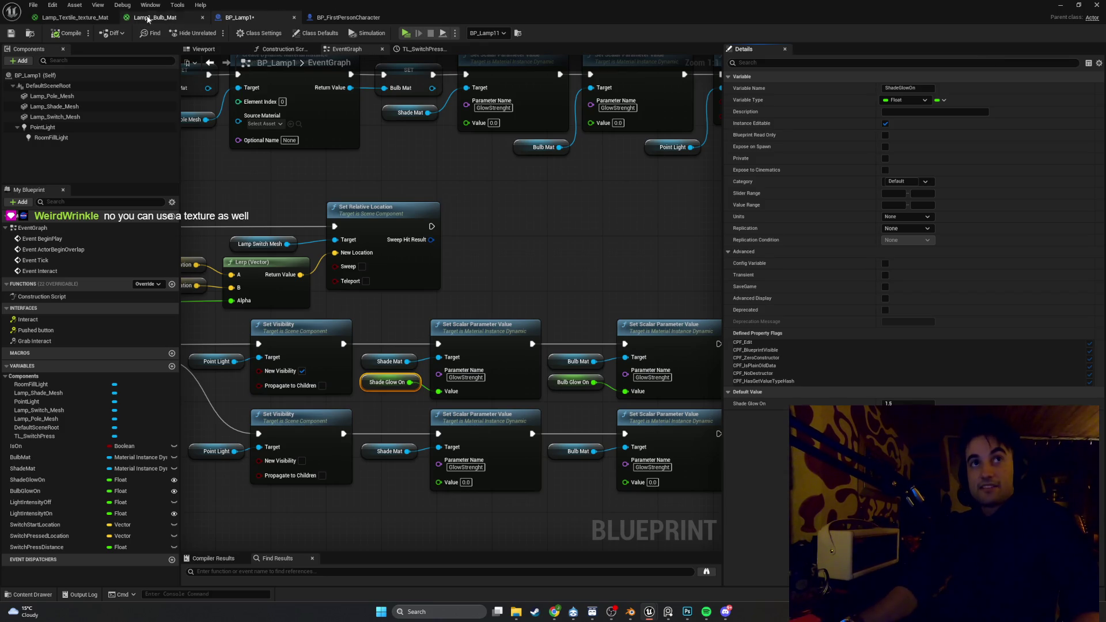
{"action": "left_click", "coordinate": [90, 18]}
{"action": "left_click_drag", "start_coordinate": [370, 204], "coordinate": [504, 273]}
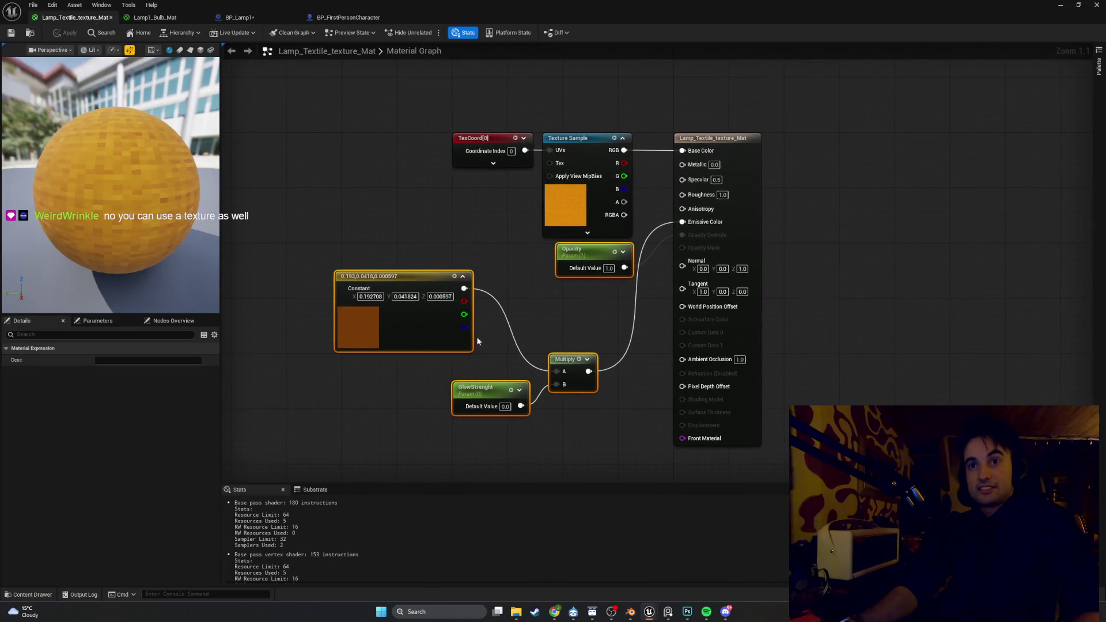
{"action": "type", "text": "1.5"}
{"action": "key", "text": "Return"}
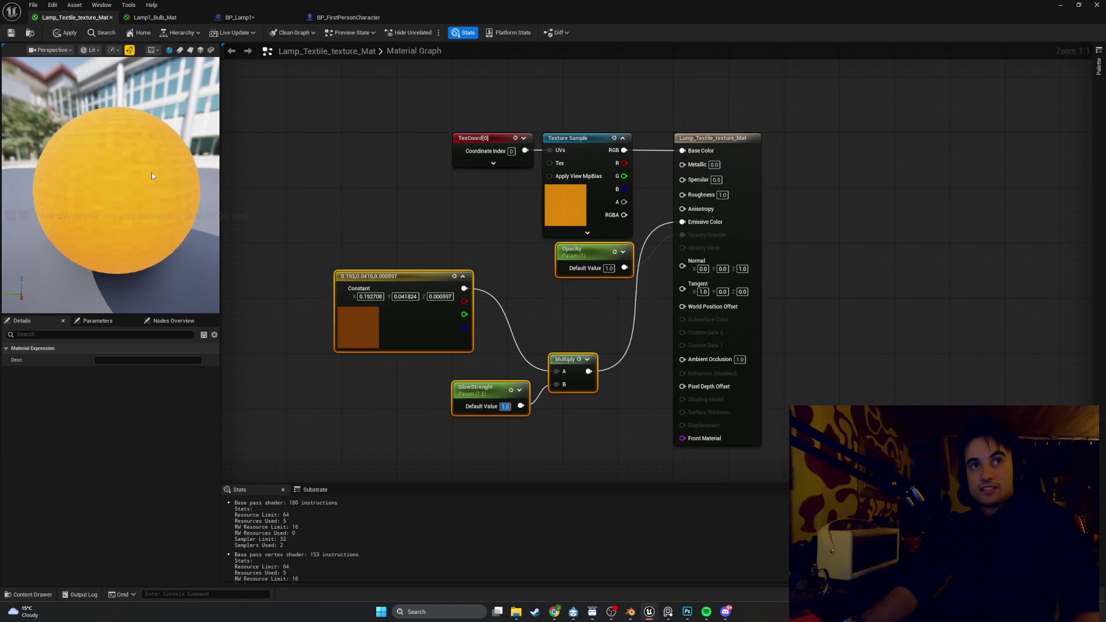
Try GlowStrenght values of 5 and 1, then settle it back at 0.0.
{"action": "scroll", "coordinate": [110, 178], "scroll_direction": "down", "scroll_amount": 2}
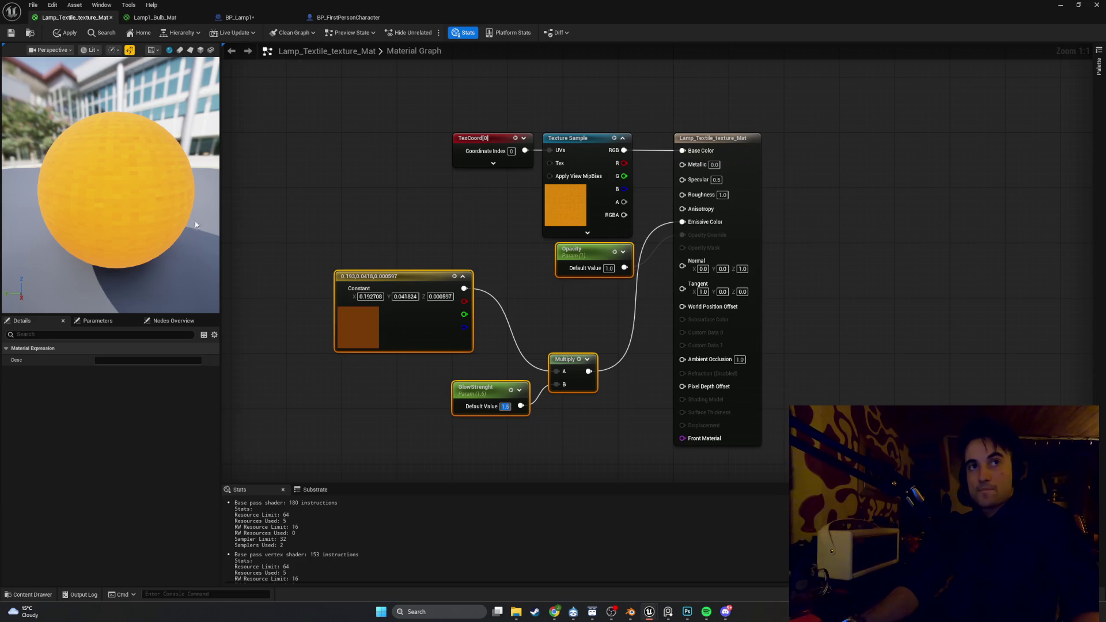
{"action": "type", "text": "5"}
{"action": "key", "text": "Return"}
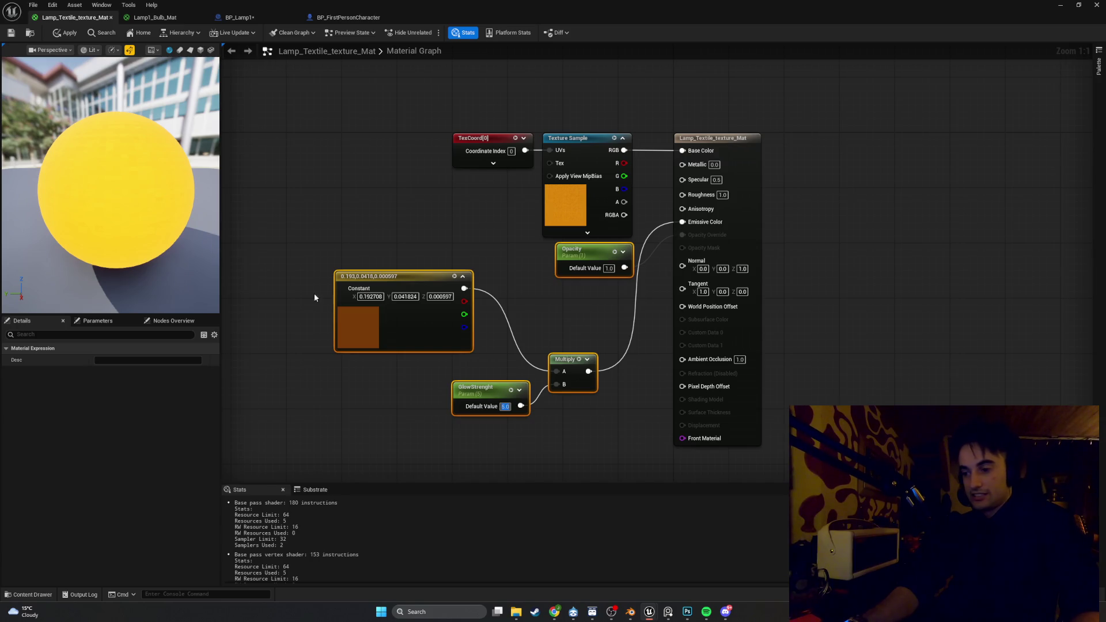
{"action": "type", "text": "1"}
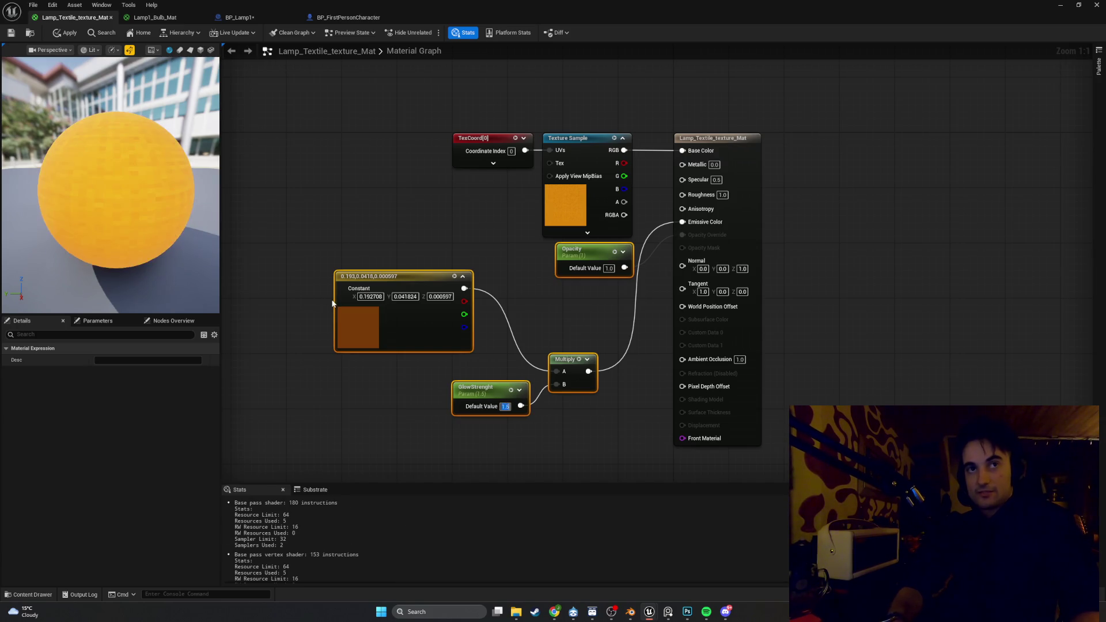
{"action": "key", "text": "ctrl+z"}
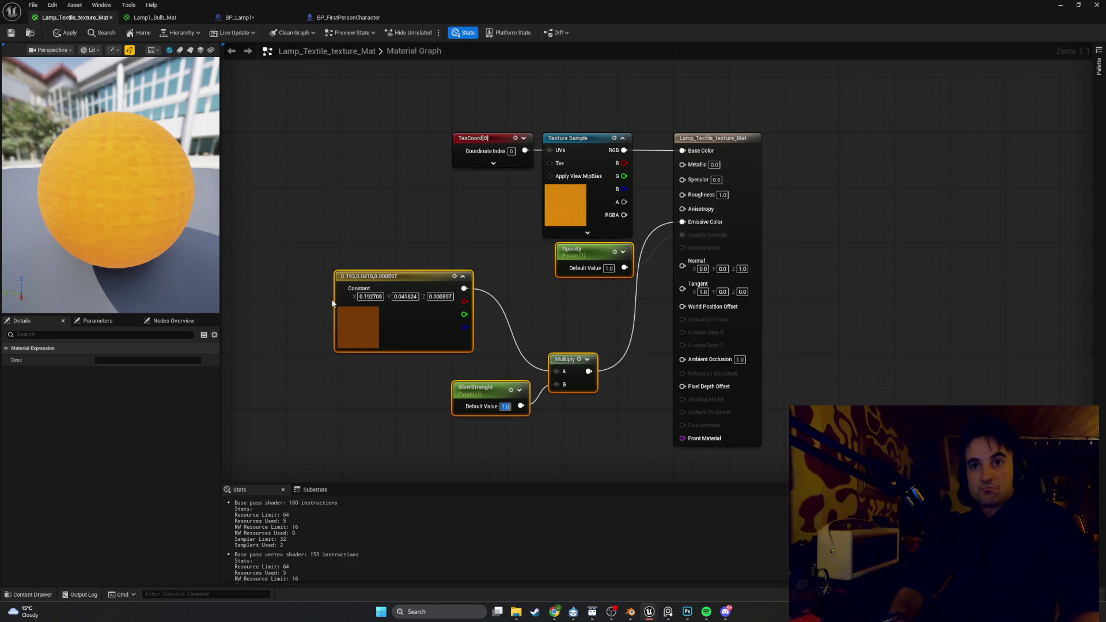
{"action": "key", "text": "BackSpace"}
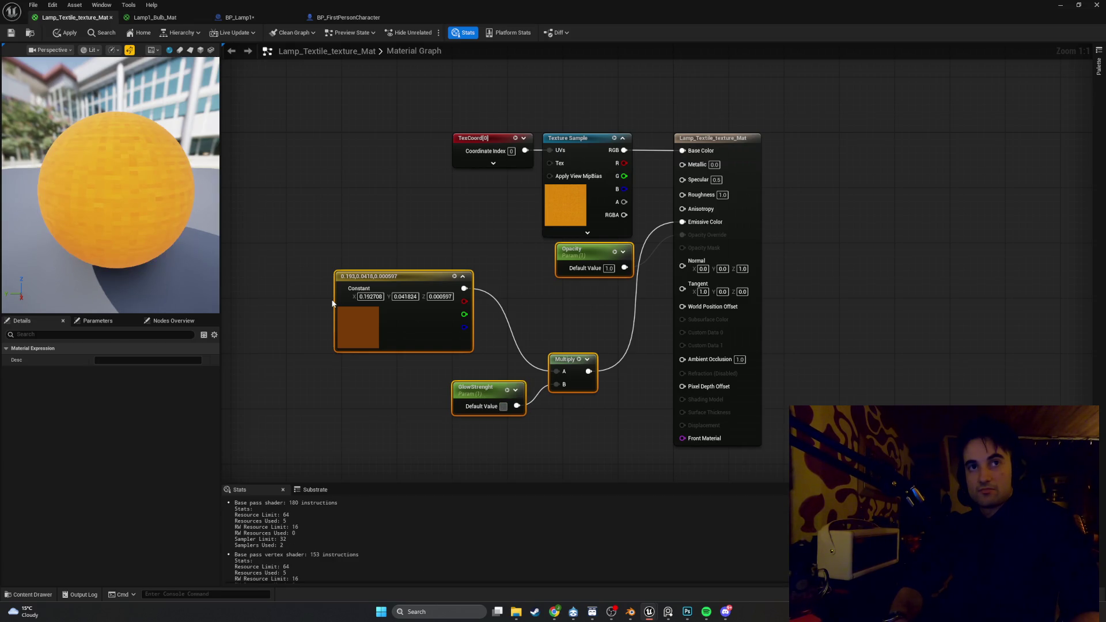
{"action": "key", "text": "Return"}
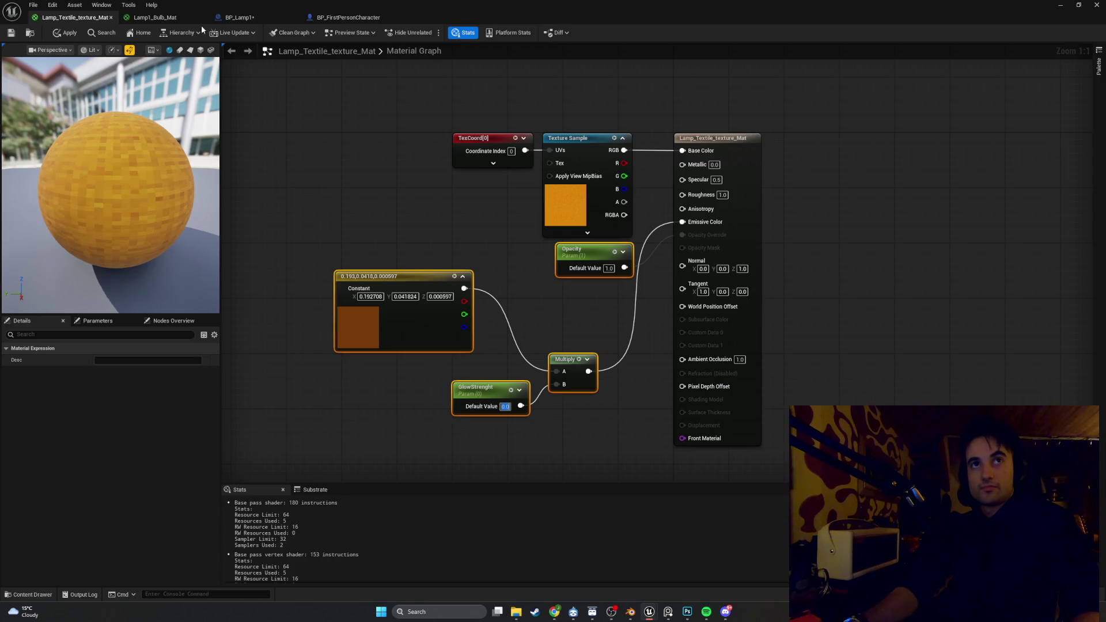
{"action": "left_click", "coordinate": [238, 17]}
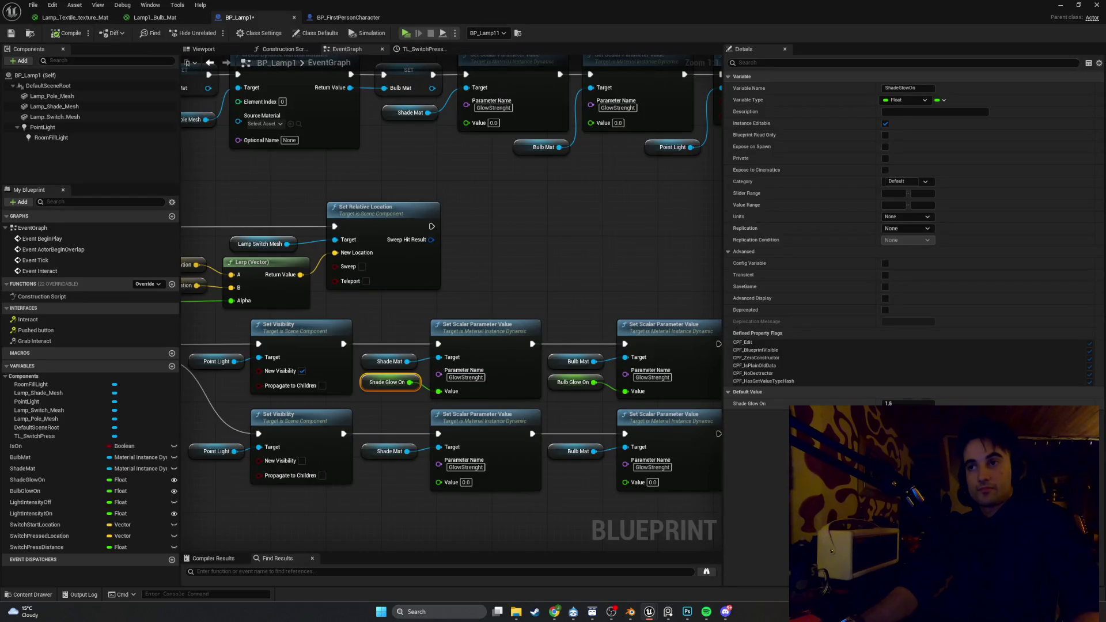
{"action": "type", "text": "1"}
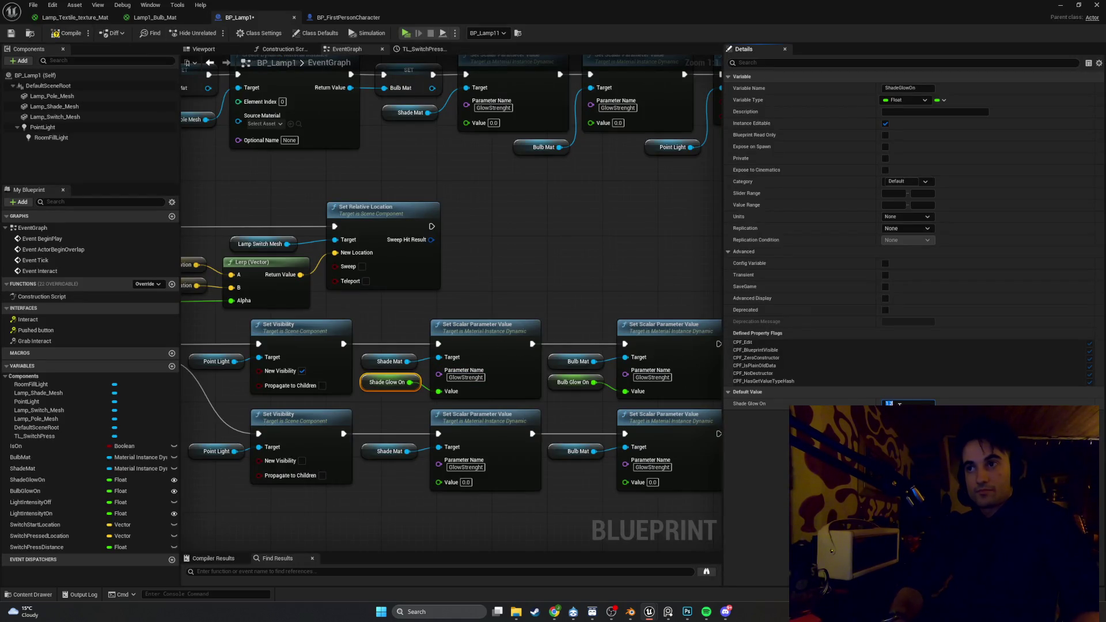
{"action": "left_click", "coordinate": [545, 258]}
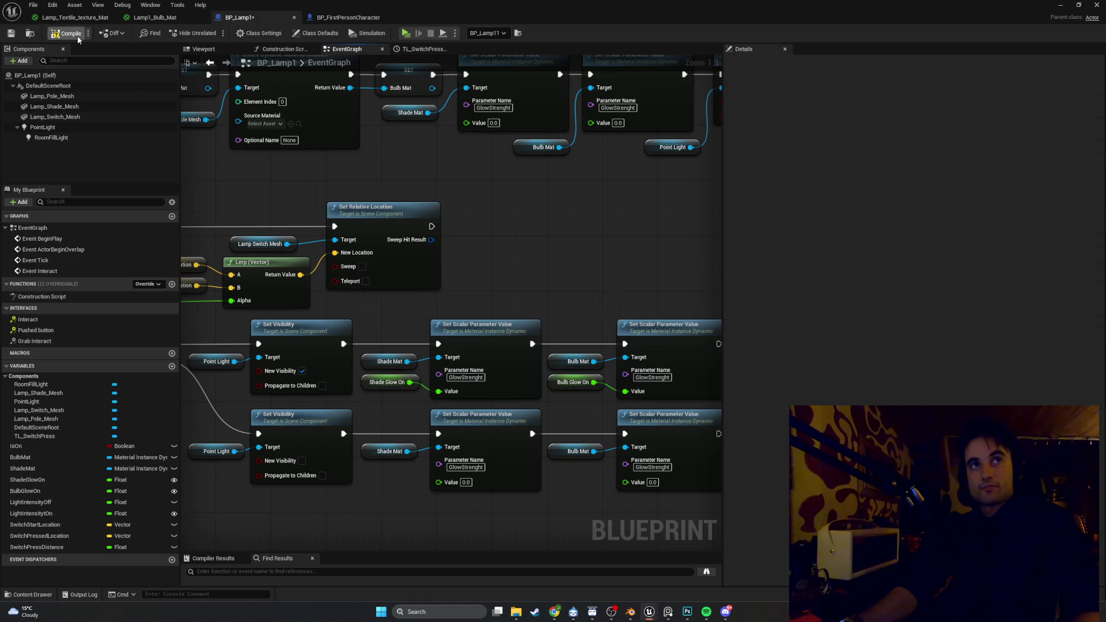
{"action": "left_click_drag", "start_coordinate": [548, 236], "coordinate": [411, 248]}
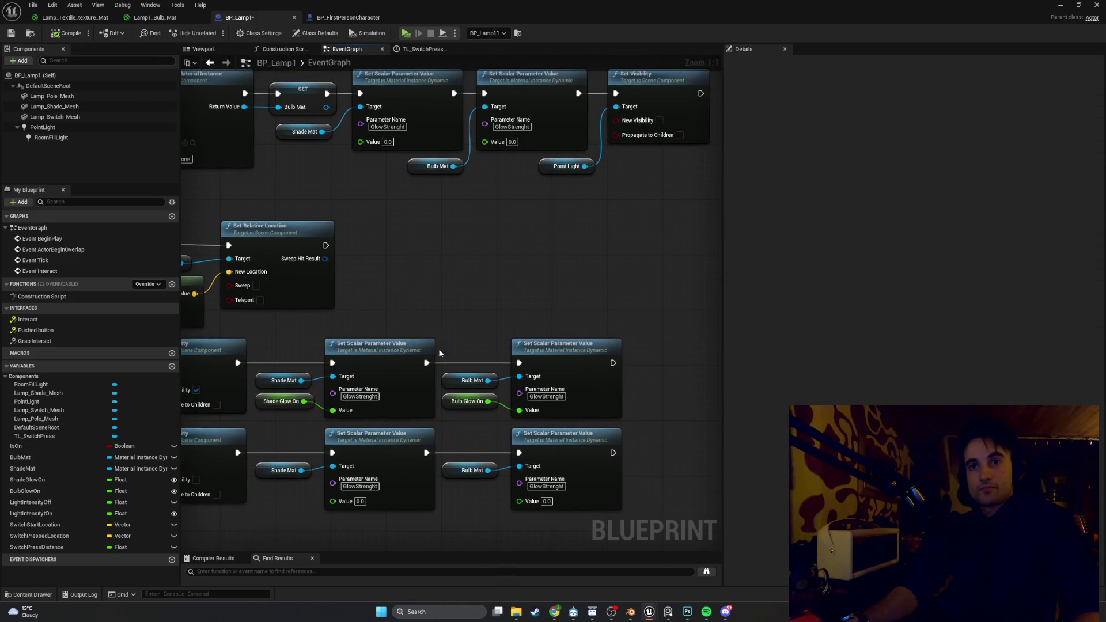
{"action": "left_click", "coordinate": [450, 403]}
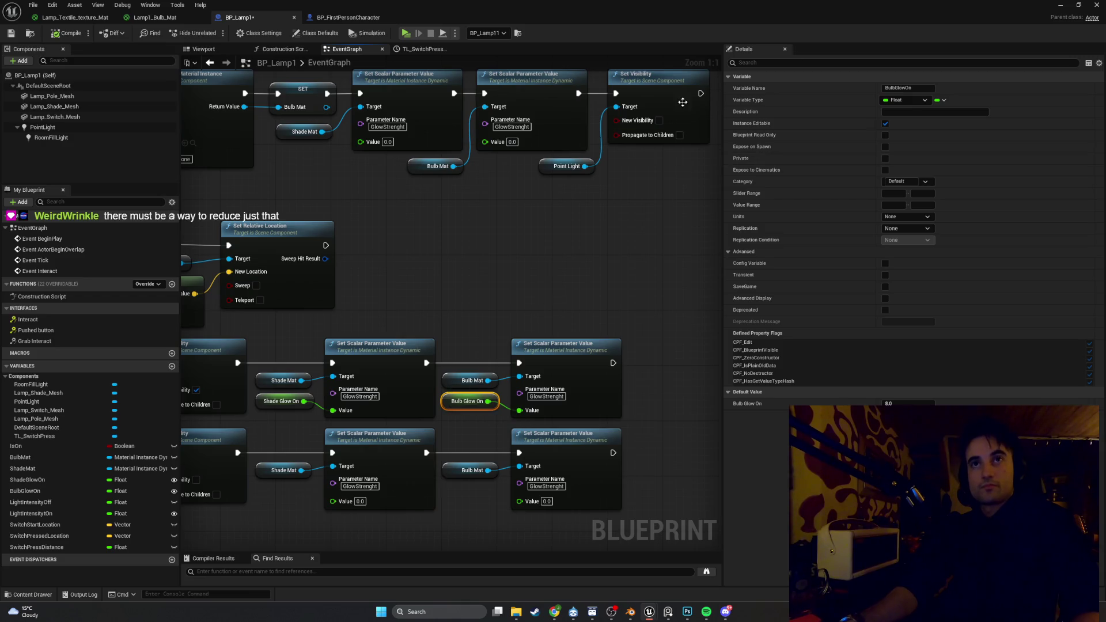
{"action": "left_click_drag", "start_coordinate": [523, 253], "coordinate": [711, 267]}
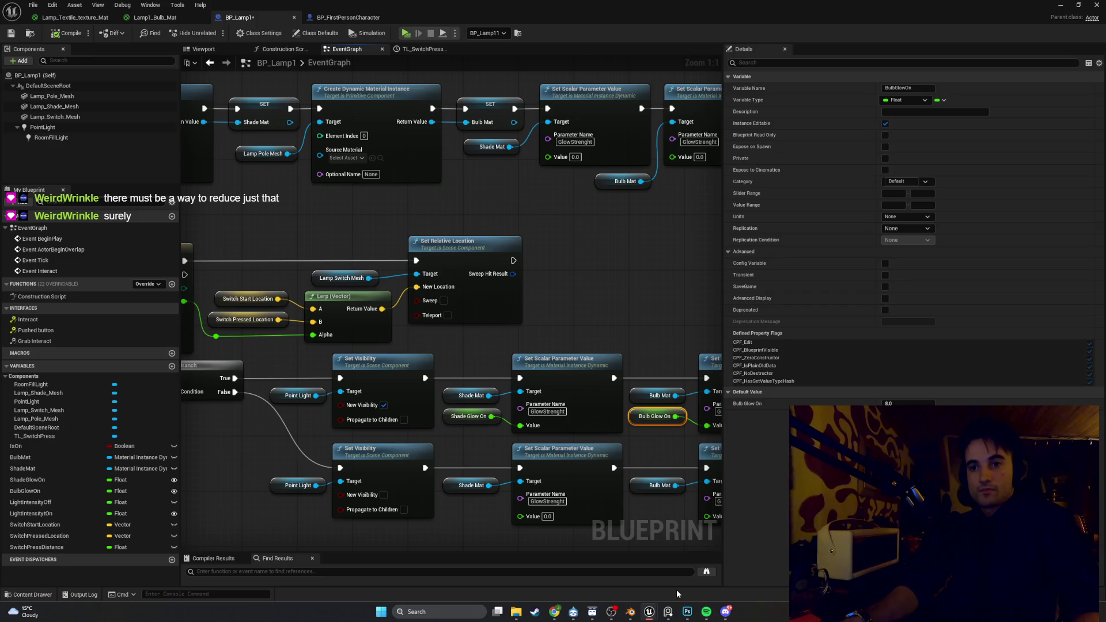
{"action": "mouse_move", "coordinate": [649, 609]}
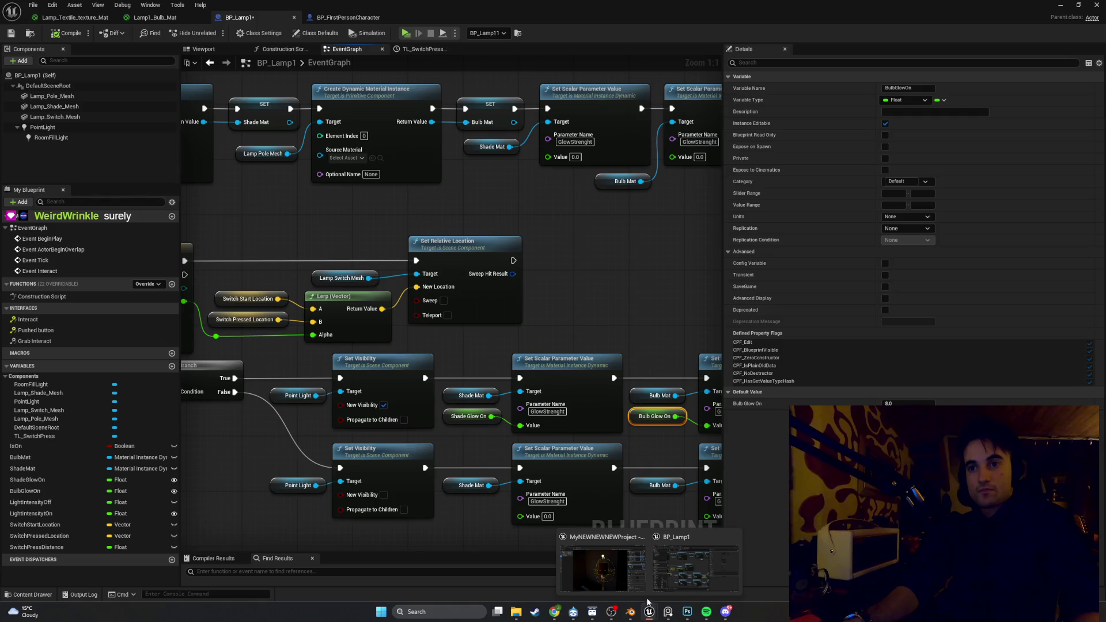
{"action": "mouse_move", "coordinate": [598, 612]}
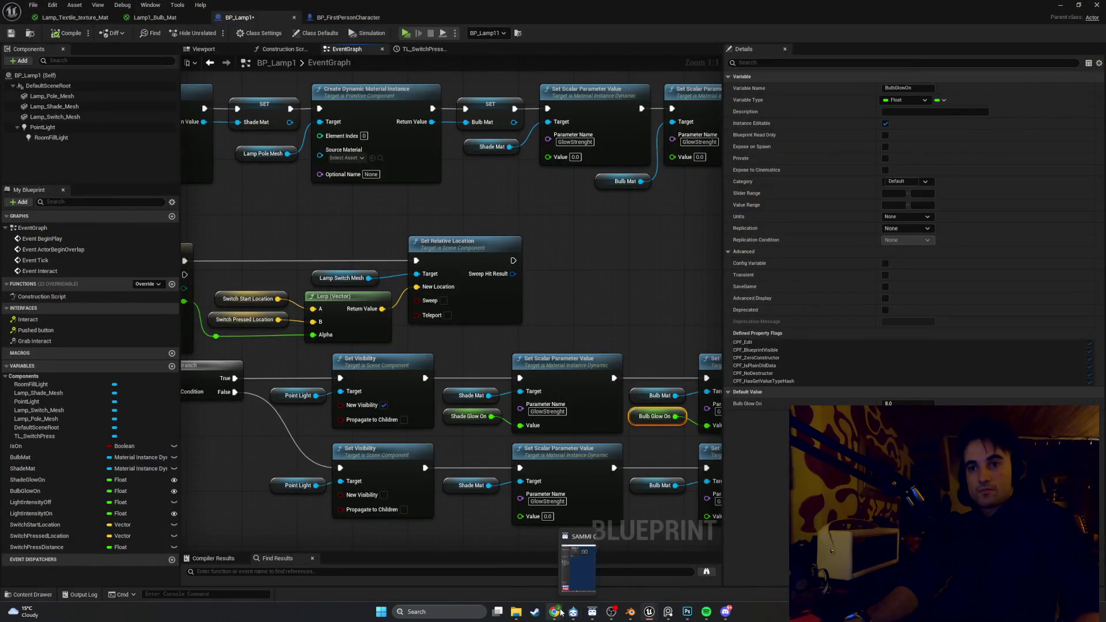
{"action": "mouse_move", "coordinate": [557, 614]}
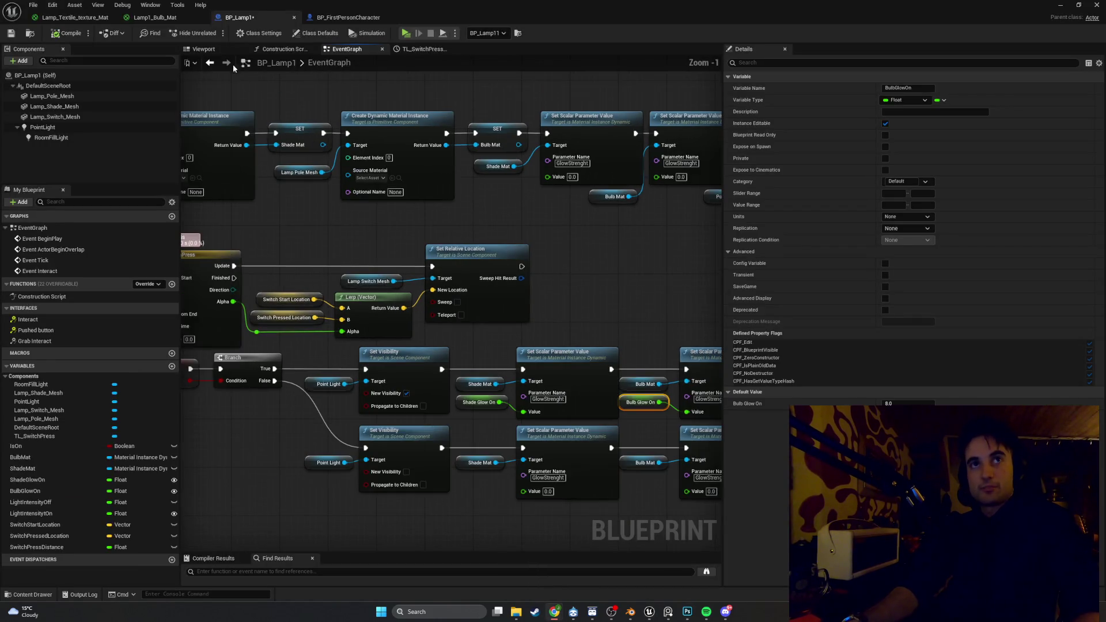
{"action": "left_click", "coordinate": [204, 49]}
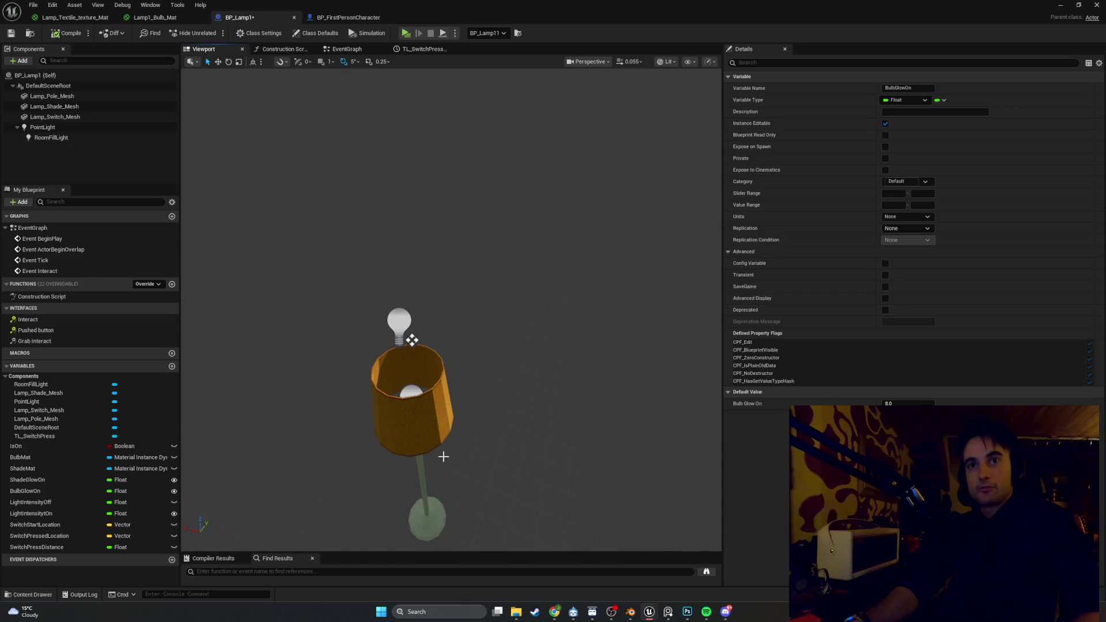
Select RoomFillLight, inspect its radius around the lamp, then view the Lamp1_Bulb_Mat graph.
{"action": "left_click", "coordinate": [412, 339]}
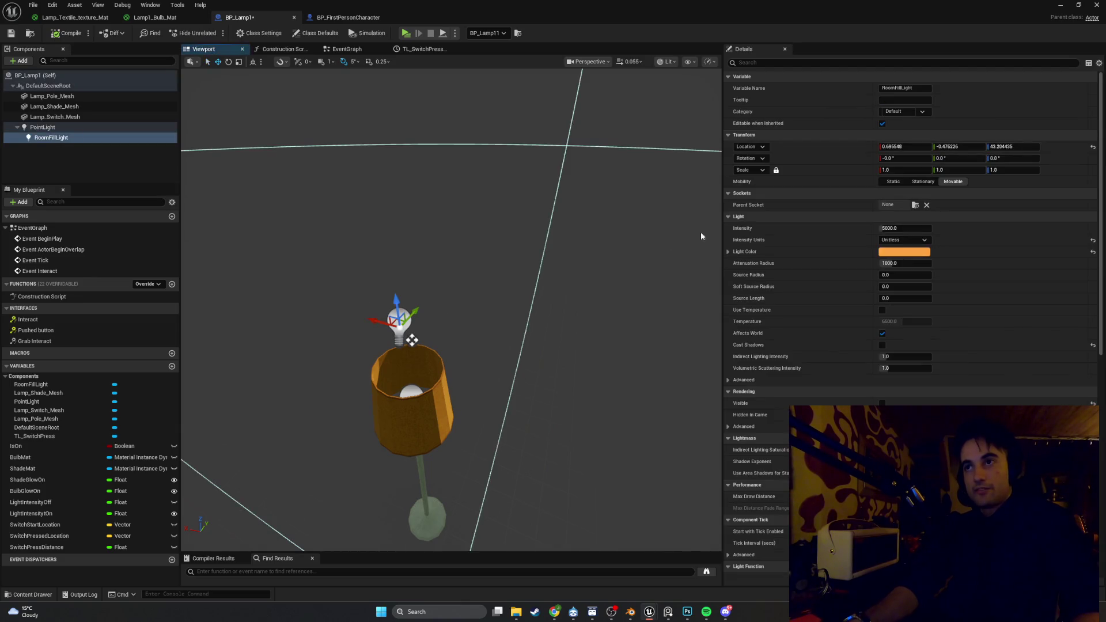
{"action": "mouse_move", "coordinate": [412, 340]}
{"action": "left_mouse_down"}
{"action": "mouse_move", "coordinate": [369, 378]}
{"action": "mouse_move", "coordinate": [632, 396]}
{"action": "mouse_move", "coordinate": [277, 398]}
{"action": "left_mouse_up"}
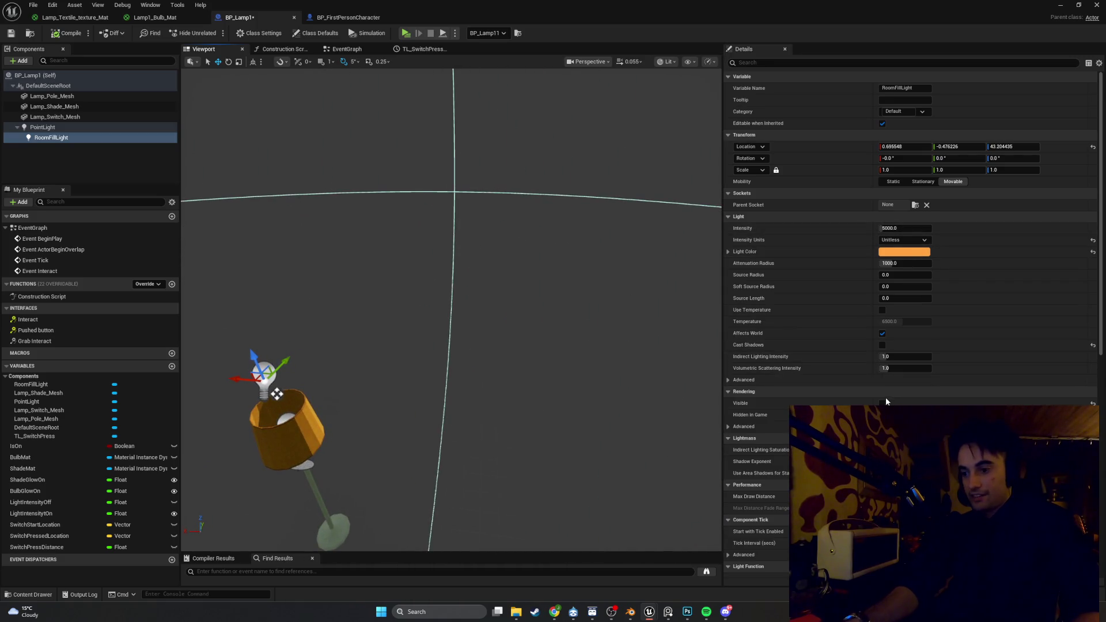
{"action": "mouse_move", "coordinate": [467, 400]}
{"action": "left_mouse_down"}
{"action": "mouse_move", "coordinate": [403, 398]}
{"action": "mouse_move", "coordinate": [467, 404]}
{"action": "left_mouse_up"}
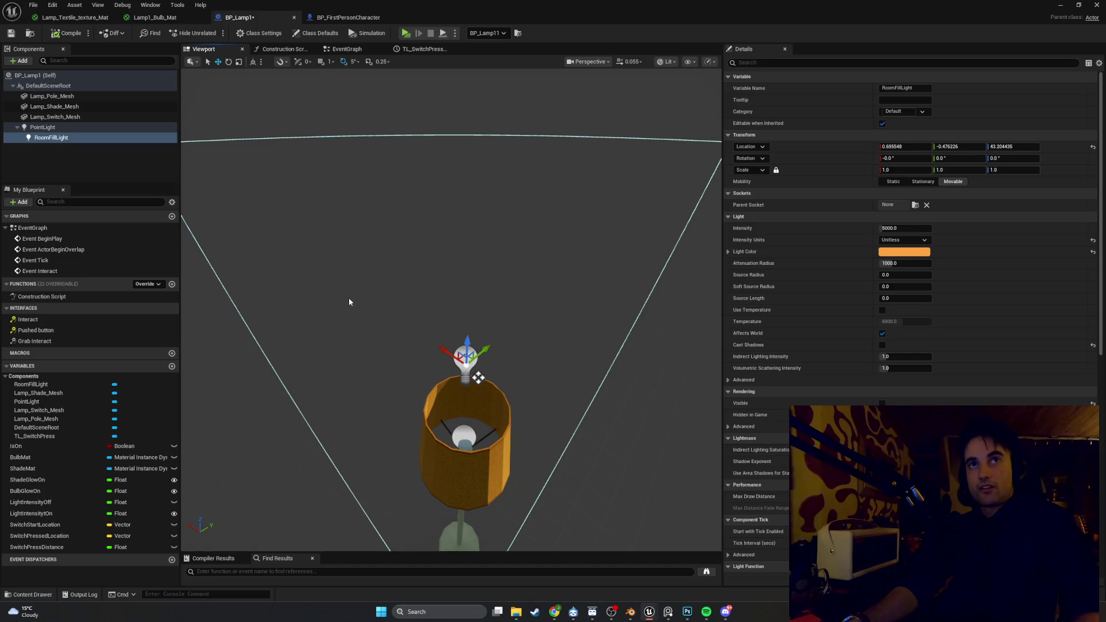
{"action": "left_click_drag", "start_coordinate": [346, 295], "coordinate": [369, 287]}
{"action": "left_click_drag", "start_coordinate": [471, 359], "coordinate": [472, 357]}
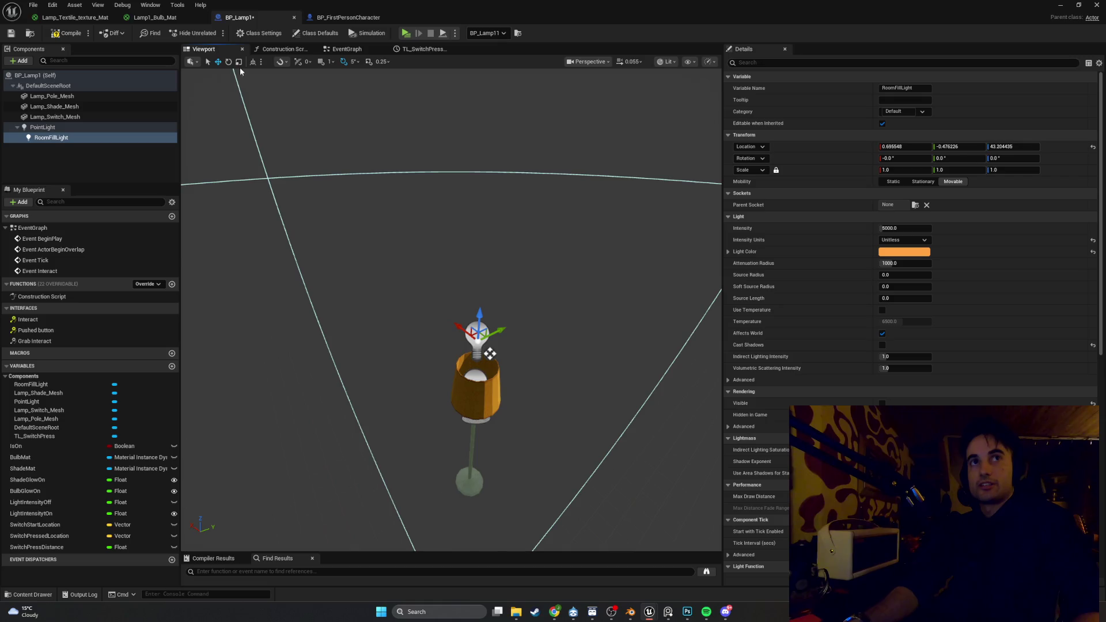
{"action": "left_click", "coordinate": [172, 19]}
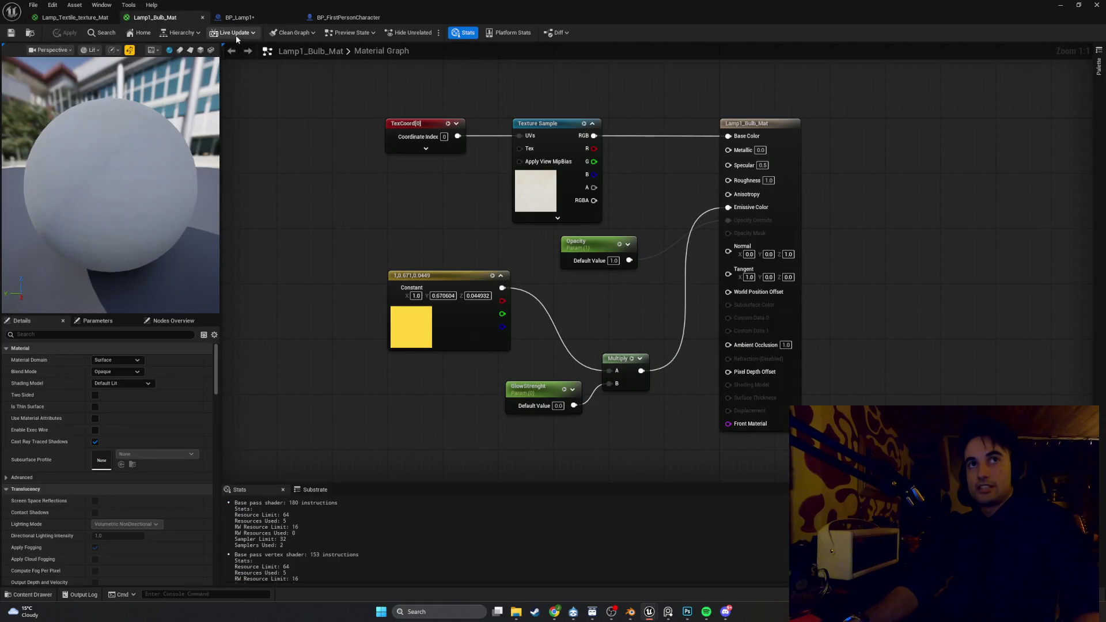
Review the Multiply and GlowStrenght nodes in Lamp_Textile_texture_Mat, then minimize it to the level.
{"action": "left_click", "coordinate": [74, 17]}
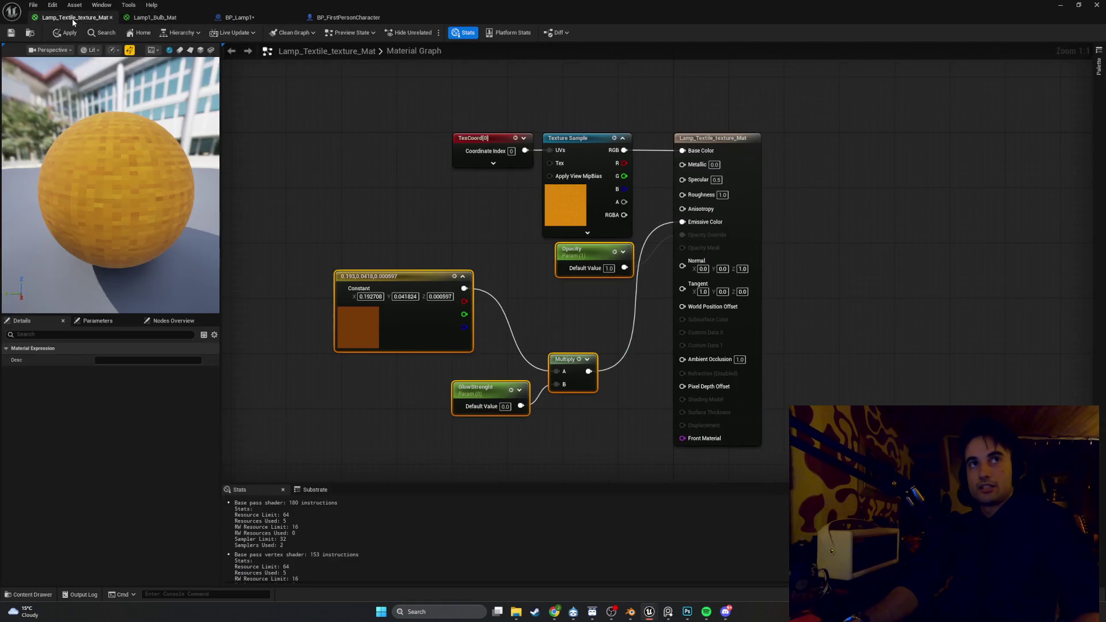
{"action": "mouse_move", "coordinate": [444, 6]}
{"action": "left_mouse_down"}
{"action": "mouse_move", "coordinate": [404, 121]}
{"action": "mouse_move", "coordinate": [372, 149]}
{"action": "mouse_move", "coordinate": [360, 195]}
{"action": "mouse_move", "coordinate": [305, 157]}
{"action": "left_mouse_up"}
{"action": "mouse_move", "coordinate": [324, 226]}
{"action": "left_mouse_down"}
{"action": "mouse_move", "coordinate": [251, 198]}
{"action": "mouse_move", "coordinate": [267, 253]}
{"action": "left_mouse_up"}
{"action": "mouse_move", "coordinate": [421, 276]}
{"action": "left_mouse_down"}
{"action": "mouse_move", "coordinate": [357, 288]}
{"action": "mouse_move", "coordinate": [454, 306]}
{"action": "mouse_move", "coordinate": [399, 297]}
{"action": "mouse_move", "coordinate": [359, 236]}
{"action": "mouse_move", "coordinate": [341, 369]}
{"action": "left_mouse_up"}
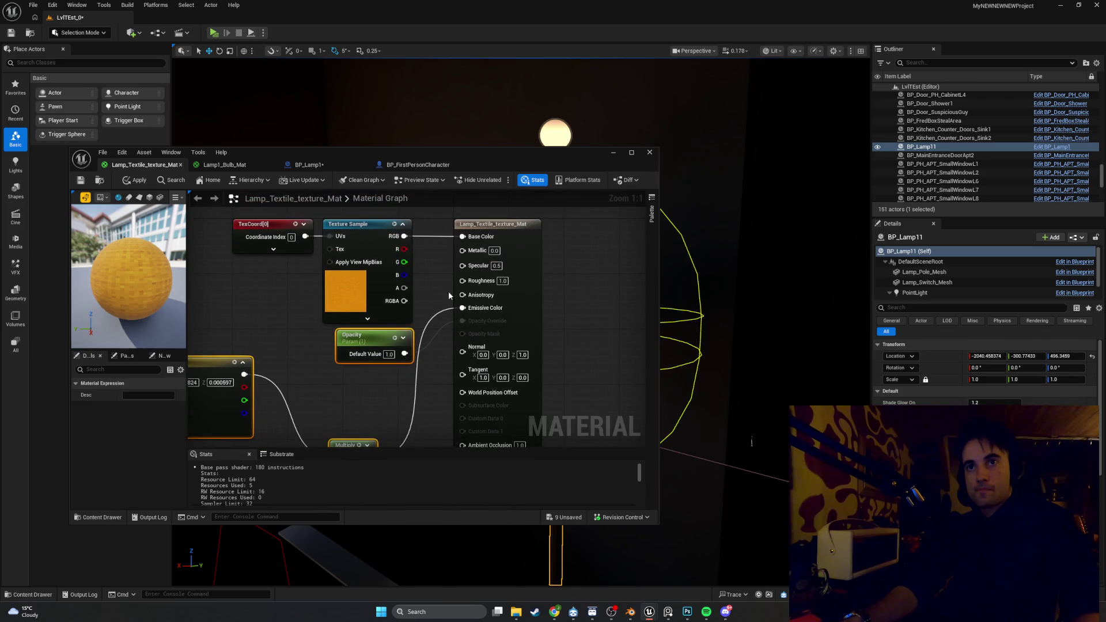
{"action": "left_click", "coordinate": [613, 153]}
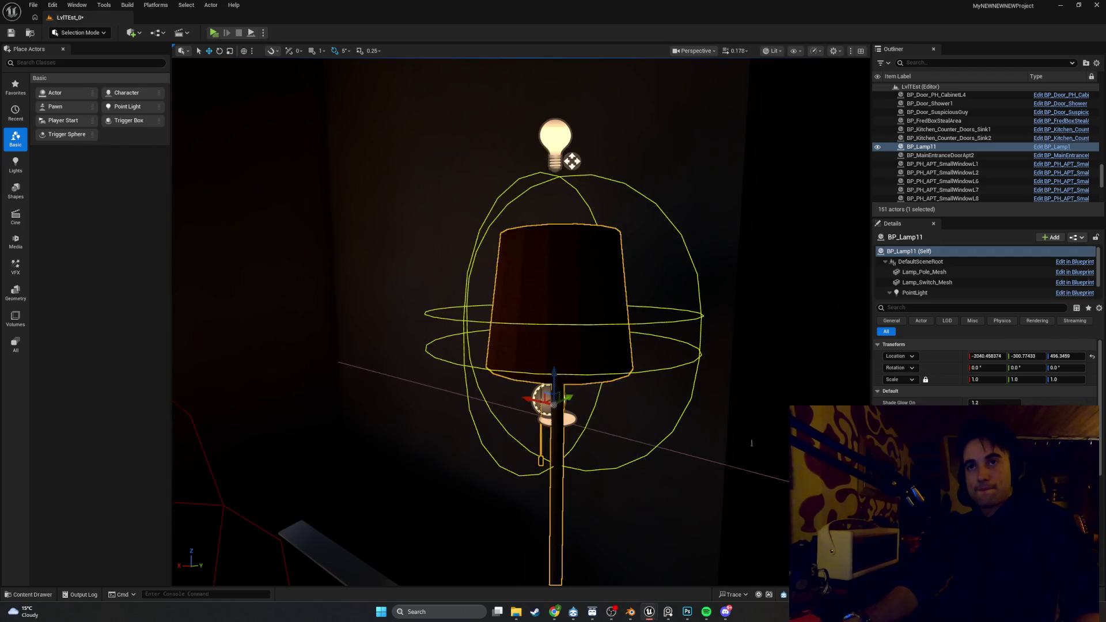
{"action": "scroll", "coordinate": [751, 443], "scroll_direction": "up", "scroll_amount": 3}
{"action": "scroll", "coordinate": [751, 443], "scroll_direction": "down", "scroll_amount": 8}
{"action": "scroll", "coordinate": [525, 252], "scroll_direction": "up", "scroll_amount": 3}
{"action": "scroll", "coordinate": [525, 252], "scroll_direction": "down", "scroll_amount": 3}
{"action": "scroll", "coordinate": [525, 252], "scroll_direction": "up", "scroll_amount": 4}
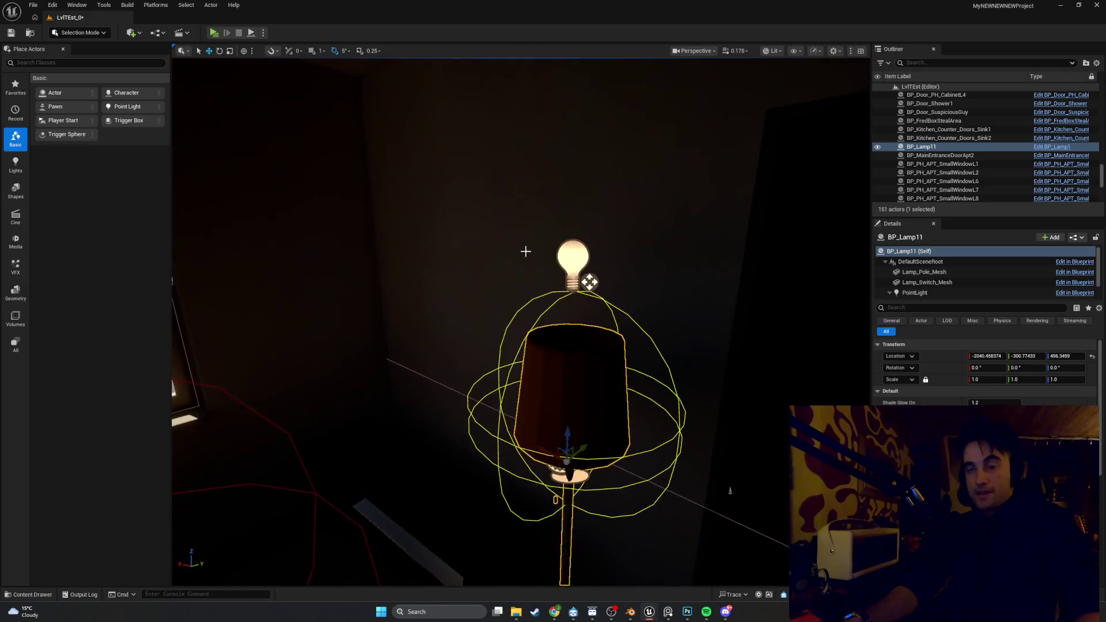
{"action": "scroll", "coordinate": [525, 252], "scroll_direction": "down", "scroll_amount": 5}
{"action": "scroll", "coordinate": [525, 251], "scroll_direction": "up", "scroll_amount": 5}
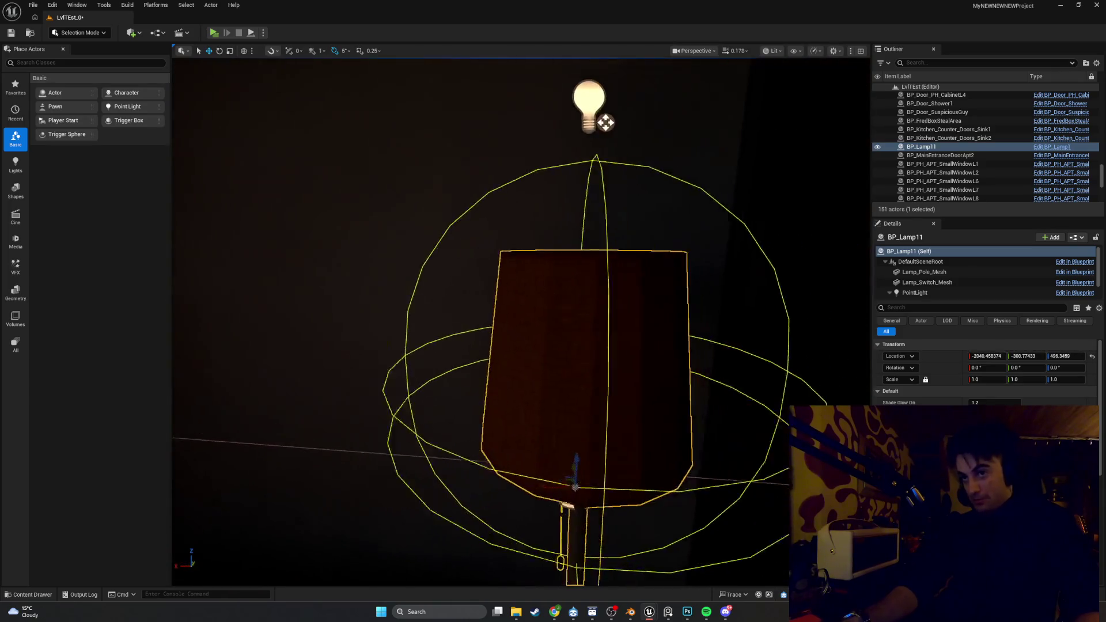
{"action": "left_click_drag", "start_coordinate": [485, 329], "coordinate": [485, 329]}
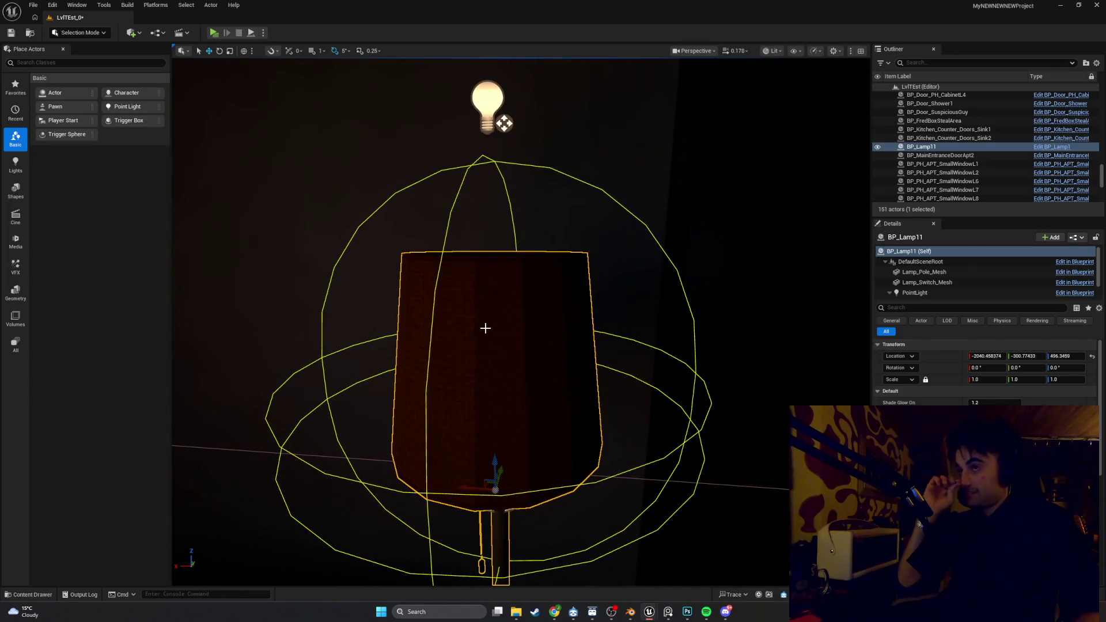
{"action": "mouse_move", "coordinate": [575, 336]}
{"action": "left_mouse_down"}
{"action": "mouse_move", "coordinate": [702, 269]}
{"action": "mouse_move", "coordinate": [541, 180]}
{"action": "mouse_move", "coordinate": [306, 489]}
{"action": "mouse_move", "coordinate": [404, 404]}
{"action": "mouse_move", "coordinate": [542, 323]}
{"action": "mouse_move", "coordinate": [605, 321]}
{"action": "left_mouse_up"}
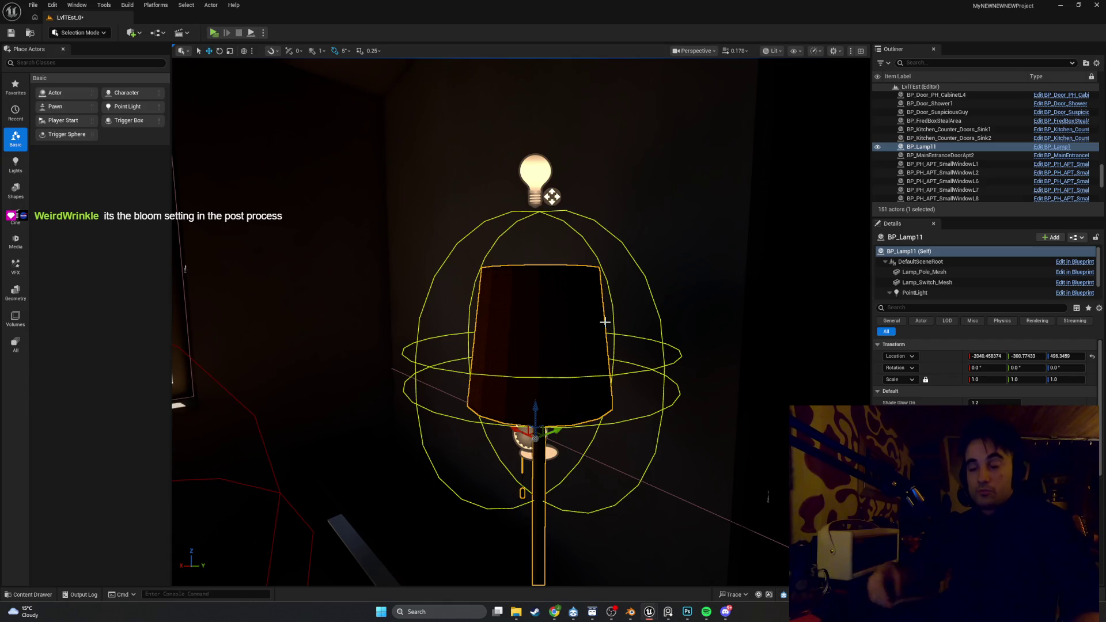
{"action": "mouse_move", "coordinate": [651, 614]}
{"action": "left_click", "coordinate": [694, 570]}
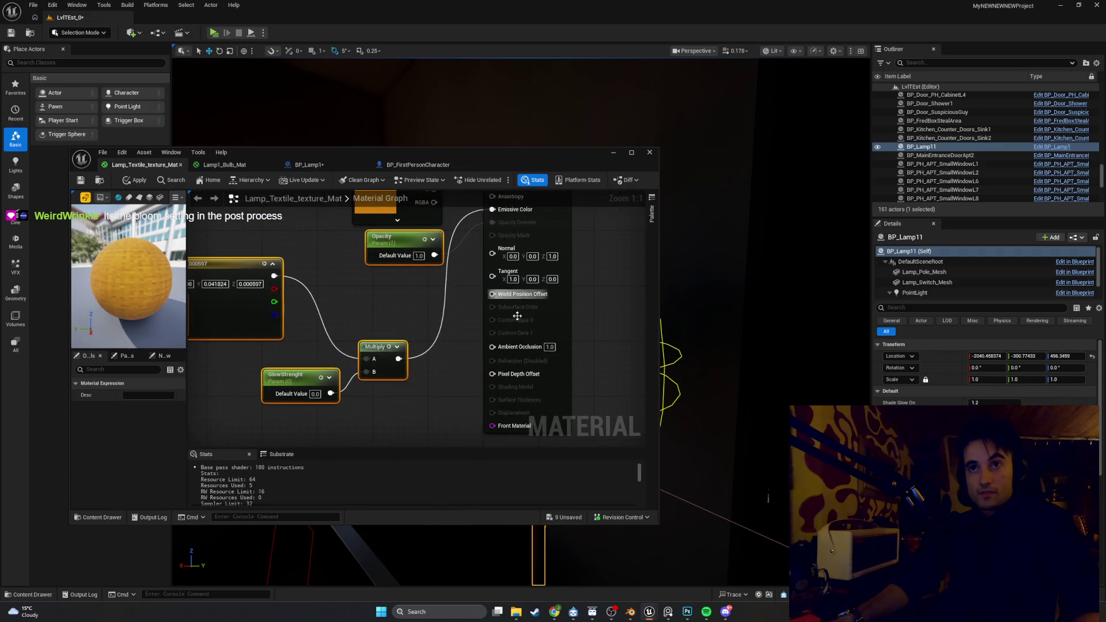
Search the textile material graph for a 'post process' node, cancel, pan, and return to the level.
{"action": "right_click", "coordinate": [420, 369]}
{"action": "type", "text": "post process"}
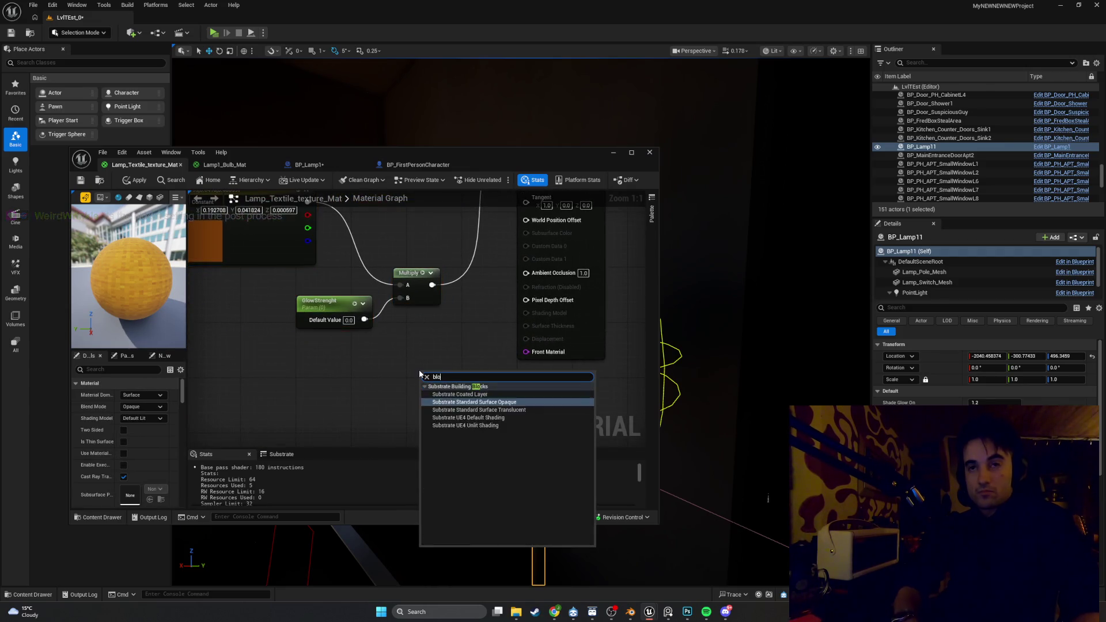
{"action": "left_click", "coordinate": [461, 338]}
{"action": "mouse_move", "coordinate": [460, 338]}
{"action": "left_mouse_down"}
{"action": "mouse_move", "coordinate": [375, 398]}
{"action": "mouse_move", "coordinate": [392, 361]}
{"action": "mouse_move", "coordinate": [421, 401]}
{"action": "left_mouse_up"}
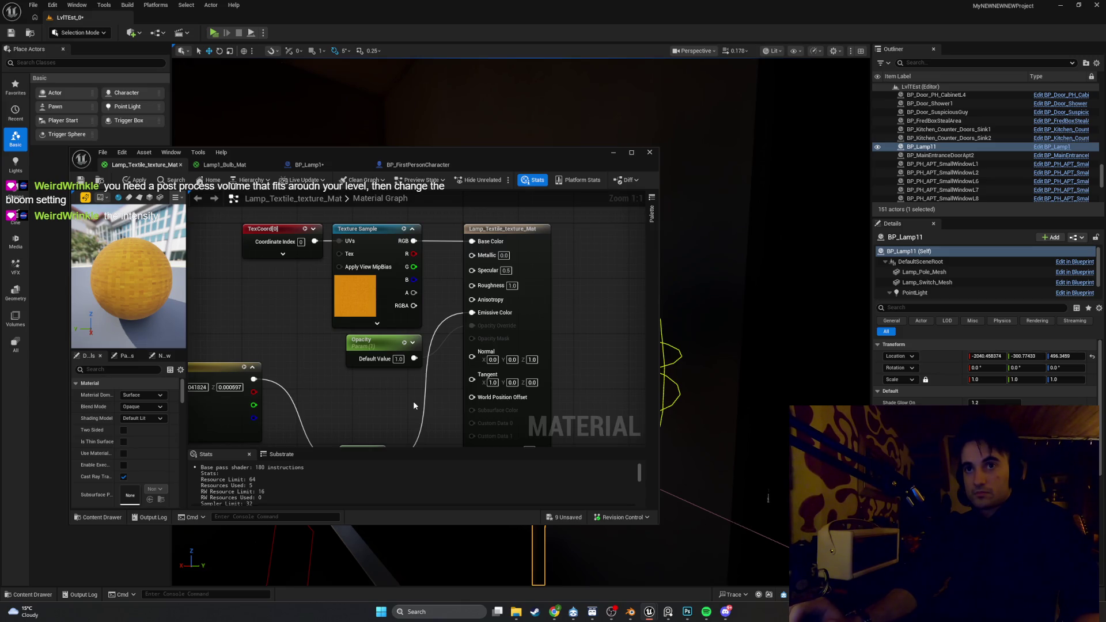
{"action": "left_click", "coordinate": [613, 153]}
{"action": "key", "text": "w"}
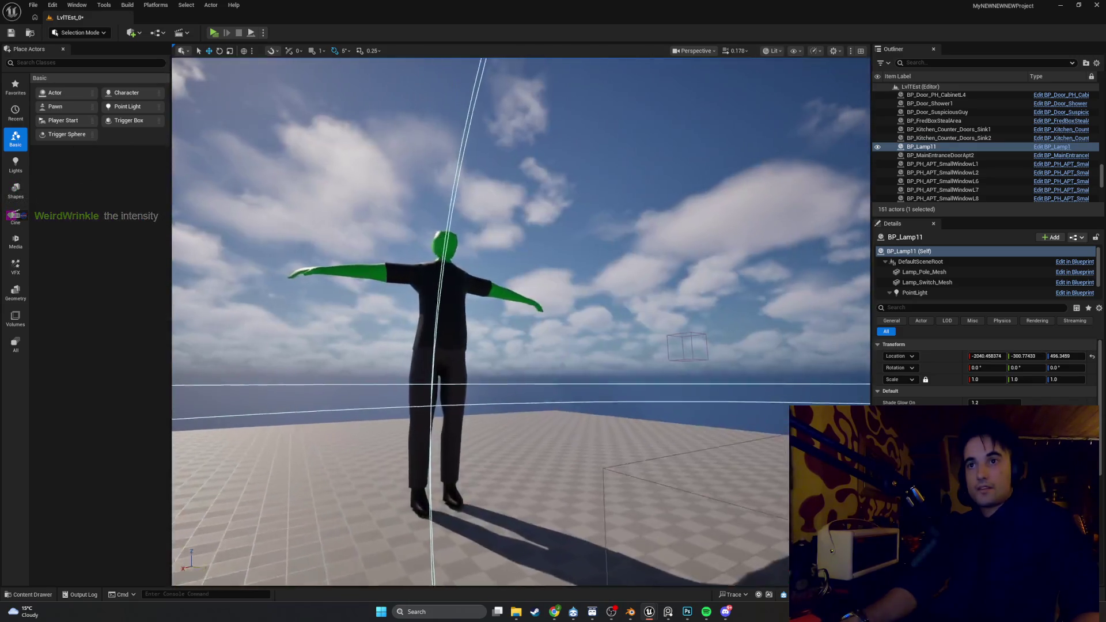
Select the PostProcessVolume, filter its Details to 'bloom', and fly around to see its bounds.
{"action": "left_click", "coordinate": [661, 339]}
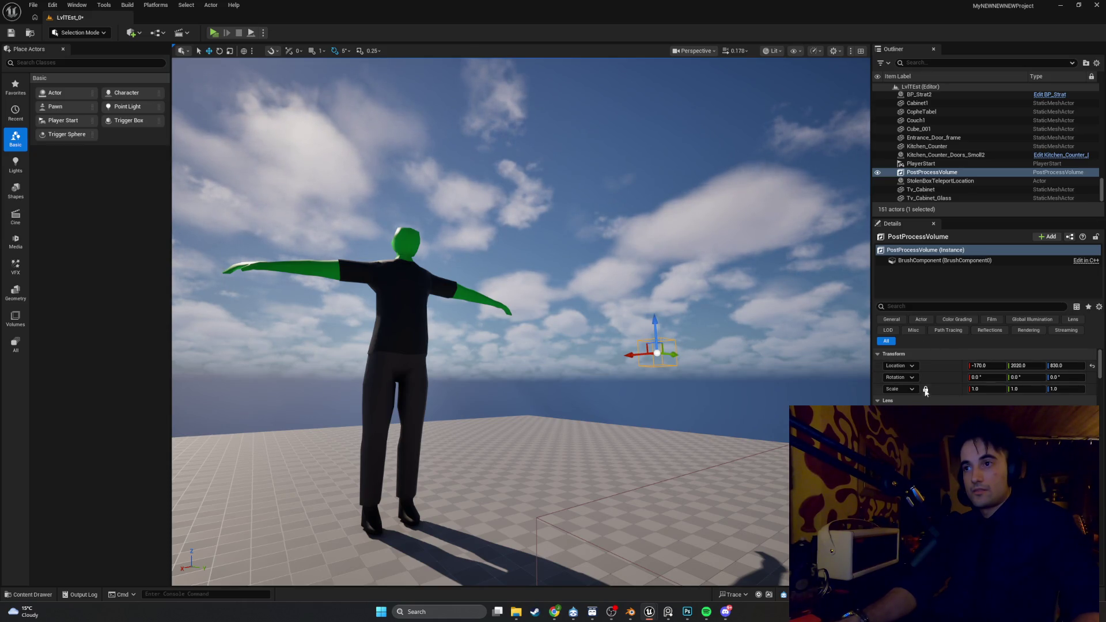
{"action": "type", "text": "bloom"}
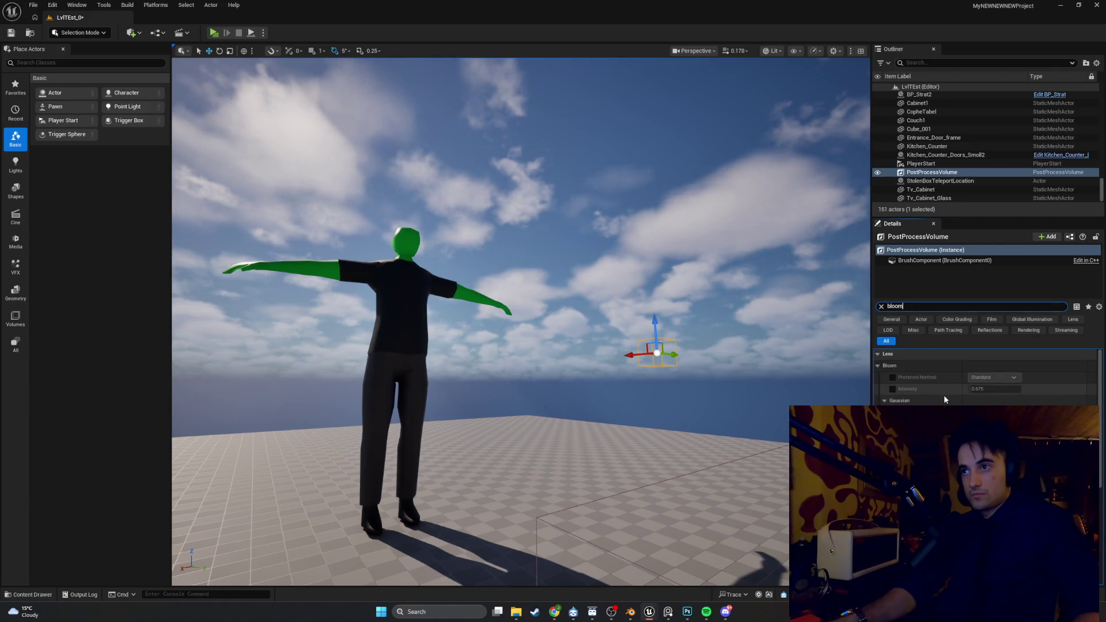
{"action": "mouse_move", "coordinate": [692, 374]}
{"action": "left_mouse_down"}
{"action": "mouse_move", "coordinate": [720, 345]}
{"action": "mouse_move", "coordinate": [807, 150]}
{"action": "left_mouse_up"}
{"action": "mouse_move", "coordinate": [643, 393]}
{"action": "left_mouse_down"}
{"action": "mouse_move", "coordinate": [634, 386]}
{"action": "mouse_move", "coordinate": [644, 394]}
{"action": "mouse_move", "coordinate": [631, 411]}
{"action": "left_mouse_up"}
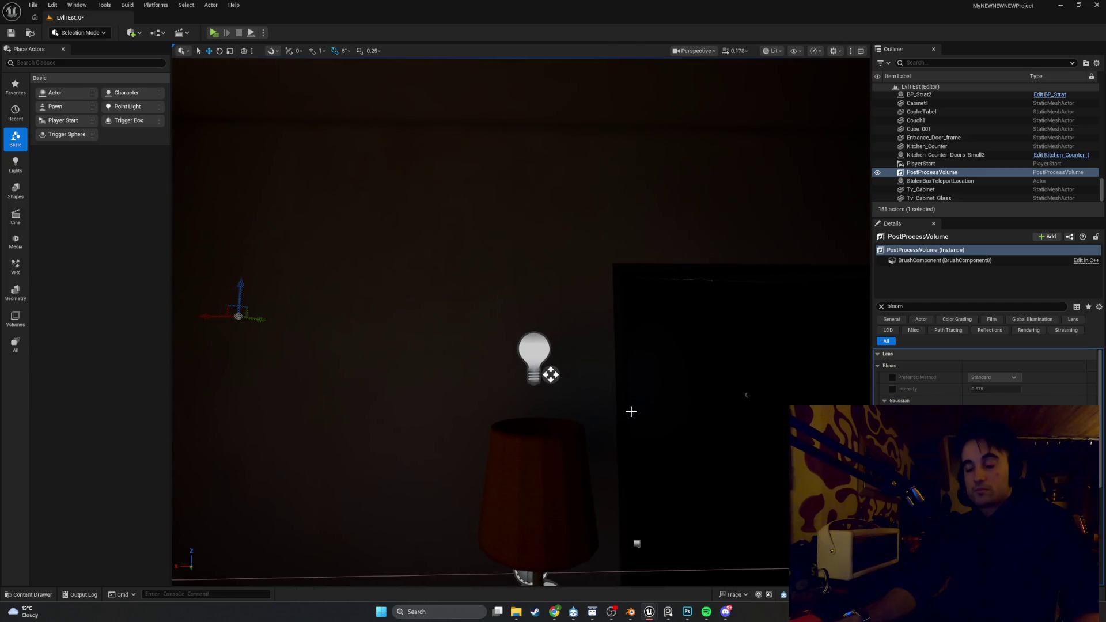
{"action": "left_click_drag", "start_coordinate": [522, 420], "coordinate": [407, 417]}
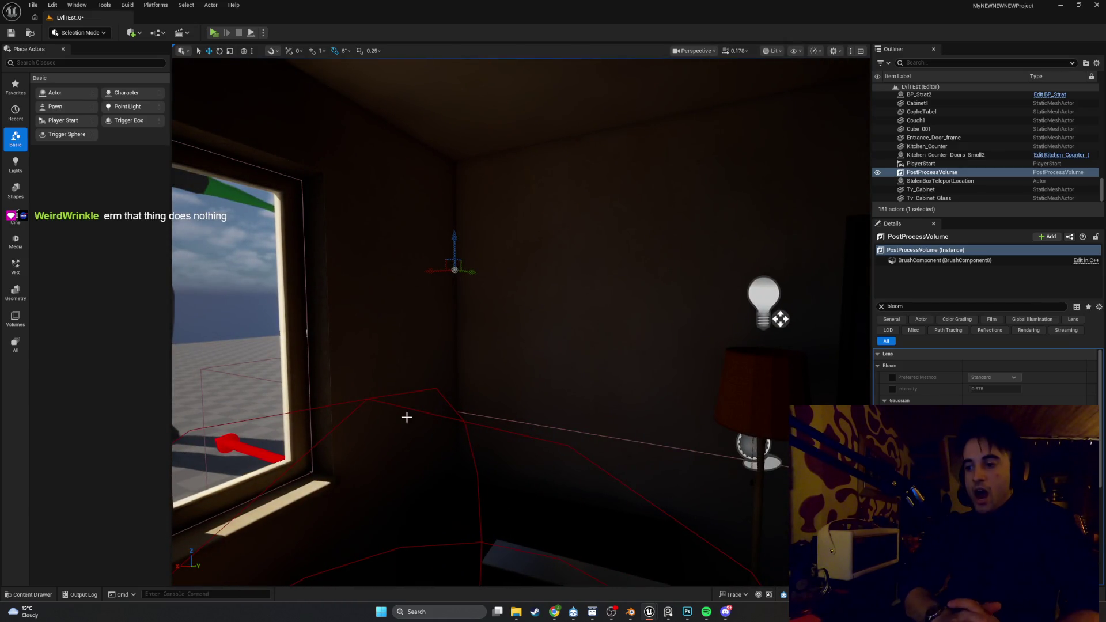
{"action": "mouse_move", "coordinate": [353, 403]}
{"action": "left_mouse_down"}
{"action": "mouse_move", "coordinate": [455, 353]}
{"action": "mouse_move", "coordinate": [449, 319]}
{"action": "mouse_move", "coordinate": [600, 285]}
{"action": "mouse_move", "coordinate": [571, 230]}
{"action": "mouse_move", "coordinate": [554, 223]}
{"action": "left_mouse_up"}
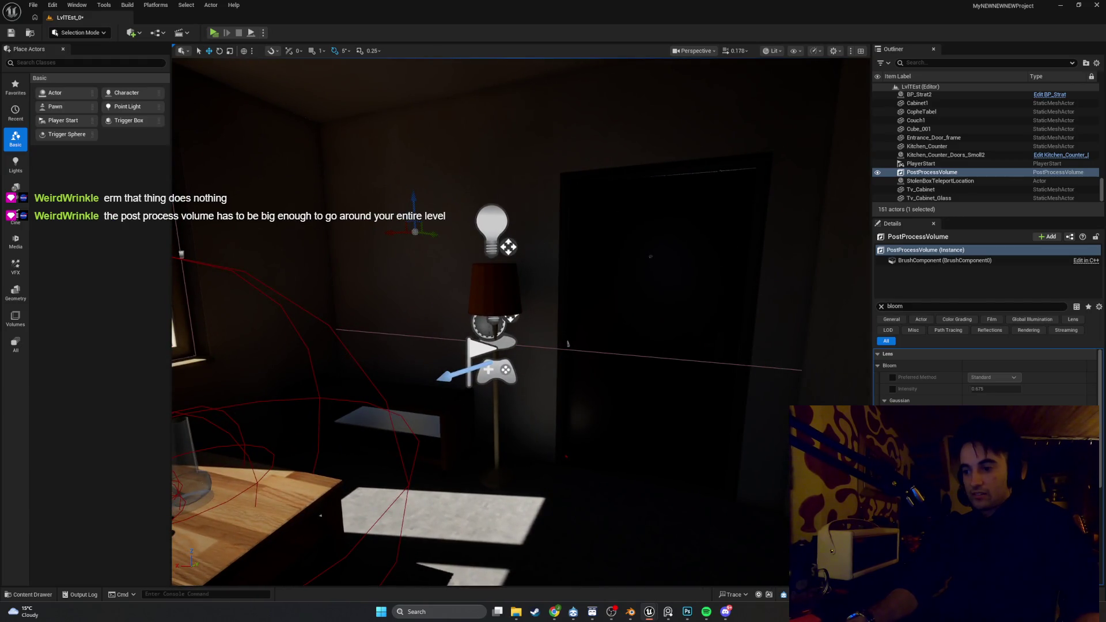
{"action": "left_click_drag", "start_coordinate": [518, 336], "coordinate": [466, 333]}
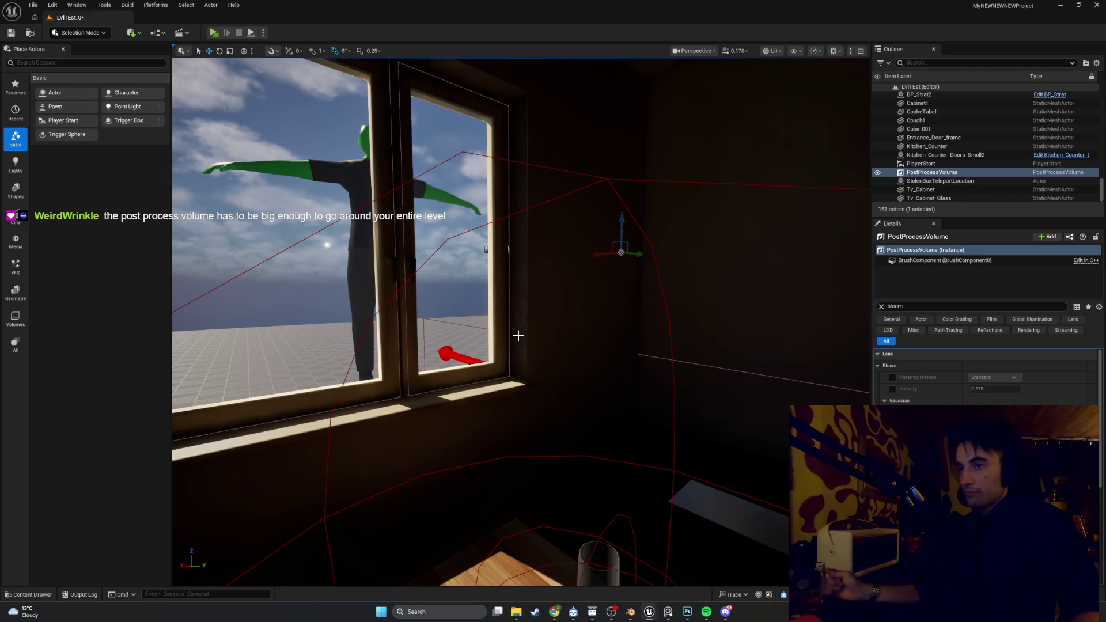
Clear the bloom filter and scroll through all the PostProcessVolume settings.
{"action": "scroll", "coordinate": [929, 391], "scroll_direction": "down", "scroll_amount": 4}
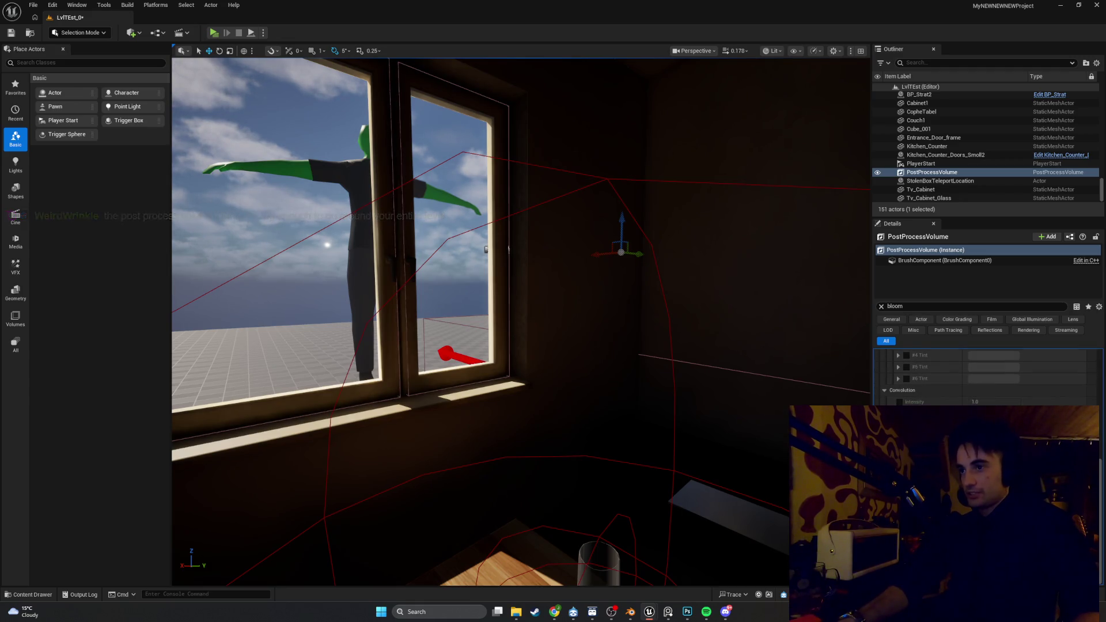
{"action": "scroll", "coordinate": [929, 391], "scroll_direction": "up", "scroll_amount": 4}
{"action": "left_click", "coordinate": [882, 307]}
{"action": "scroll", "coordinate": [962, 398], "scroll_direction": "down", "scroll_amount": 5}
{"action": "scroll", "coordinate": [962, 406], "scroll_direction": "up", "scroll_amount": 3}
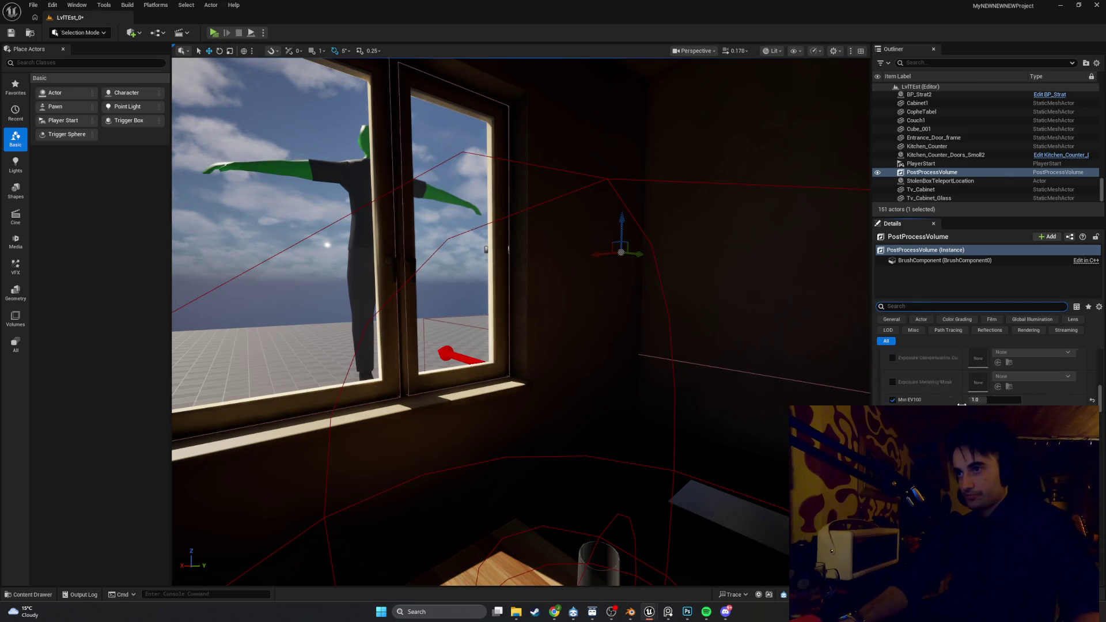
{"action": "scroll", "coordinate": [910, 389], "scroll_direction": "down", "scroll_amount": 5}
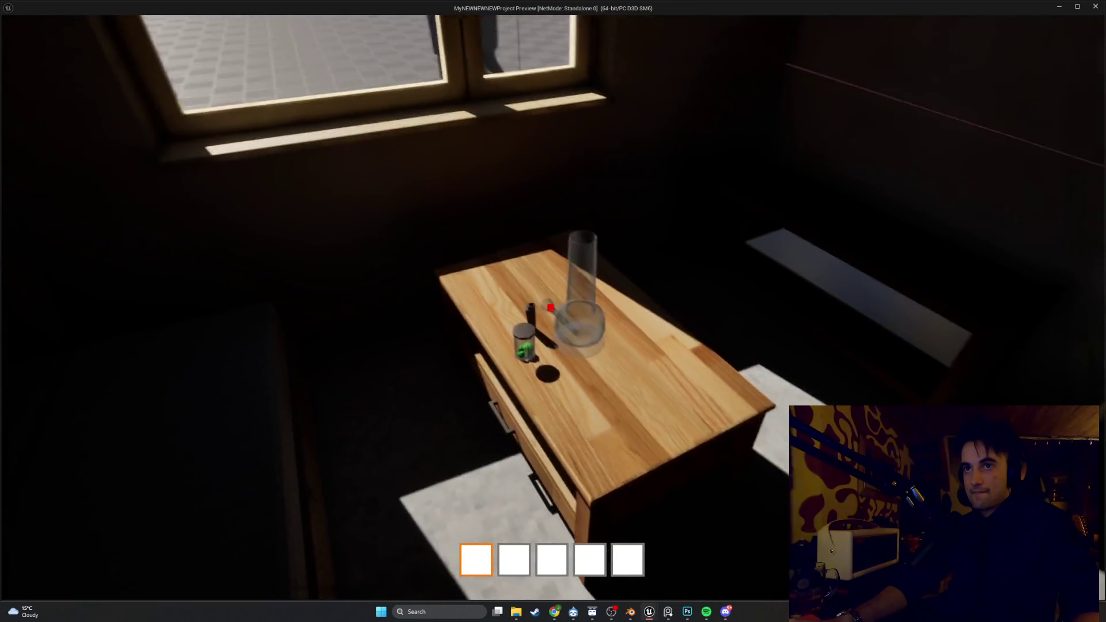
Pick up and drop the glass bong on the table, then stop the preview with Esc.
{"action": "key", "text": "e"}
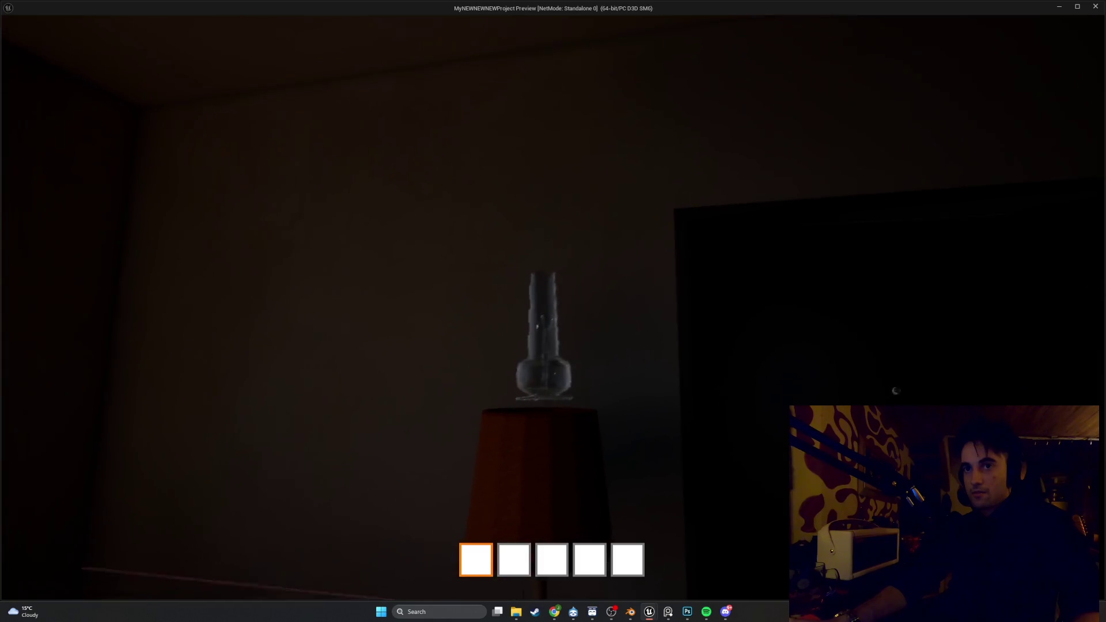
{"action": "key", "text": "e"}
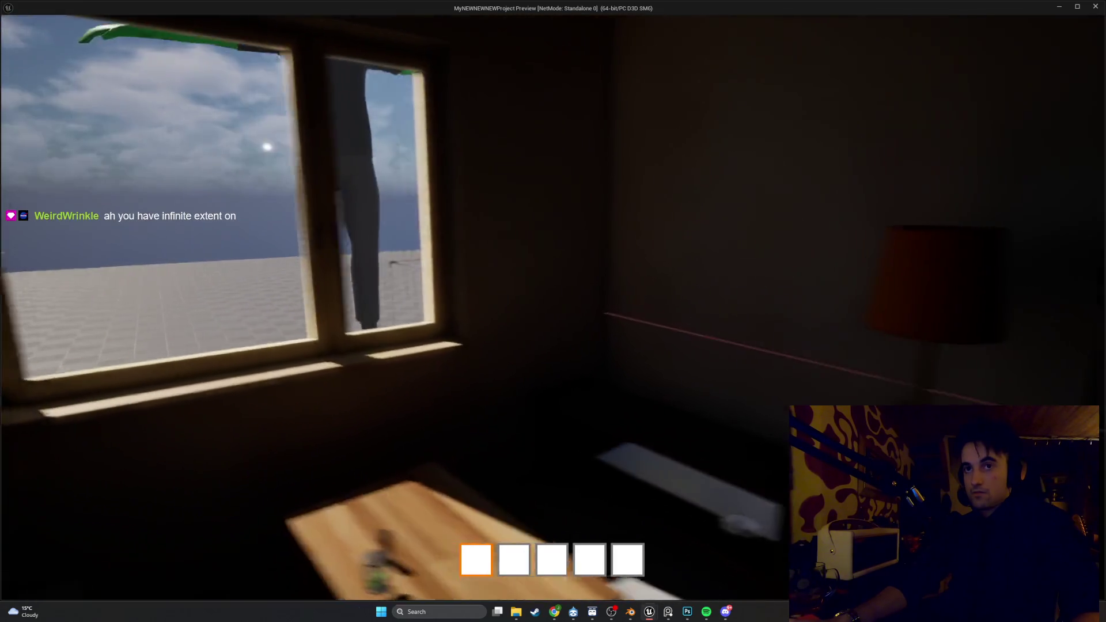
{"action": "key", "text": "Escape"}
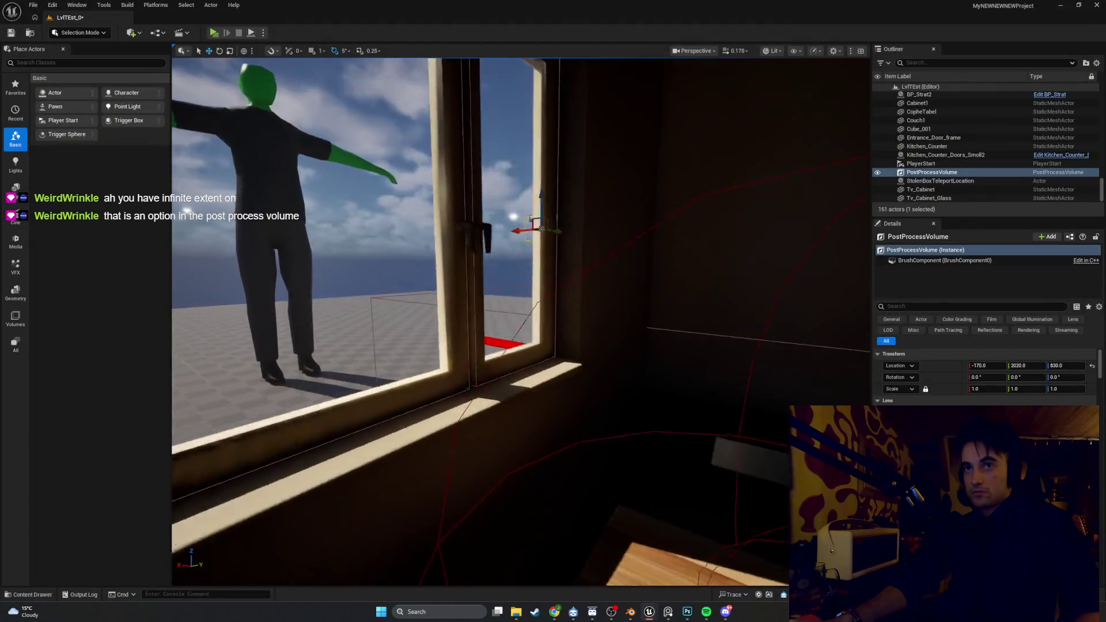
Frame the PostProcessVolume, filter Details to 'infi' for Infinite Extent, then fly back to the lamp.
{"action": "key", "text": "f"}
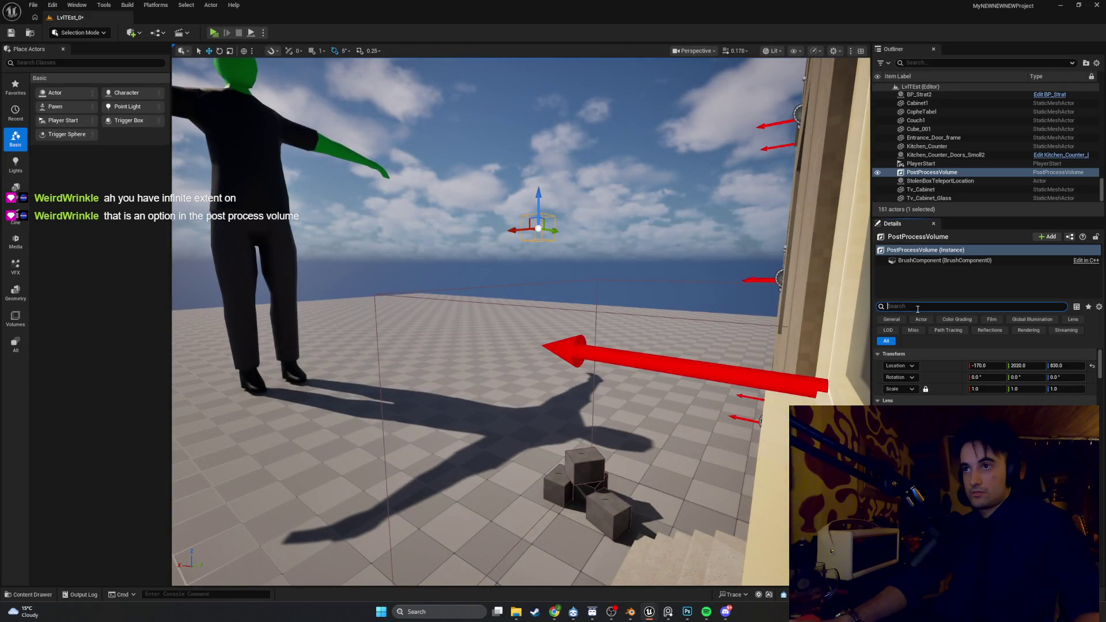
{"action": "type", "text": "infi"}
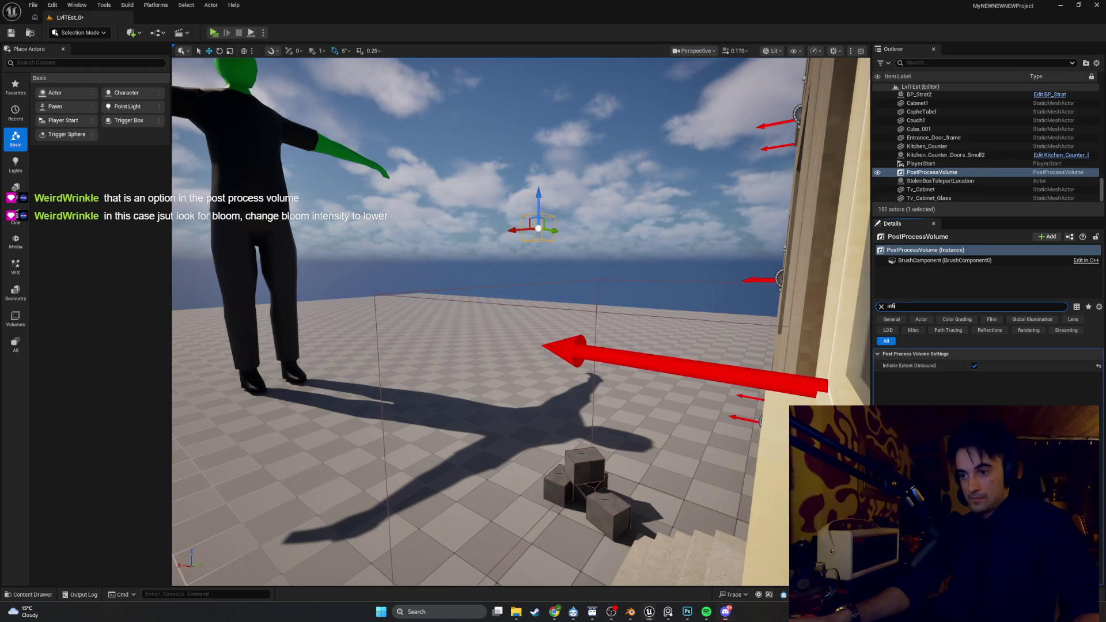
{"action": "mouse_move", "coordinate": [698, 487]}
{"action": "left_mouse_down"}
{"action": "mouse_move", "coordinate": [611, 479]}
{"action": "mouse_move", "coordinate": [605, 498]}
{"action": "mouse_move", "coordinate": [639, 461]}
{"action": "mouse_move", "coordinate": [556, 461]}
{"action": "left_mouse_up"}
{"action": "mouse_move", "coordinate": [482, 357]}
{"action": "left_mouse_down"}
{"action": "mouse_move", "coordinate": [482, 326]}
{"action": "mouse_move", "coordinate": [590, 313]}
{"action": "mouse_move", "coordinate": [579, 360]}
{"action": "left_mouse_up"}
{"action": "mouse_move", "coordinate": [649, 612]}
{"action": "left_click", "coordinate": [671, 576]}
Move the material editor aside to see the lamp and drag GlowStrenght from 1.0 to 0.5.
{"action": "left_click_drag", "start_coordinate": [332, 338], "coordinate": [353, 306]}
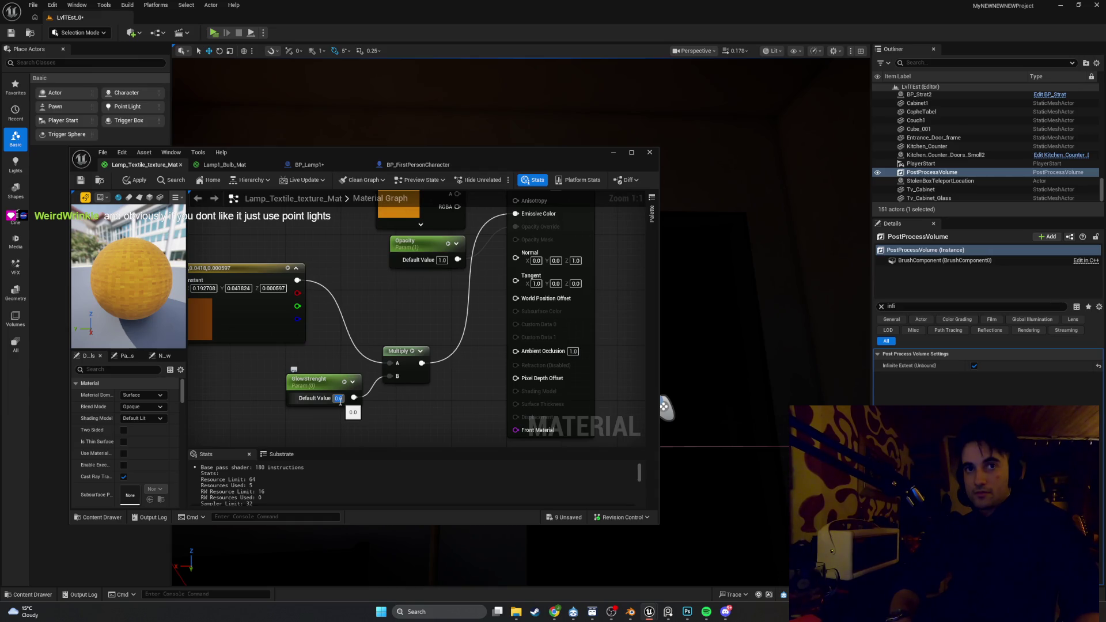
{"action": "left_click", "coordinate": [340, 402]}
{"action": "type", "text": "1"}
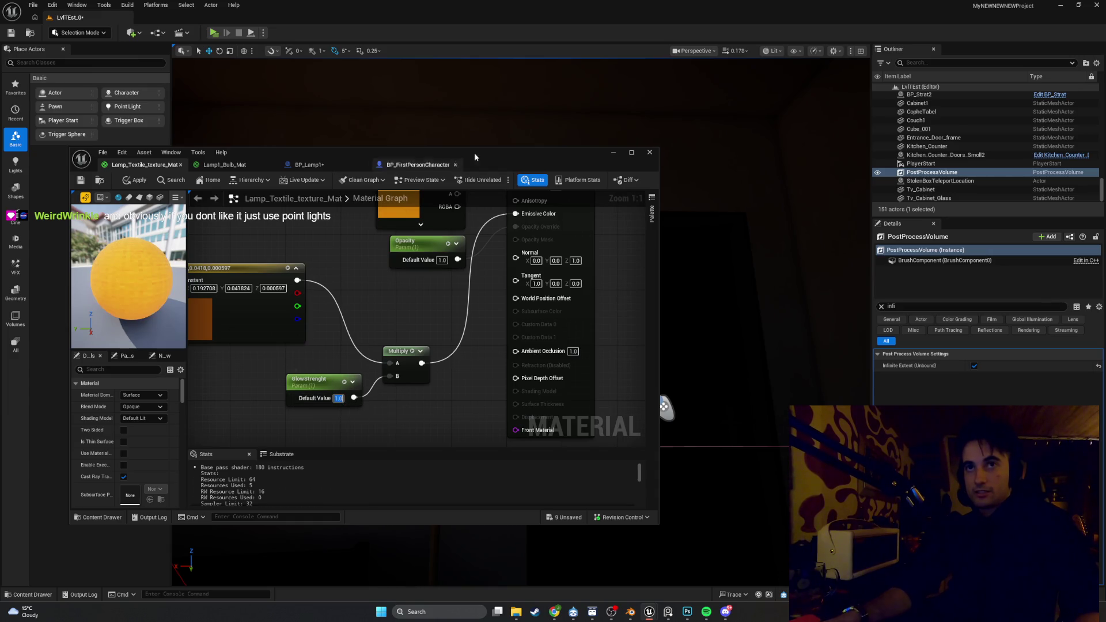
{"action": "mouse_move", "coordinate": [493, 154]}
{"action": "left_mouse_down"}
{"action": "mouse_move", "coordinate": [769, 360]}
{"action": "mouse_move", "coordinate": [694, 380]}
{"action": "left_mouse_up"}
{"action": "scroll", "coordinate": [521, 216], "scroll_direction": "up", "scroll_amount": 10}
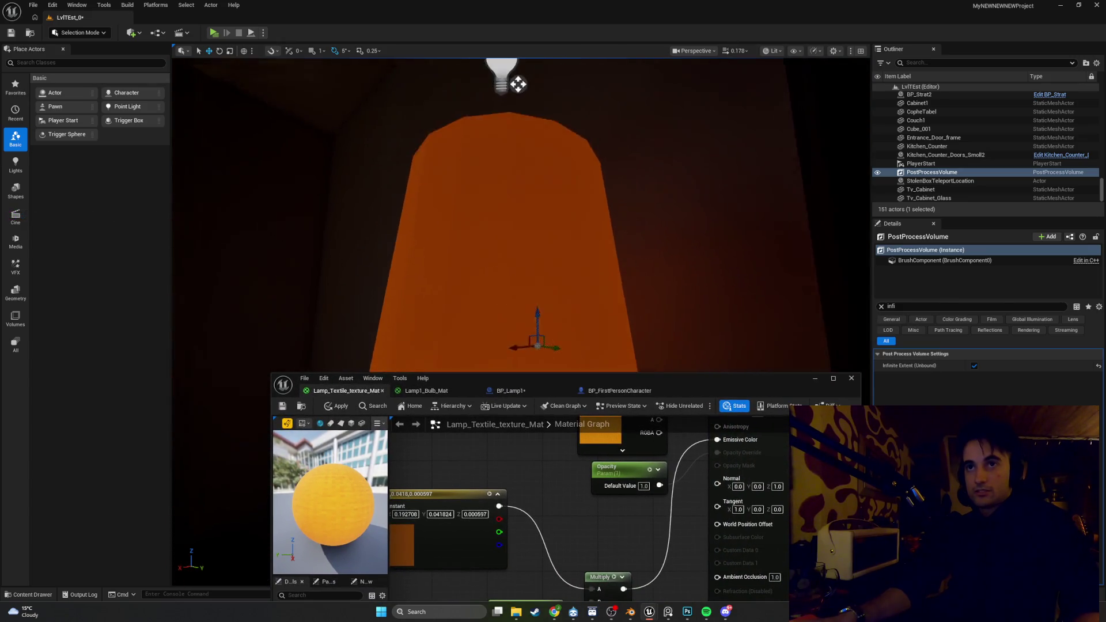
{"action": "mouse_move", "coordinate": [608, 381]}
{"action": "left_mouse_down"}
{"action": "mouse_move", "coordinate": [490, 226]}
{"action": "mouse_move", "coordinate": [303, 172]}
{"action": "left_mouse_up"}
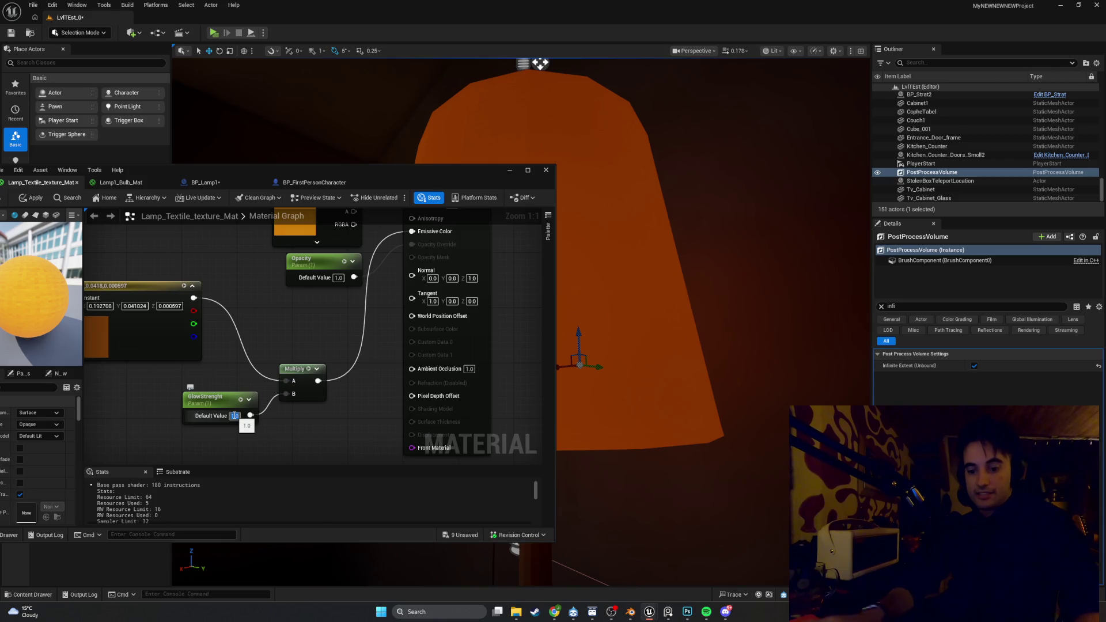
{"action": "left_click_drag", "start_coordinate": [234, 416], "coordinate": [230, 416]}
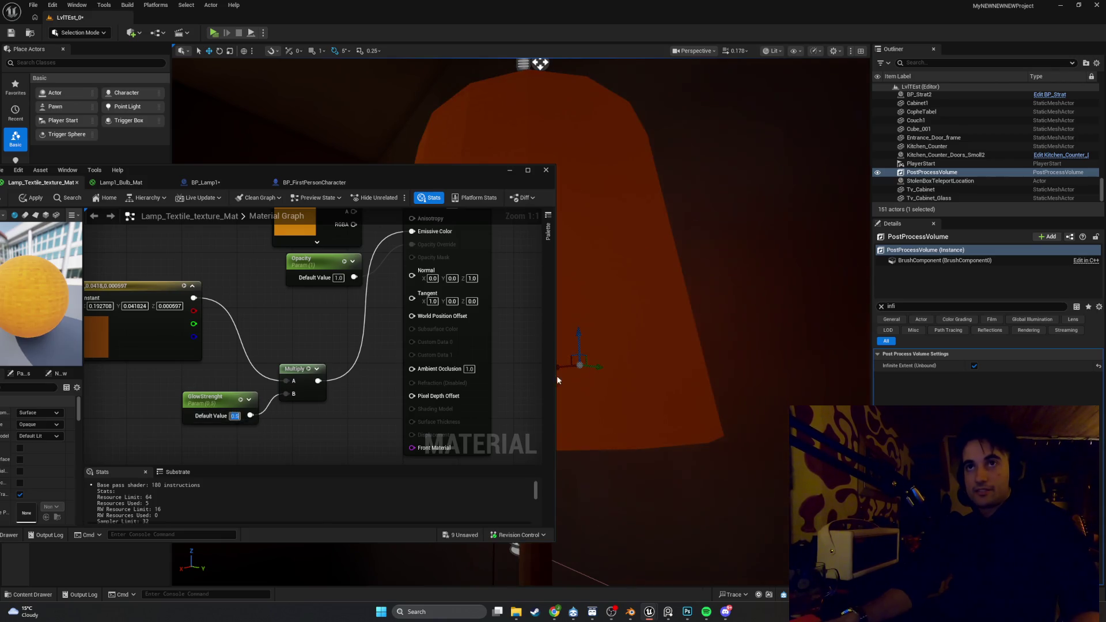
{"action": "mouse_move", "coordinate": [576, 372]}
{"action": "left_mouse_down"}
{"action": "mouse_move", "coordinate": [601, 376]}
{"action": "mouse_move", "coordinate": [632, 360]}
{"action": "mouse_move", "coordinate": [611, 421]}
{"action": "left_mouse_up"}
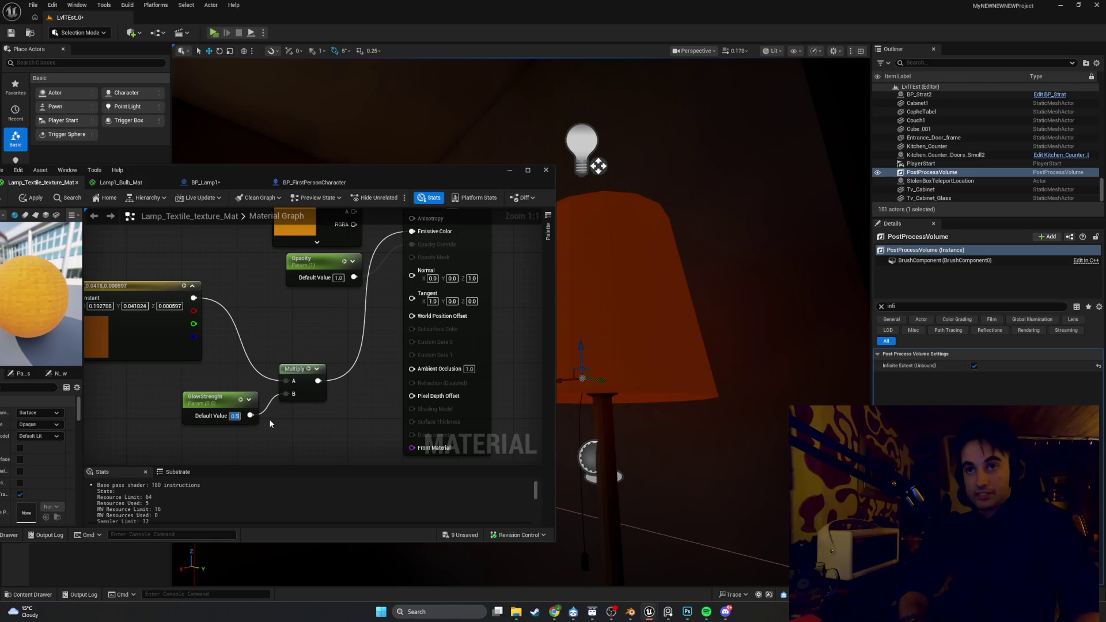
Compare GlowStrenght values 0.1 and 0 on the lampshade before settling on 0.5.
{"action": "type", "text": "0.1"}
{"action": "key", "text": "Return"}
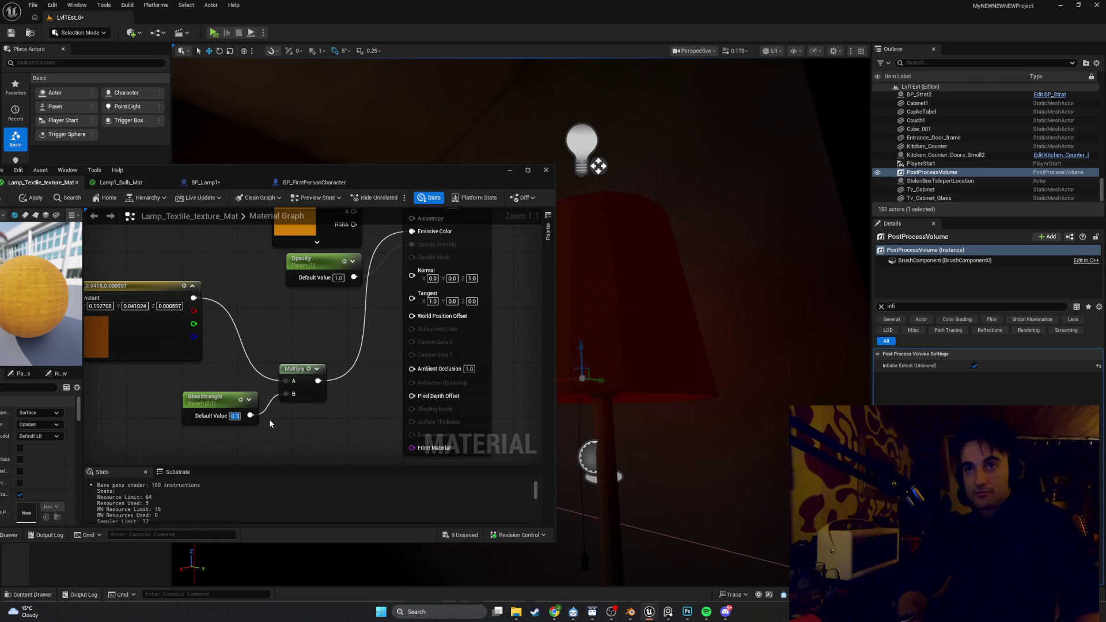
{"action": "left_click_drag", "start_coordinate": [611, 404], "coordinate": [625, 369]}
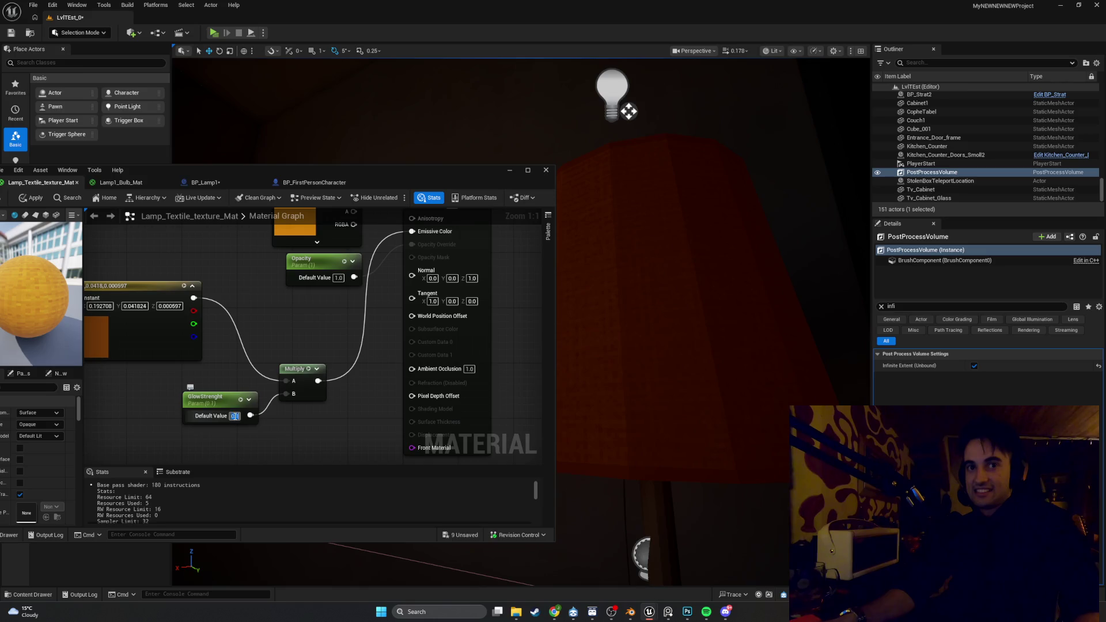
{"action": "key", "text": "BackSpace"}
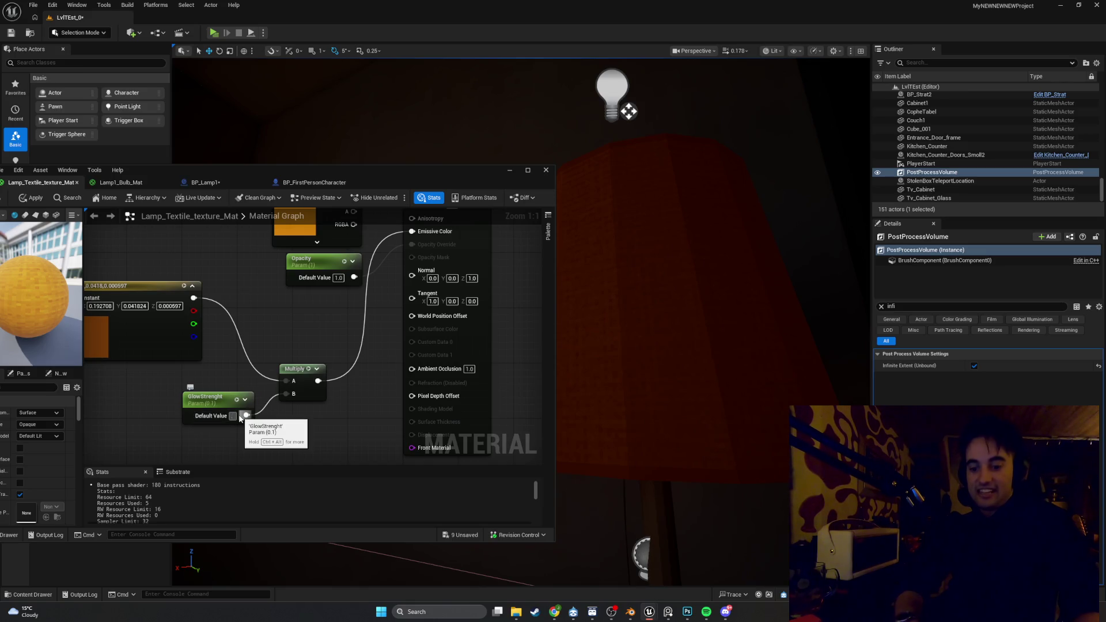
{"action": "key", "text": "Return"}
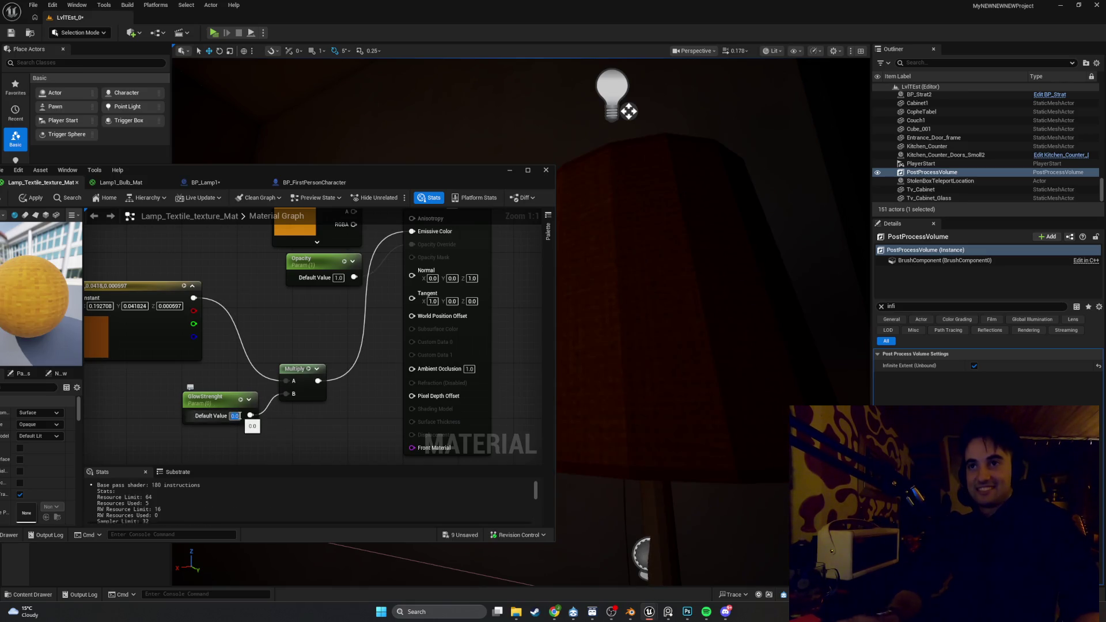
{"action": "mouse_move", "coordinate": [677, 410]}
{"action": "left_mouse_down"}
{"action": "mouse_move", "coordinate": [677, 397]}
{"action": "mouse_move", "coordinate": [677, 409]}
{"action": "left_mouse_up"}
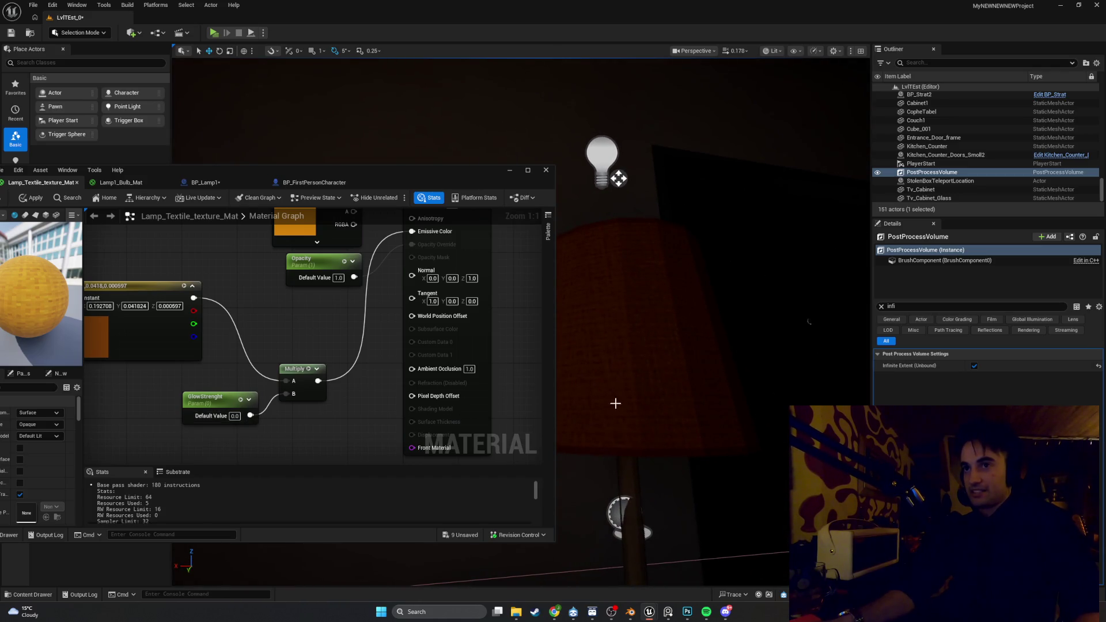
{"action": "mouse_move", "coordinate": [766, 343]}
{"action": "left_mouse_down"}
{"action": "mouse_move", "coordinate": [784, 328]}
{"action": "mouse_move", "coordinate": [766, 314]}
{"action": "mouse_move", "coordinate": [766, 288]}
{"action": "left_mouse_up"}
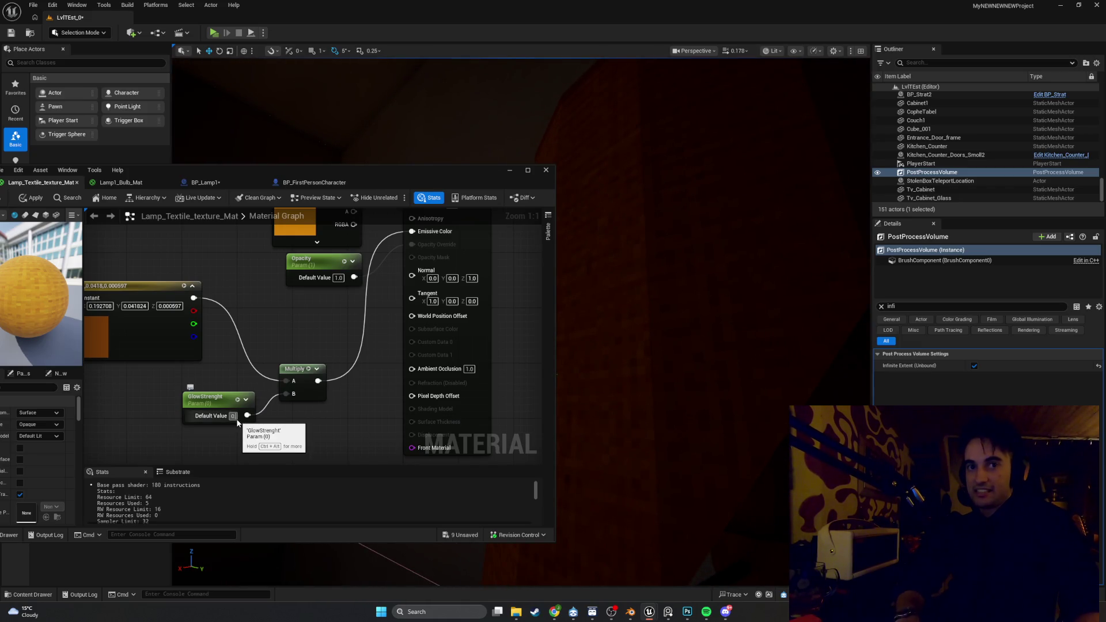
{"action": "type", "text": ".1"}
{"action": "key", "text": "Return"}
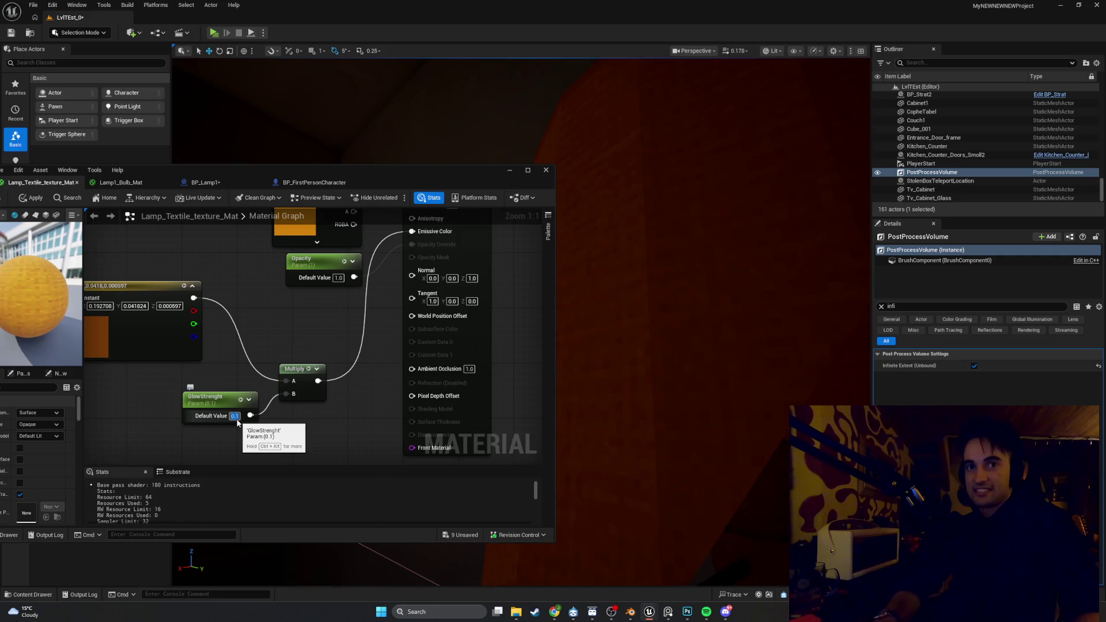
{"action": "type", "text": "0.5"}
{"action": "key", "text": "Return"}
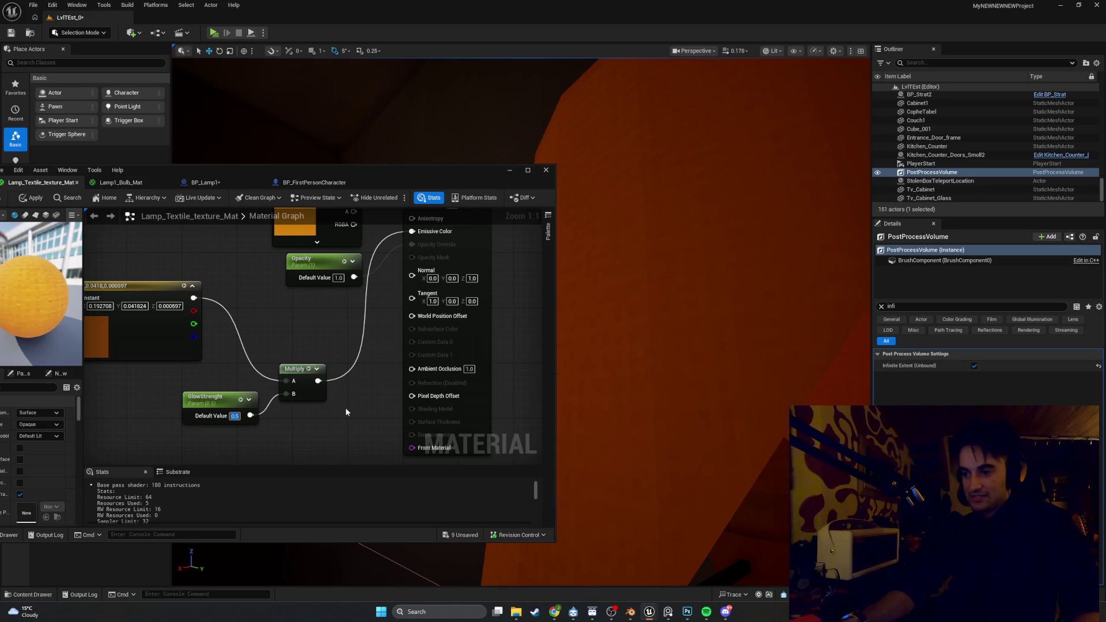
{"action": "scroll", "coordinate": [578, 385], "scroll_direction": "down", "scroll_amount": 5}
{"action": "scroll", "coordinate": [836, 346], "scroll_direction": "down", "scroll_amount": 1}
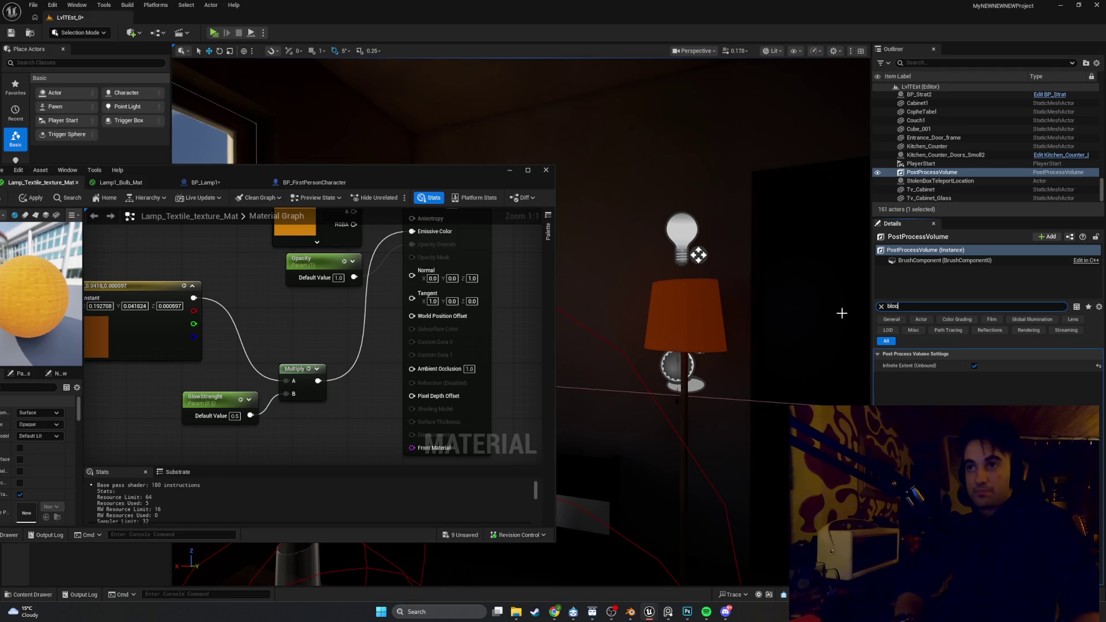
Raise the lamp material's GlowStrenght default value to 20.
{"action": "type", "text": "m"}
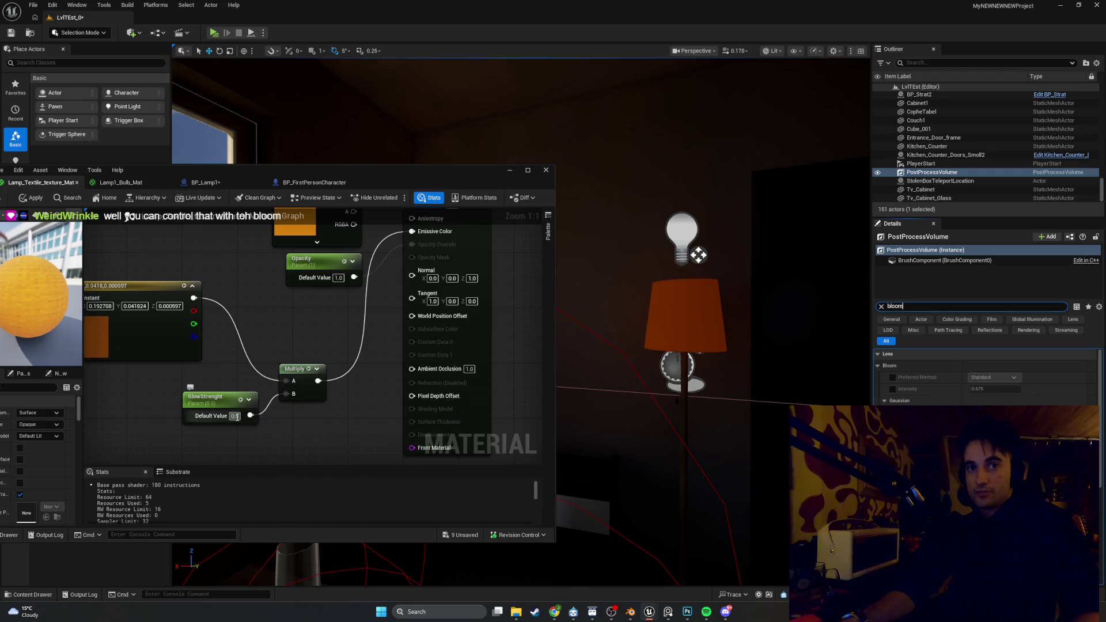
{"action": "type", "text": "10"}
{"action": "key", "text": "Return"}
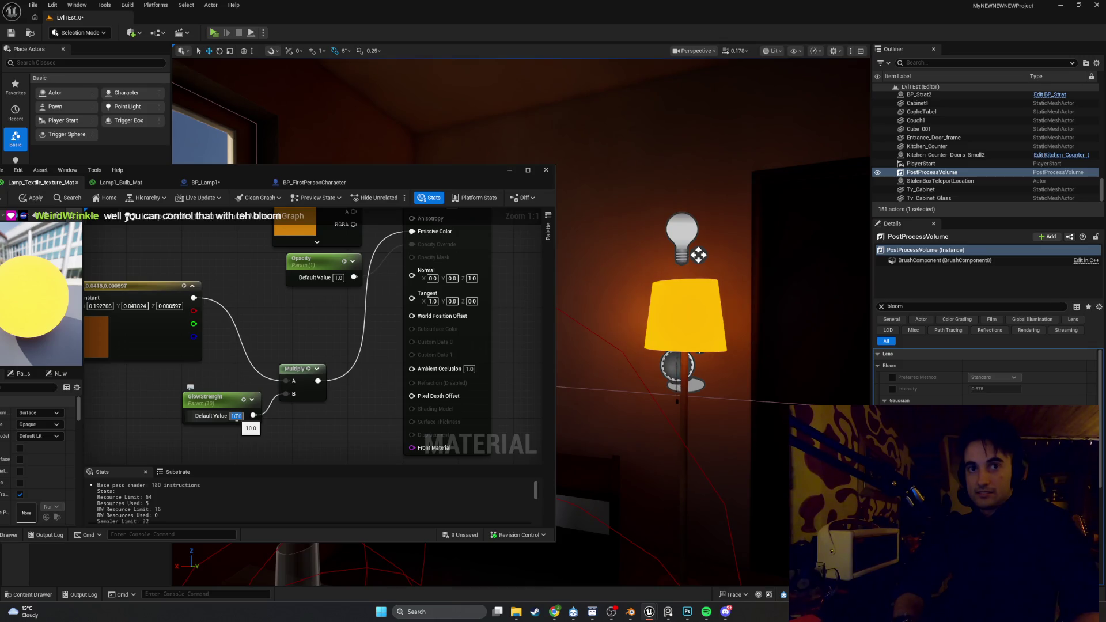
{"action": "type", "text": "20"}
{"action": "key", "text": "Return"}
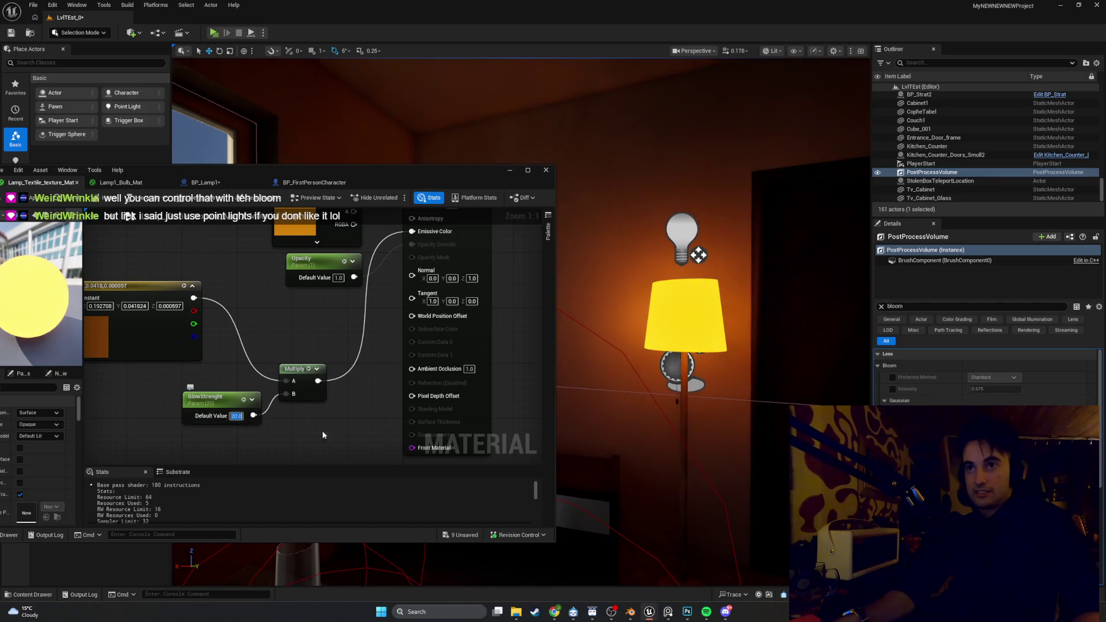
Enable the PostProcessVolume's Bloom Intensity override and set it to 100.
{"action": "left_click", "coordinate": [893, 389]}
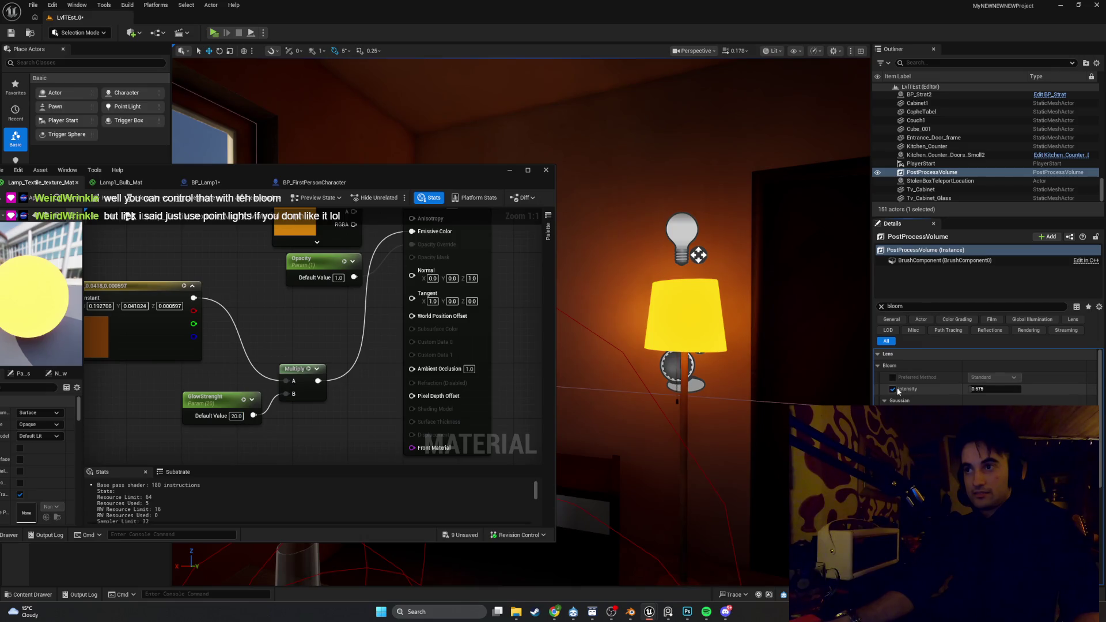
{"action": "left_click_drag", "start_coordinate": [973, 392], "coordinate": [1008, 392]}
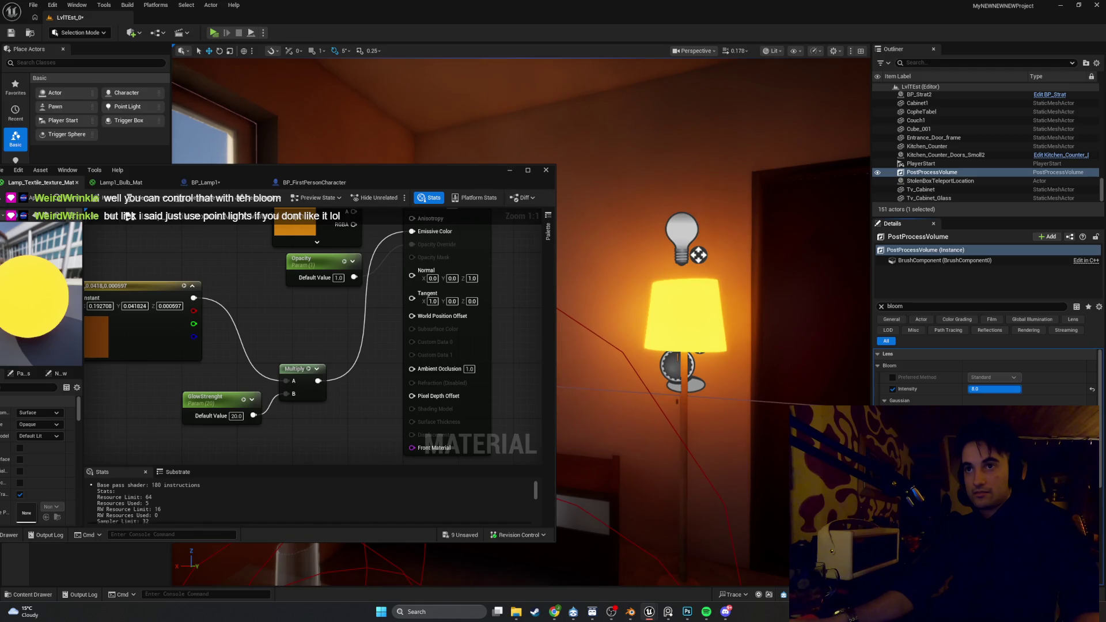
{"action": "mouse_move", "coordinate": [863, 399]}
{"action": "left_mouse_down"}
{"action": "mouse_move", "coordinate": [815, 397]}
{"action": "mouse_move", "coordinate": [762, 333]}
{"action": "left_mouse_up"}
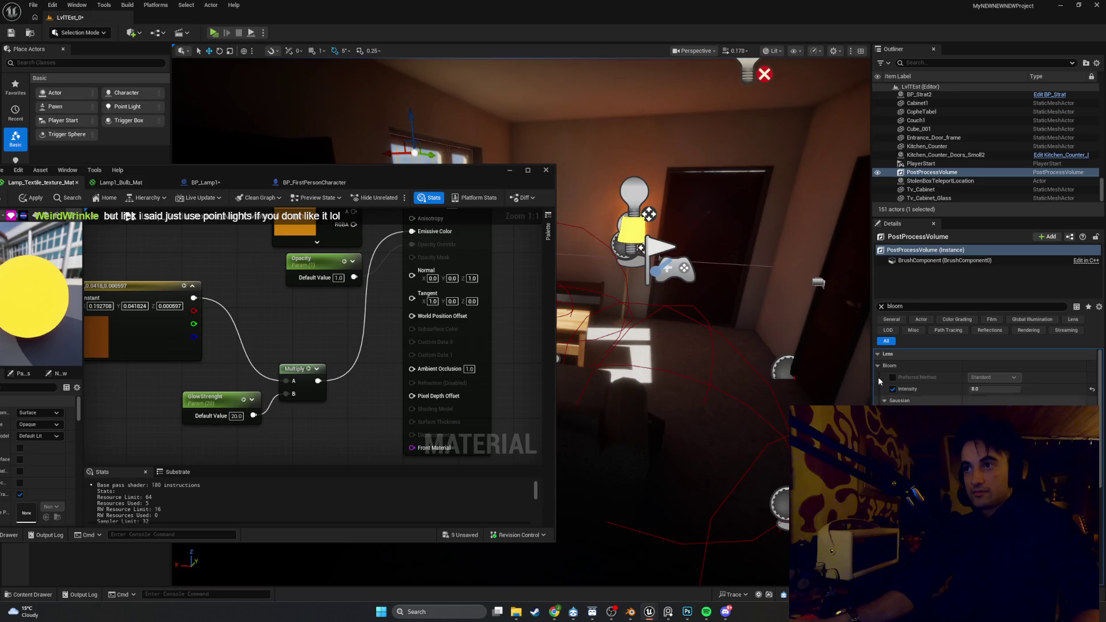
{"action": "key", "text": "ctrl+z"}
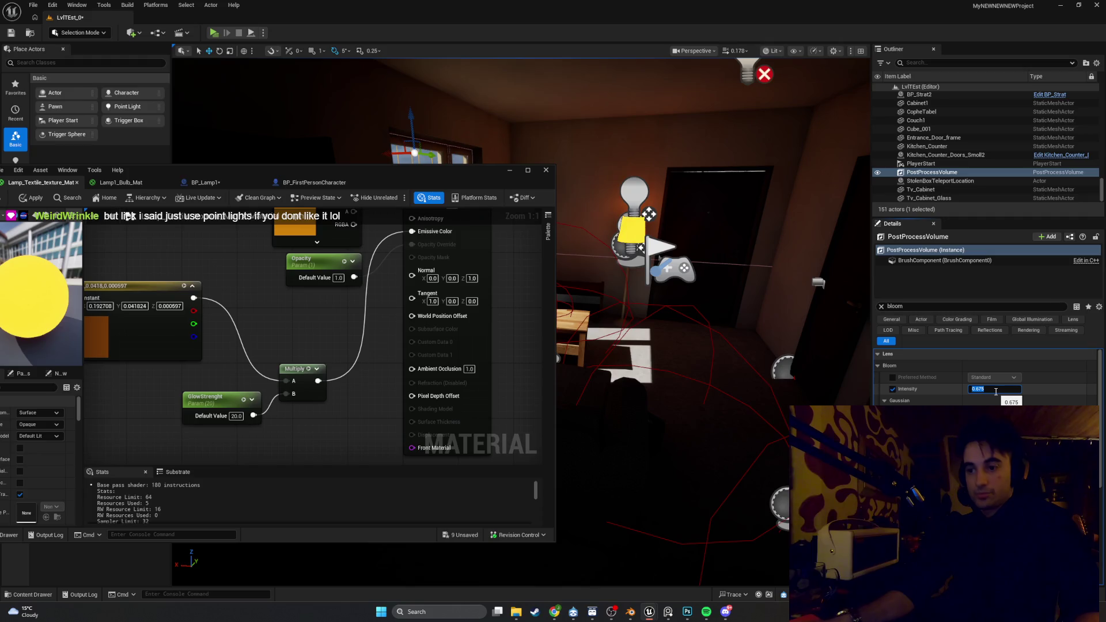
{"action": "type", "text": "00"}
{"action": "key", "text": "Return"}
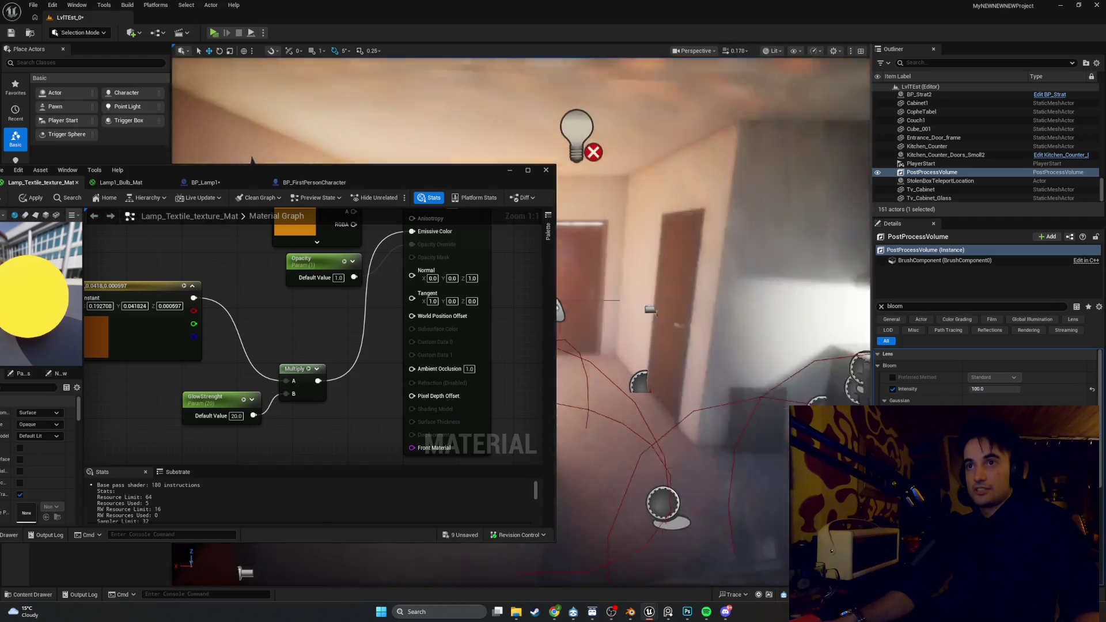
{"action": "mouse_move", "coordinate": [714, 323]}
{"action": "left_mouse_down"}
{"action": "mouse_move", "coordinate": [691, 288]}
{"action": "mouse_move", "coordinate": [744, 316]}
{"action": "mouse_move", "coordinate": [712, 257]}
{"action": "left_mouse_up"}
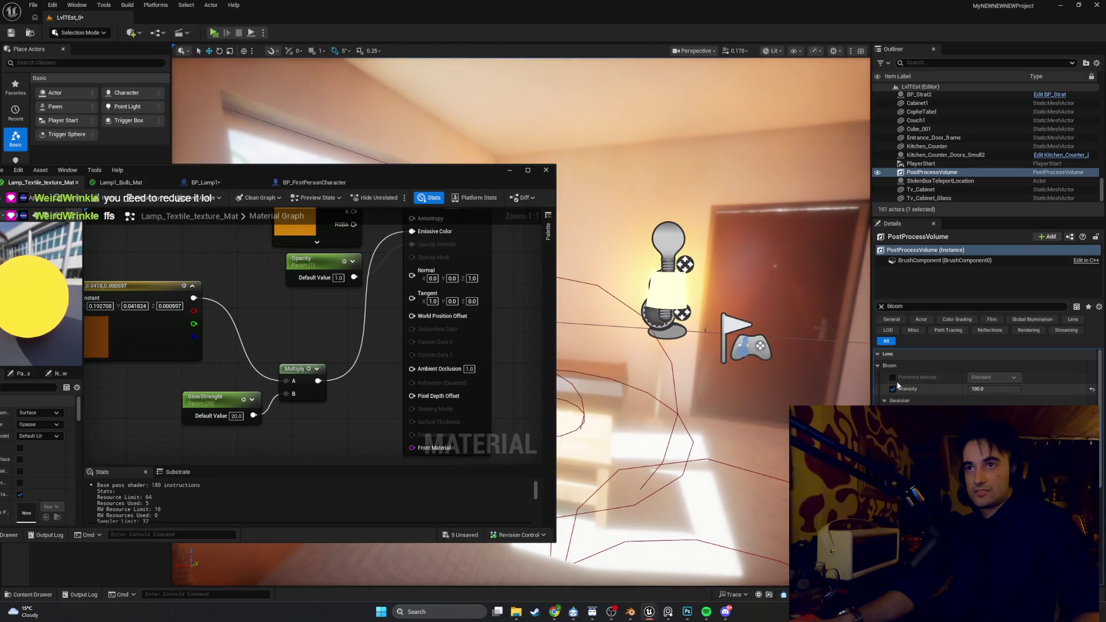
Lower the lamp material's GlowStrenght from 20 to 0.5 and look around the lit room.
{"action": "key", "text": "BackSpace"}
{"action": "key", "text": "Return"}
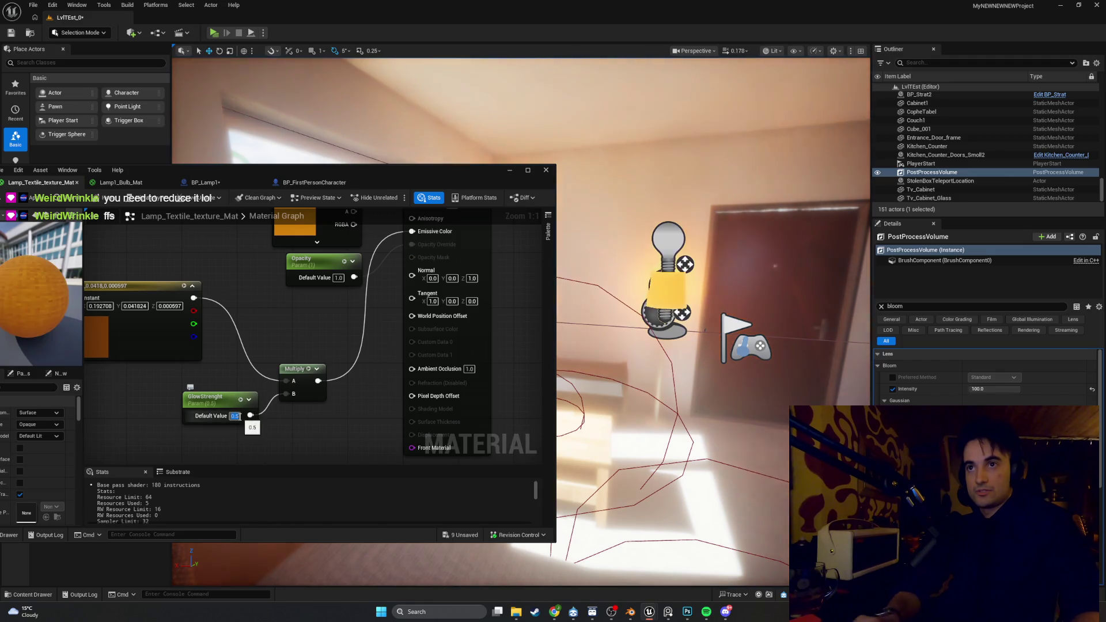
{"action": "left_click_drag", "start_coordinate": [641, 388], "coordinate": [641, 388]}
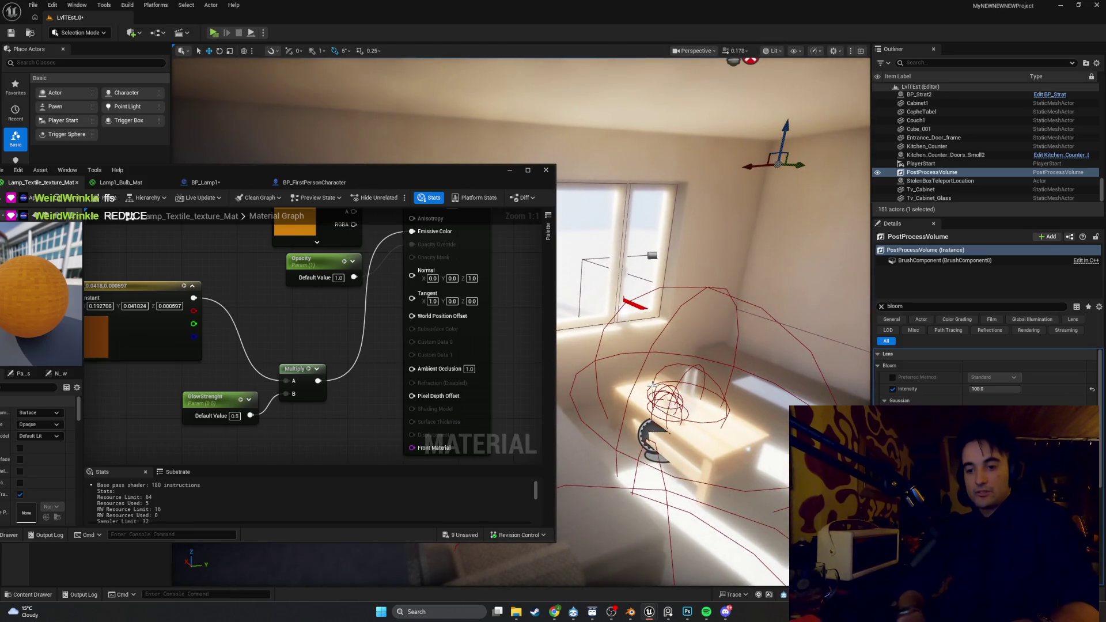
{"action": "mouse_move", "coordinate": [652, 386]}
{"action": "left_mouse_down"}
{"action": "mouse_move", "coordinate": [681, 463]}
{"action": "mouse_move", "coordinate": [662, 449]}
{"action": "left_mouse_up"}
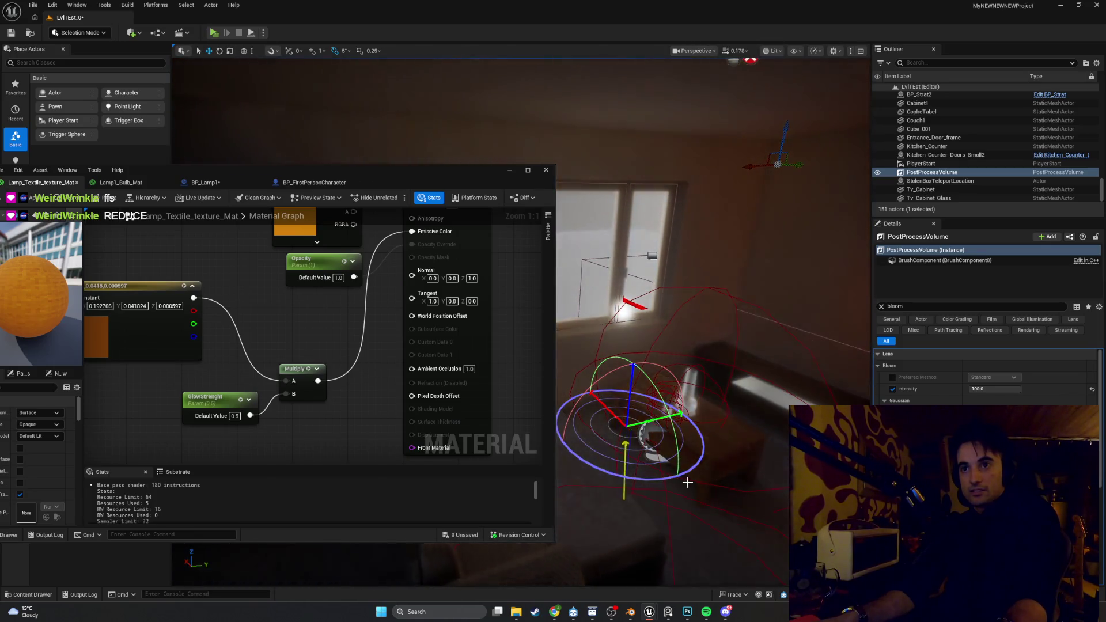
{"action": "left_click", "coordinate": [662, 449]}
{"action": "mouse_move", "coordinate": [801, 330]}
{"action": "left_mouse_down"}
{"action": "mouse_move", "coordinate": [801, 265]}
{"action": "mouse_move", "coordinate": [789, 385]}
{"action": "left_mouse_up"}
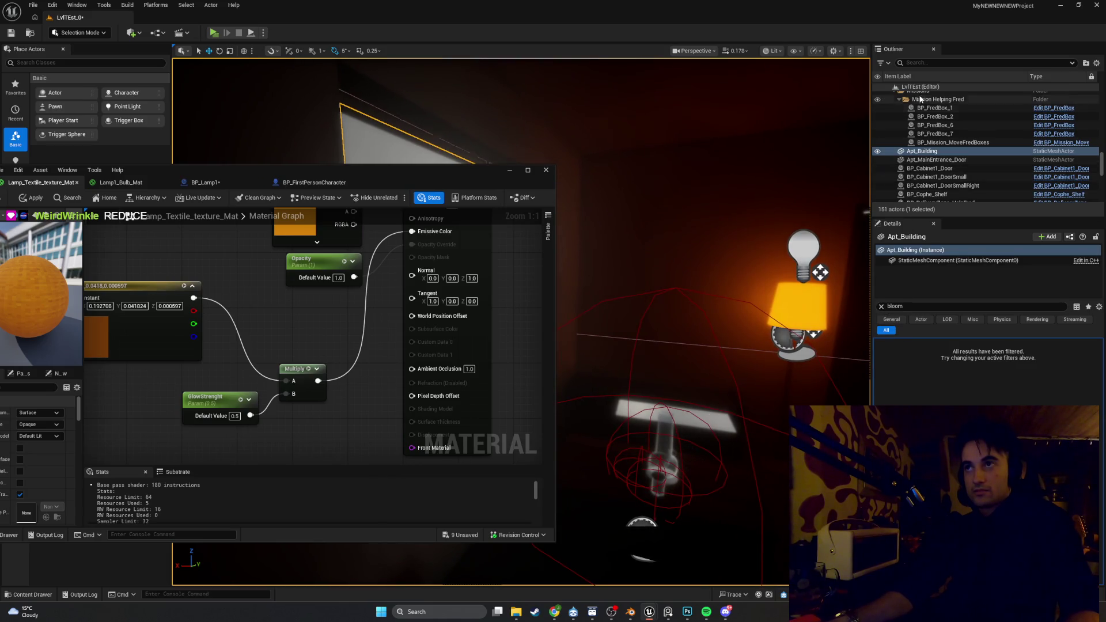
Find the PostProcessVolume by searching 'post' and bring Bloom Intensity down from 100 to 0.675.
{"action": "left_click", "coordinate": [924, 66]}
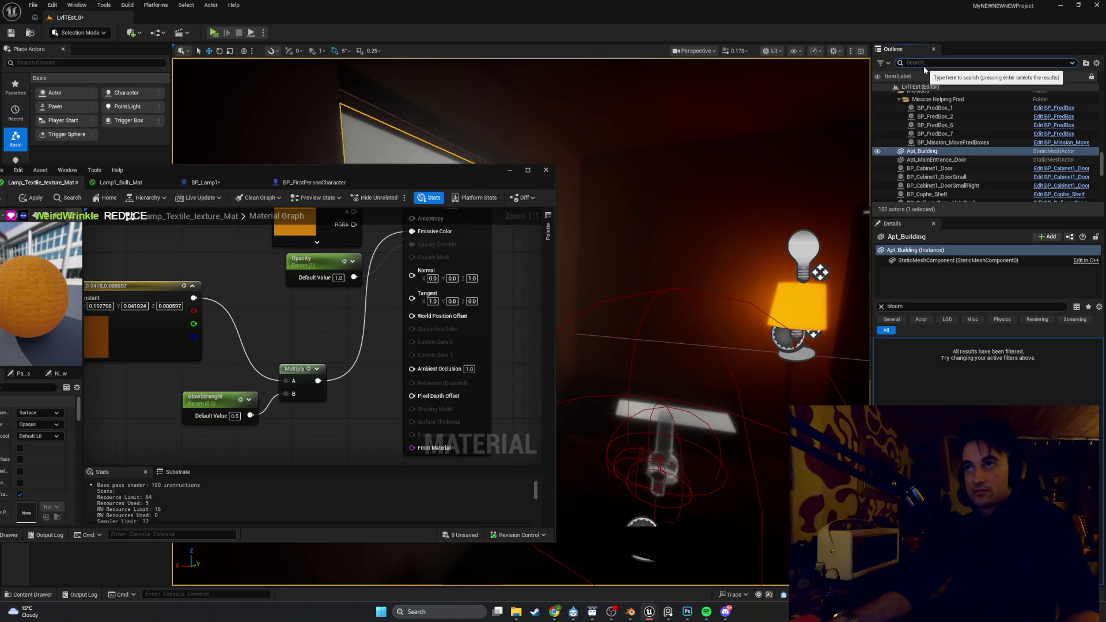
{"action": "type", "text": "post"}
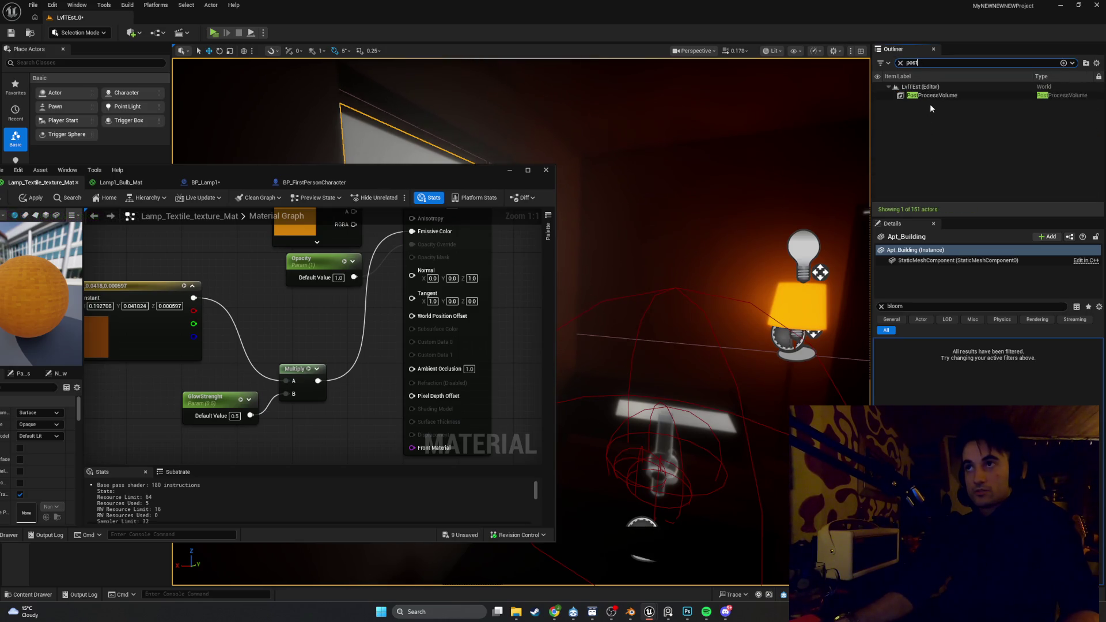
{"action": "left_click", "coordinate": [933, 96]}
{"action": "left_click_drag", "start_coordinate": [980, 389], "coordinate": [996, 389]}
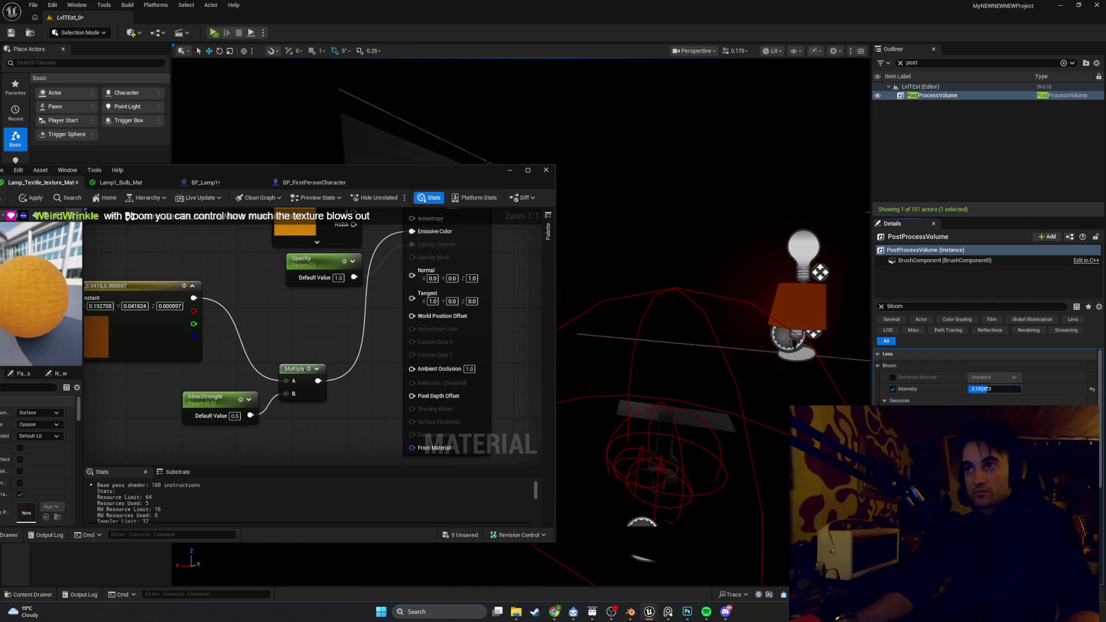
{"action": "left_click_drag", "start_coordinate": [749, 346], "coordinate": [816, 343]}
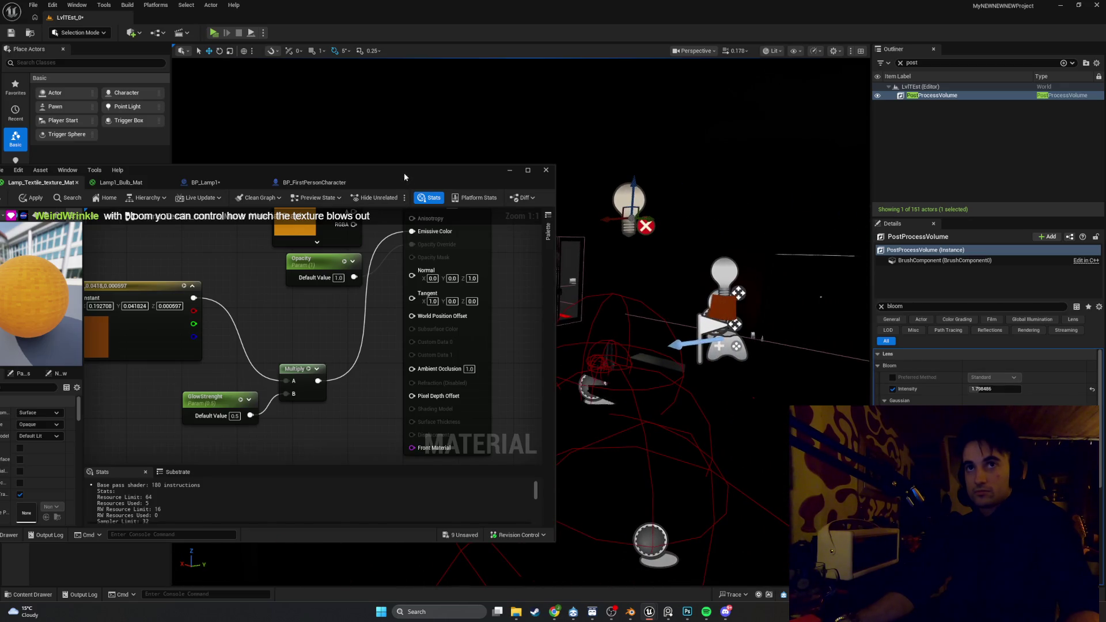
{"action": "left_click_drag", "start_coordinate": [405, 179], "coordinate": [327, 132]}
{"action": "left_click_drag", "start_coordinate": [979, 389], "coordinate": [991, 389]}
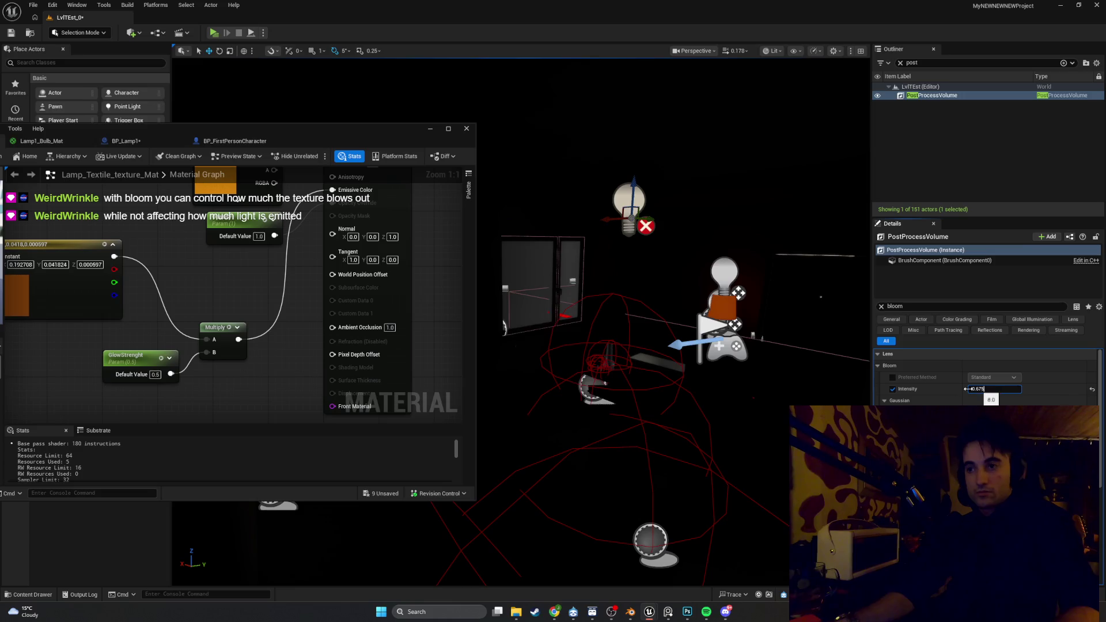
{"action": "left_click", "coordinate": [799, 332]}
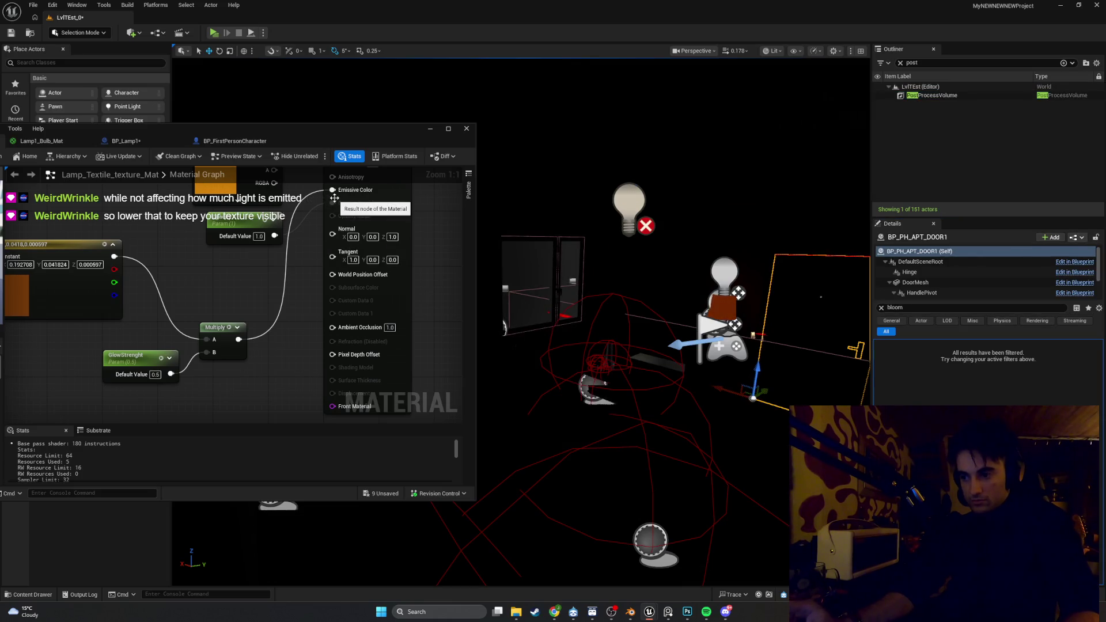
{"action": "left_click", "coordinate": [932, 95]}
{"action": "scroll", "coordinate": [744, 373], "scroll_direction": "up", "scroll_amount": 10}
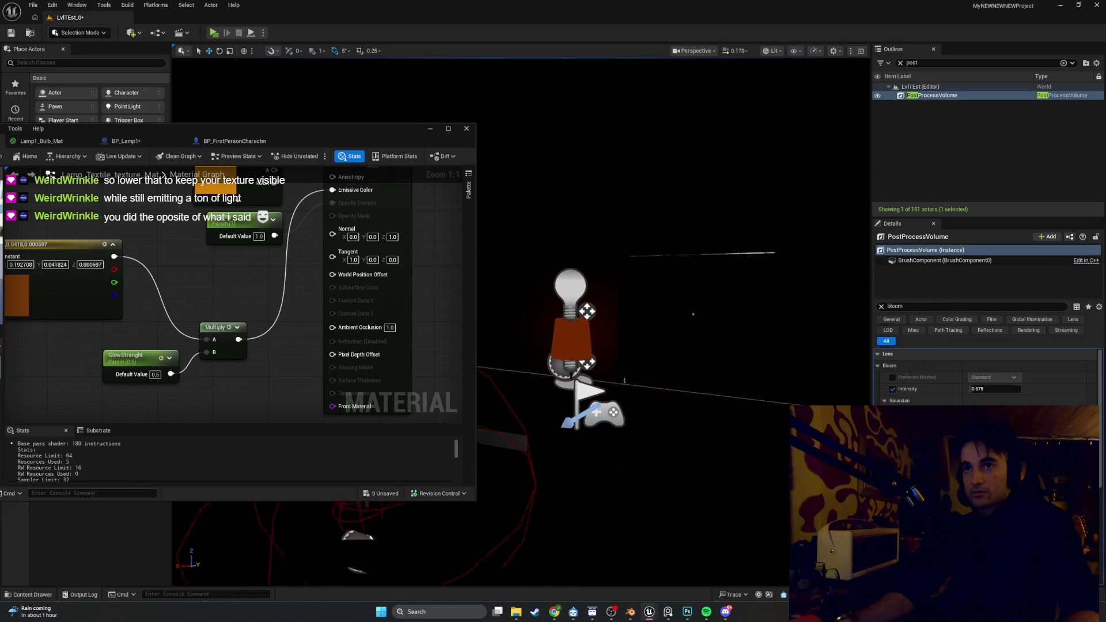
Set the PostProcessVolume's Bloom Intensity to 0.0 and inspect the flat orange lampshade.
{"action": "left_click", "coordinate": [985, 390]}
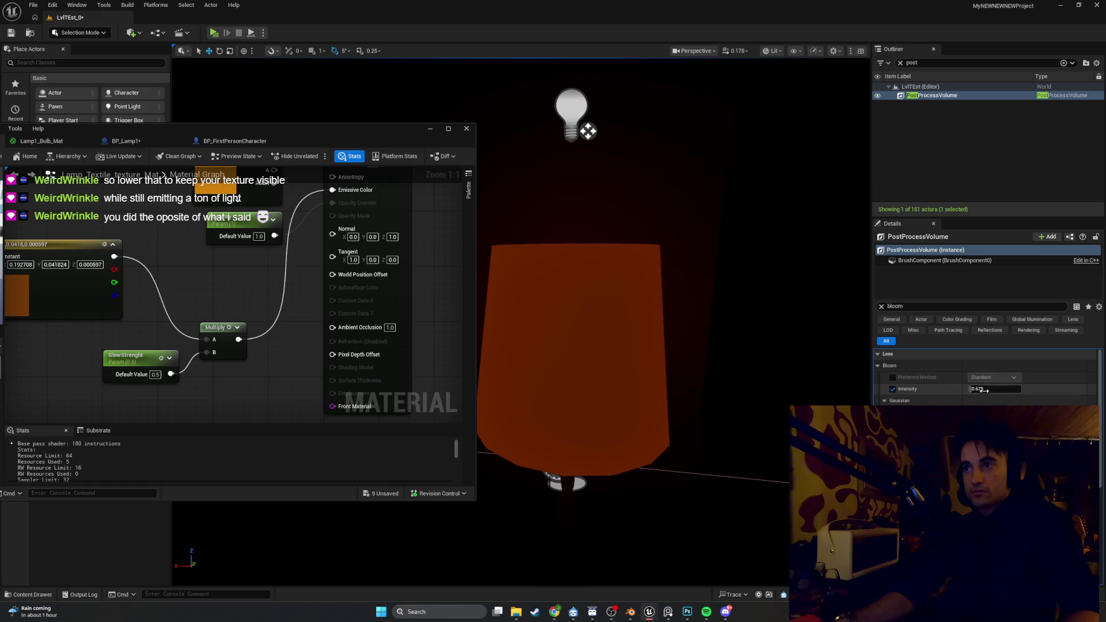
{"action": "type", "text": "0"}
{"action": "key", "text": "Return"}
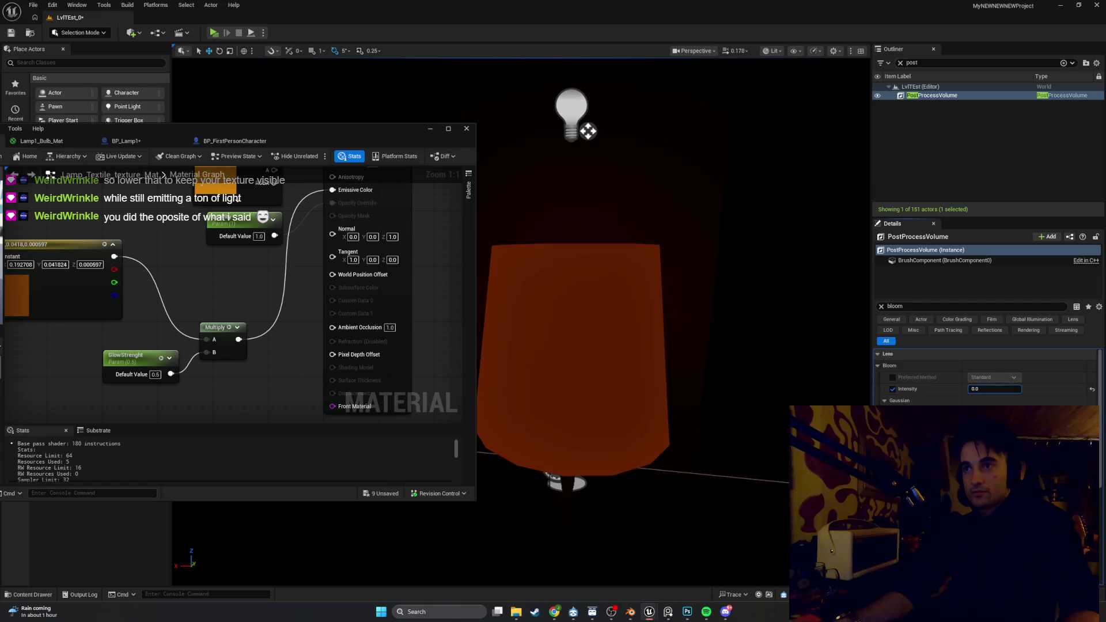
{"action": "scroll", "coordinate": [634, 386], "scroll_direction": "up", "scroll_amount": 5}
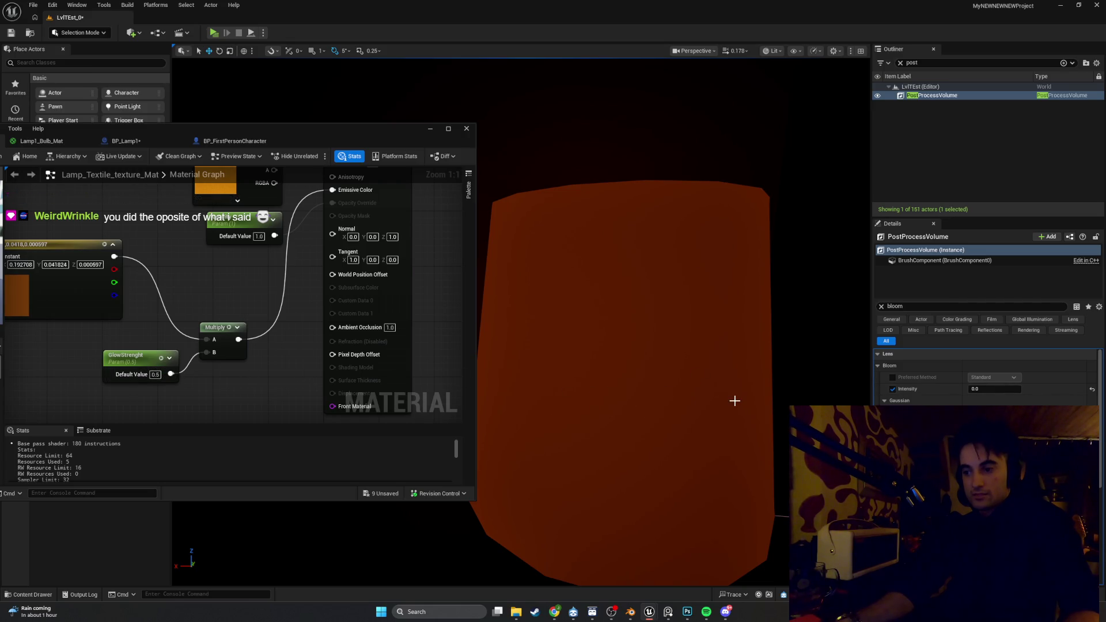
{"action": "scroll", "coordinate": [735, 400], "scroll_direction": "down", "scroll_amount": 8}
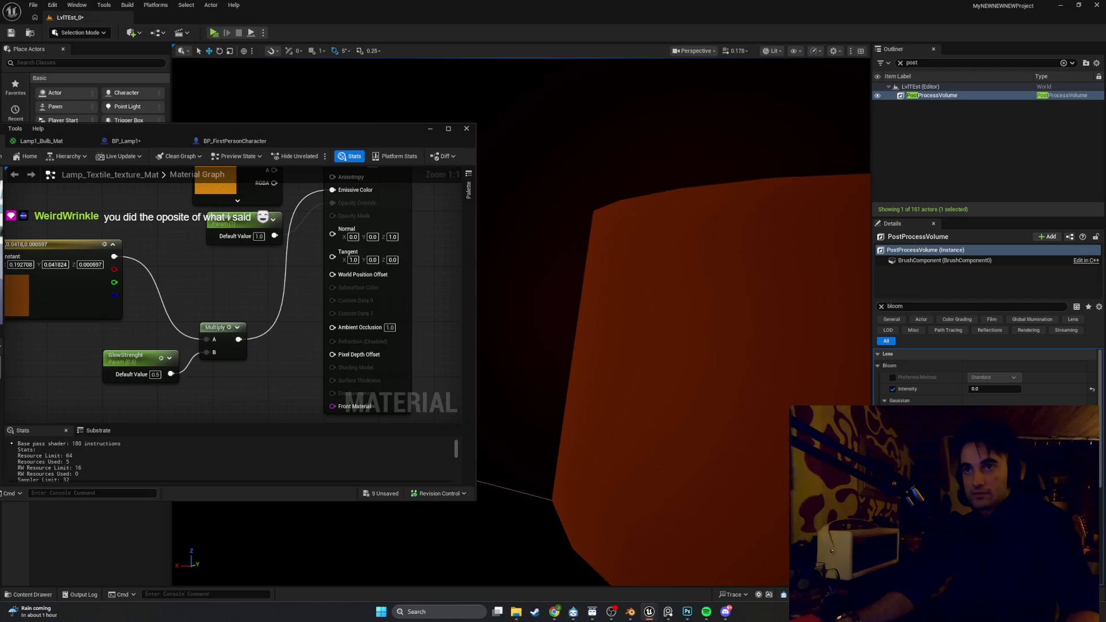
{"action": "scroll", "coordinate": [633, 357], "scroll_direction": "down", "scroll_amount": 5}
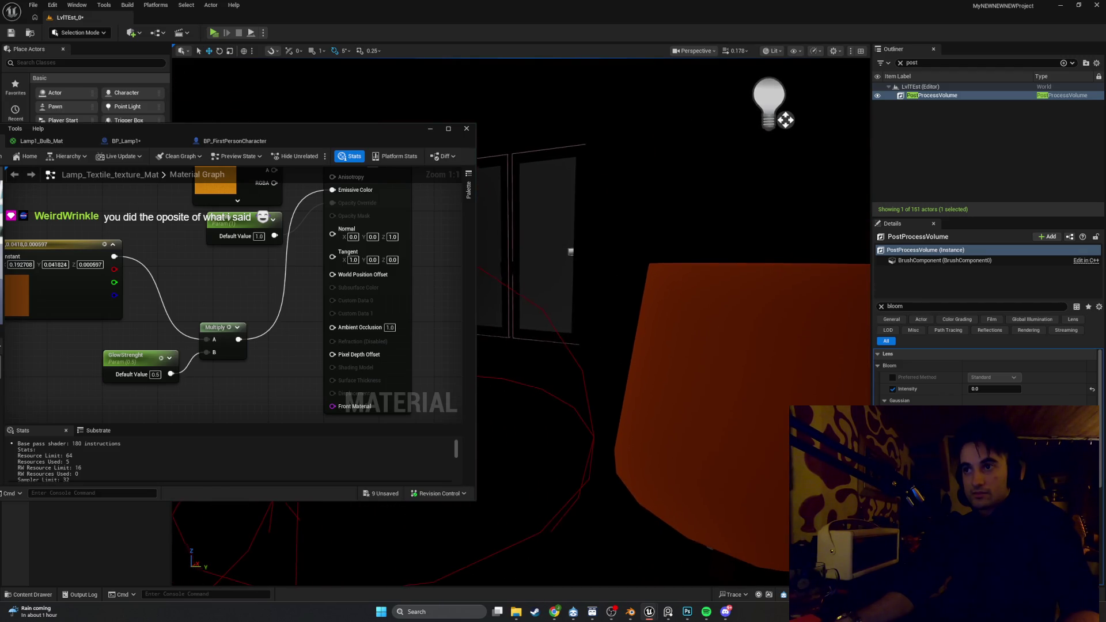
{"action": "scroll", "coordinate": [679, 322], "scroll_direction": "up", "scroll_amount": 6}
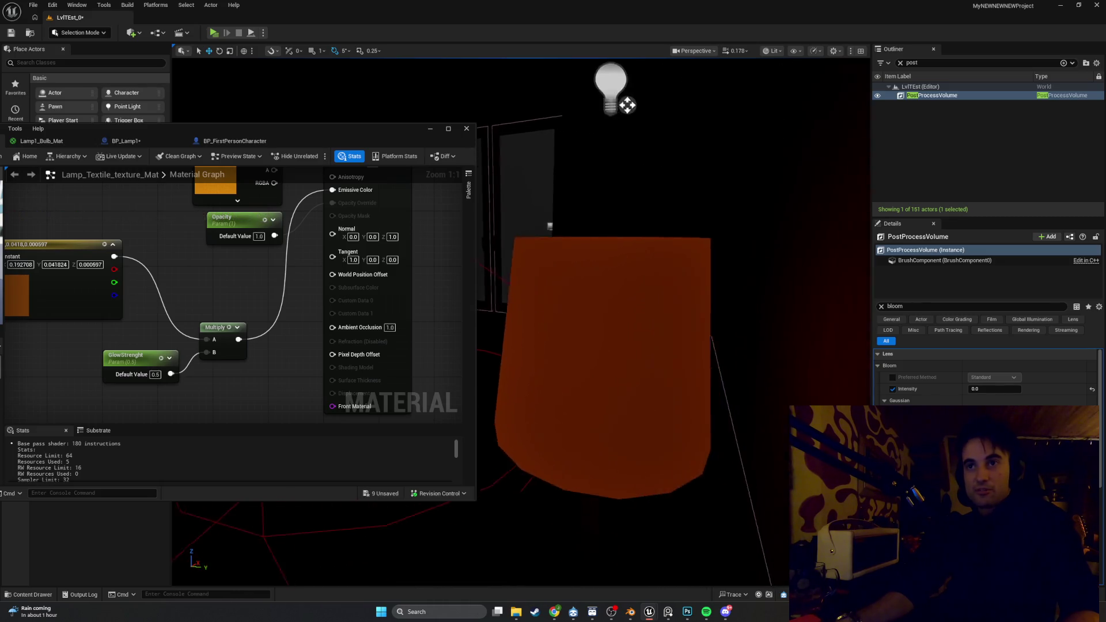
{"action": "scroll", "coordinate": [634, 345], "scroll_direction": "down", "scroll_amount": 6}
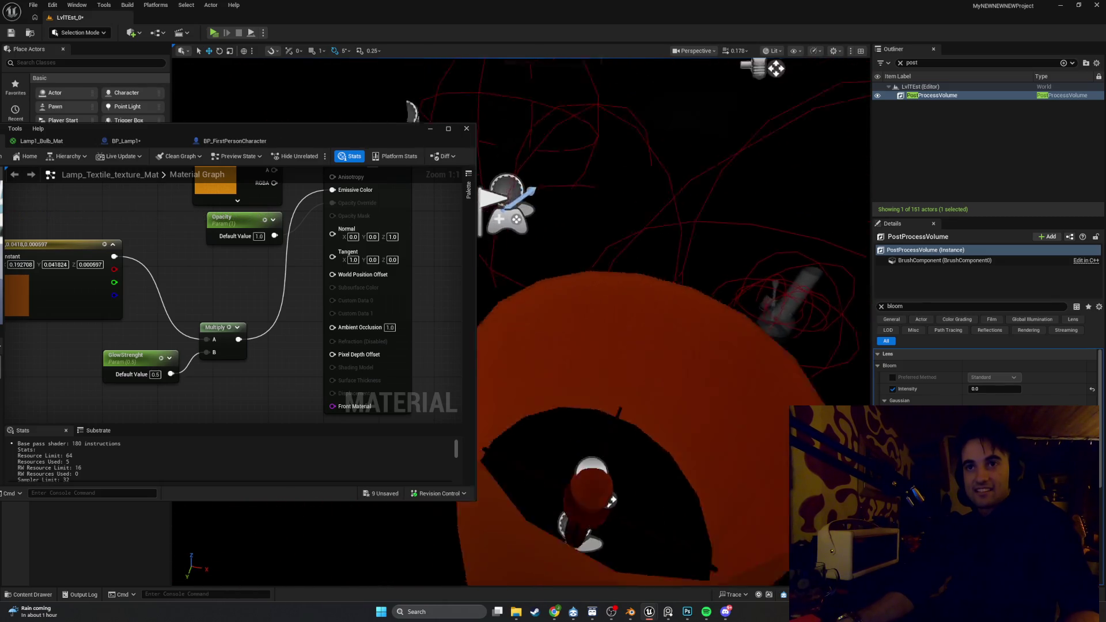
{"action": "scroll", "coordinate": [576, 375], "scroll_direction": "down", "scroll_amount": 2}
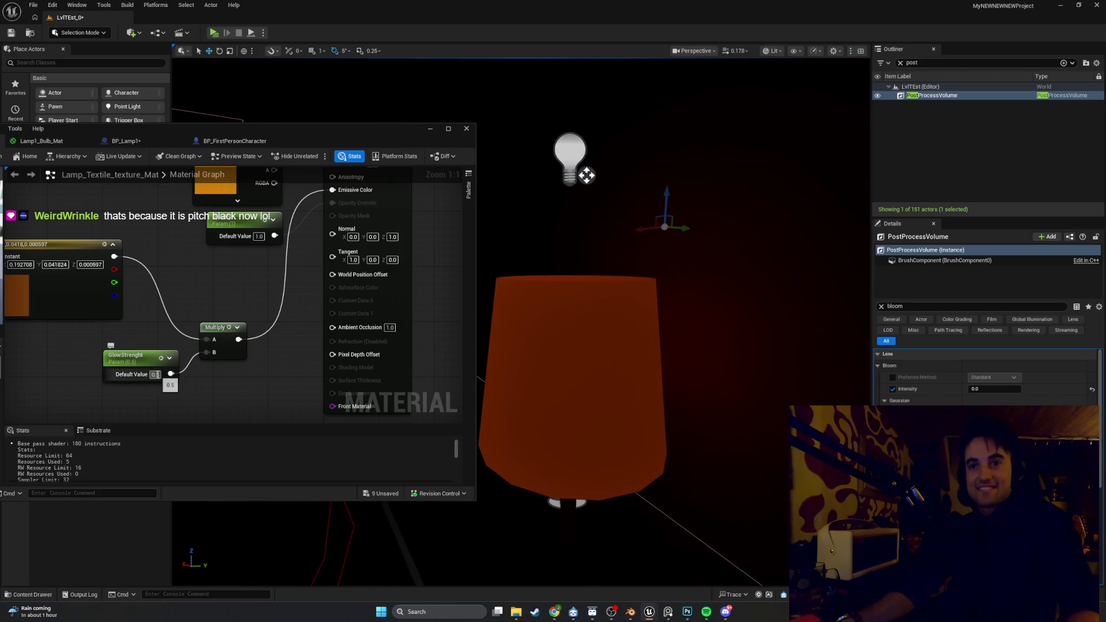
{"action": "mouse_move", "coordinate": [583, 352]}
{"action": "left_mouse_down"}
{"action": "mouse_move", "coordinate": [519, 353]}
{"action": "mouse_move", "coordinate": [584, 351]}
{"action": "left_mouse_up"}
Select PointLight16, clear the bloom filter, and set its Intensity to 6.6 cd.
{"action": "left_click", "coordinate": [688, 302]}
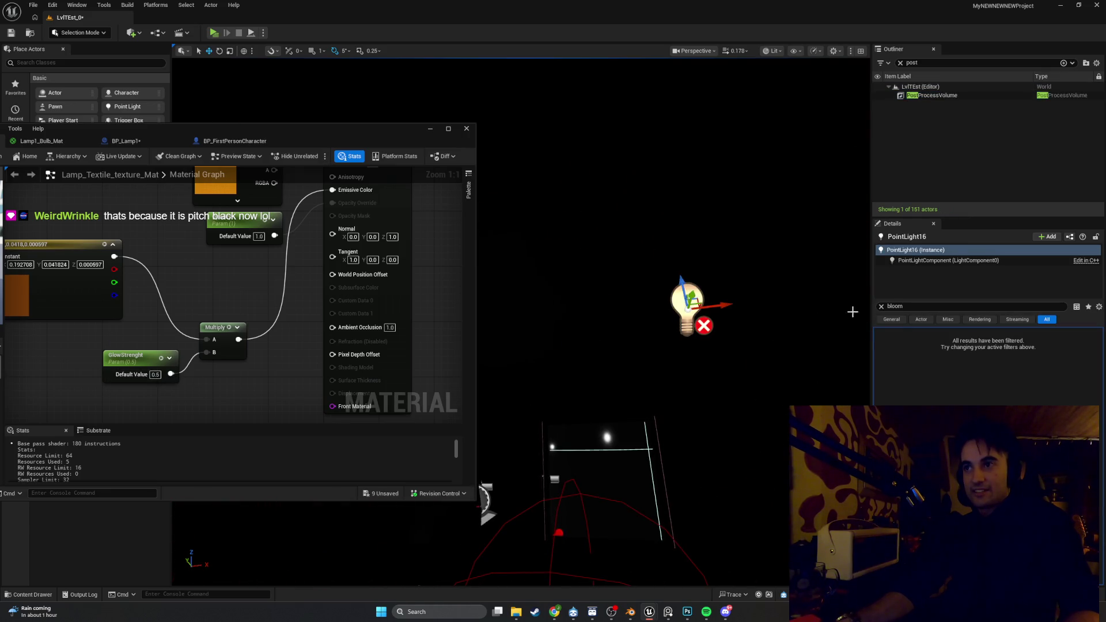
{"action": "left_click", "coordinate": [882, 306]}
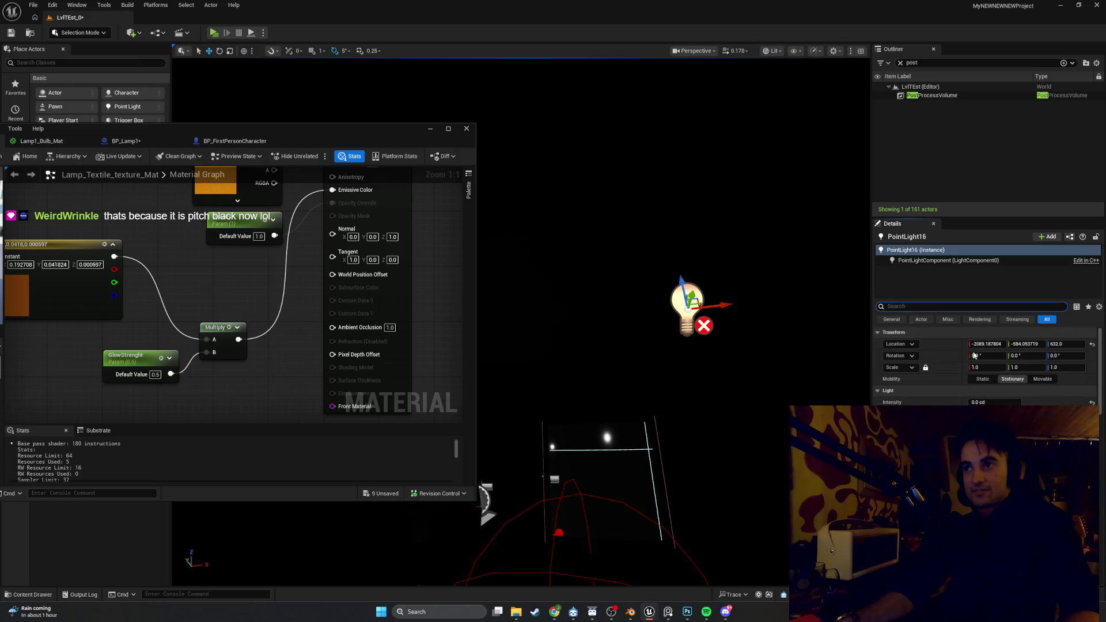
{"action": "left_click", "coordinate": [989, 402]}
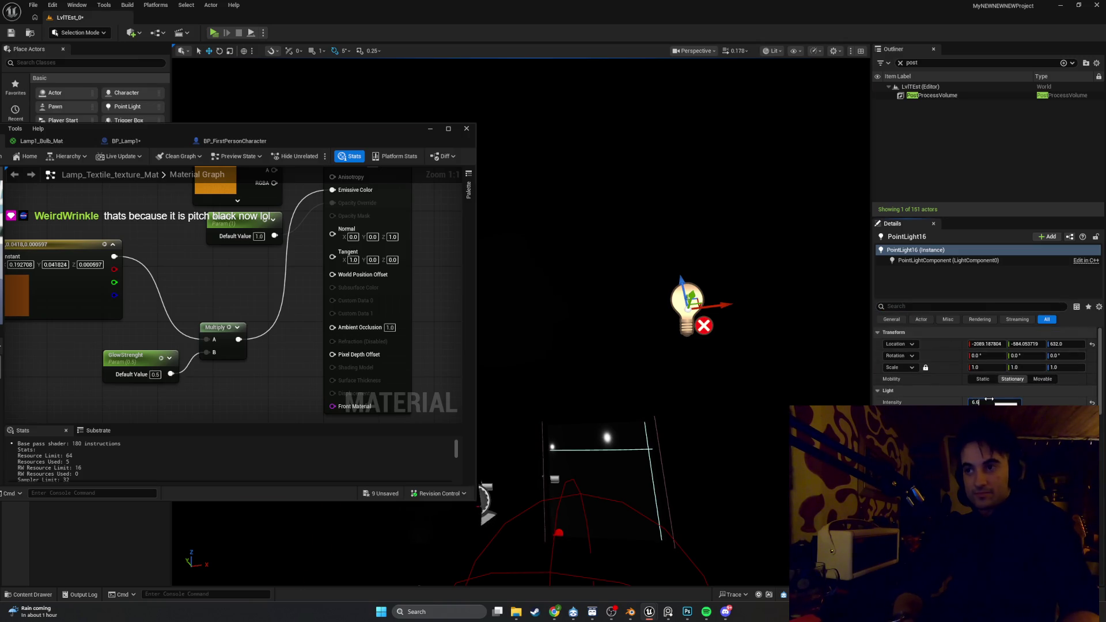
{"action": "key", "text": "Return"}
{"action": "mouse_move", "coordinate": [686, 312]}
{"action": "left_mouse_down"}
{"action": "mouse_move", "coordinate": [633, 322]}
{"action": "mouse_move", "coordinate": [694, 277]}
{"action": "mouse_move", "coordinate": [573, 141]}
{"action": "mouse_move", "coordinate": [628, 440]}
{"action": "left_mouse_up"}
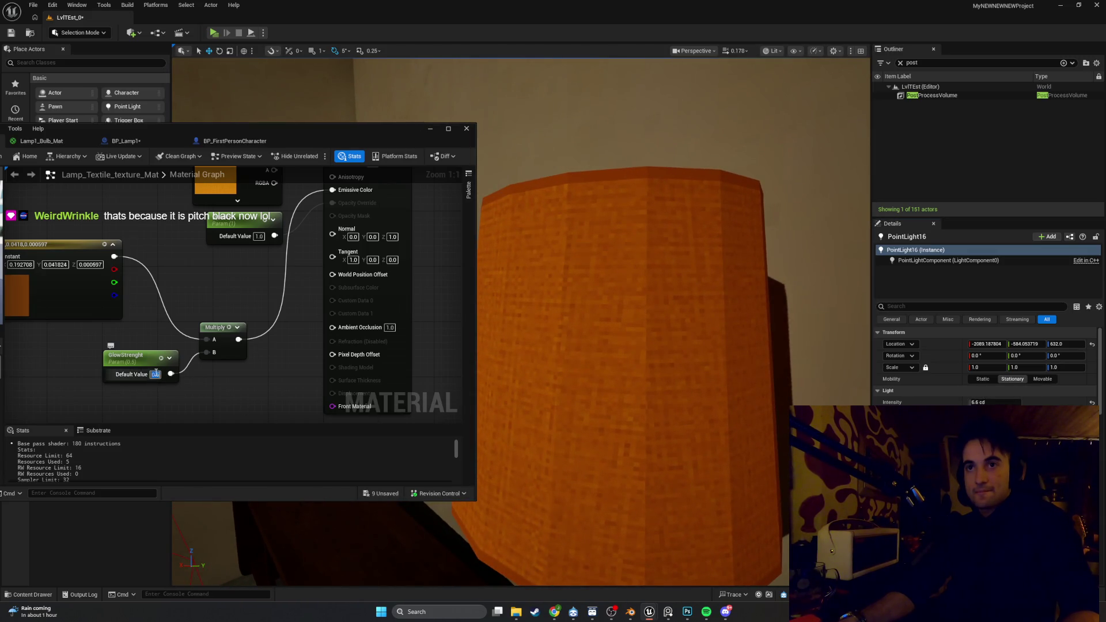
Set the lamp material's GlowStrenght default value to 1.0.
{"action": "type", "text": "0"}
{"action": "key", "text": "Return"}
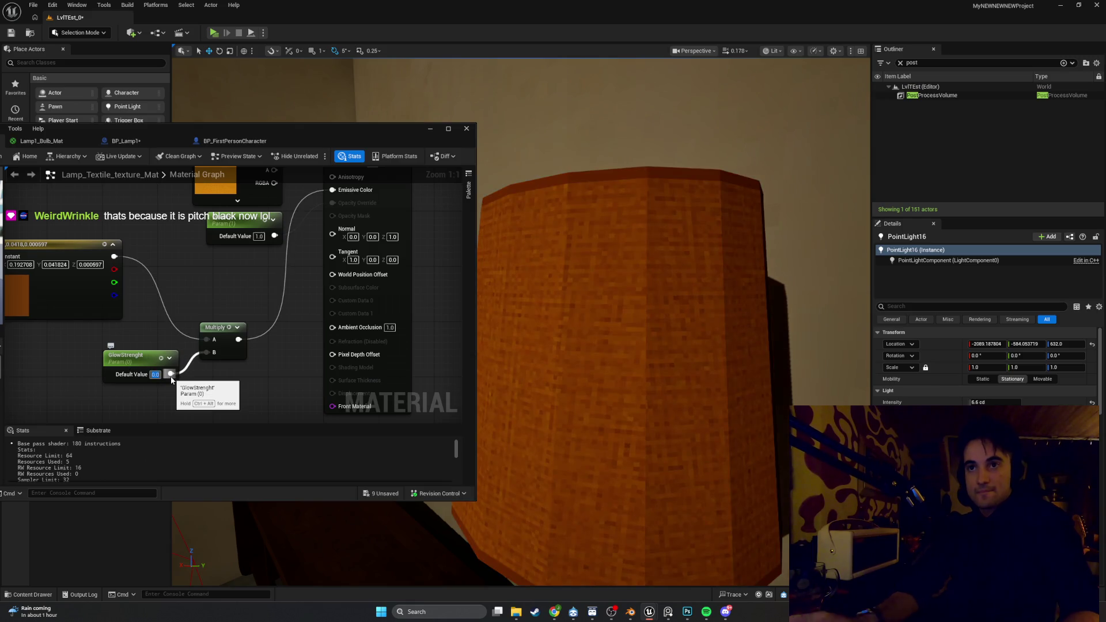
{"action": "left_click", "coordinate": [156, 374]}
{"action": "type", "text": "0.01"}
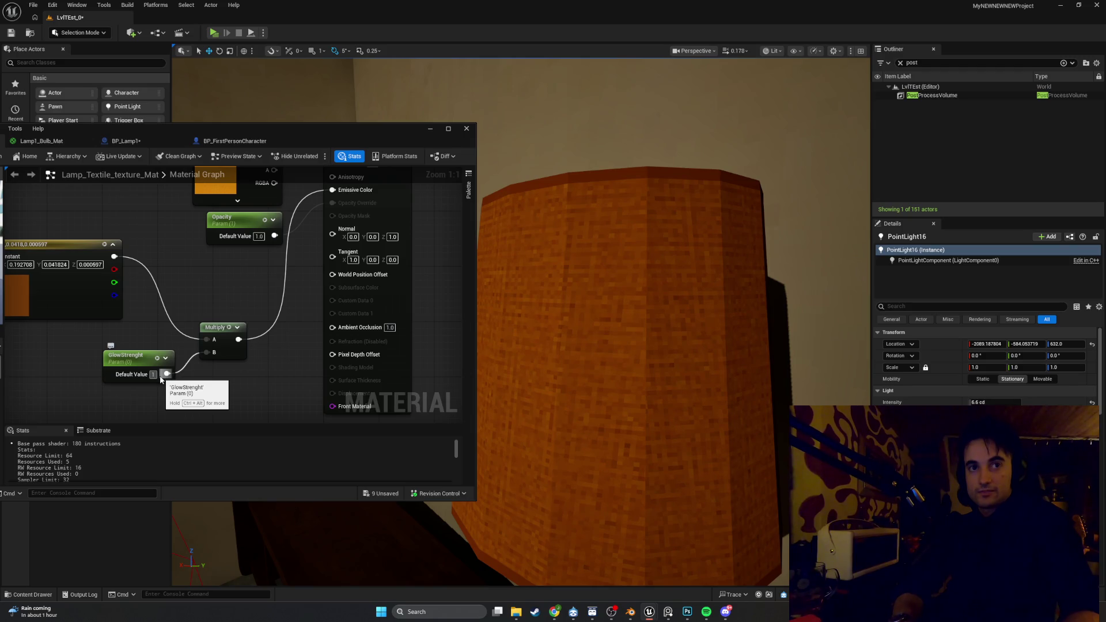
{"action": "key", "text": "Return"}
{"action": "scroll", "coordinate": [577, 346], "scroll_direction": "down", "scroll_amount": 10}
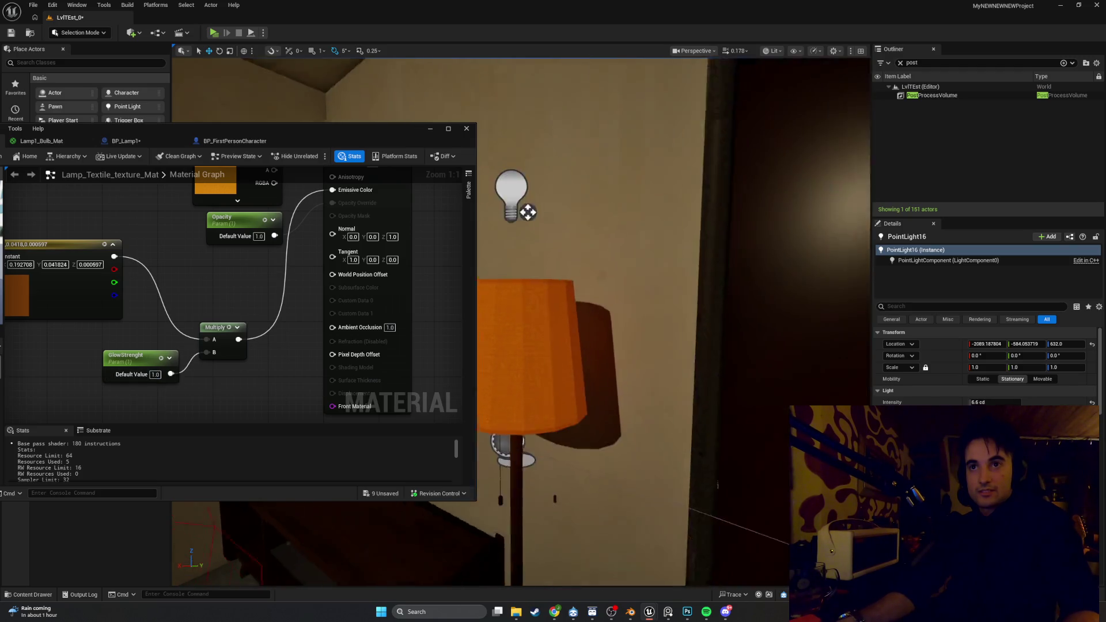
Raise the lampshade material's GlowStrenght to 5.0 and frame the glowing floor lamp.
{"action": "scroll", "coordinate": [585, 385], "scroll_direction": "up", "scroll_amount": 3}
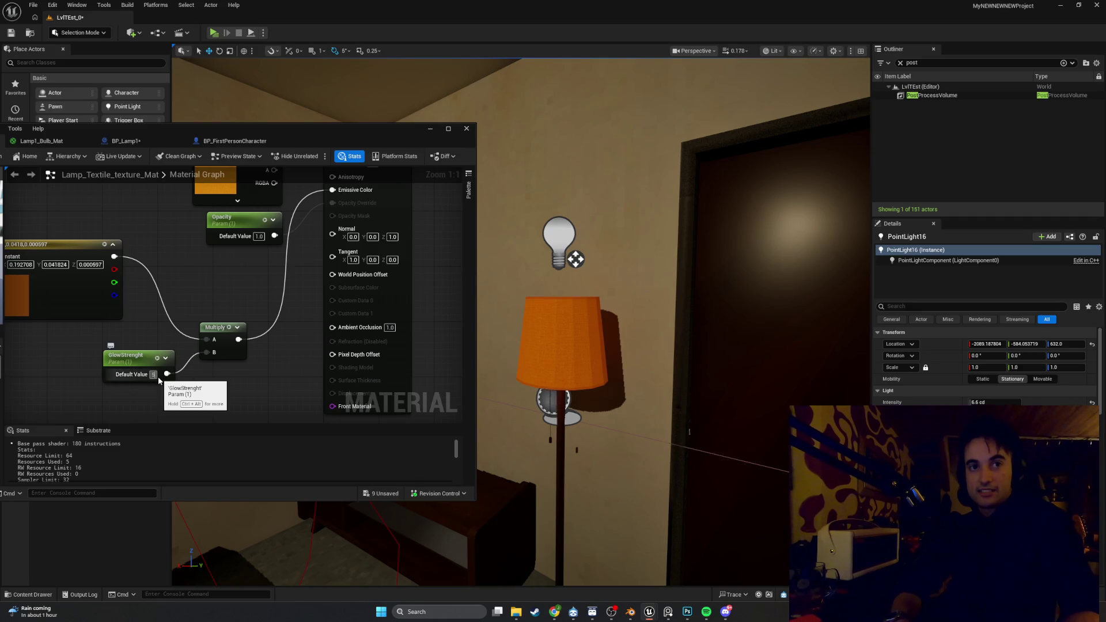
{"action": "key", "text": "Return"}
{"action": "scroll", "coordinate": [576, 323], "scroll_direction": "up", "scroll_amount": 2}
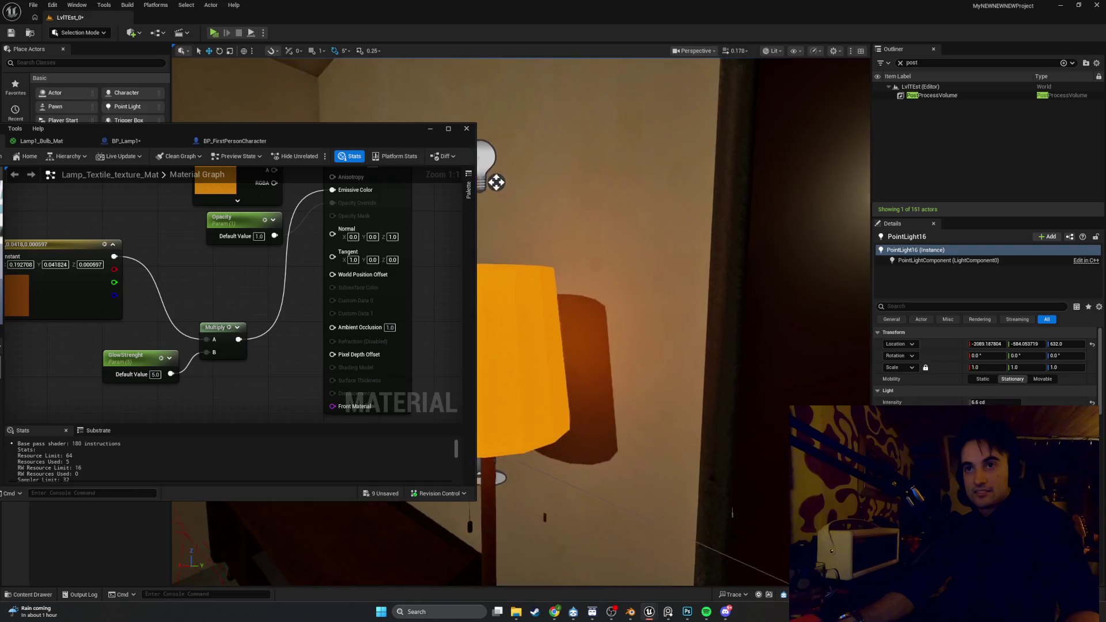
{"action": "scroll", "coordinate": [577, 323], "scroll_direction": "up", "scroll_amount": 3}
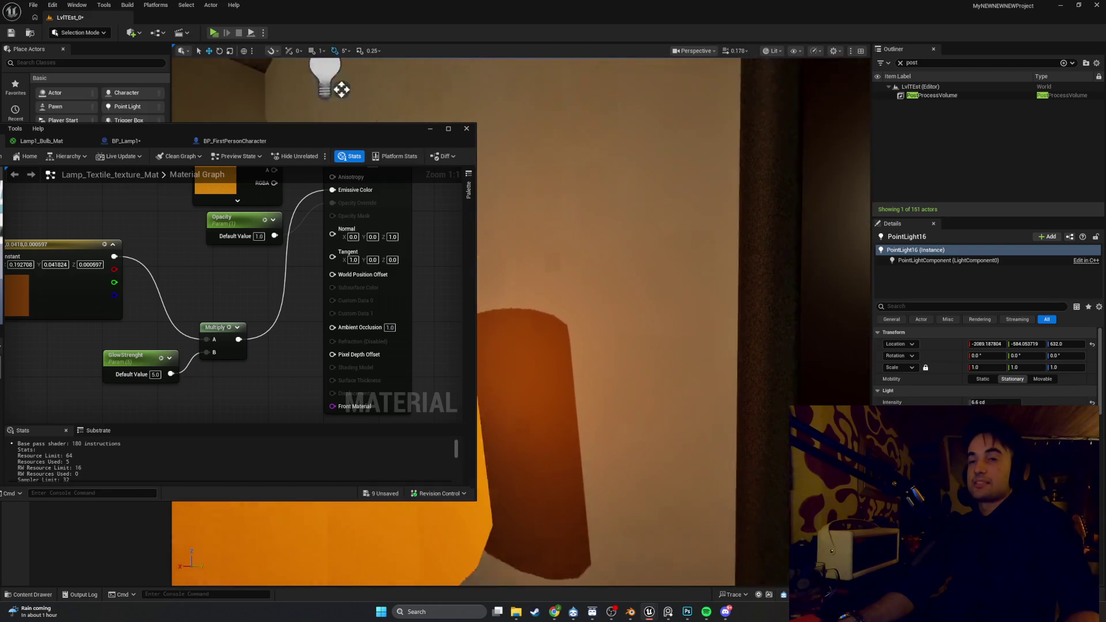
{"action": "scroll", "coordinate": [577, 323], "scroll_direction": "down", "scroll_amount": 3}
{"action": "scroll", "coordinate": [576, 323], "scroll_direction": "up", "scroll_amount": 3}
{"action": "scroll", "coordinate": [577, 323], "scroll_direction": "down", "scroll_amount": 3}
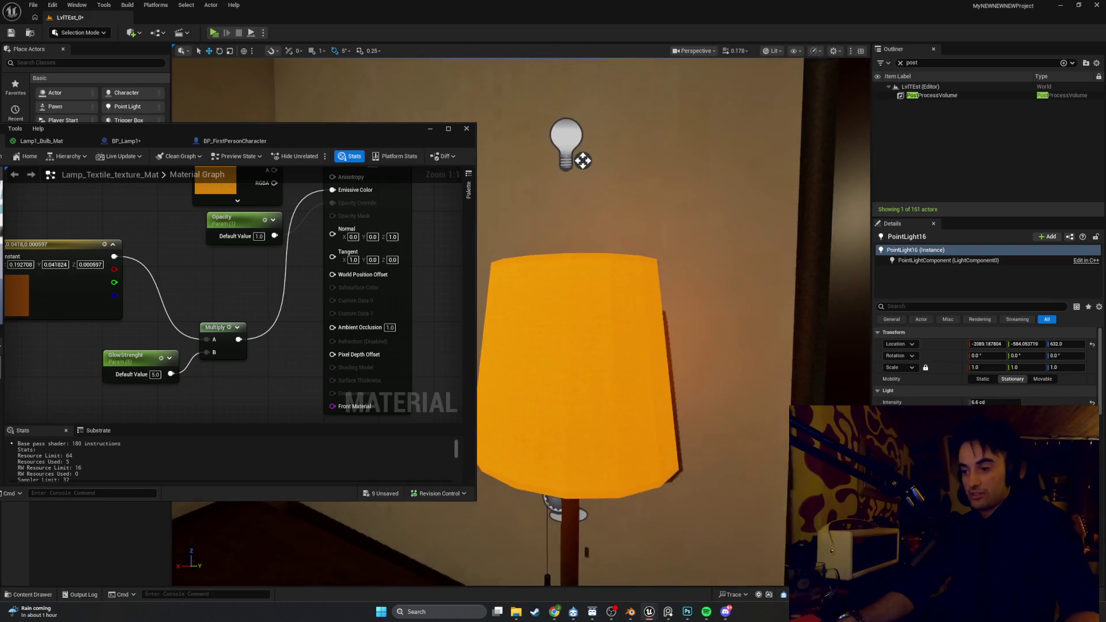
{"action": "scroll", "coordinate": [522, 322], "scroll_direction": "down", "scroll_amount": 3}
{"action": "scroll", "coordinate": [563, 382], "scroll_direction": "up", "scroll_amount": 3}
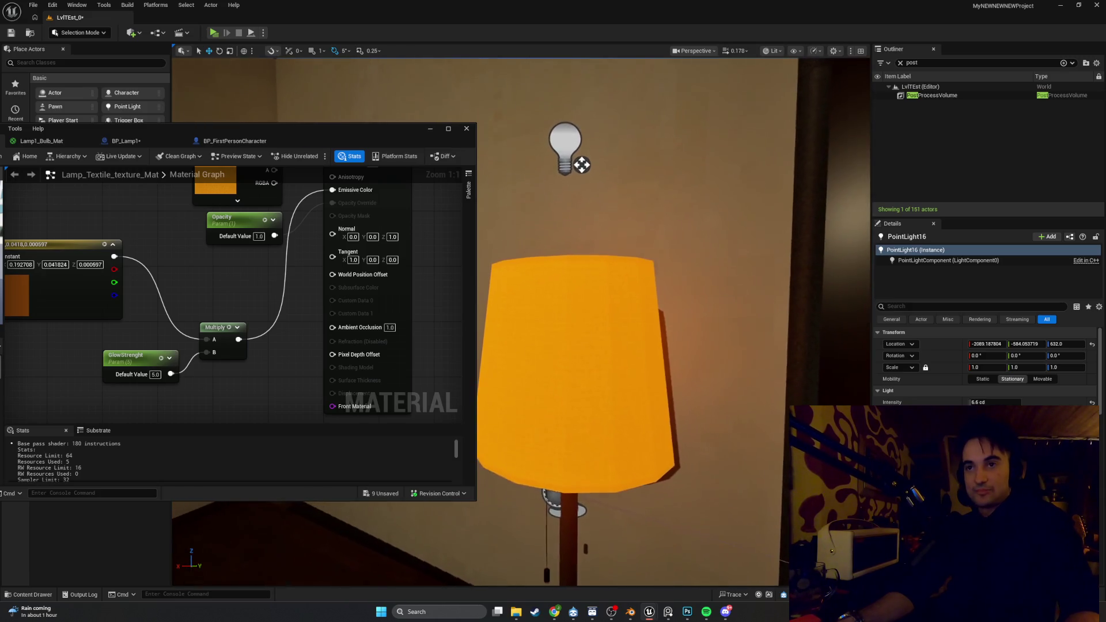
Select the PostProcessVolume, confirm GlowStrenght 5.0, and minimize the material editor.
{"action": "left_click", "coordinate": [954, 96]}
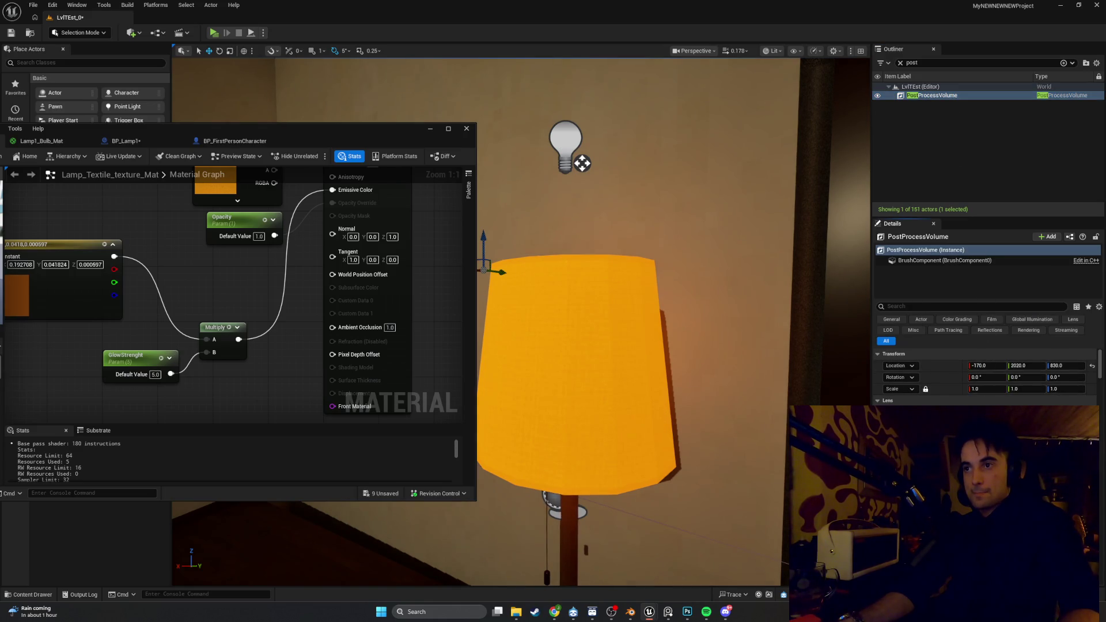
{"action": "scroll", "coordinate": [778, 393], "scroll_direction": "down", "scroll_amount": 4}
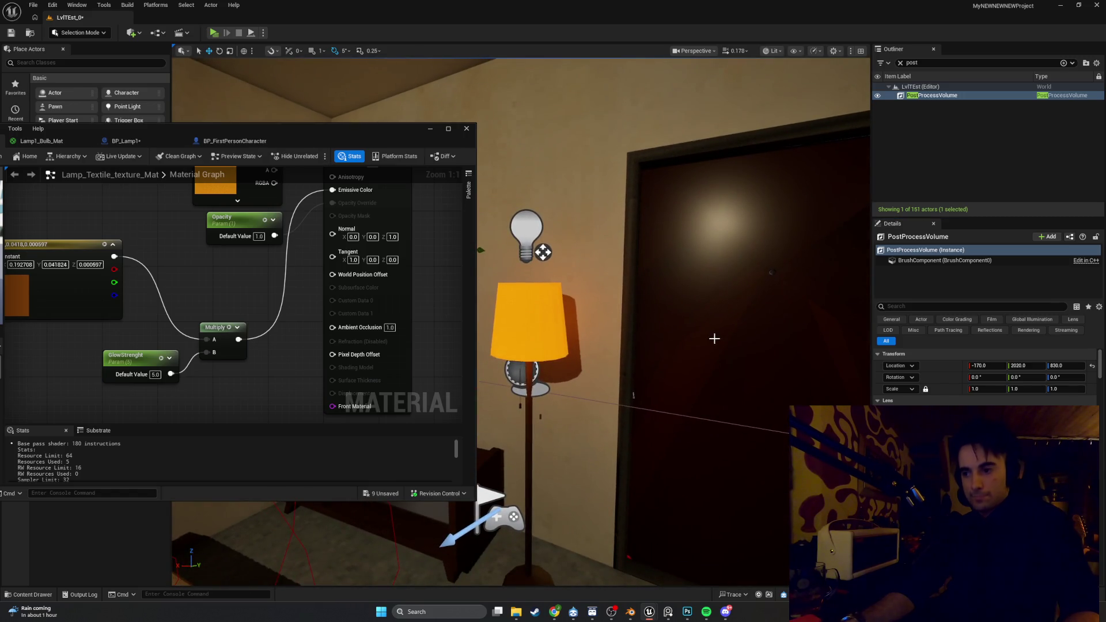
{"action": "mouse_move", "coordinate": [323, 137]}
{"action": "left_mouse_down"}
{"action": "mouse_move", "coordinate": [429, 191]}
{"action": "mouse_move", "coordinate": [531, 195]}
{"action": "mouse_move", "coordinate": [402, 194]}
{"action": "mouse_move", "coordinate": [339, 168]}
{"action": "left_mouse_up"}
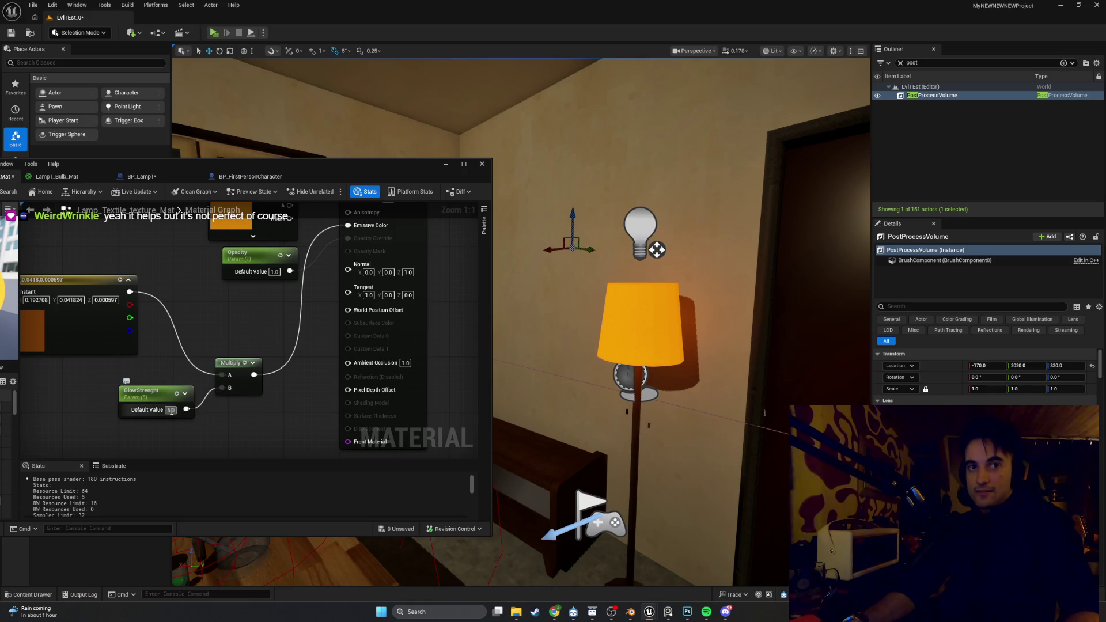
{"action": "key", "text": "Return"}
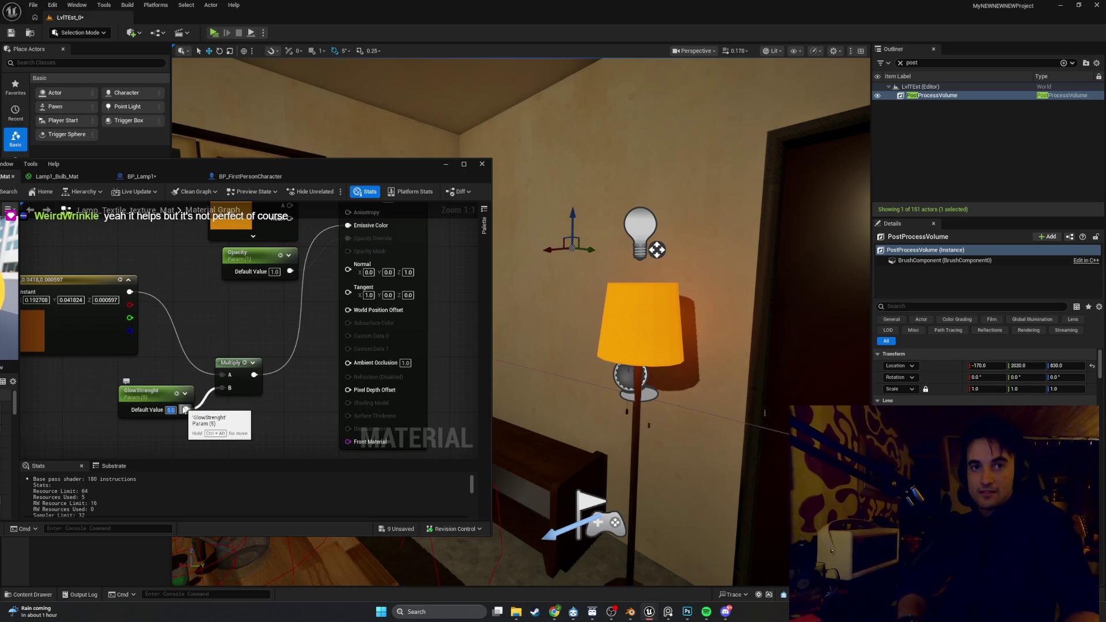
{"action": "scroll", "coordinate": [368, 254], "scroll_direction": "down", "scroll_amount": 2}
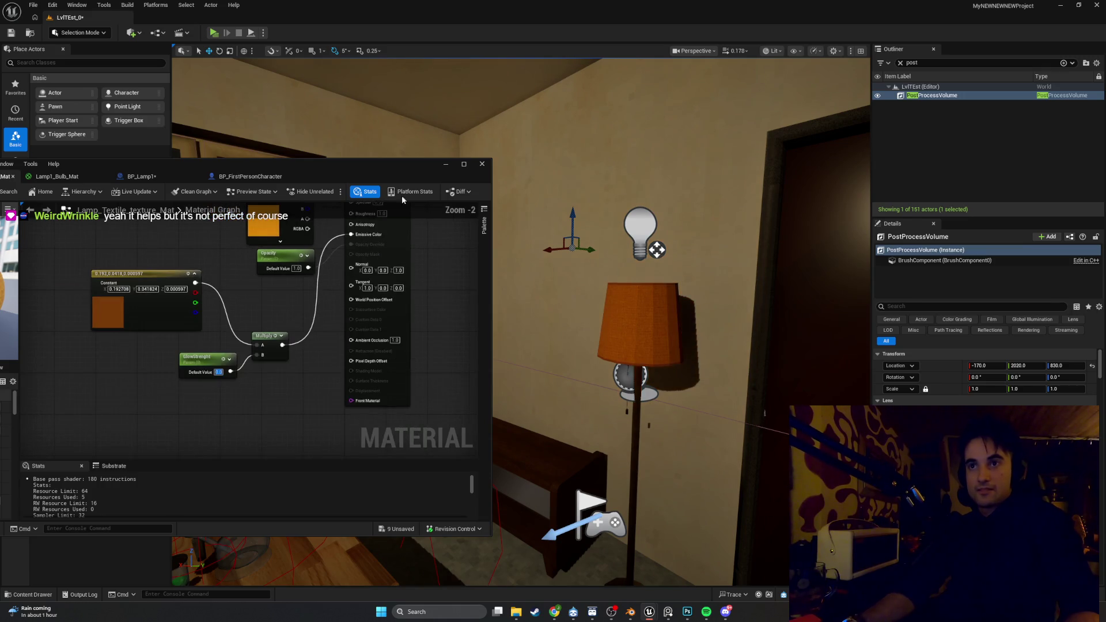
{"action": "left_click", "coordinate": [445, 164]}
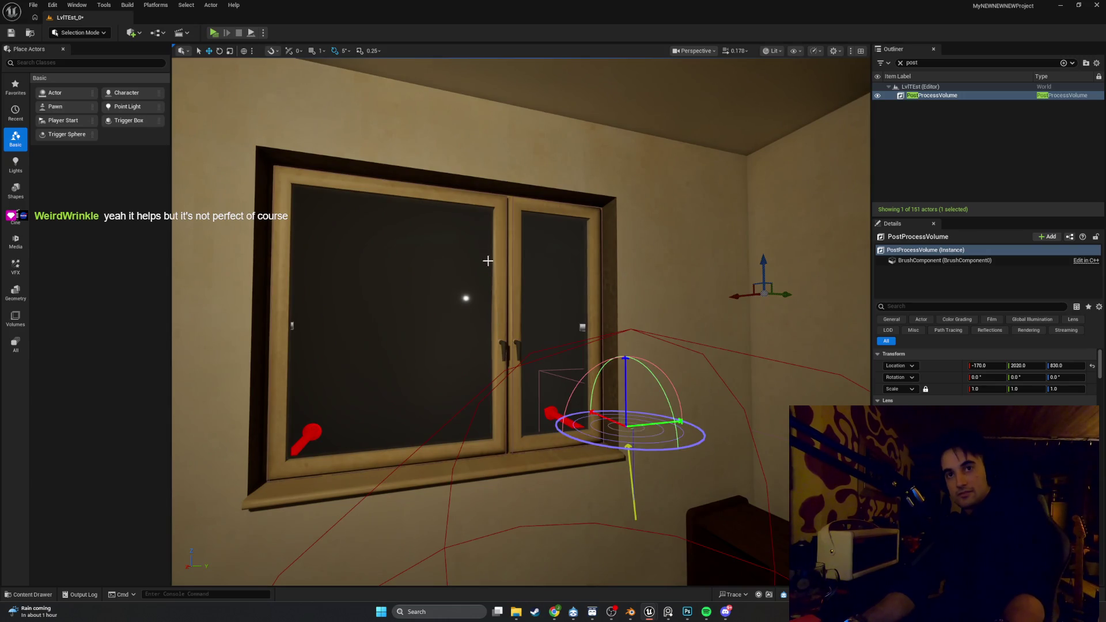
Rotate the sun with Ctrl+L to a low sunset position and view the lamp again.
{"action": "key", "text": "ctrl+l"}
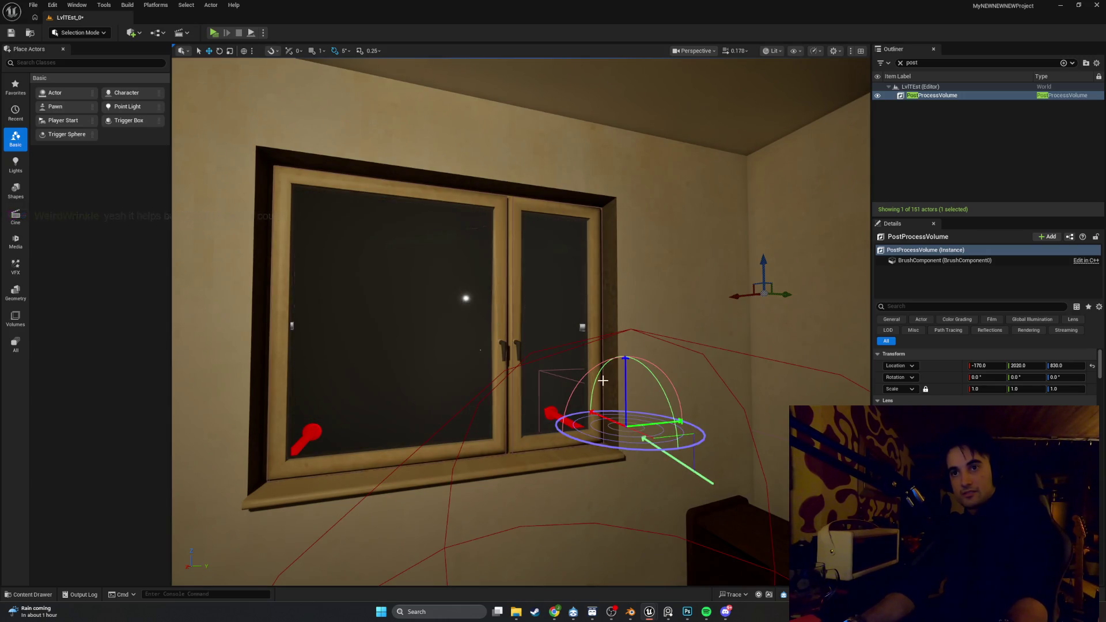
{"action": "key", "text": "ctrl+l"}
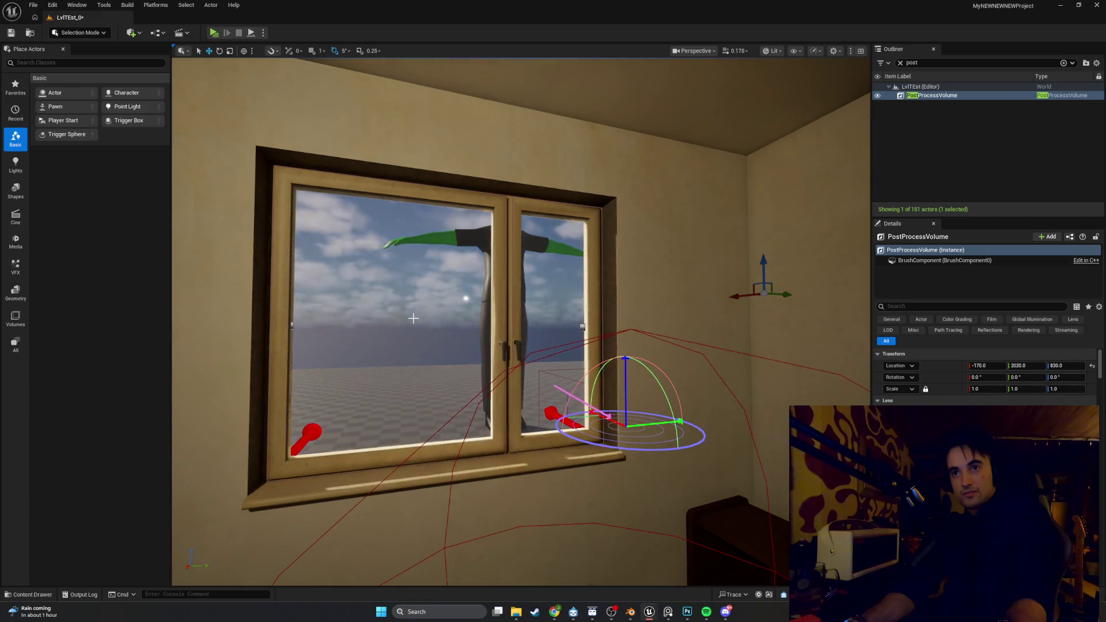
{"action": "key", "text": "ctrl+l"}
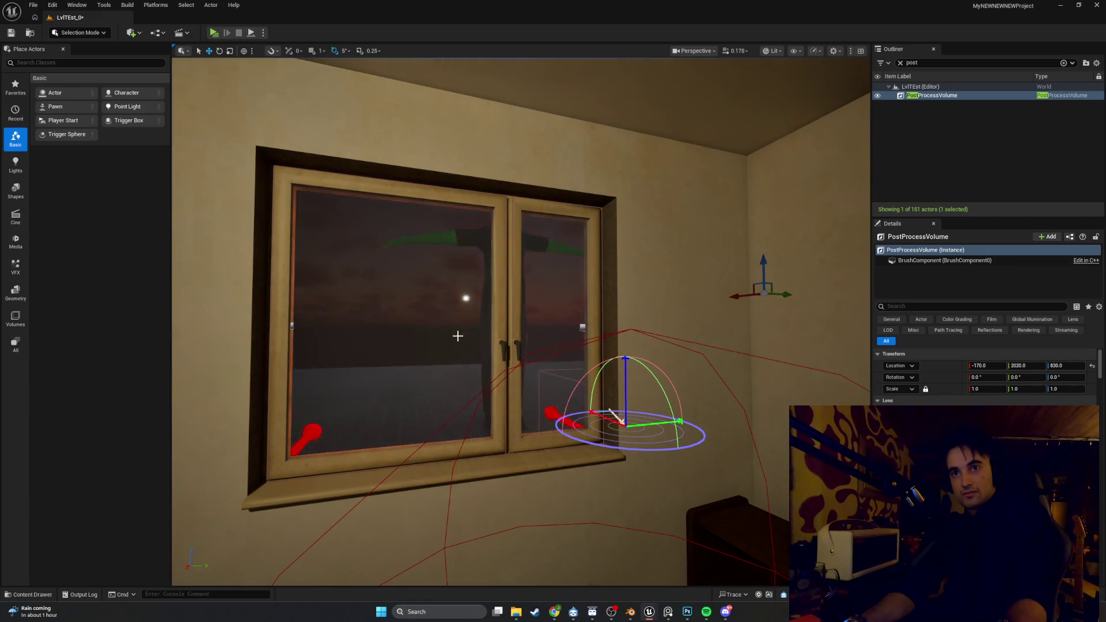
{"action": "mouse_move", "coordinate": [467, 332]}
{"action": "left_mouse_down"}
{"action": "mouse_move", "coordinate": [595, 255]}
{"action": "mouse_move", "coordinate": [589, 231]}
{"action": "mouse_move", "coordinate": [553, 230]}
{"action": "mouse_move", "coordinate": [634, 248]}
{"action": "mouse_move", "coordinate": [486, 294]}
{"action": "left_mouse_up"}
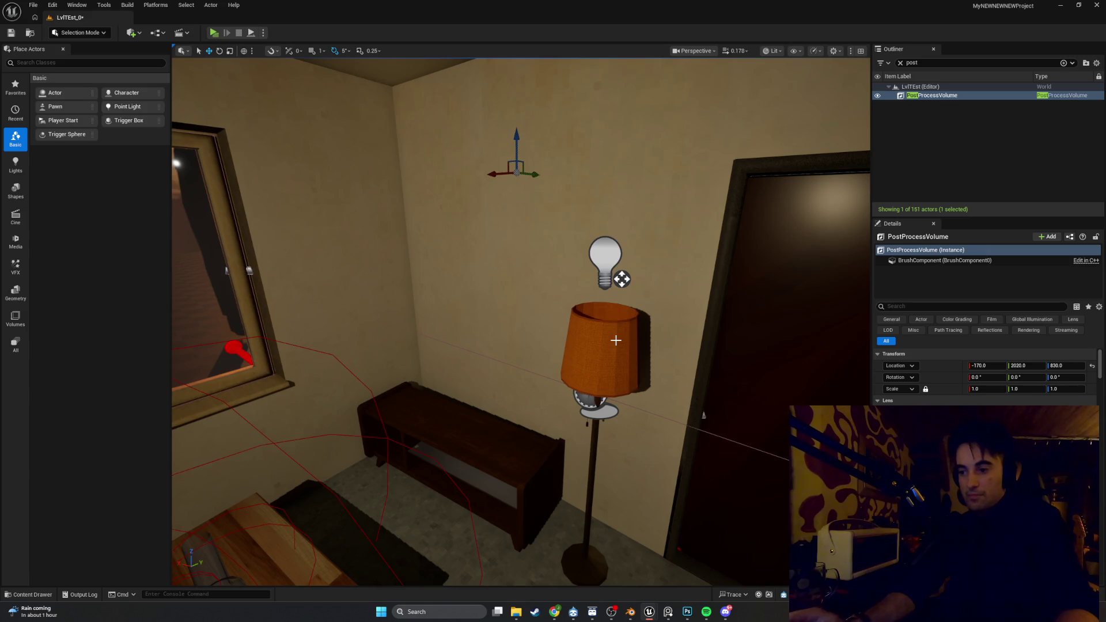
Bring up the BP_Lamp1 blueprint, select its PointLight component, and resize the editor over the level.
{"action": "mouse_move", "coordinate": [666, 614]}
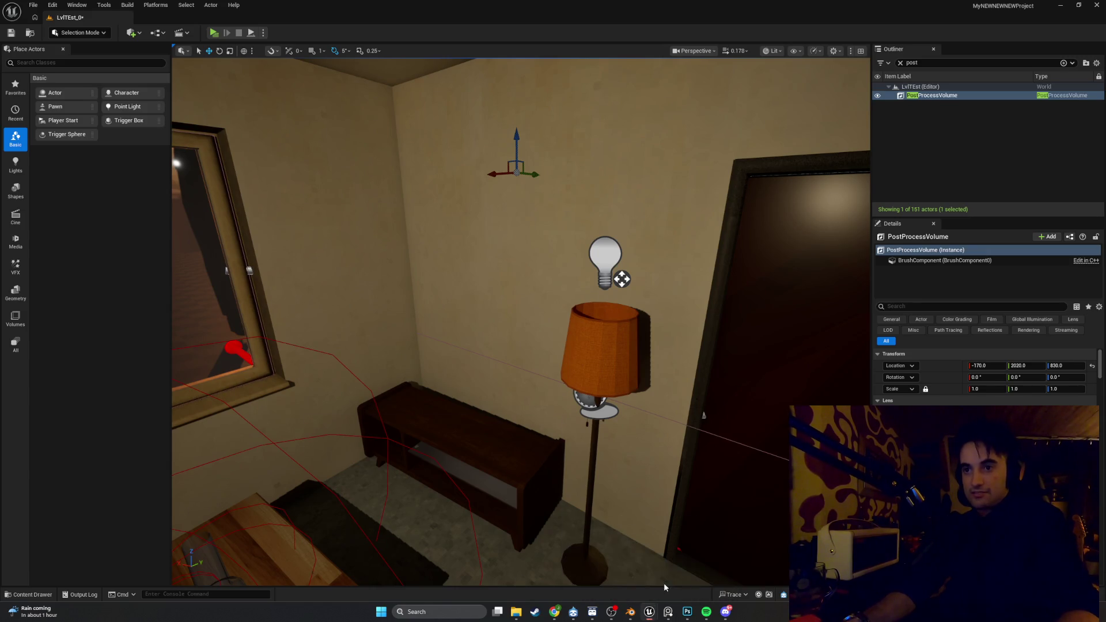
{"action": "left_click", "coordinate": [694, 568]}
{"action": "left_click", "coordinate": [160, 175]}
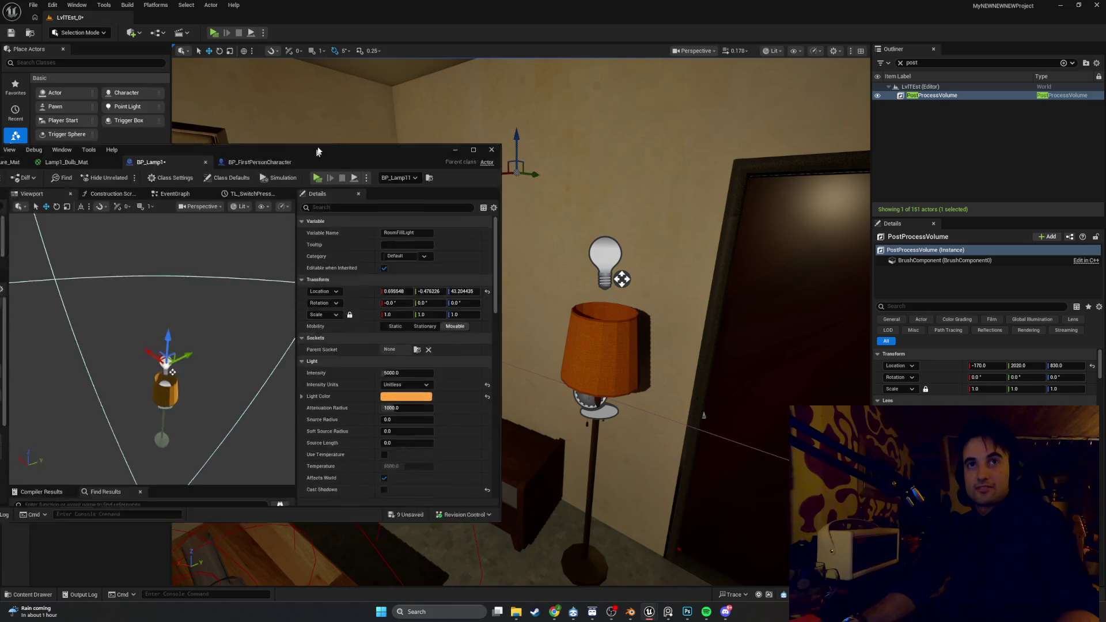
{"action": "left_click", "coordinate": [464, 163]}
{"action": "mouse_move", "coordinate": [482, 362]}
{"action": "left_mouse_down"}
{"action": "mouse_move", "coordinate": [482, 340]}
{"action": "mouse_move", "coordinate": [492, 353]}
{"action": "mouse_move", "coordinate": [318, 415]}
{"action": "mouse_move", "coordinate": [487, 358]}
{"action": "mouse_move", "coordinate": [461, 323]}
{"action": "mouse_move", "coordinate": [507, 328]}
{"action": "mouse_move", "coordinate": [518, 346]}
{"action": "left_mouse_up"}
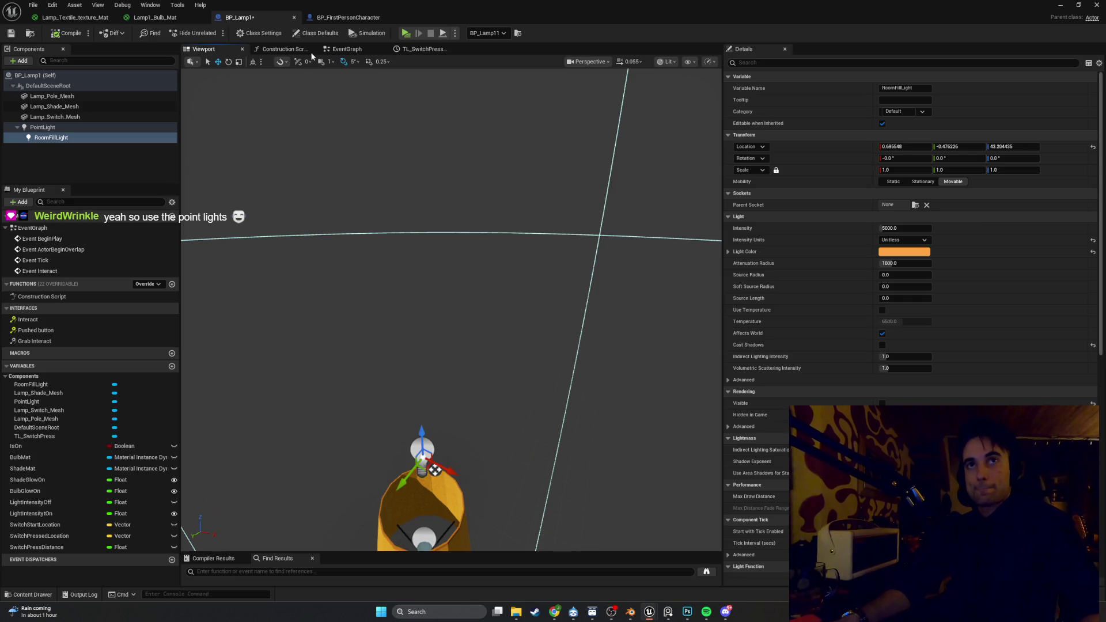
{"action": "left_click_drag", "start_coordinate": [497, 212], "coordinate": [425, 435]}
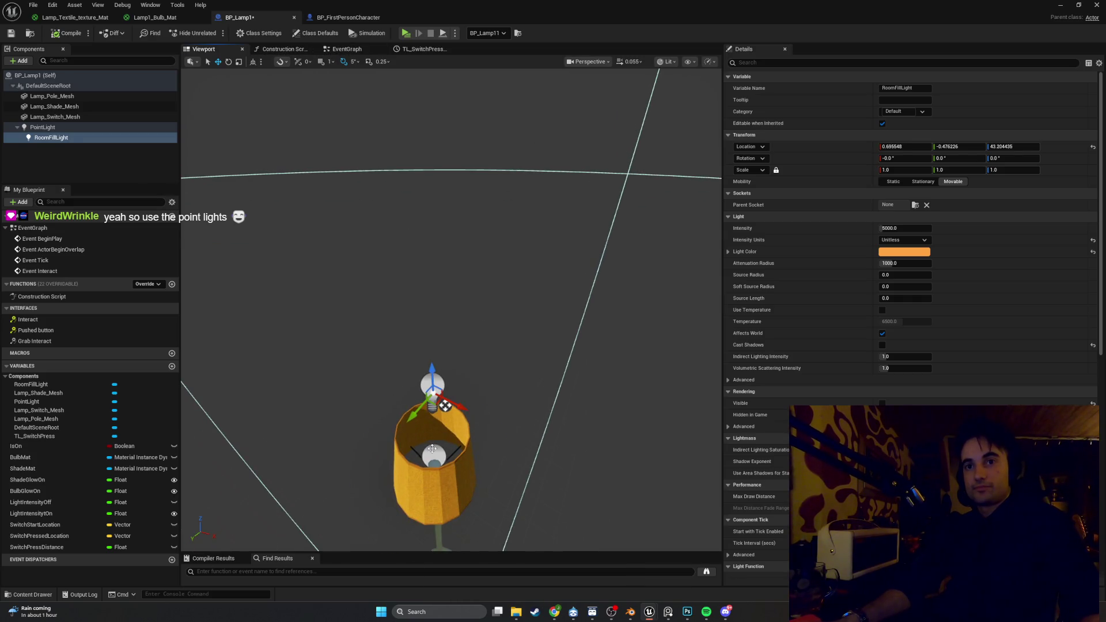
{"action": "left_click", "coordinate": [432, 448]}
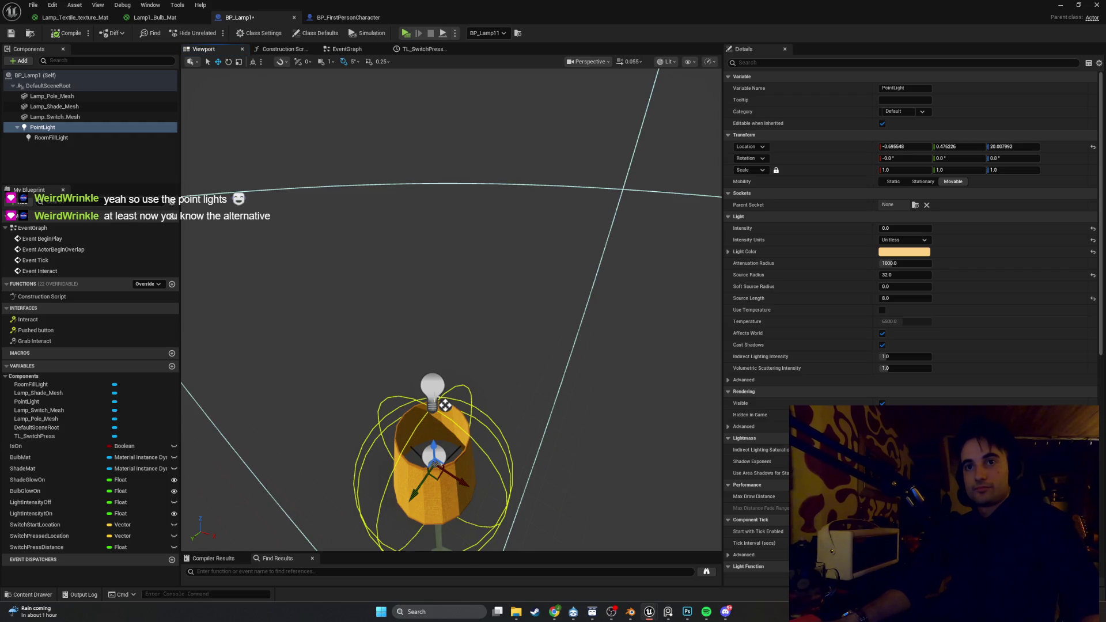
{"action": "left_click_drag", "start_coordinate": [507, 410], "coordinate": [395, 341]}
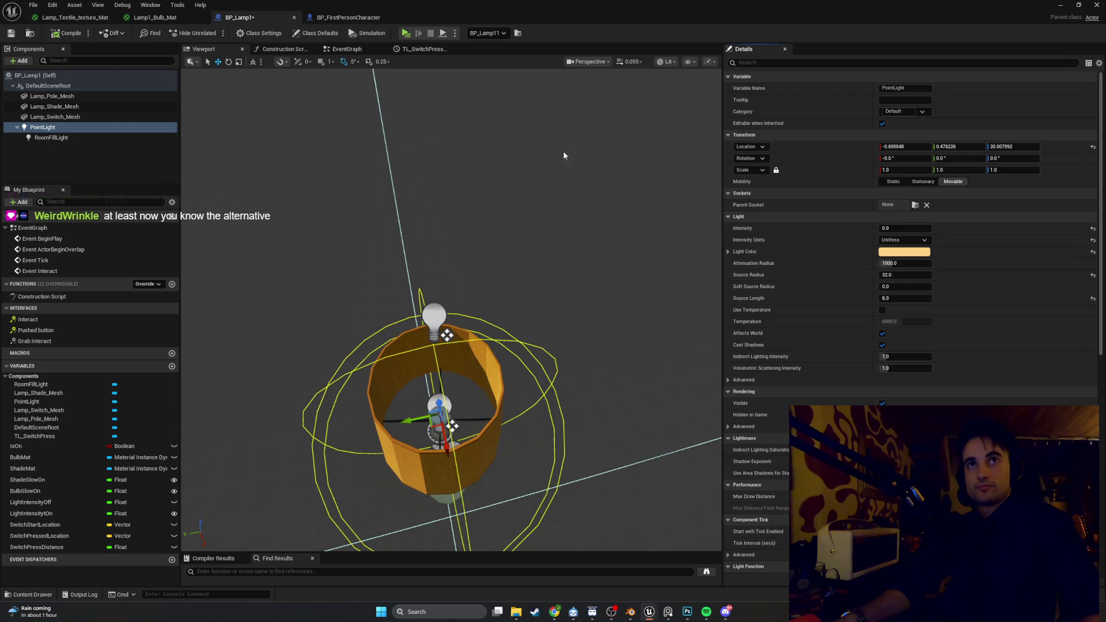
{"action": "mouse_move", "coordinate": [611, 14]}
{"action": "left_mouse_down"}
{"action": "mouse_move", "coordinate": [609, 113]}
{"action": "mouse_move", "coordinate": [276, 135]}
{"action": "left_mouse_up"}
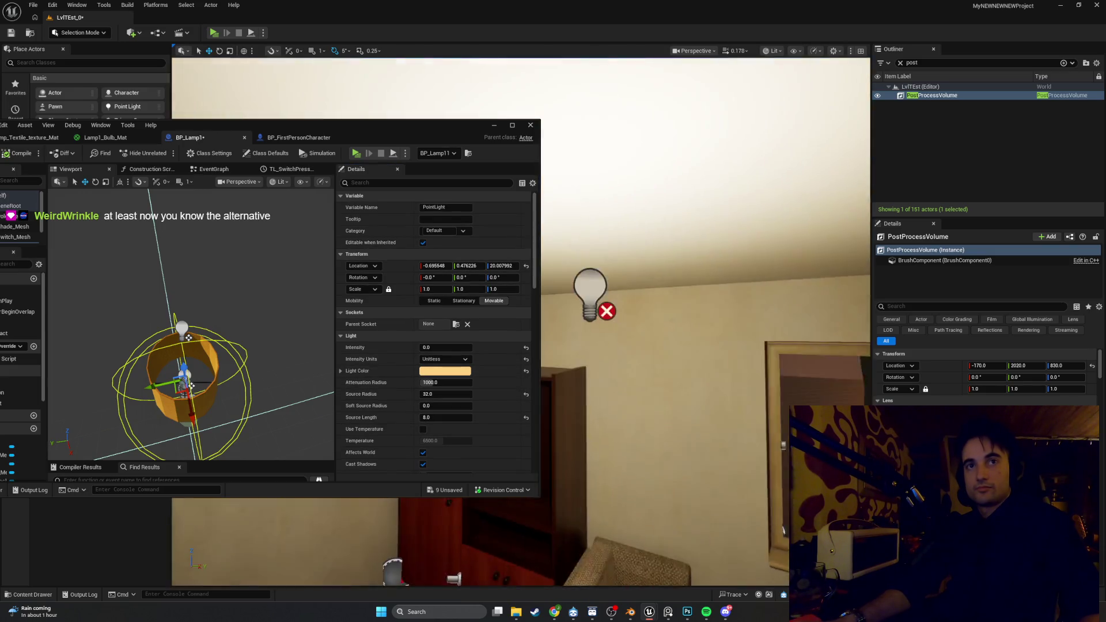
Turn the ceiling light PointLight16 down to 0 intensity and make the lamp light movable.
{"action": "left_click", "coordinate": [666, 289]}
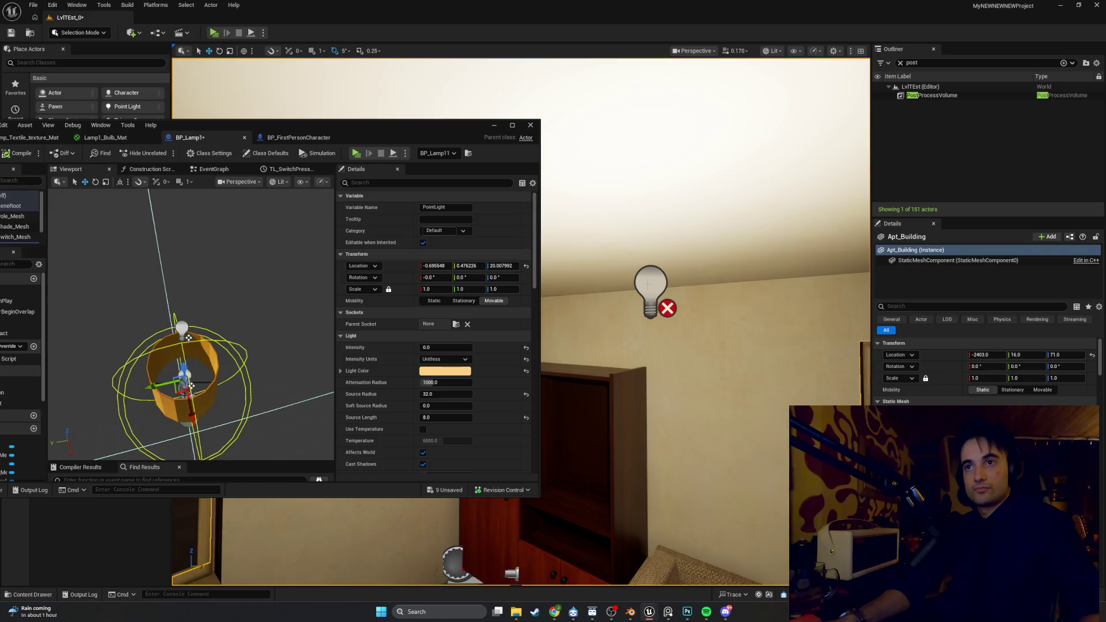
{"action": "left_click", "coordinate": [650, 286]}
{"action": "type", "text": "0"}
{"action": "key", "text": "Return"}
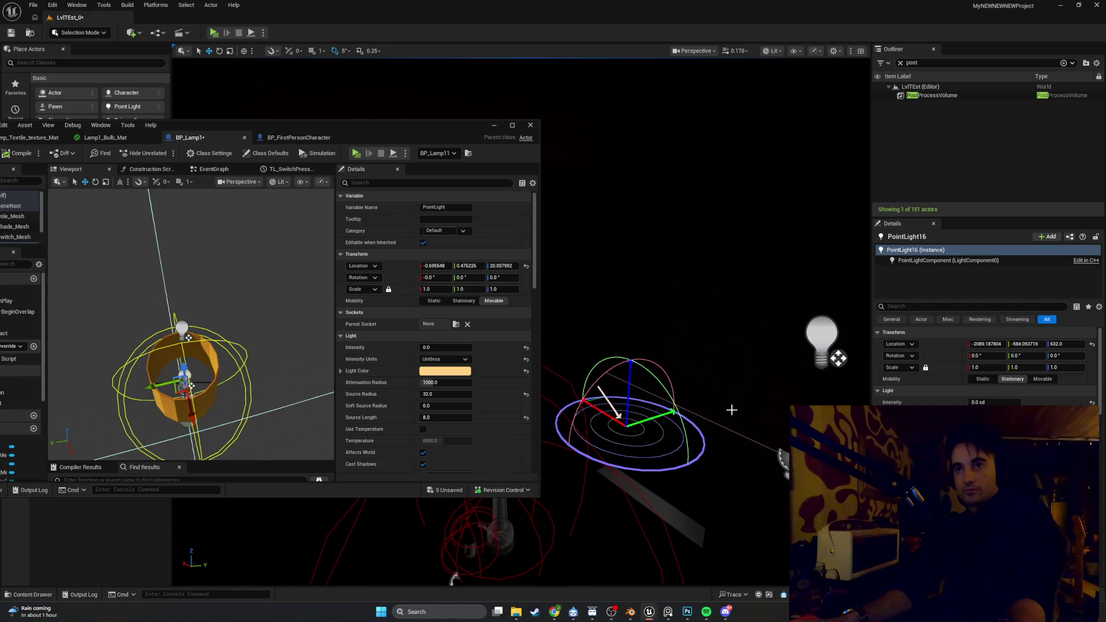
{"action": "left_click", "coordinate": [708, 377]}
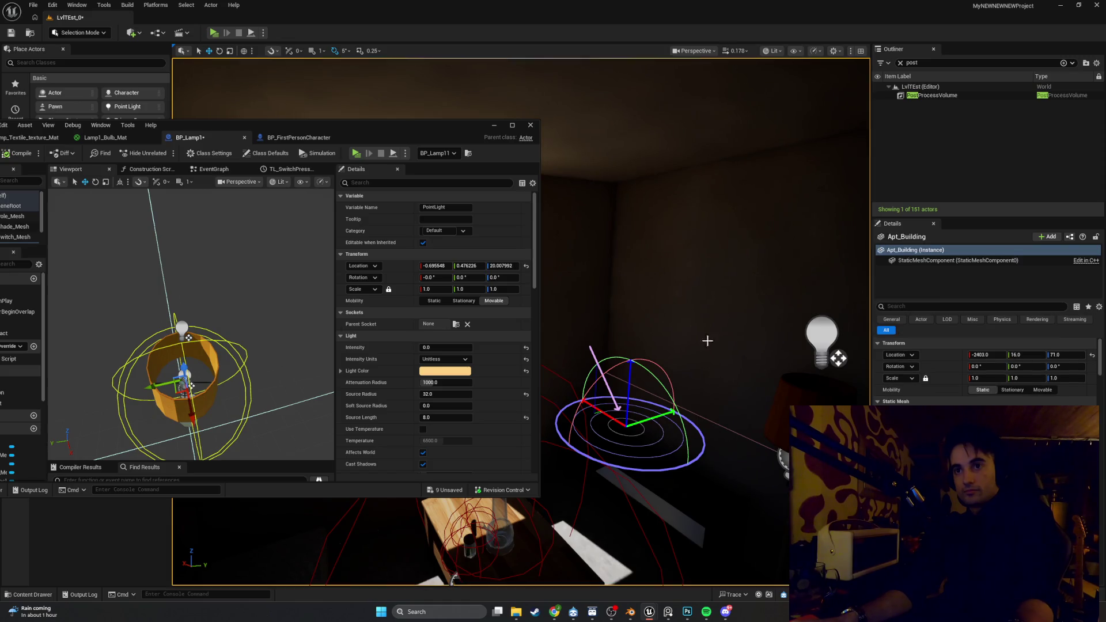
{"action": "left_click", "coordinate": [494, 301]}
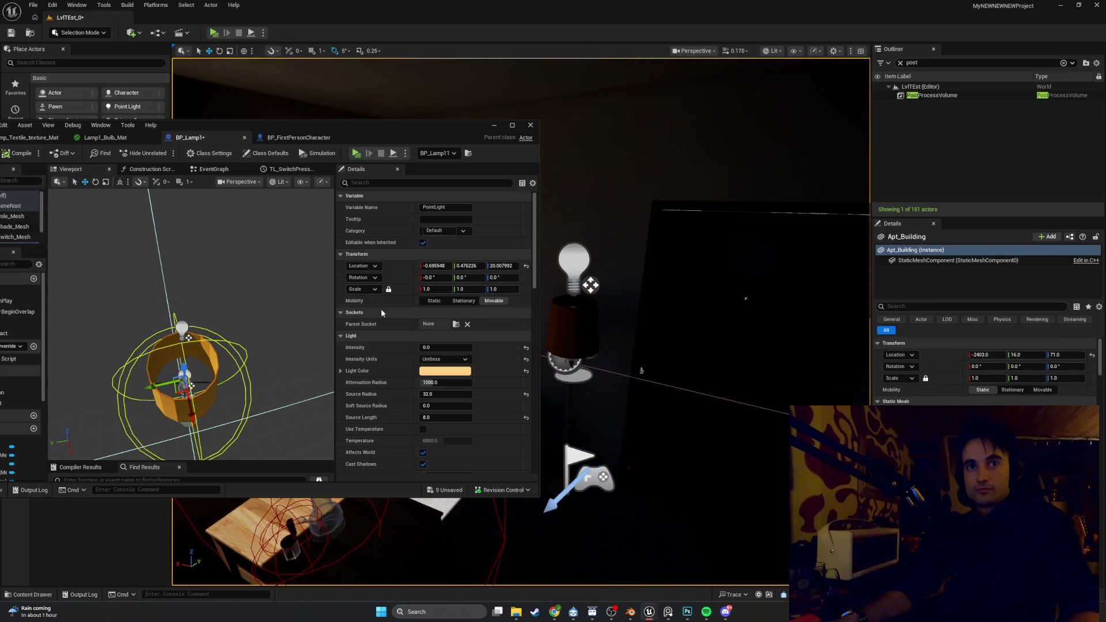
Try lamp PointLight intensities from 100000 down to 0, settling on 1200.
{"action": "left_click_drag", "start_coordinate": [445, 348], "coordinate": [490, 348]}
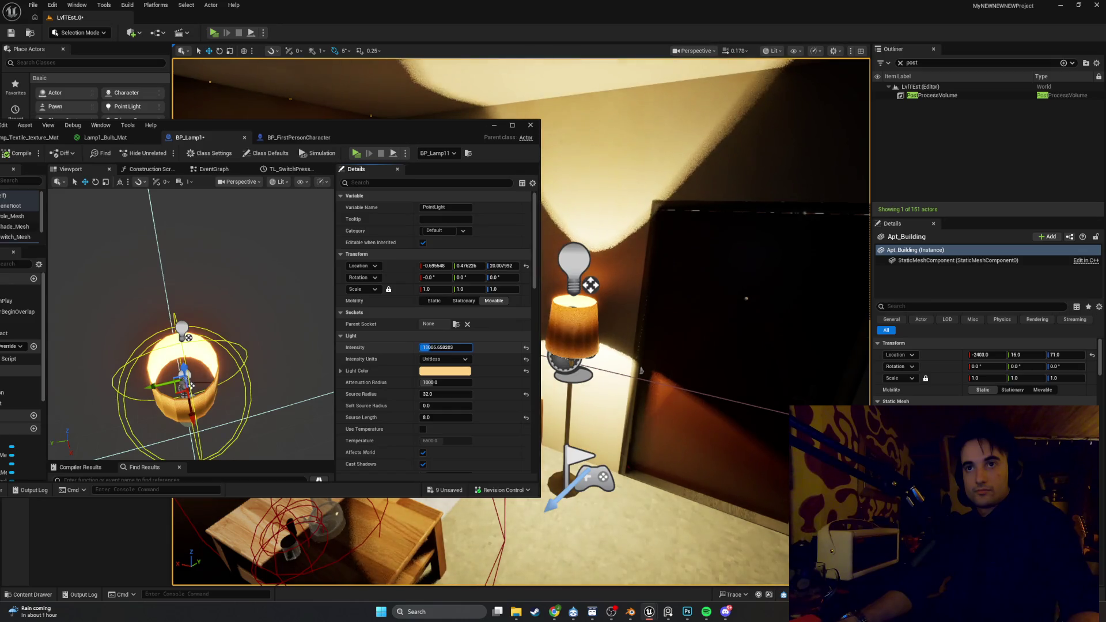
{"action": "type", "text": "100000"}
{"action": "key", "text": "Return"}
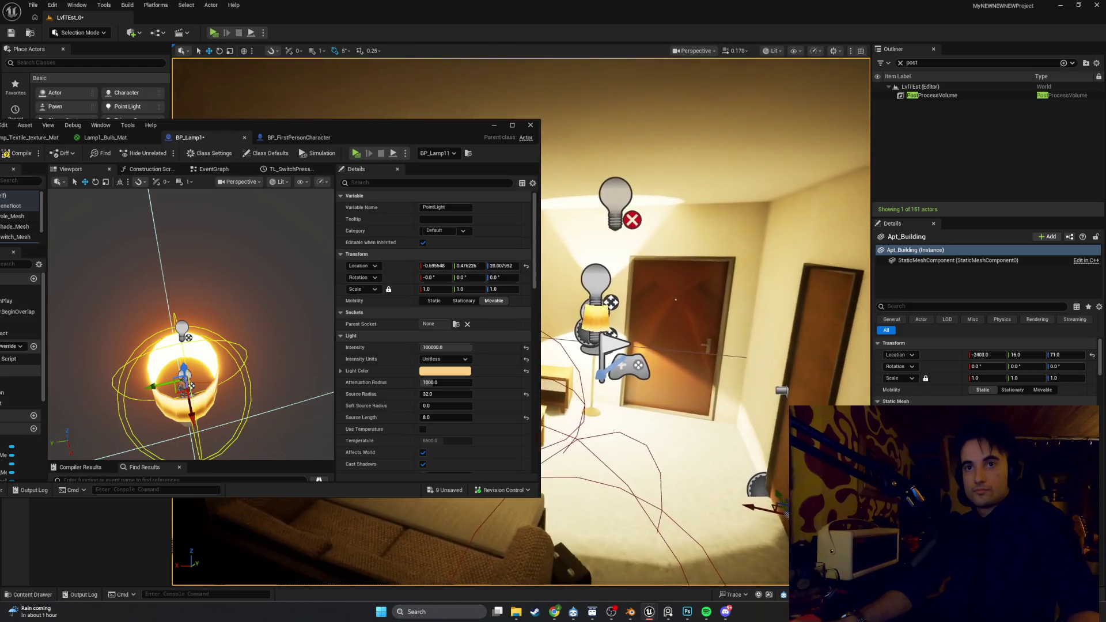
{"action": "left_click_drag", "start_coordinate": [447, 347], "coordinate": [420, 347]}
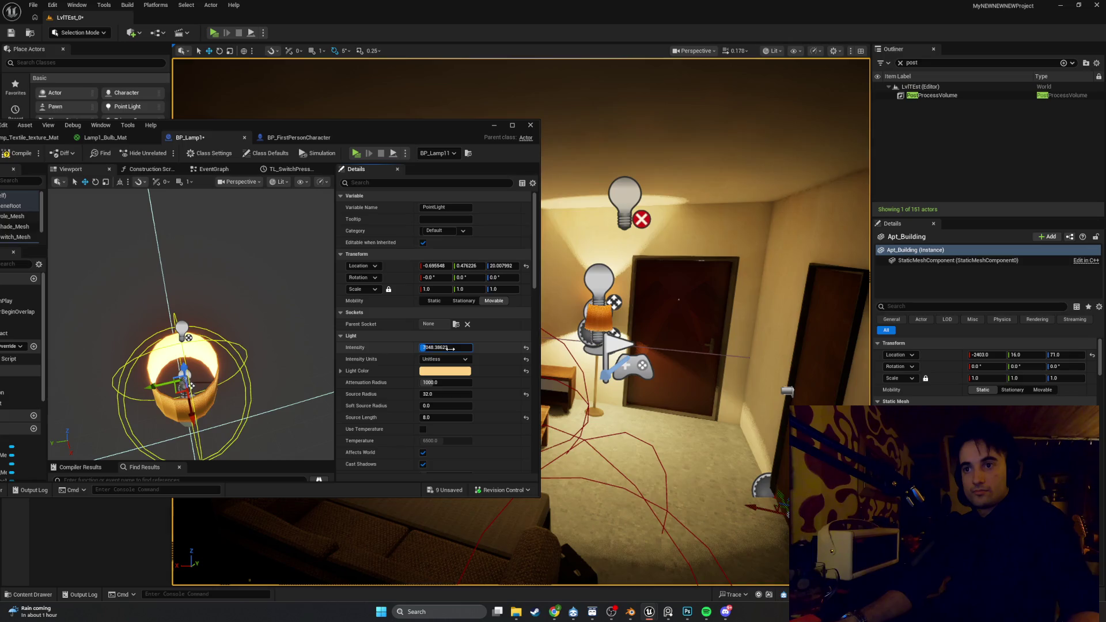
{"action": "key", "text": "Return"}
{"action": "mouse_move", "coordinate": [452, 348]}
{"action": "left_mouse_down"}
{"action": "mouse_move", "coordinate": [430, 347]}
{"action": "mouse_move", "coordinate": [461, 347]}
{"action": "mouse_move", "coordinate": [450, 348]}
{"action": "left_mouse_up"}
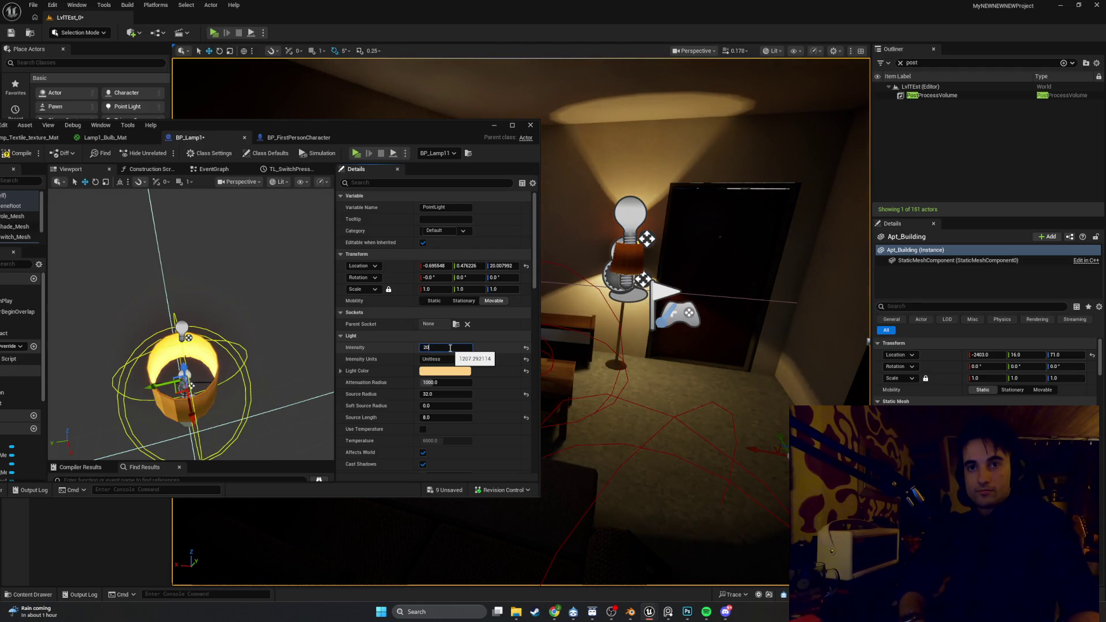
{"action": "mouse_move", "coordinate": [682, 331]}
{"action": "left_mouse_down"}
{"action": "mouse_move", "coordinate": [830, 329]}
{"action": "mouse_move", "coordinate": [795, 328]}
{"action": "left_mouse_up"}
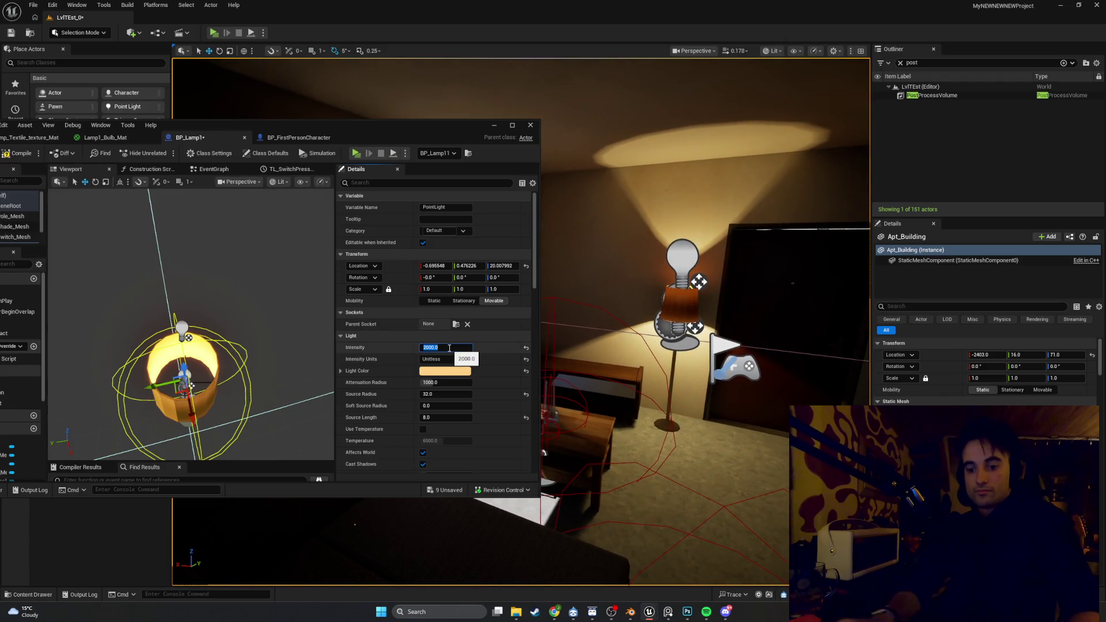
{"action": "type", "text": "1200"}
{"action": "key", "text": "Return"}
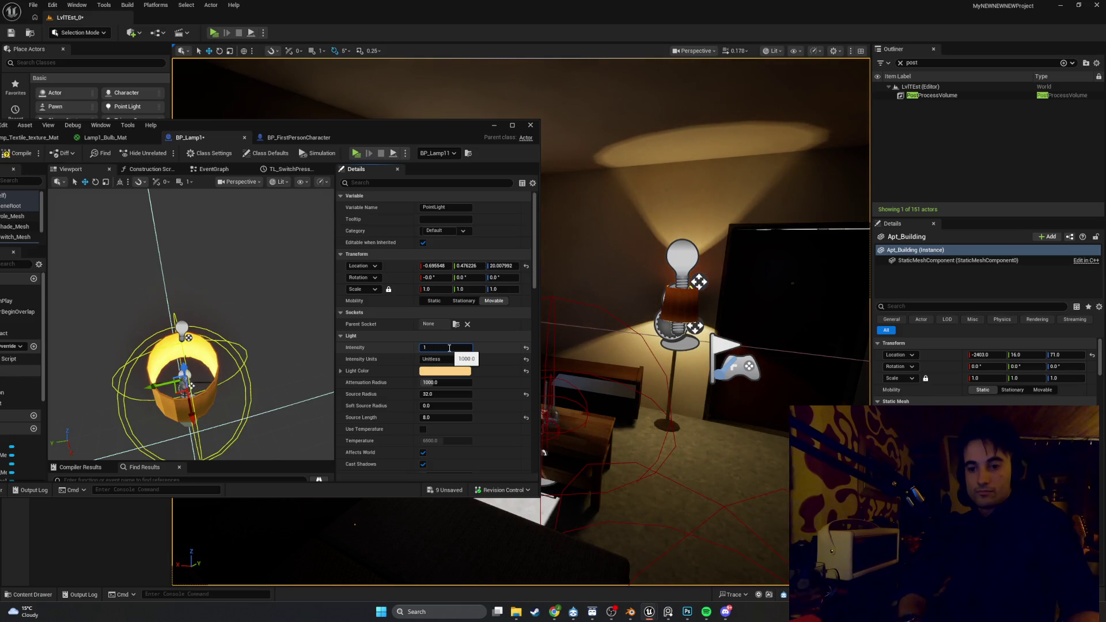
{"action": "key", "text": "Return"}
{"action": "left_click_drag", "start_coordinate": [662, 311], "coordinate": [822, 311]}
{"action": "left_click_drag", "start_coordinate": [562, 237], "coordinate": [556, 237]}
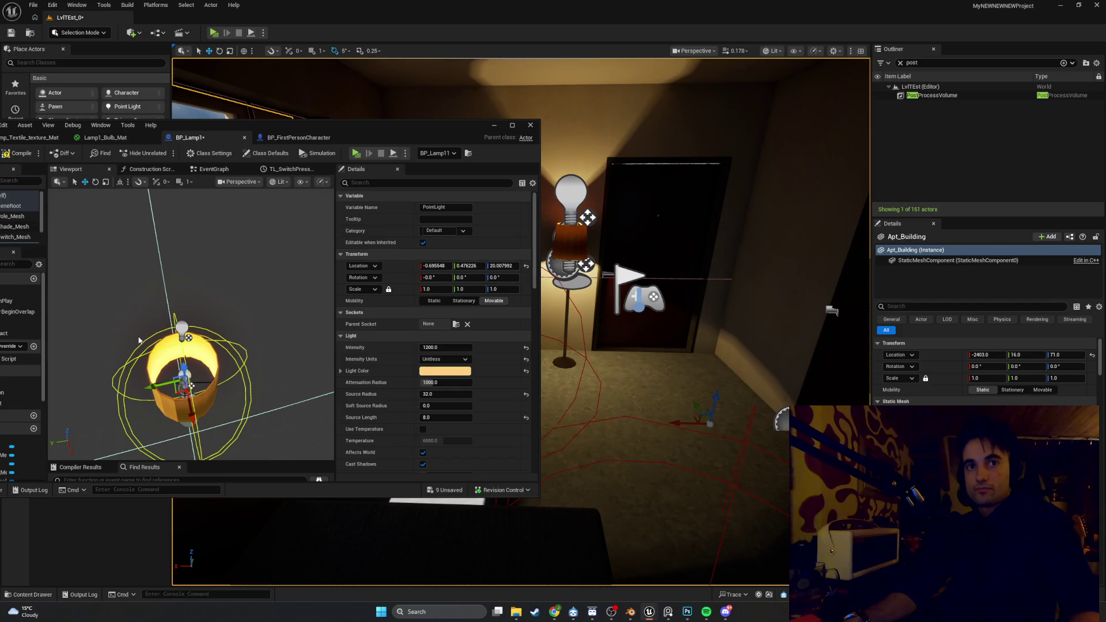
{"action": "left_click", "coordinate": [182, 327]}
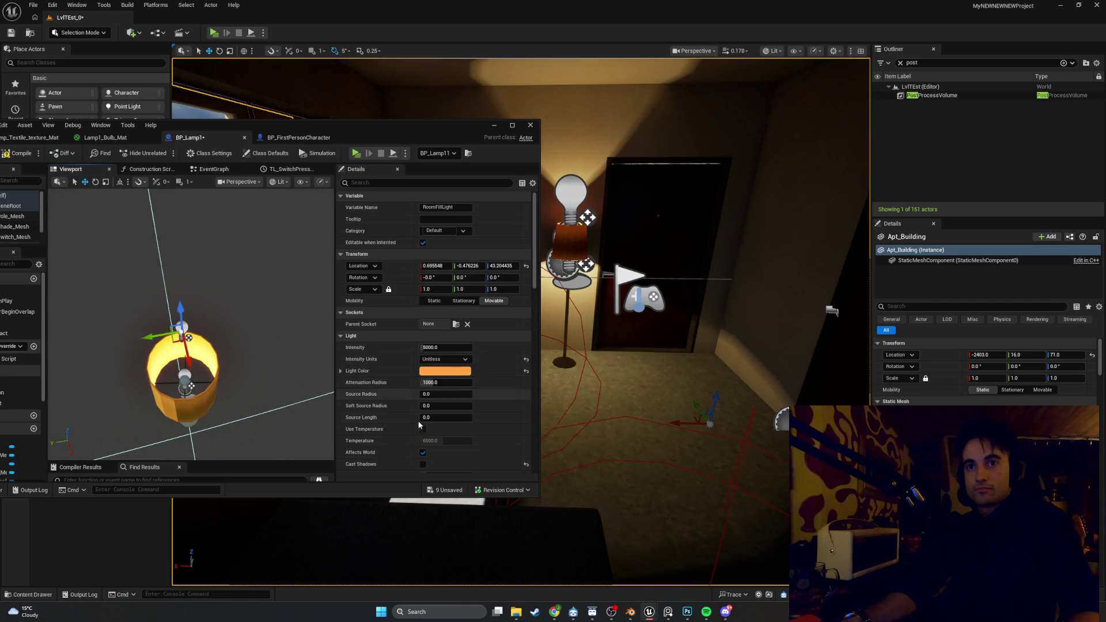
Make the RoomFillLight visible under Rendering.
{"action": "scroll", "coordinate": [416, 422], "scroll_direction": "down", "scroll_amount": 3}
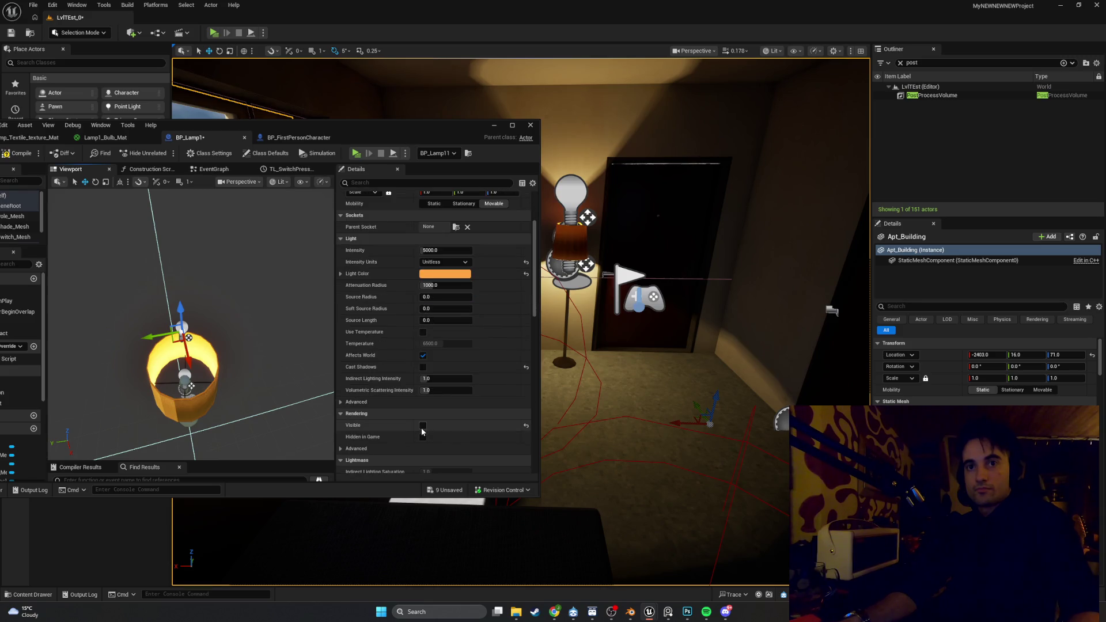
{"action": "left_click", "coordinate": [423, 425]}
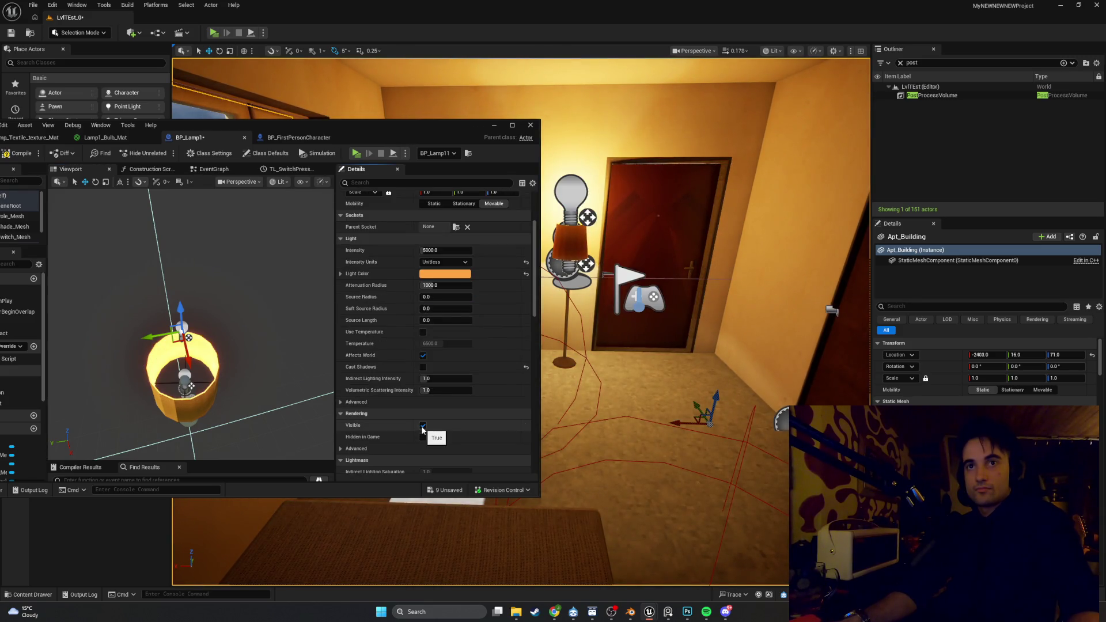
{"action": "left_click_drag", "start_coordinate": [230, 554], "coordinate": [187, 582]}
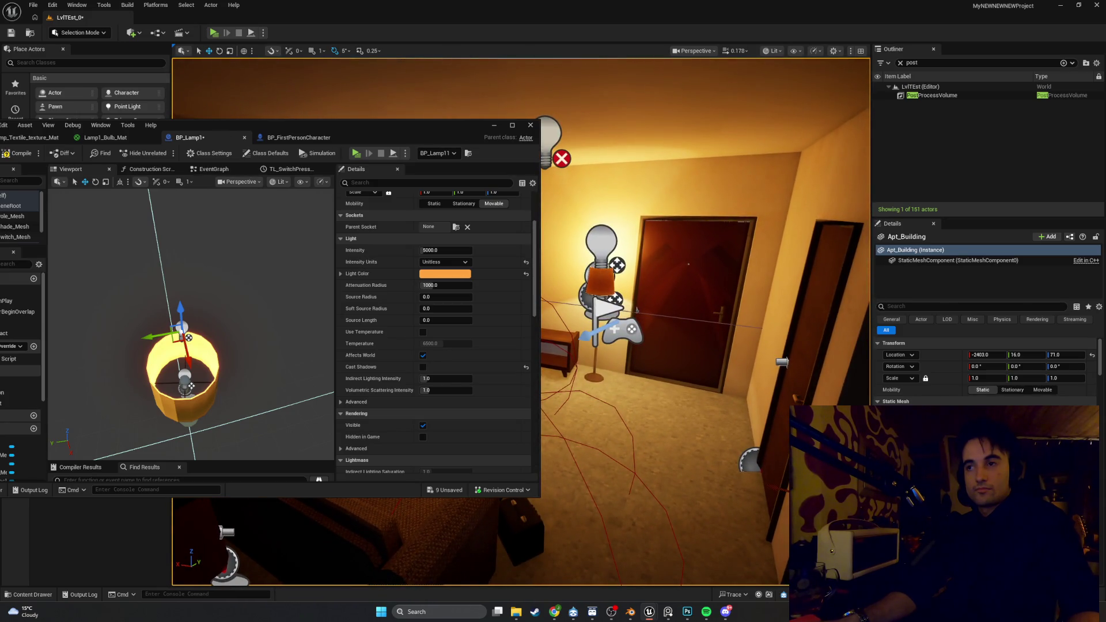
{"action": "left_click_drag", "start_coordinate": [608, 367], "coordinate": [608, 366]}
{"action": "scroll", "coordinate": [486, 238], "scroll_direction": "up", "scroll_amount": 3}
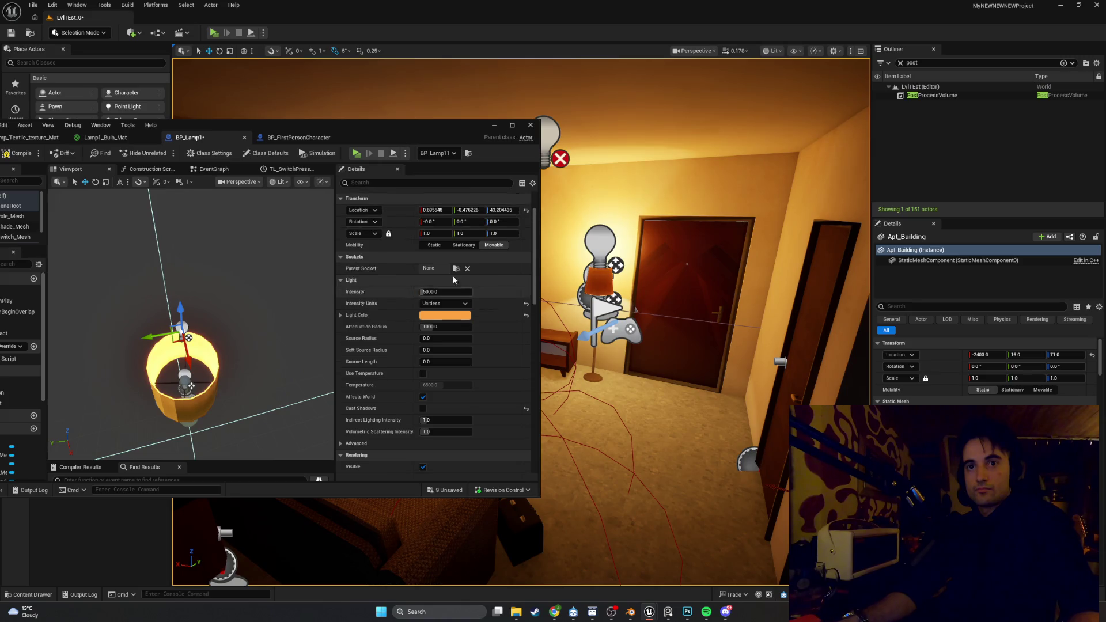
Filter for shadow settings, toggle Cast Shadows on then off, and clear the filter.
{"action": "left_click", "coordinate": [377, 185]}
{"action": "type", "text": "st"}
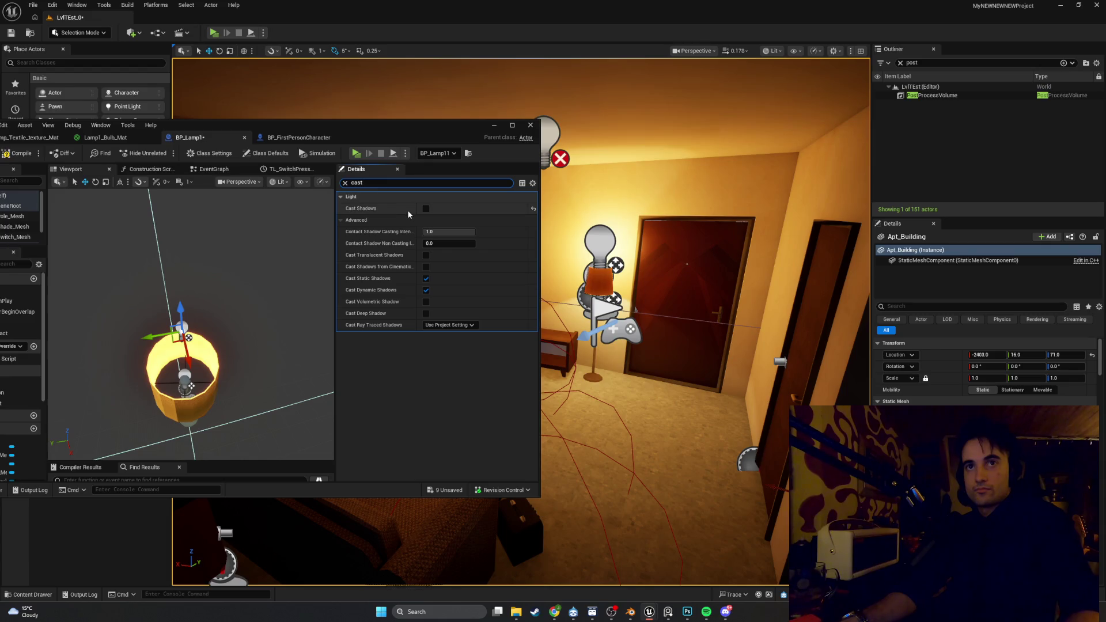
{"action": "mouse_move", "coordinate": [663, 288]}
{"action": "left_mouse_down"}
{"action": "mouse_move", "coordinate": [691, 317]}
{"action": "mouse_move", "coordinate": [693, 353]}
{"action": "left_mouse_up"}
{"action": "left_click", "coordinate": [427, 209]}
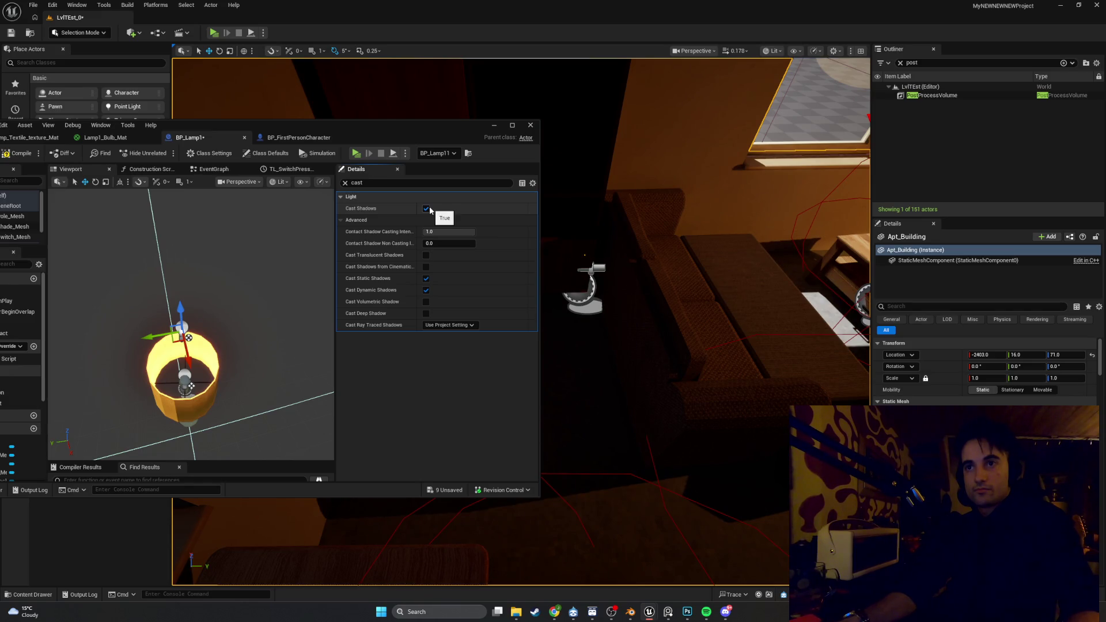
{"action": "mouse_move", "coordinate": [576, 259]}
{"action": "left_mouse_down"}
{"action": "mouse_move", "coordinate": [594, 277]}
{"action": "mouse_move", "coordinate": [657, 271]}
{"action": "mouse_move", "coordinate": [628, 288]}
{"action": "left_mouse_up"}
{"action": "left_click", "coordinate": [427, 208]}
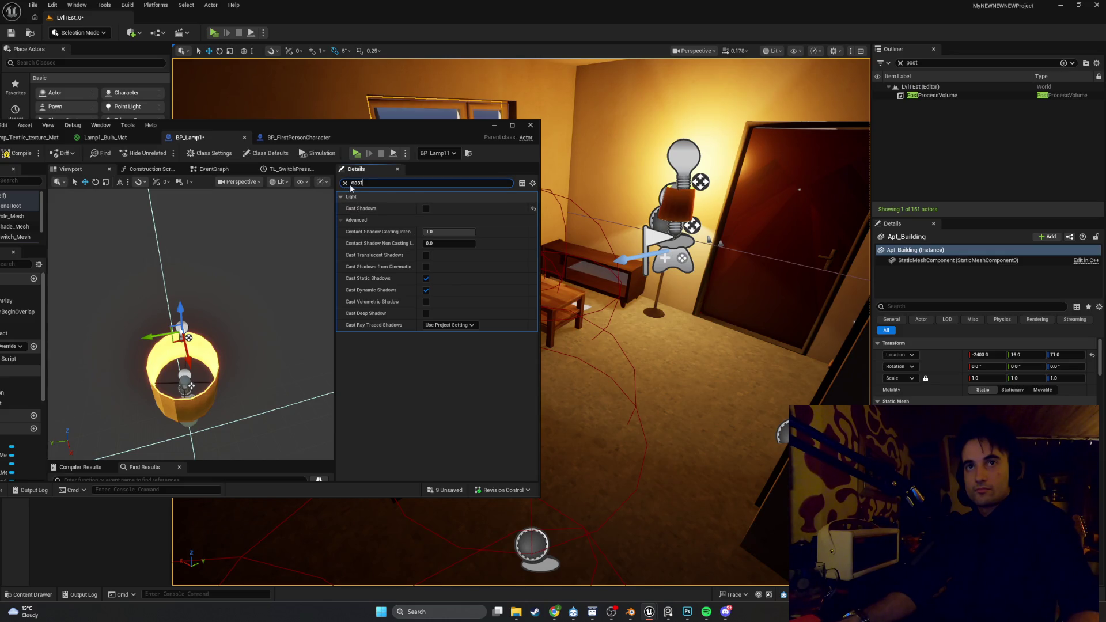
{"action": "left_click", "coordinate": [345, 182]}
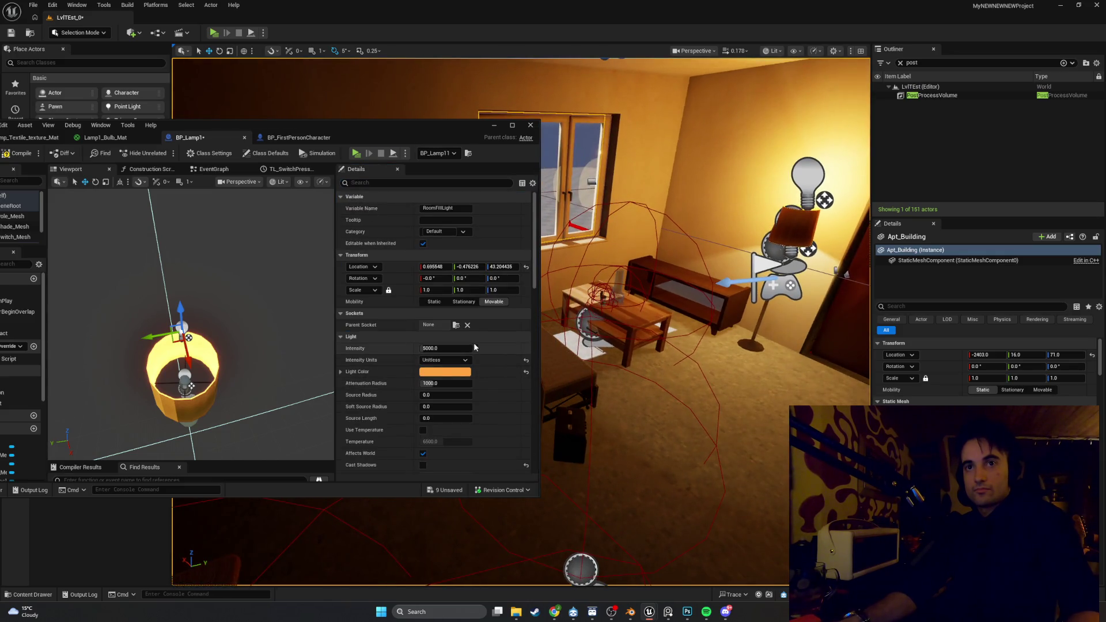
Set the RoomFillLight intensity to 800.
{"action": "left_click_drag", "start_coordinate": [446, 349], "coordinate": [435, 348]}
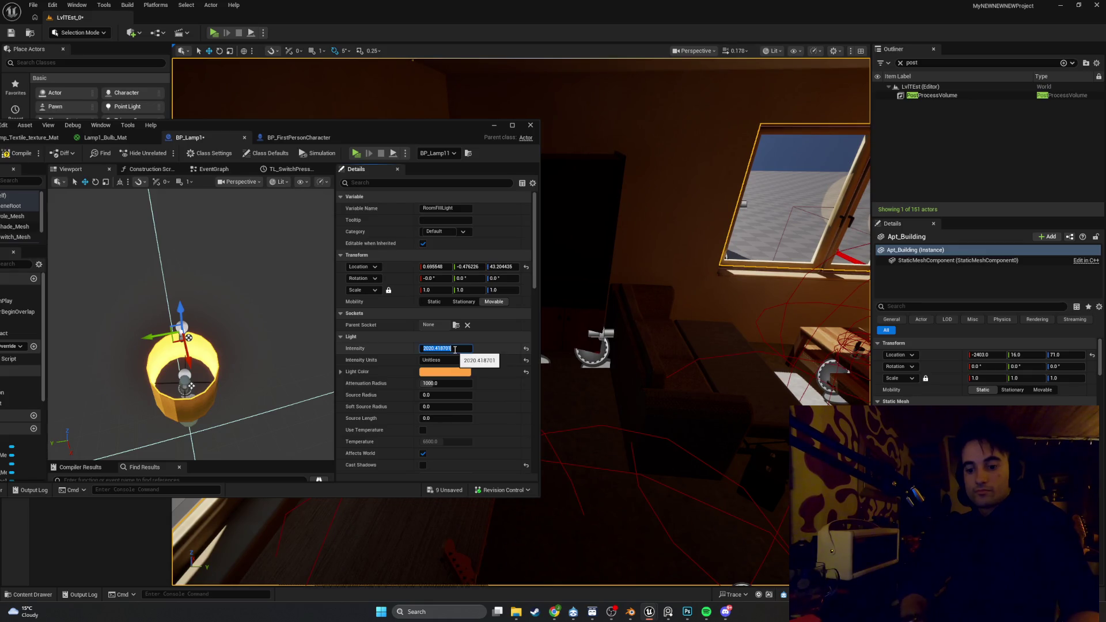
{"action": "type", "text": "000"}
{"action": "key", "text": "Return"}
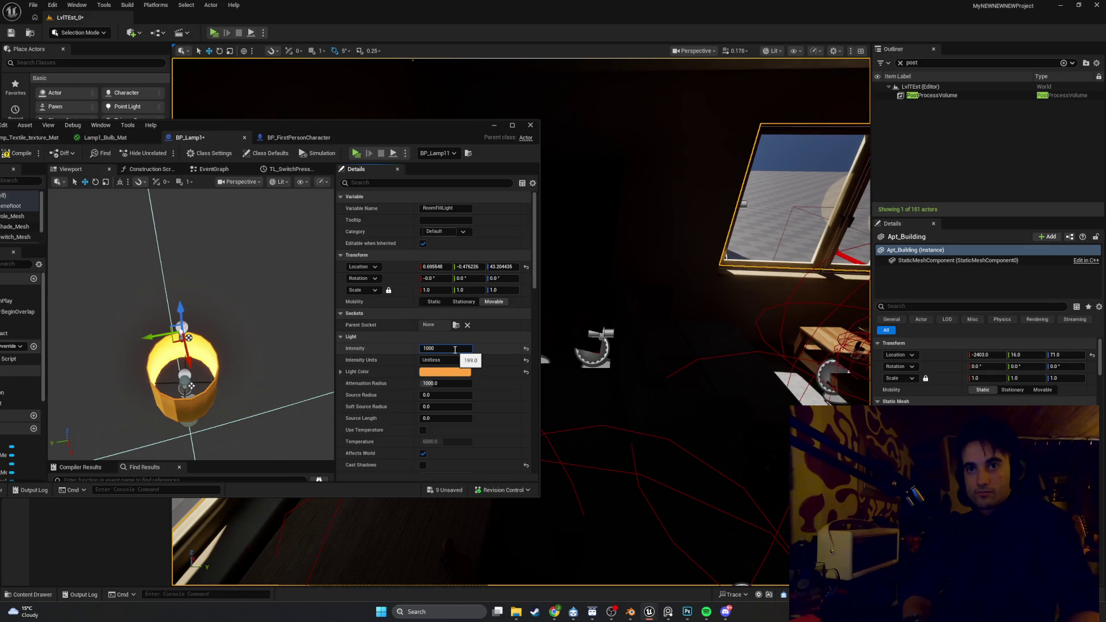
{"action": "key", "text": "Return"}
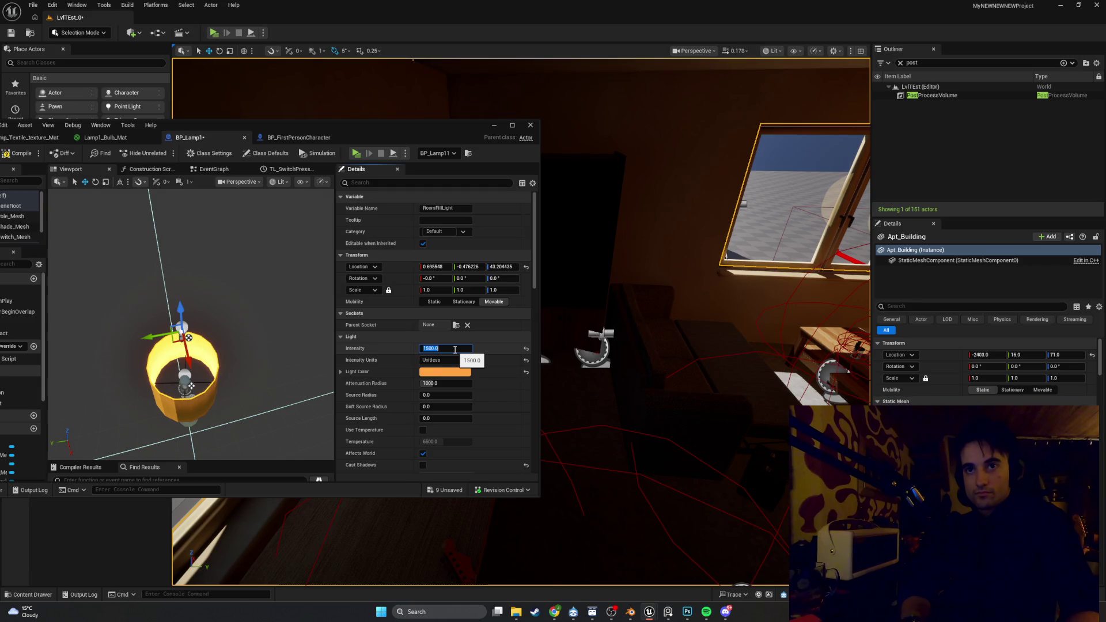
{"action": "type", "text": "0"}
{"action": "key", "text": "Return"}
Undo the indirect and volumetric intensity tweaks and max the attenuation radius at 16384.
{"action": "mouse_move", "coordinate": [571, 375]}
{"action": "left_mouse_down"}
{"action": "mouse_move", "coordinate": [453, 382]}
{"action": "mouse_move", "coordinate": [450, 394]}
{"action": "mouse_move", "coordinate": [461, 395]}
{"action": "mouse_move", "coordinate": [439, 399]}
{"action": "mouse_move", "coordinate": [456, 407]}
{"action": "mouse_move", "coordinate": [453, 418]}
{"action": "mouse_move", "coordinate": [426, 419]}
{"action": "mouse_move", "coordinate": [455, 419]}
{"action": "left_mouse_up"}
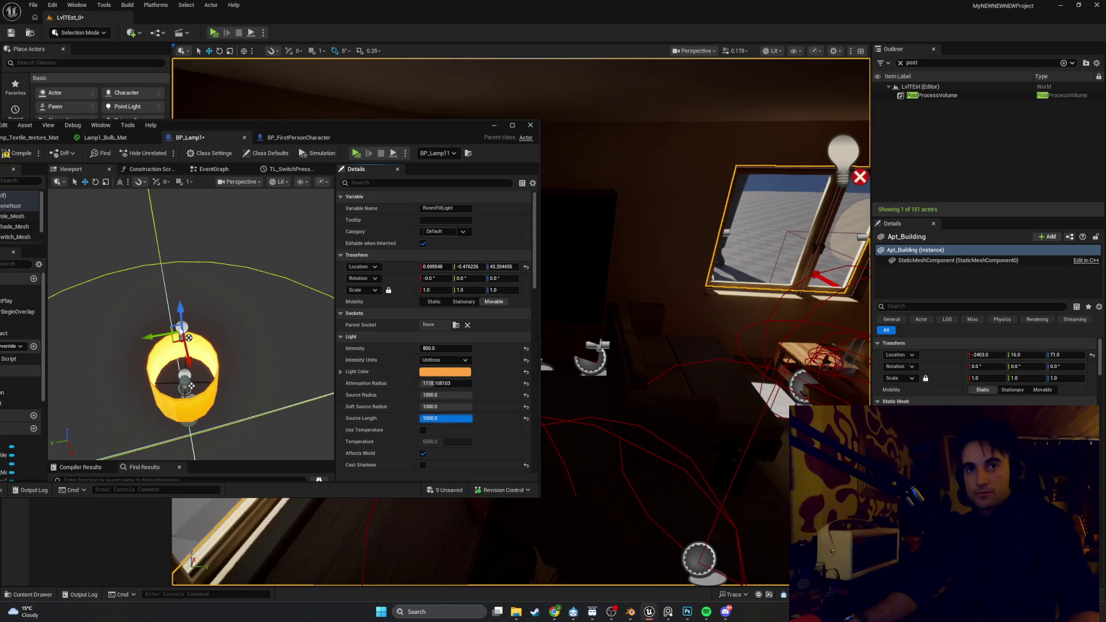
{"action": "scroll", "coordinate": [444, 427], "scroll_direction": "down", "scroll_amount": 3}
{"action": "mouse_move", "coordinate": [438, 394]}
{"action": "left_mouse_down"}
{"action": "mouse_move", "coordinate": [470, 394]}
{"action": "mouse_move", "coordinate": [443, 405]}
{"action": "mouse_move", "coordinate": [499, 402]}
{"action": "left_mouse_up"}
{"action": "mouse_move", "coordinate": [600, 385]}
{"action": "left_mouse_down"}
{"action": "mouse_move", "coordinate": [587, 374]}
{"action": "mouse_move", "coordinate": [600, 385]}
{"action": "left_mouse_up"}
{"action": "key", "text": "ctrl+z"}
{"action": "key", "text": "ctrl+z"}
{"action": "key", "text": "ctrl+z"}
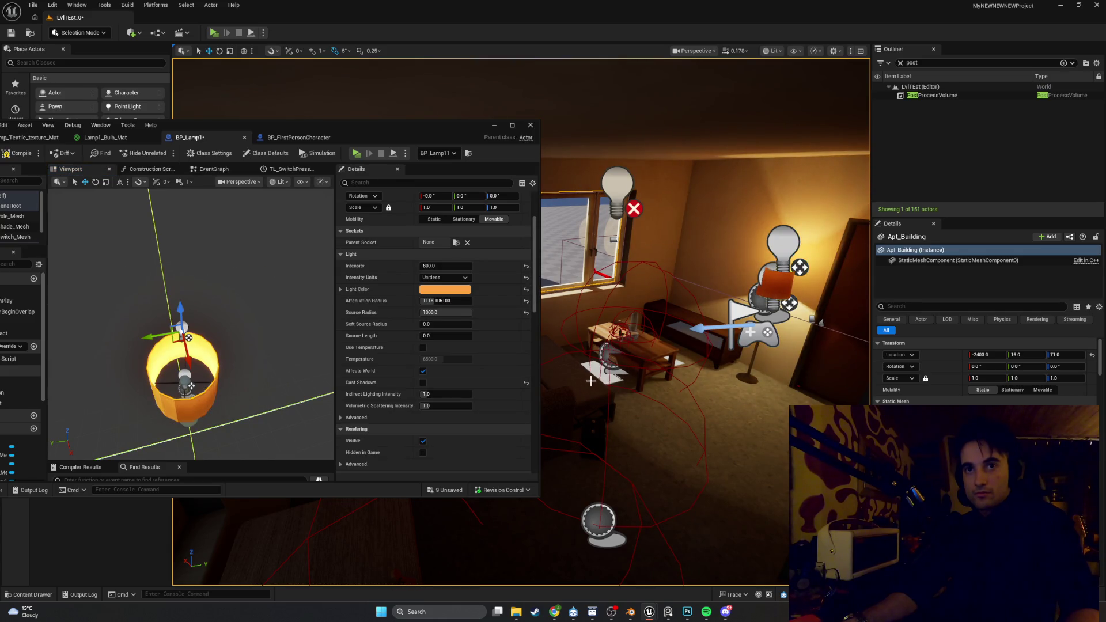
{"action": "key", "text": "ctrl+z"}
{"action": "mouse_move", "coordinate": [597, 381]}
{"action": "left_mouse_down"}
{"action": "mouse_move", "coordinate": [630, 379]}
{"action": "mouse_move", "coordinate": [631, 426]}
{"action": "mouse_move", "coordinate": [457, 311]}
{"action": "mouse_move", "coordinate": [490, 301]}
{"action": "mouse_move", "coordinate": [585, 311]}
{"action": "mouse_move", "coordinate": [585, 271]}
{"action": "left_mouse_up"}
{"action": "right_click", "coordinate": [585, 320]}
Set the fill light's attenuation radius to 1000 and intensity to 1500.
{"action": "left_click", "coordinate": [455, 301]}
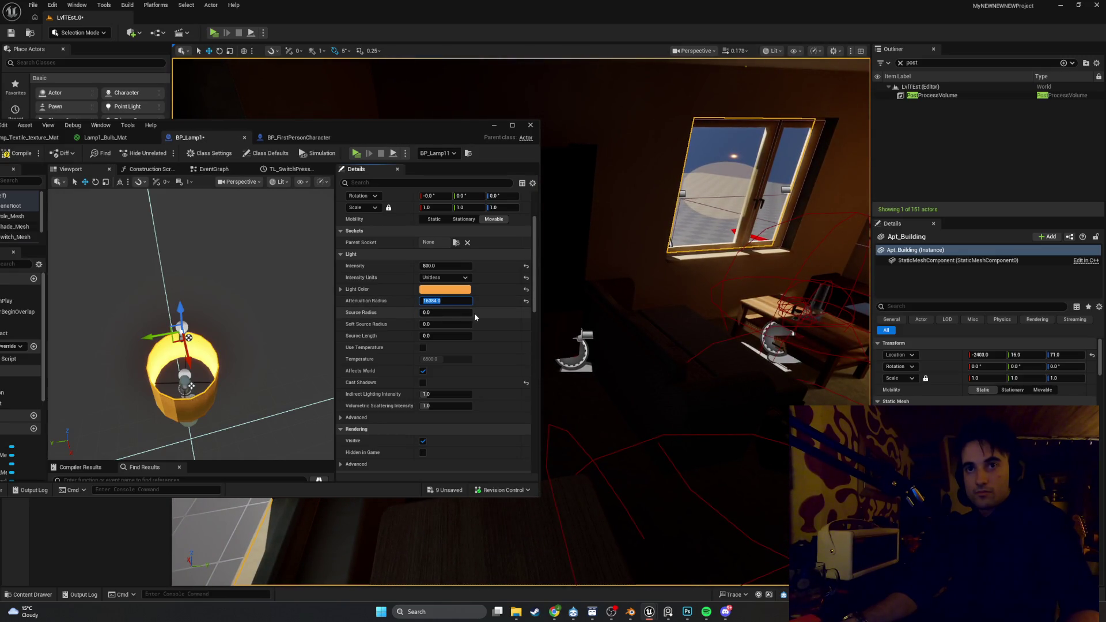
{"action": "type", "text": "199"}
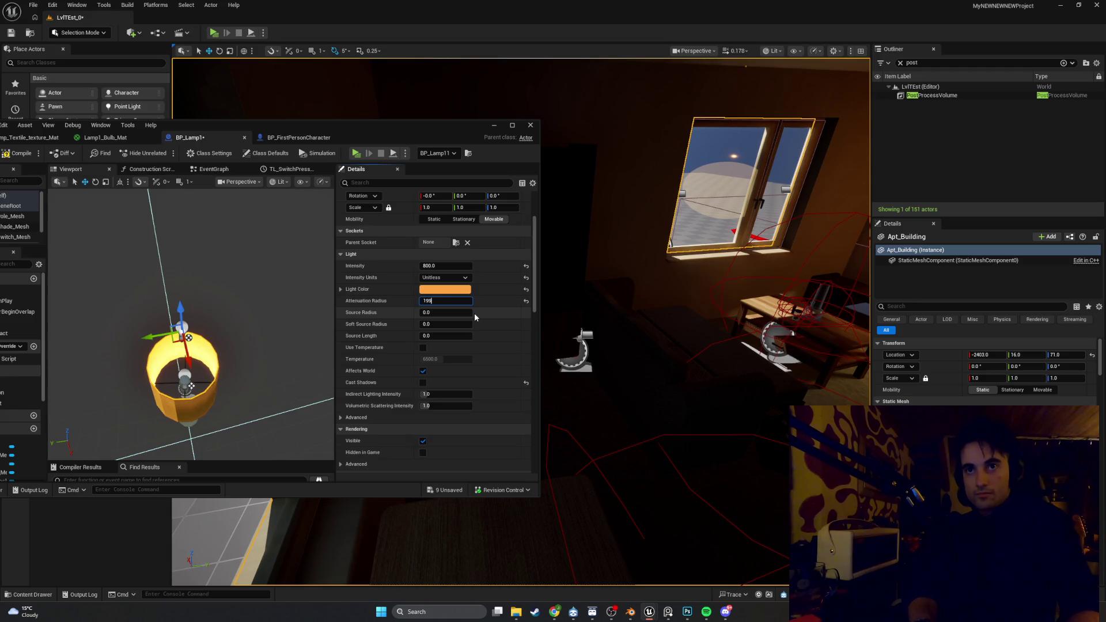
{"action": "type", "text": "999999"}
{"action": "key", "text": "Return"}
{"action": "type", "text": "199999999"}
{"action": "left_click", "coordinate": [491, 310]}
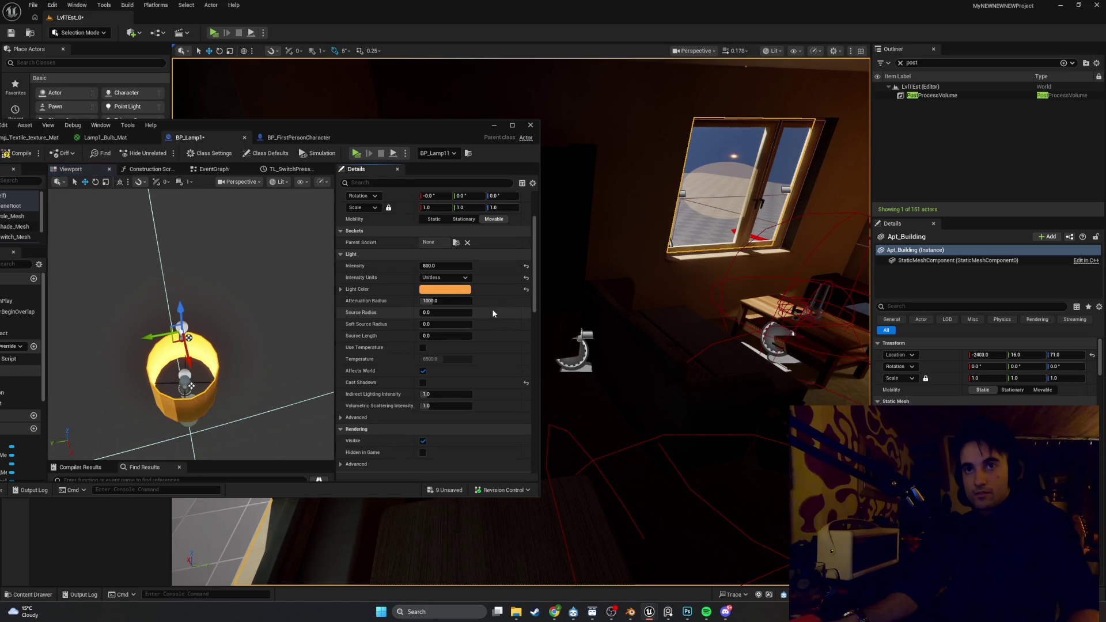
{"action": "key", "text": "ctrl+z"}
Raise the RoomFillLight along Z until it sits above the lamp shade.
{"action": "left_click_drag", "start_coordinate": [554, 327], "coordinate": [519, 320]}
{"action": "left_click_drag", "start_coordinate": [689, 339], "coordinate": [686, 342]}
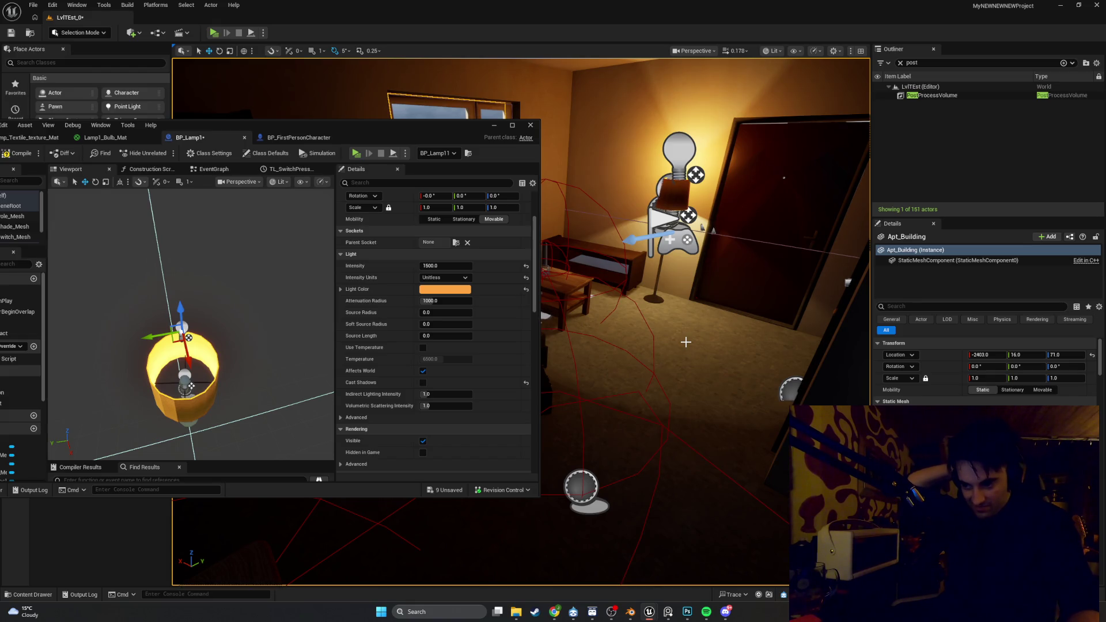
{"action": "mouse_move", "coordinate": [685, 342]}
{"action": "left_mouse_down"}
{"action": "mouse_move", "coordinate": [677, 334]}
{"action": "mouse_move", "coordinate": [699, 337]}
{"action": "left_mouse_up"}
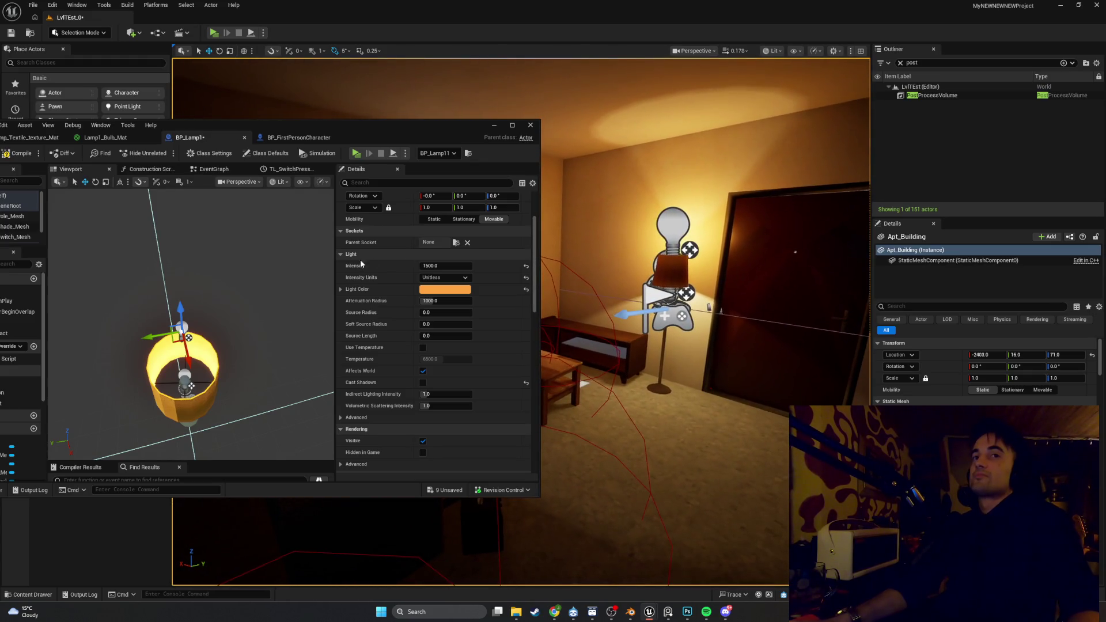
{"action": "mouse_move", "coordinate": [181, 310]}
{"action": "left_mouse_down"}
{"action": "mouse_move", "coordinate": [182, 265]}
{"action": "mouse_move", "coordinate": [184, 281]}
{"action": "left_mouse_up"}
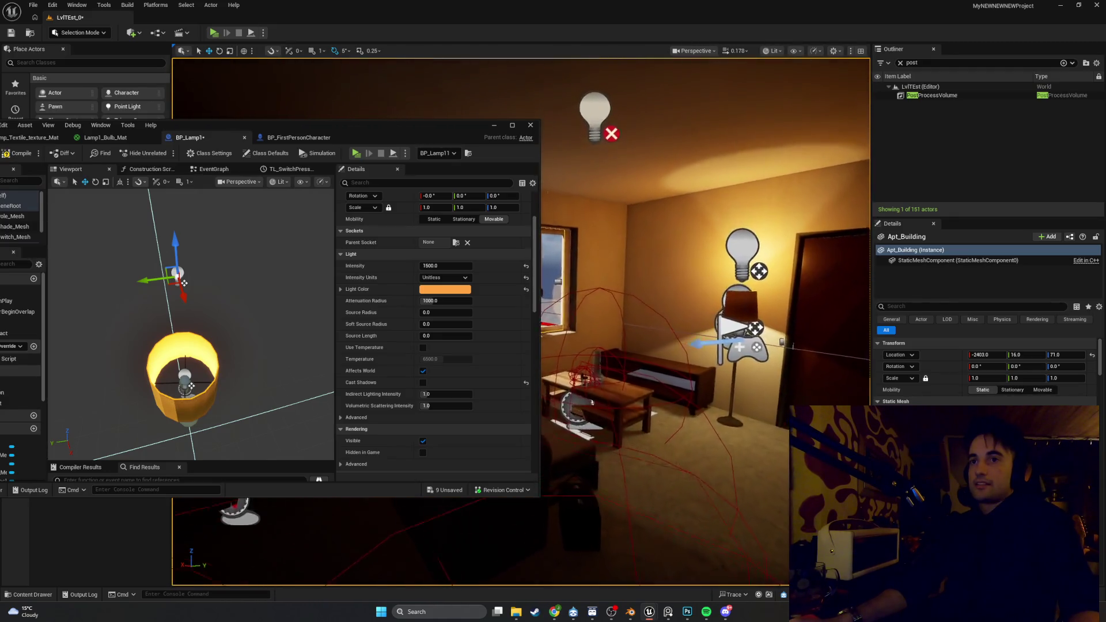
Enable Cast Shadows on the RoomFillLight using a 'cast' property search.
{"action": "left_click", "coordinate": [406, 186]}
{"action": "type", "text": "cast"}
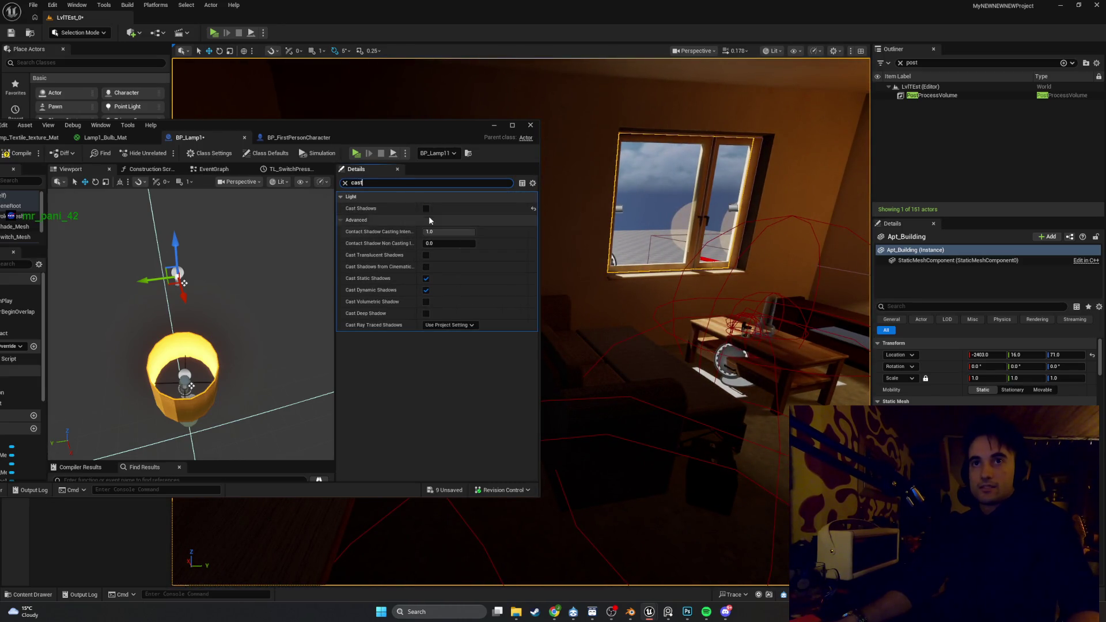
{"action": "left_click", "coordinate": [426, 208]}
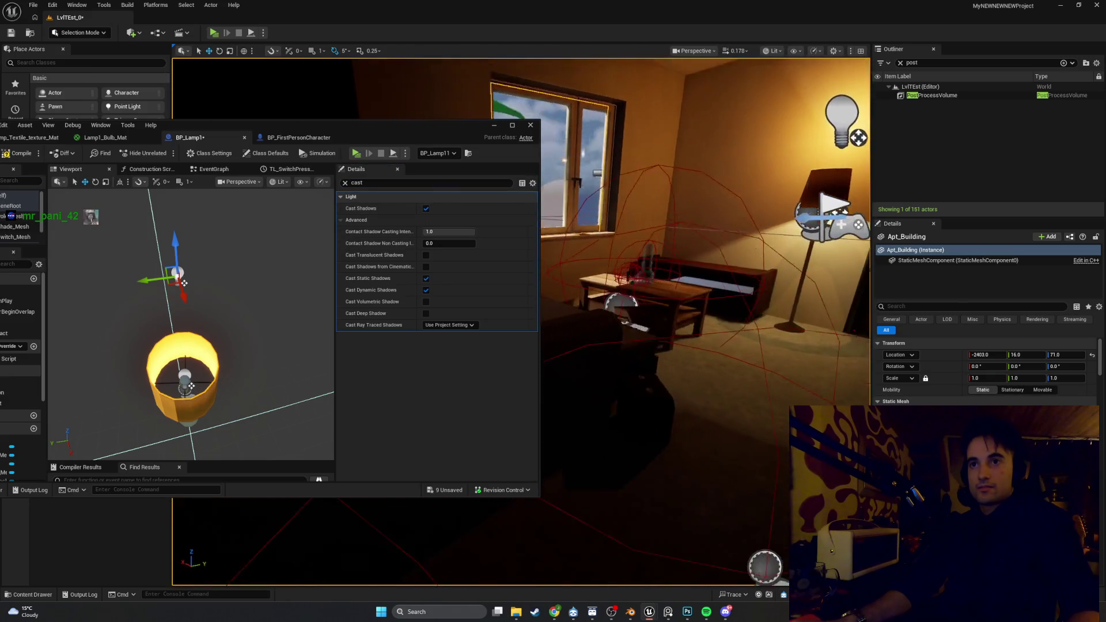
{"action": "left_click", "coordinate": [344, 183]}
Toggle the fill light's Visible setting off and on twice to compare.
{"action": "scroll", "coordinate": [411, 282], "scroll_direction": "down", "scroll_amount": 3}
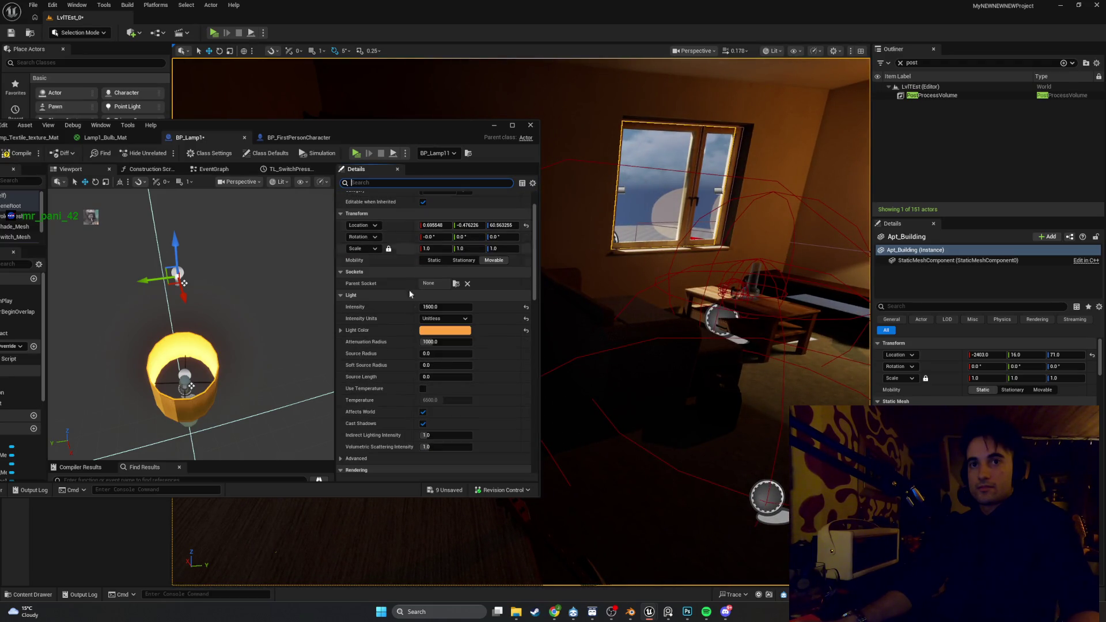
{"action": "scroll", "coordinate": [461, 374], "scroll_direction": "down", "scroll_amount": 1}
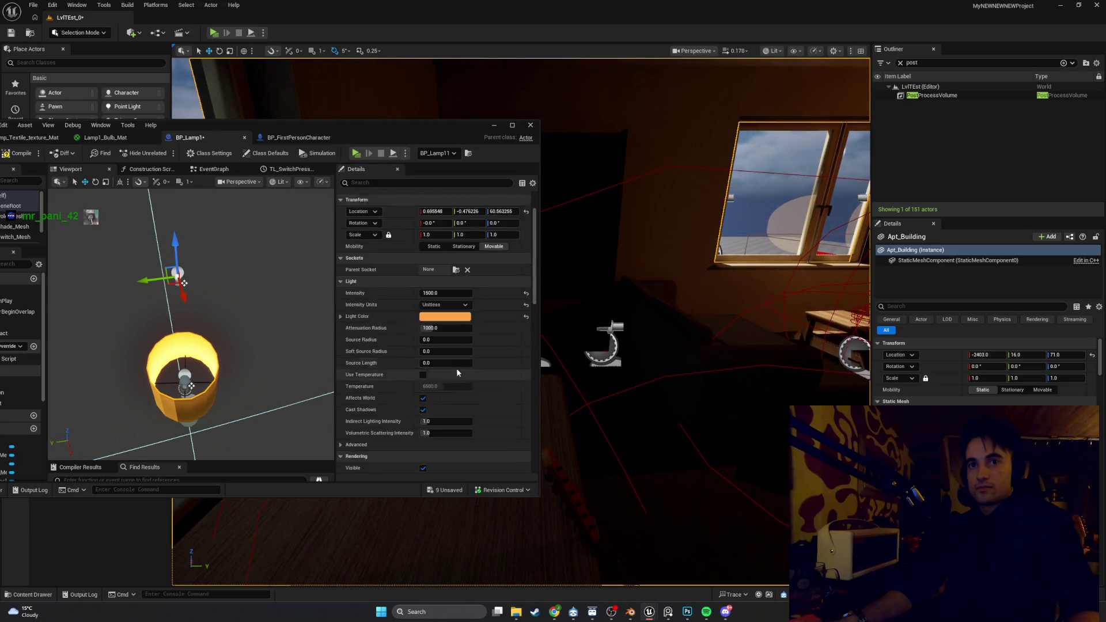
{"action": "scroll", "coordinate": [456, 380], "scroll_direction": "down", "scroll_amount": 5}
{"action": "left_click", "coordinate": [423, 399]}
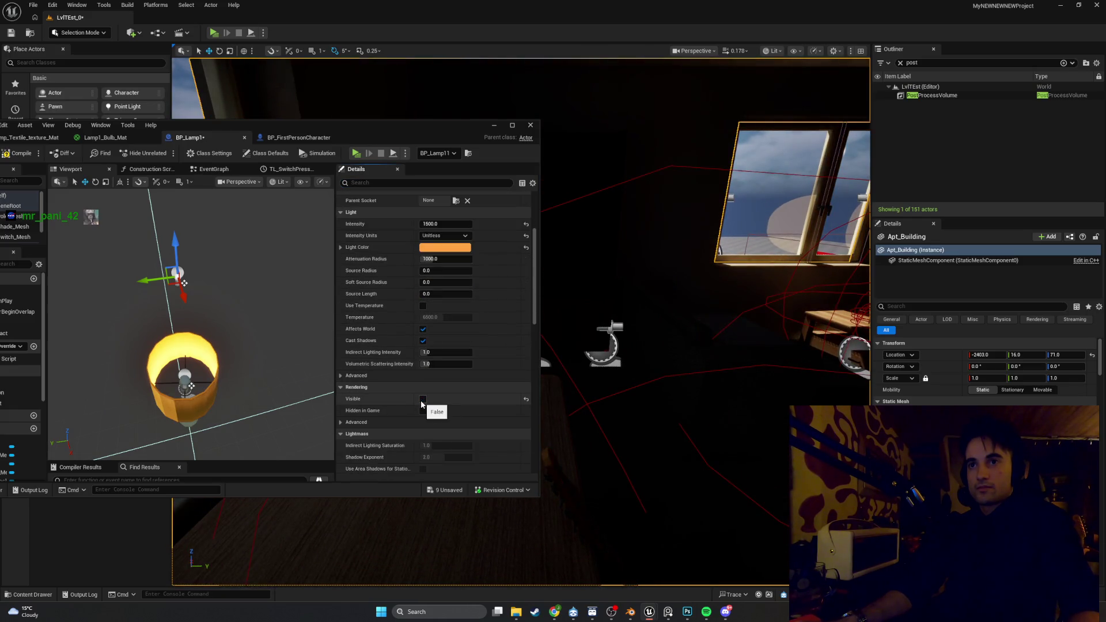
{"action": "left_click", "coordinate": [423, 400]}
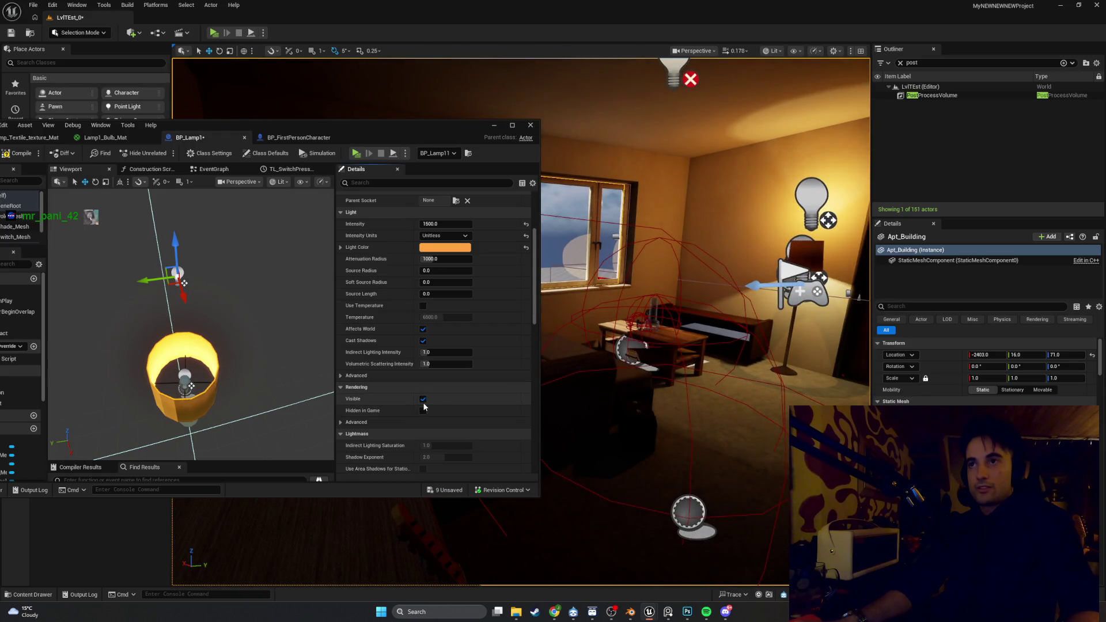
{"action": "left_click", "coordinate": [422, 399]}
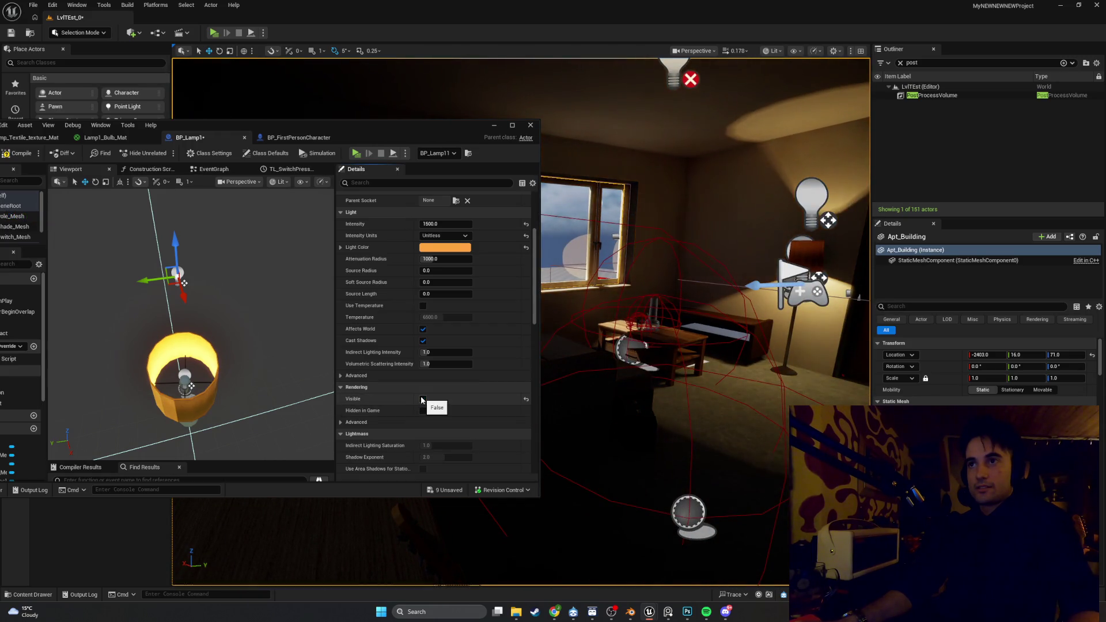
{"action": "left_click", "coordinate": [423, 399]}
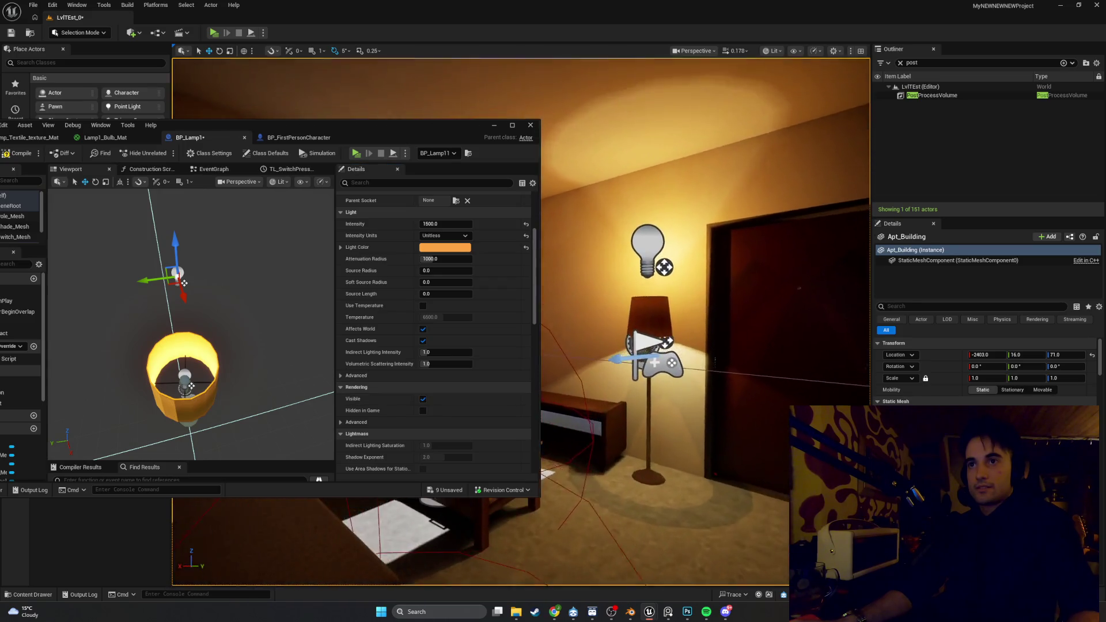
Copy the PointLight's location and paste it onto the RoomFillLight's location.
{"action": "left_click_drag", "start_coordinate": [211, 270], "coordinate": [211, 304]}
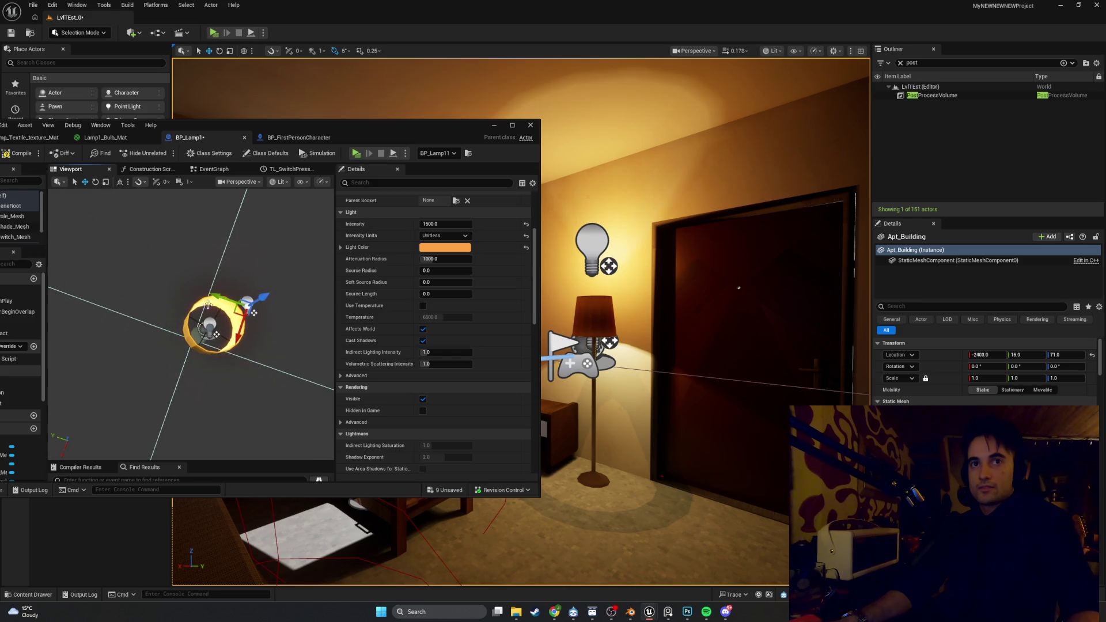
{"action": "left_click", "coordinate": [212, 327]}
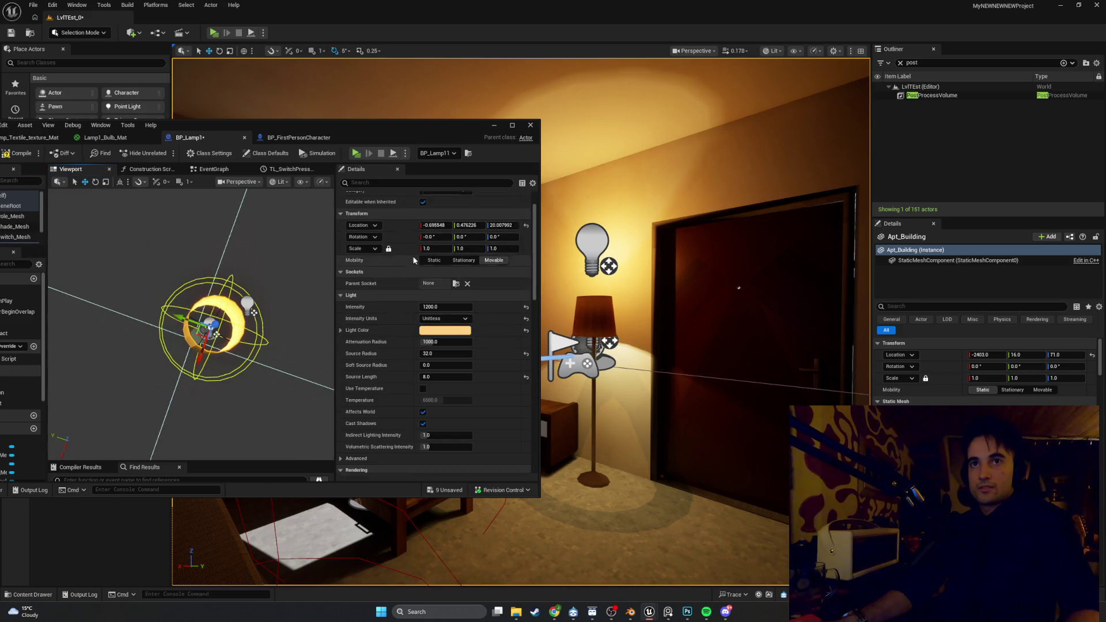
{"action": "right_click", "coordinate": [409, 268]}
{"action": "left_click", "coordinate": [403, 267]}
{"action": "right_click", "coordinate": [404, 268]}
{"action": "left_click", "coordinate": [429, 287]}
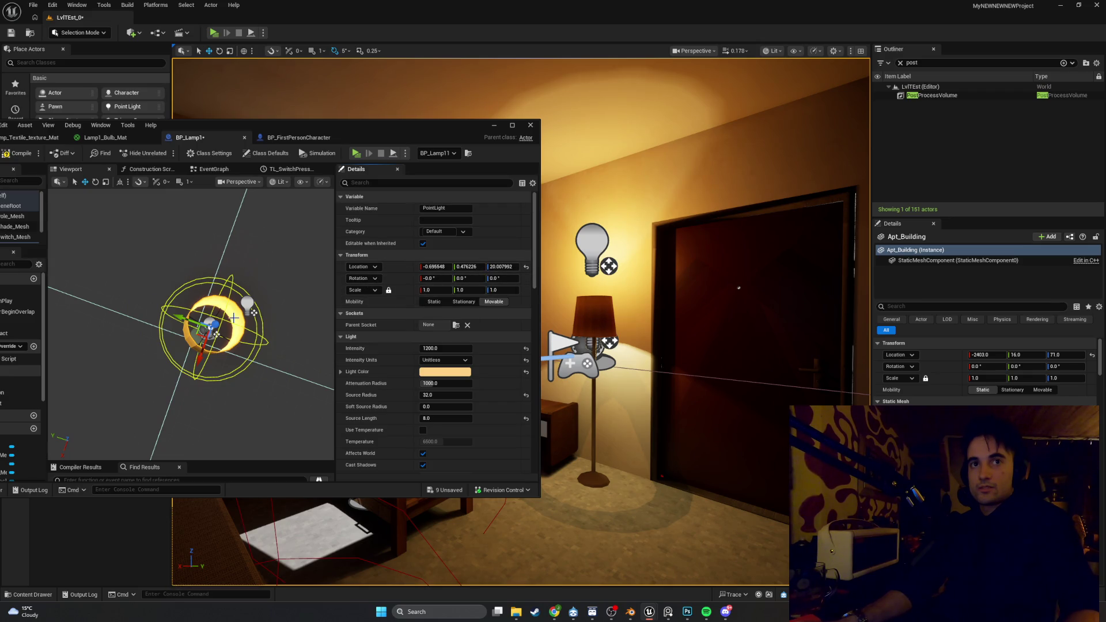
{"action": "left_click_drag", "start_coordinate": [241, 317], "coordinate": [245, 316]}
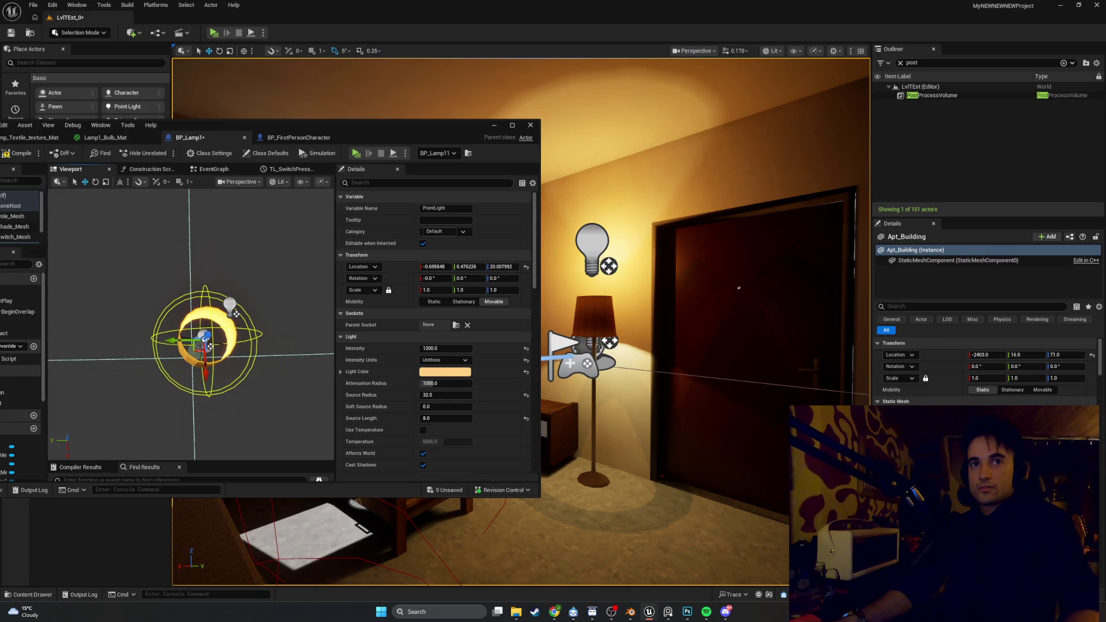
{"action": "left_click", "coordinate": [244, 296]}
{"action": "right_click", "coordinate": [393, 269]}
{"action": "left_click", "coordinate": [411, 295]}
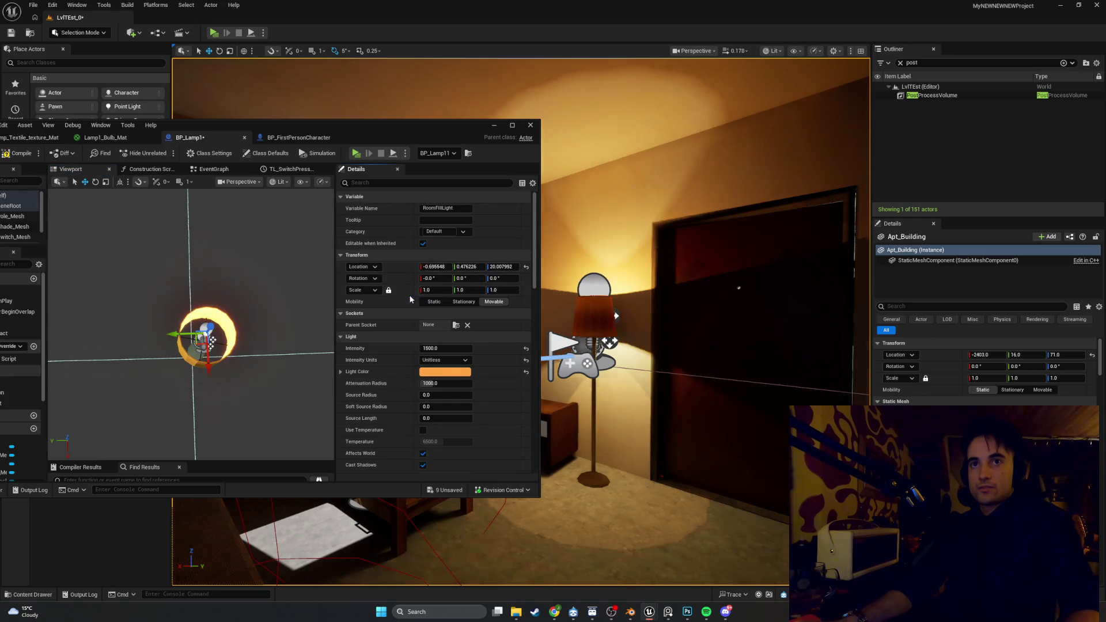
Lower the RoomFillLight to about 41.6 height and reselect the floor lamp.
{"action": "mouse_move", "coordinate": [213, 326]}
{"action": "left_mouse_down"}
{"action": "mouse_move", "coordinate": [218, 288]}
{"action": "mouse_move", "coordinate": [208, 346]}
{"action": "mouse_move", "coordinate": [220, 307]}
{"action": "mouse_move", "coordinate": [259, 273]}
{"action": "left_mouse_up"}
{"action": "mouse_move", "coordinate": [627, 286]}
{"action": "left_mouse_down"}
{"action": "mouse_move", "coordinate": [709, 424]}
{"action": "mouse_move", "coordinate": [698, 324]}
{"action": "mouse_move", "coordinate": [653, 324]}
{"action": "mouse_move", "coordinate": [768, 293]}
{"action": "mouse_move", "coordinate": [723, 244]}
{"action": "left_mouse_up"}
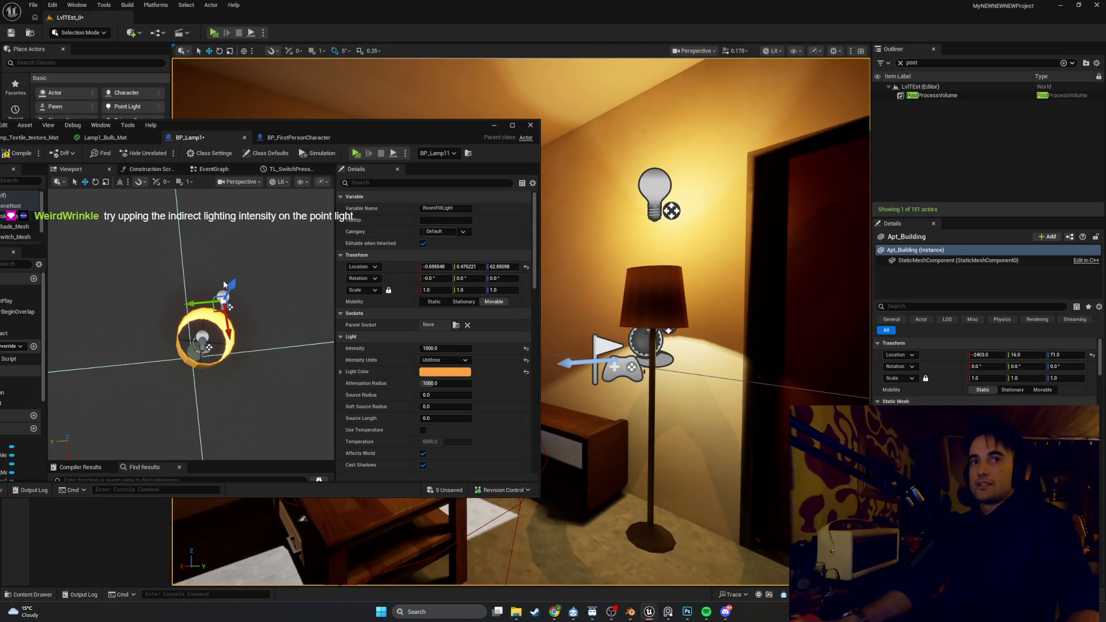
{"action": "left_click_drag", "start_coordinate": [231, 282], "coordinate": [217, 327]}
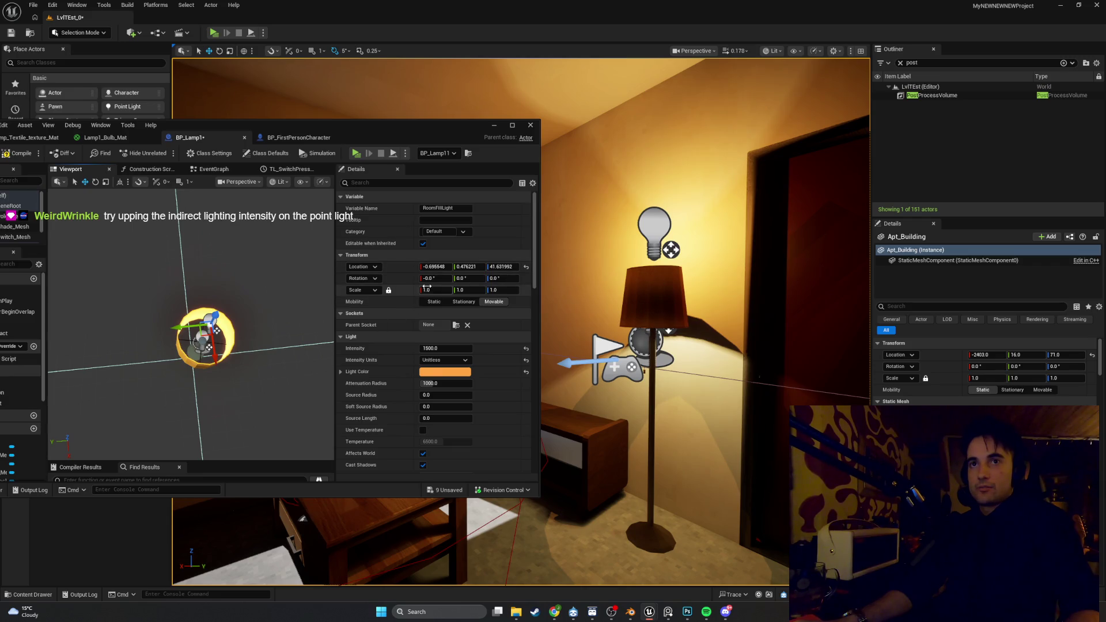
{"action": "scroll", "coordinate": [425, 288], "scroll_direction": "down", "scroll_amount": 15}
{"action": "scroll", "coordinate": [424, 287], "scroll_direction": "down", "scroll_amount": 3}
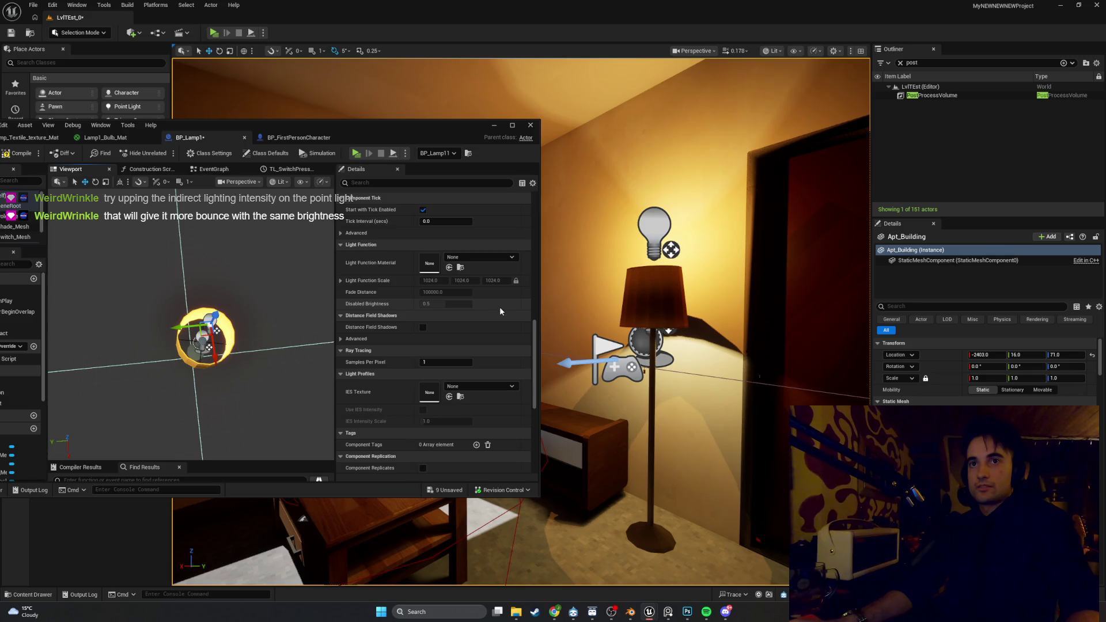
{"action": "left_click", "coordinate": [639, 295]}
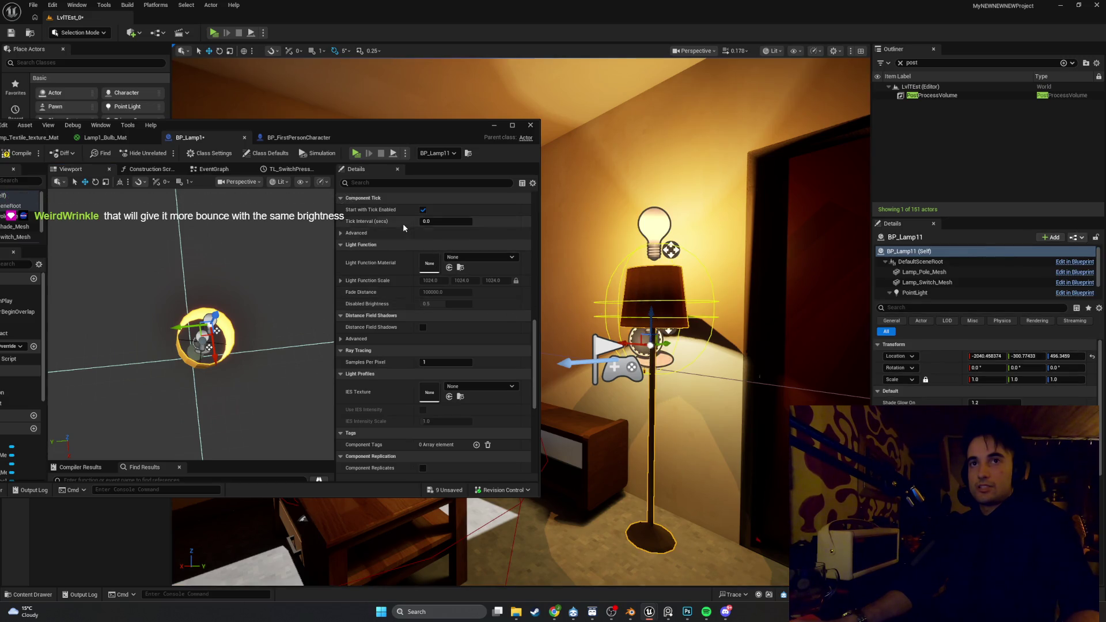
{"action": "scroll", "coordinate": [403, 227], "scroll_direction": "up", "scroll_amount": 2}
{"action": "left_click", "coordinate": [370, 183]}
Put the RoomFillLight on lighting Channels 0 and 1 via a 'channel' property search.
{"action": "type", "text": "channe"}
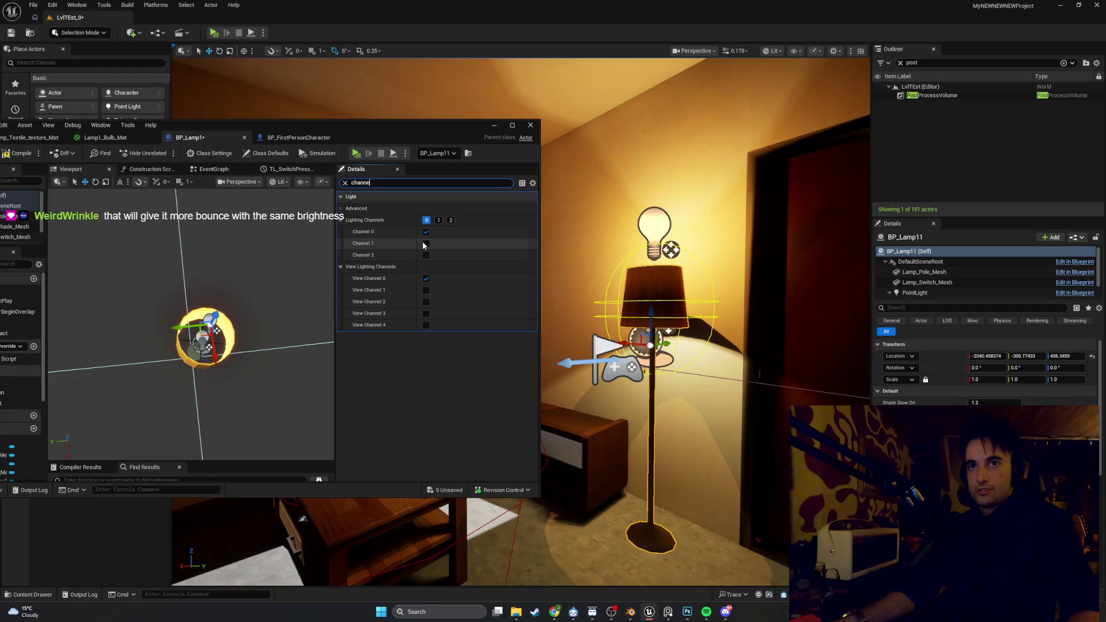
{"action": "left_click", "coordinate": [426, 243]}
{"action": "left_click", "coordinate": [425, 232]}
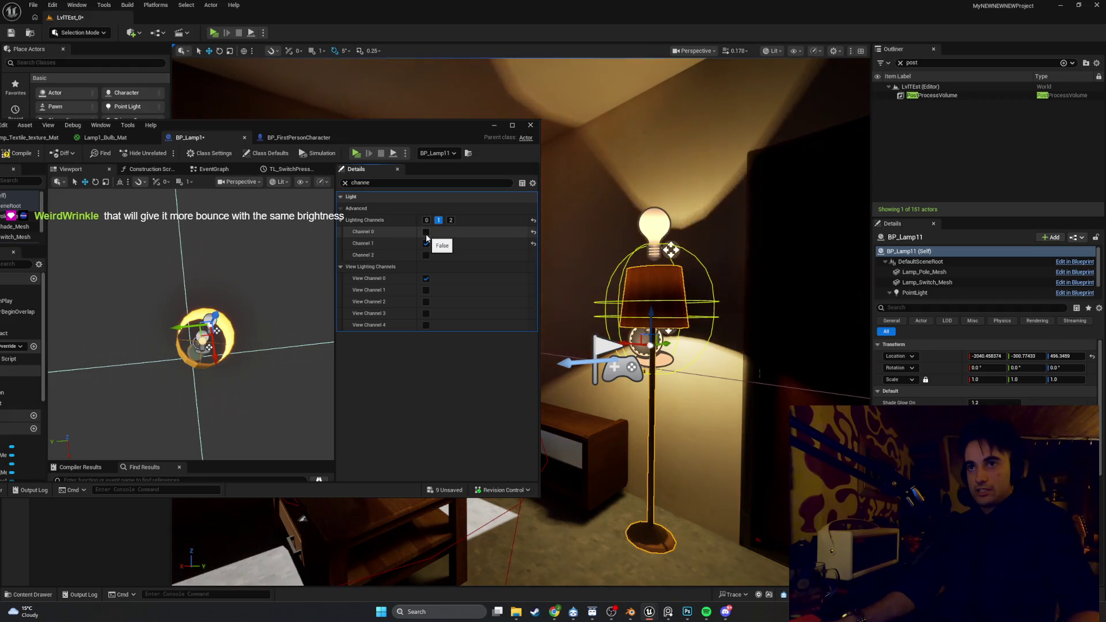
{"action": "left_click", "coordinate": [426, 243]}
{"action": "left_click", "coordinate": [426, 243]}
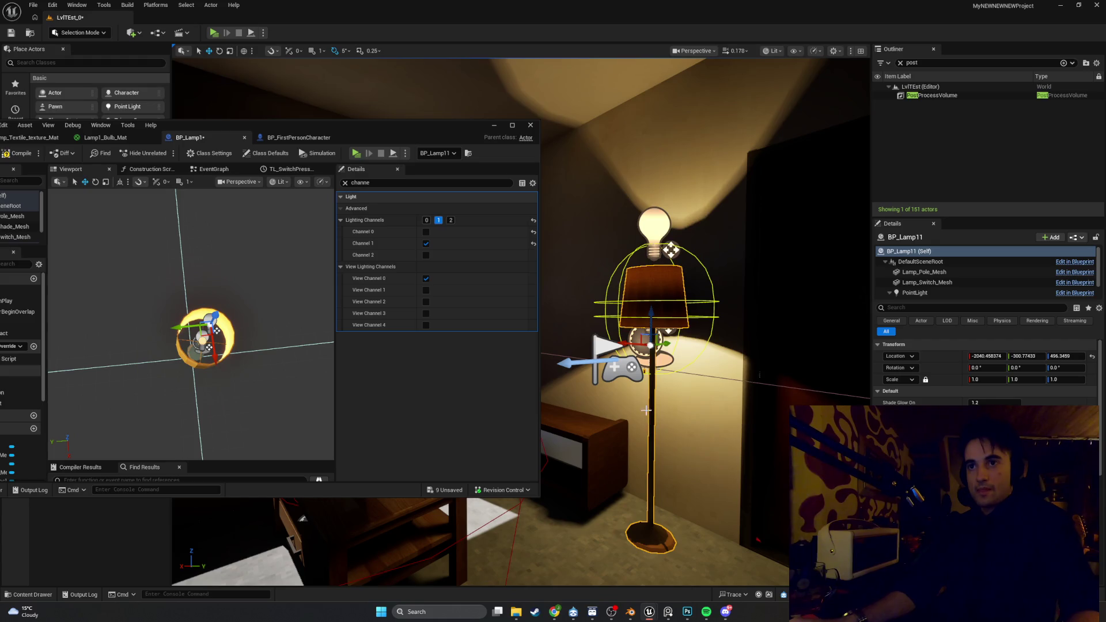
{"action": "left_click_drag", "start_coordinate": [270, 345], "coordinate": [323, 271]}
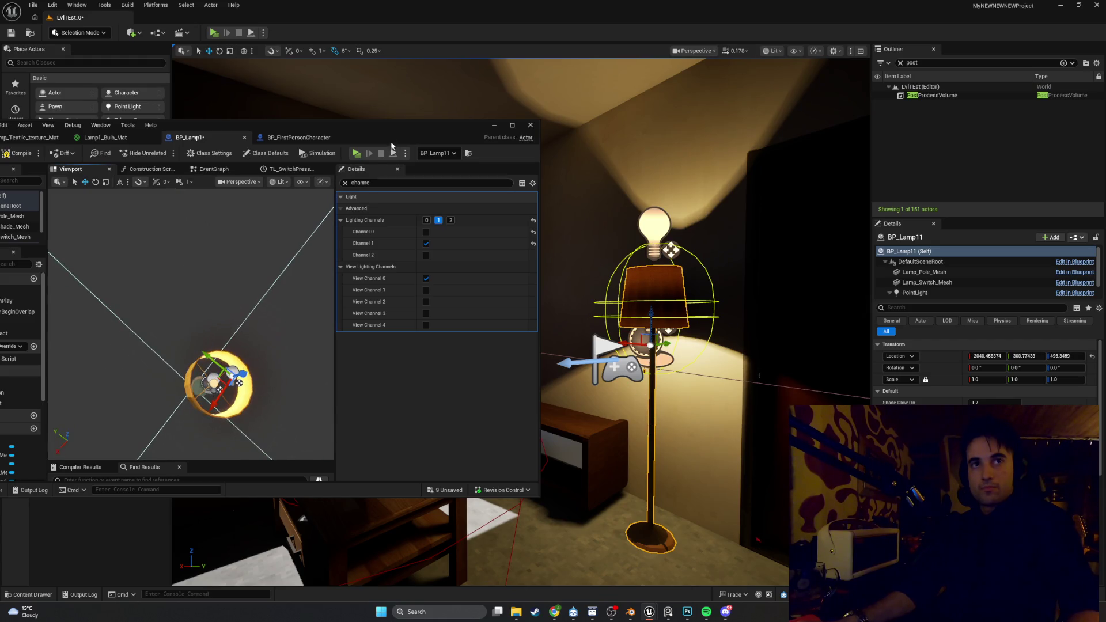
{"action": "left_click_drag", "start_coordinate": [352, 127], "coordinate": [436, 115]}
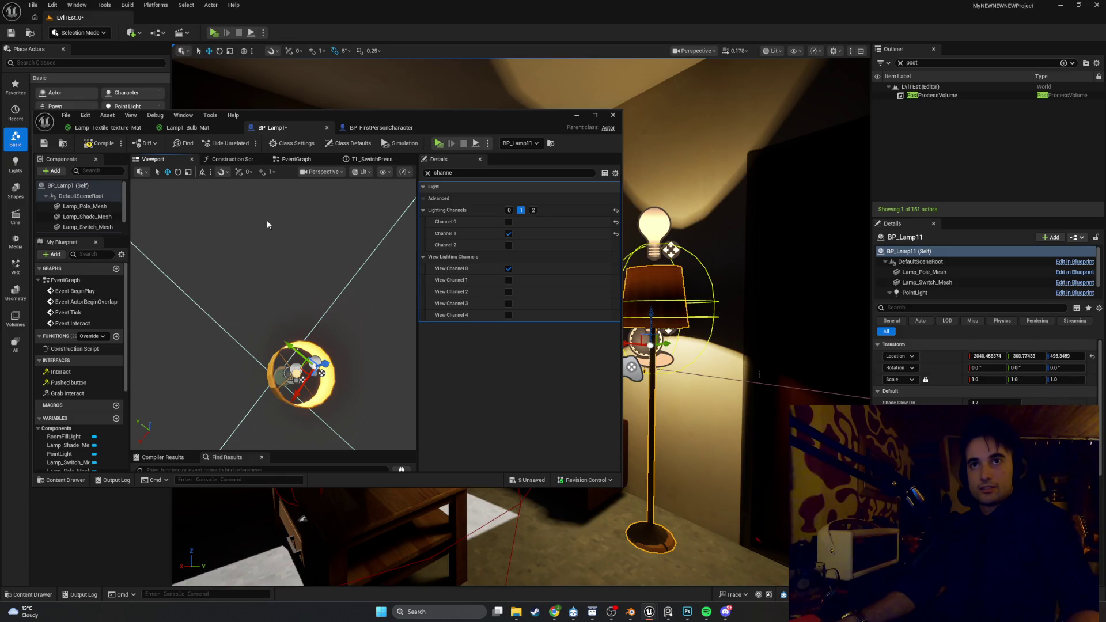
{"action": "key", "text": "ctrl+z"}
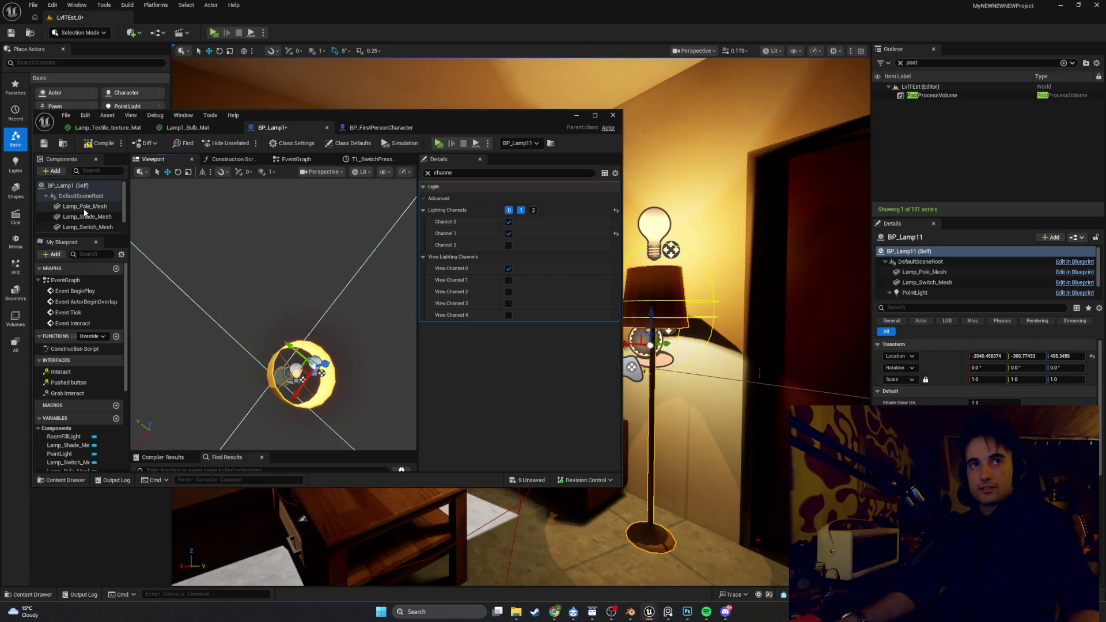
Review Lamp_Pole_Mesh's collision and lighting-channel settings.
{"action": "left_click", "coordinate": [84, 208]}
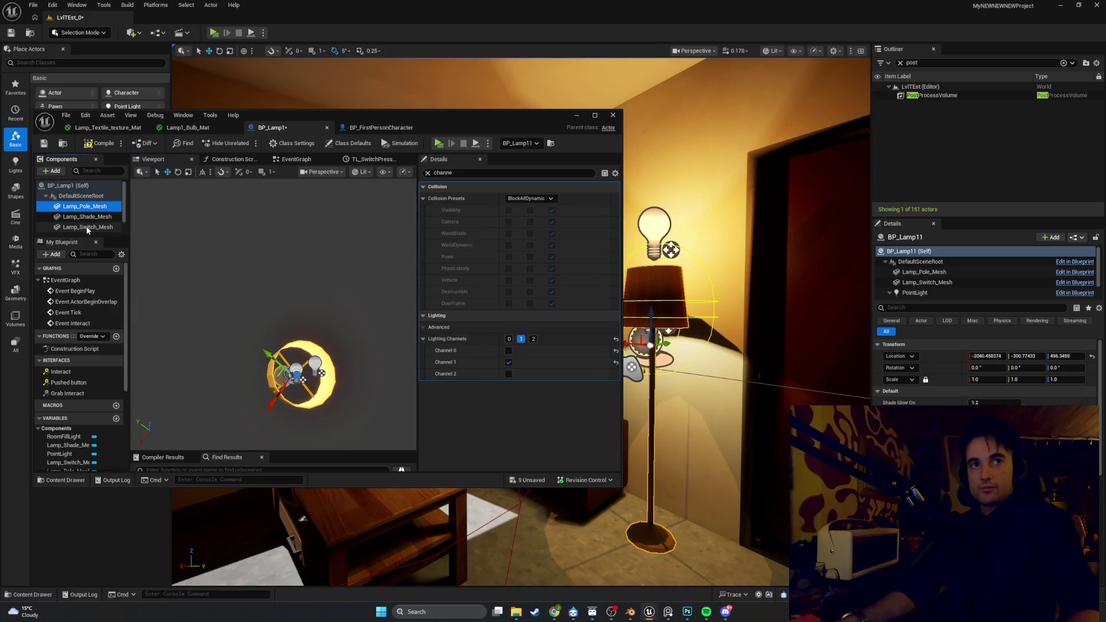
{"action": "scroll", "coordinate": [692, 375], "scroll_direction": "up", "scroll_amount": 5}
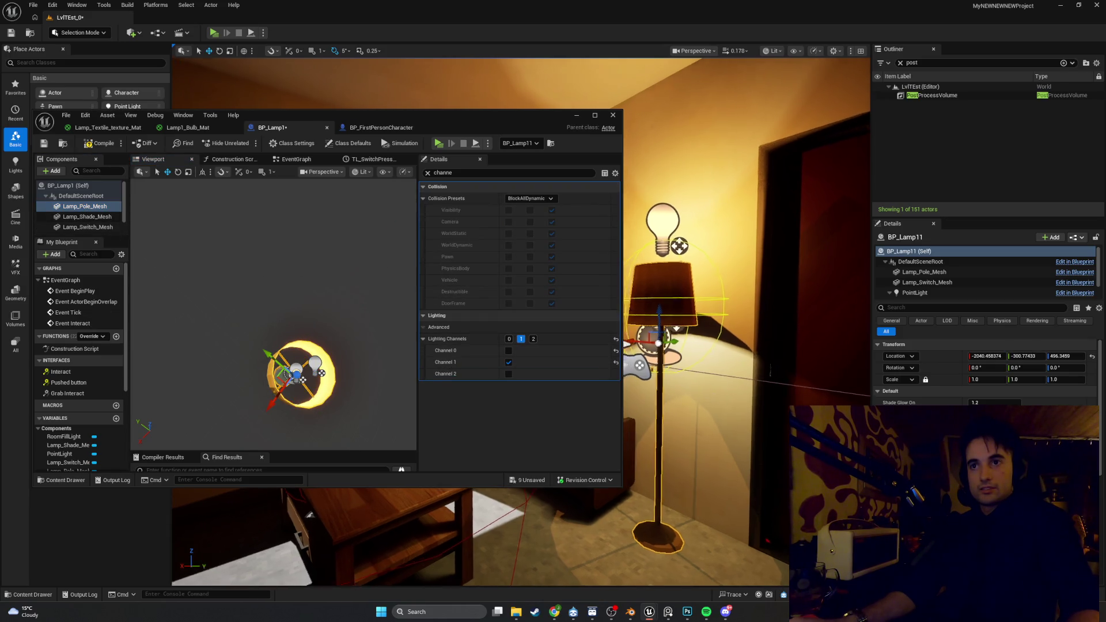
{"action": "scroll", "coordinate": [692, 374], "scroll_direction": "up", "scroll_amount": 5}
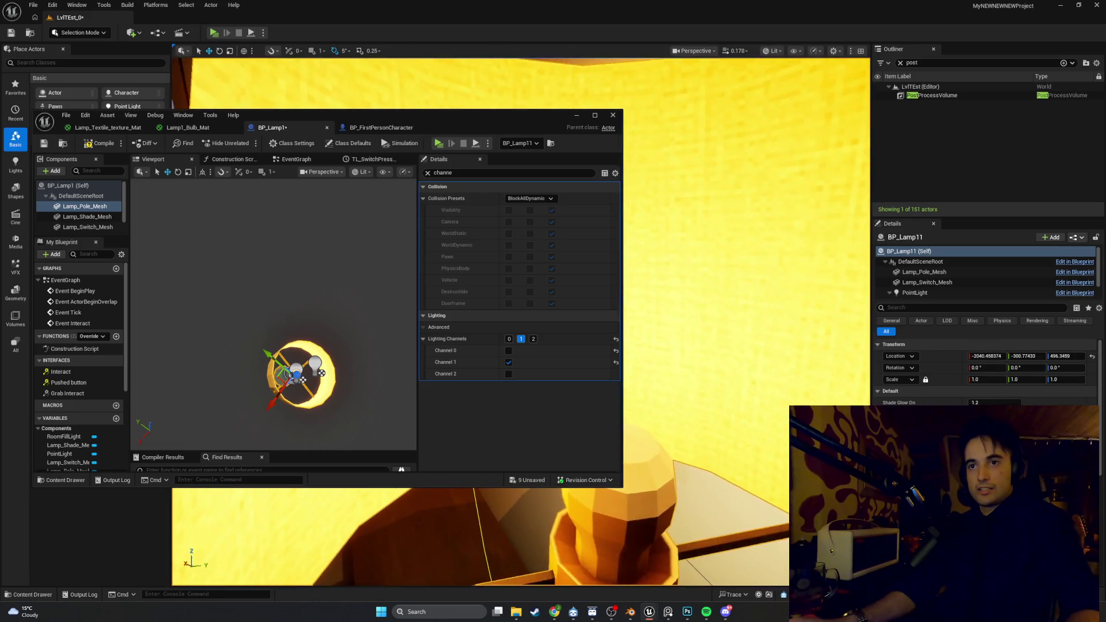
{"action": "scroll", "coordinate": [839, 311], "scroll_direction": "up", "scroll_amount": 5}
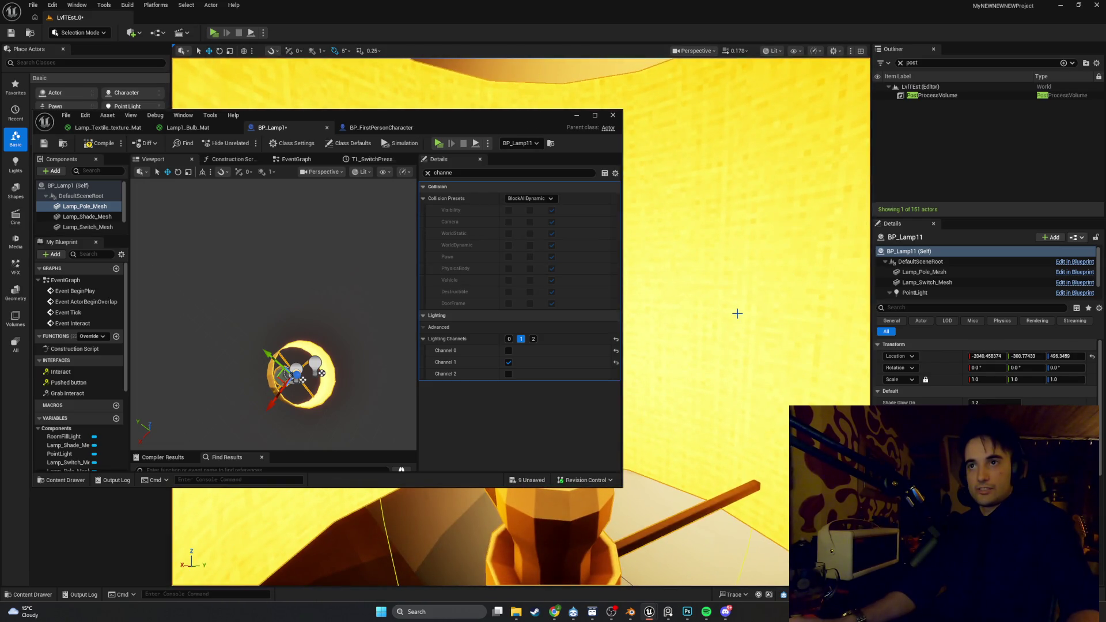
{"action": "scroll", "coordinate": [737, 313], "scroll_direction": "down", "scroll_amount": 5}
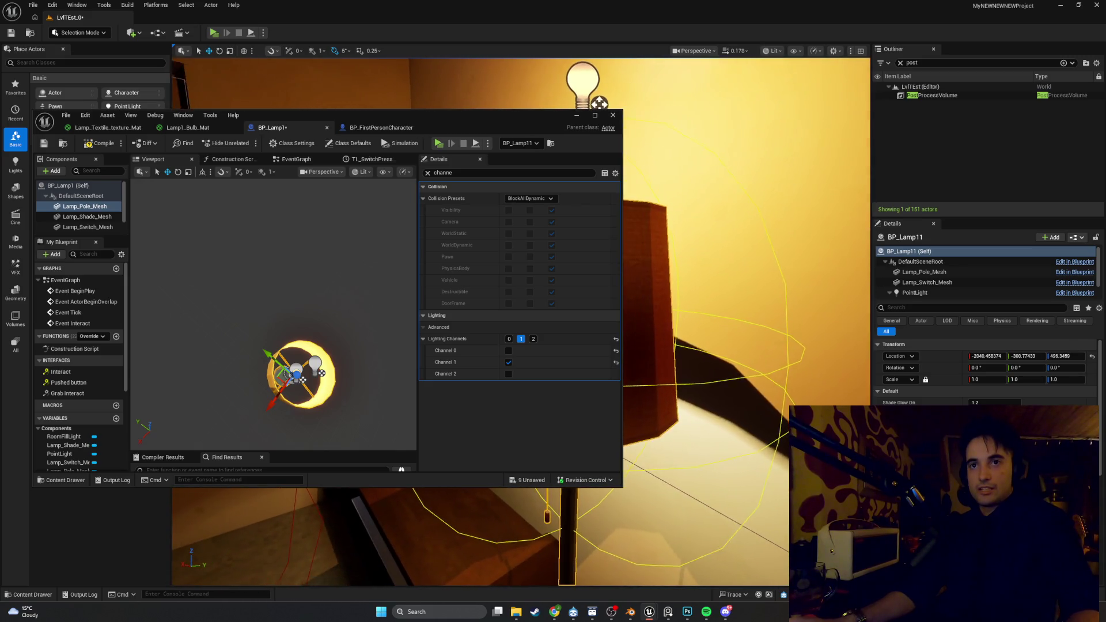
{"action": "scroll", "coordinate": [738, 313], "scroll_direction": "down", "scroll_amount": 5}
Frame the floor lamp in the level view and recompile the blueprint.
{"action": "left_click_drag", "start_coordinate": [737, 313], "coordinate": [755, 314]}
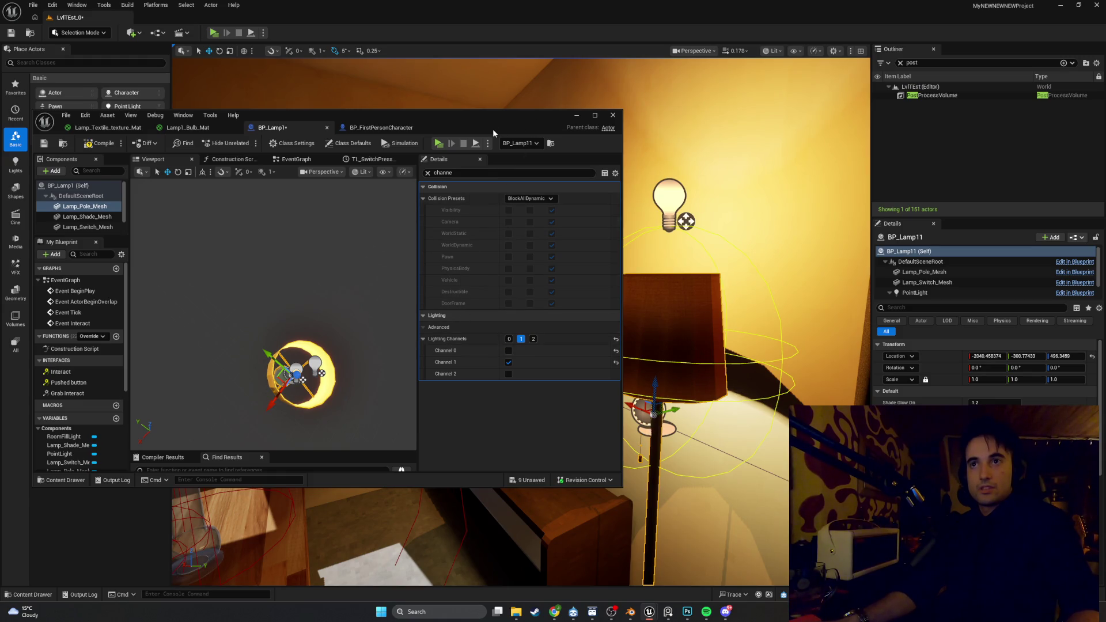
{"action": "mouse_move", "coordinate": [721, 260]}
{"action": "left_mouse_down"}
{"action": "mouse_move", "coordinate": [692, 288]}
{"action": "mouse_move", "coordinate": [677, 253]}
{"action": "mouse_move", "coordinate": [674, 276]}
{"action": "mouse_move", "coordinate": [721, 475]}
{"action": "left_mouse_up"}
{"action": "key", "text": "f"}
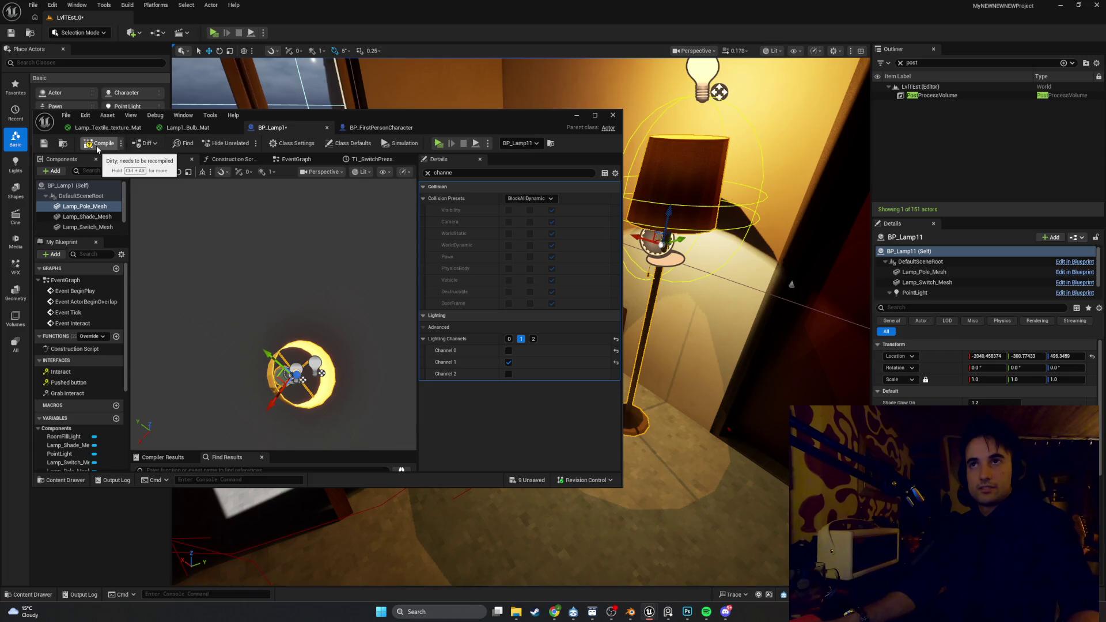
{"action": "left_click", "coordinate": [97, 150]}
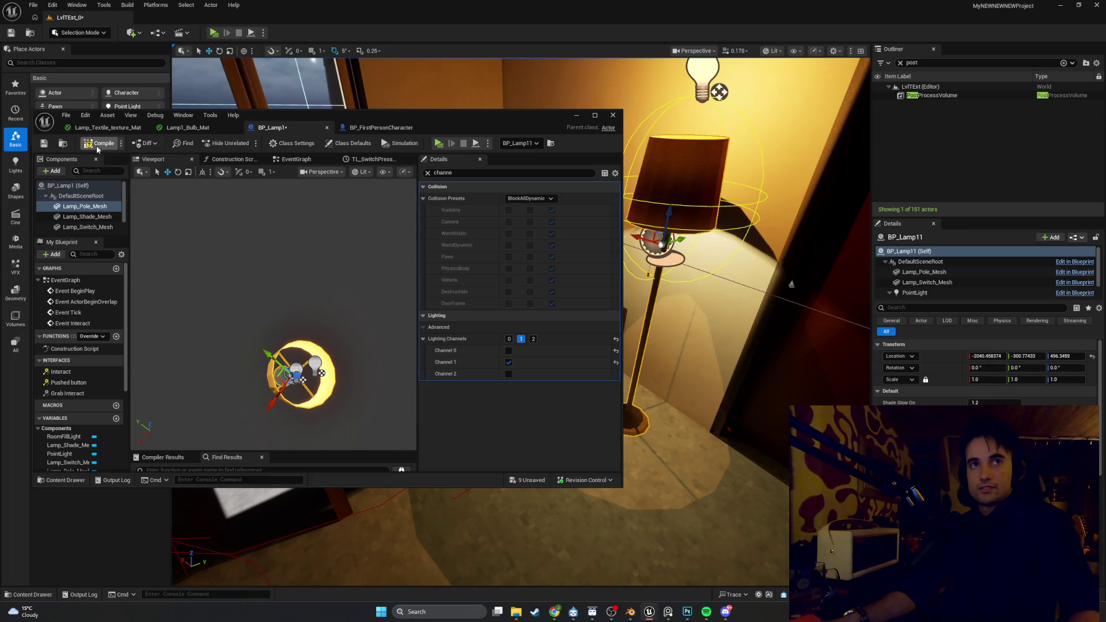
Move the Lamp_Shade_Mesh onto lighting Channel 2 only.
{"action": "mouse_move", "coordinate": [749, 404]}
{"action": "left_mouse_down"}
{"action": "mouse_move", "coordinate": [772, 369]}
{"action": "mouse_move", "coordinate": [781, 271]}
{"action": "mouse_move", "coordinate": [774, 375]}
{"action": "left_mouse_up"}
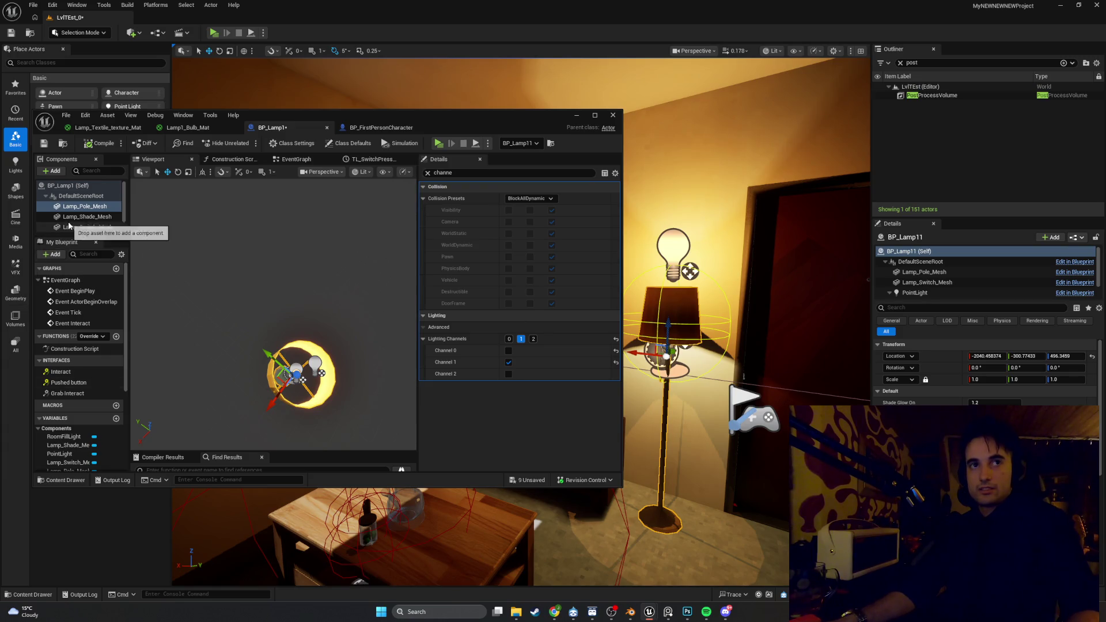
{"action": "left_click", "coordinate": [81, 219]}
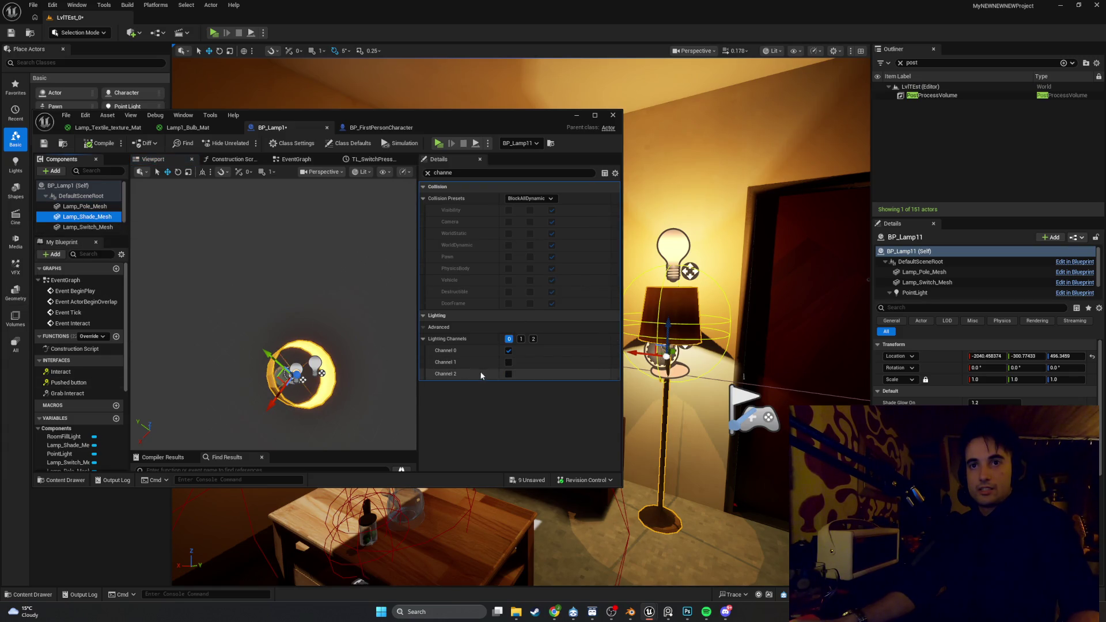
{"action": "left_click", "coordinate": [509, 374]}
{"action": "left_click", "coordinate": [509, 351]}
Add lighting Channel 2 to the PointLight and frame the whole lamp.
{"action": "mouse_move", "coordinate": [691, 368]}
{"action": "left_mouse_down"}
{"action": "mouse_move", "coordinate": [726, 369]}
{"action": "mouse_move", "coordinate": [715, 368]}
{"action": "left_mouse_up"}
{"action": "scroll", "coordinate": [93, 209], "scroll_direction": "down", "scroll_amount": 1}
{"action": "left_click", "coordinate": [93, 217]}
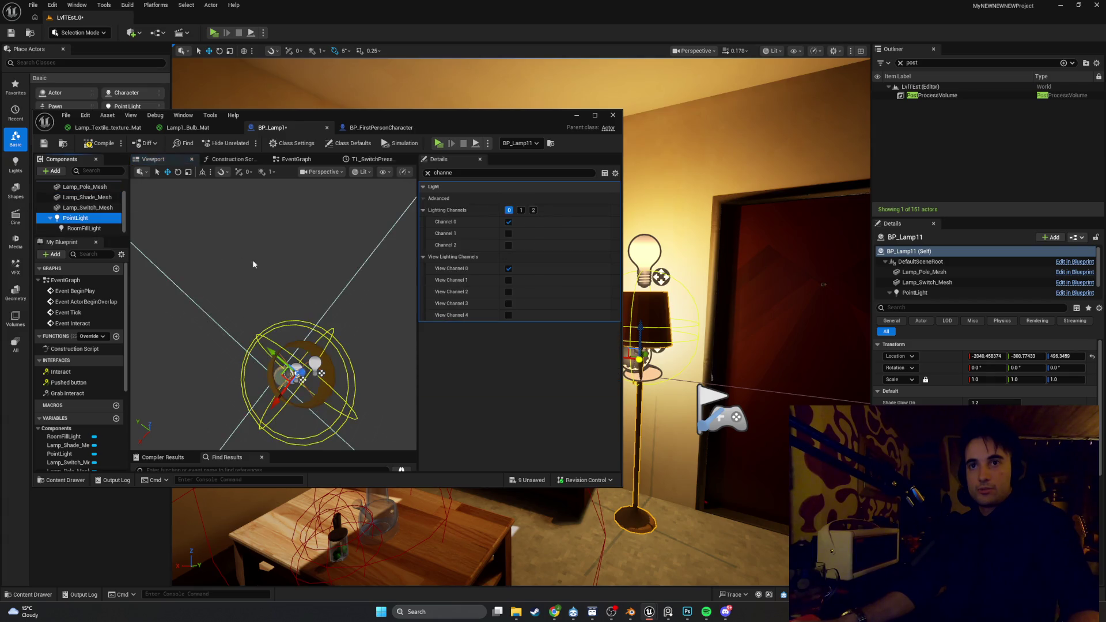
{"action": "left_click", "coordinate": [509, 245]}
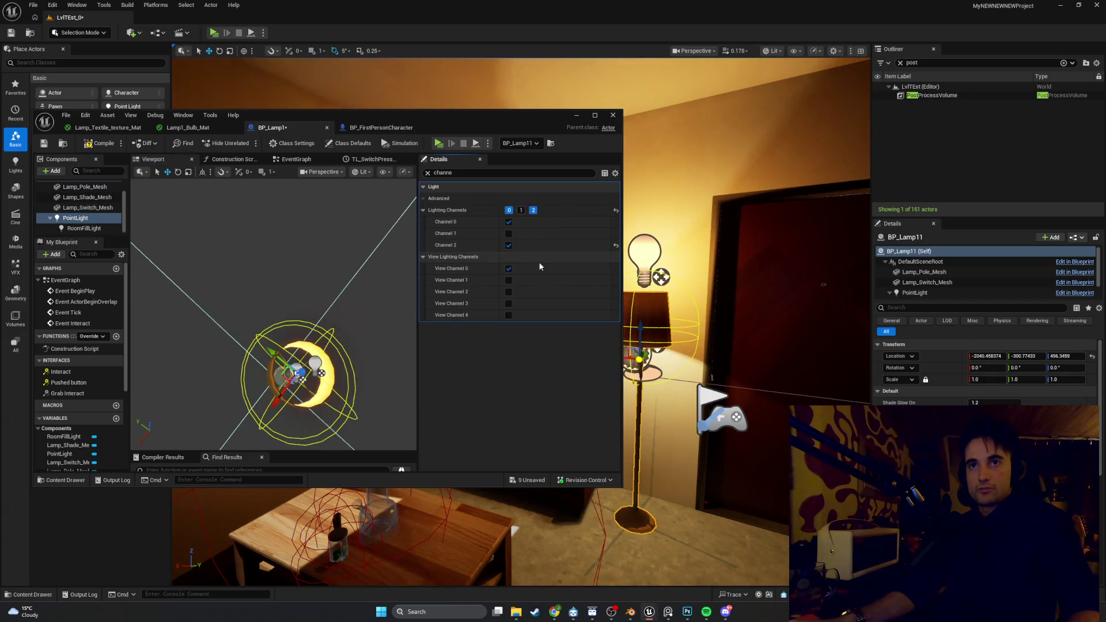
{"action": "key", "text": "f"}
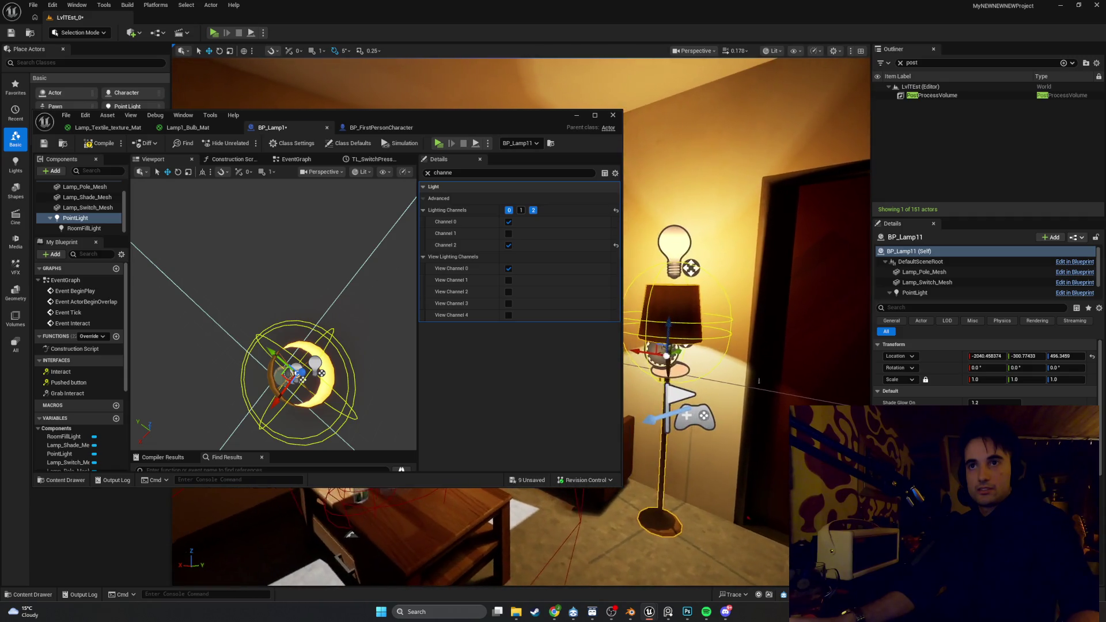
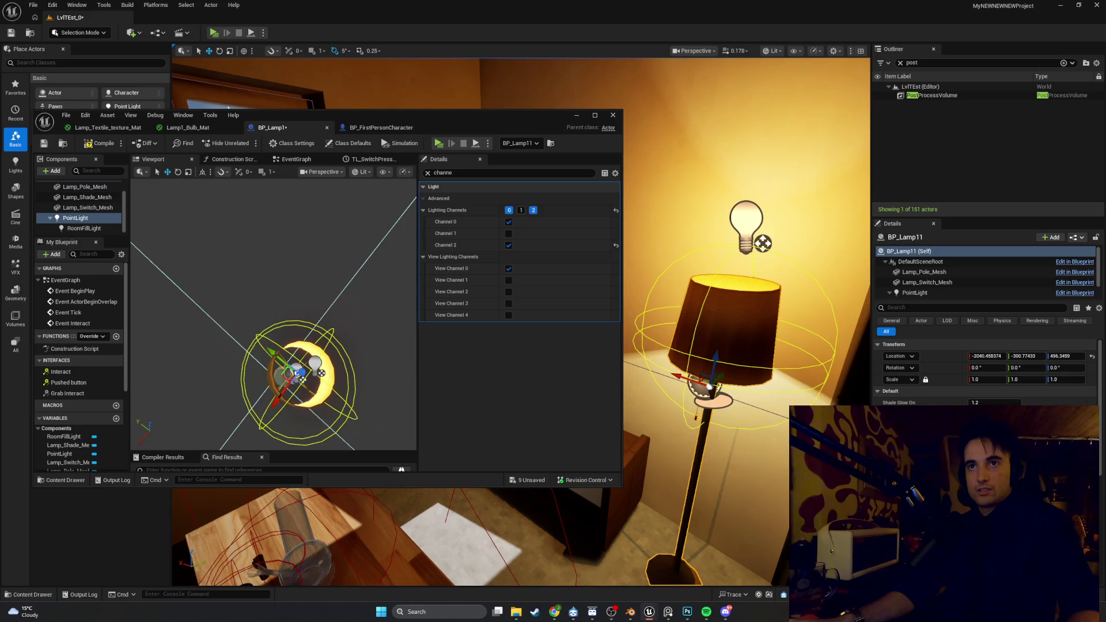
Uncheck lighting channel 1 on RoomFillLight so it uses channel 0 only.
{"action": "left_click", "coordinate": [84, 228]}
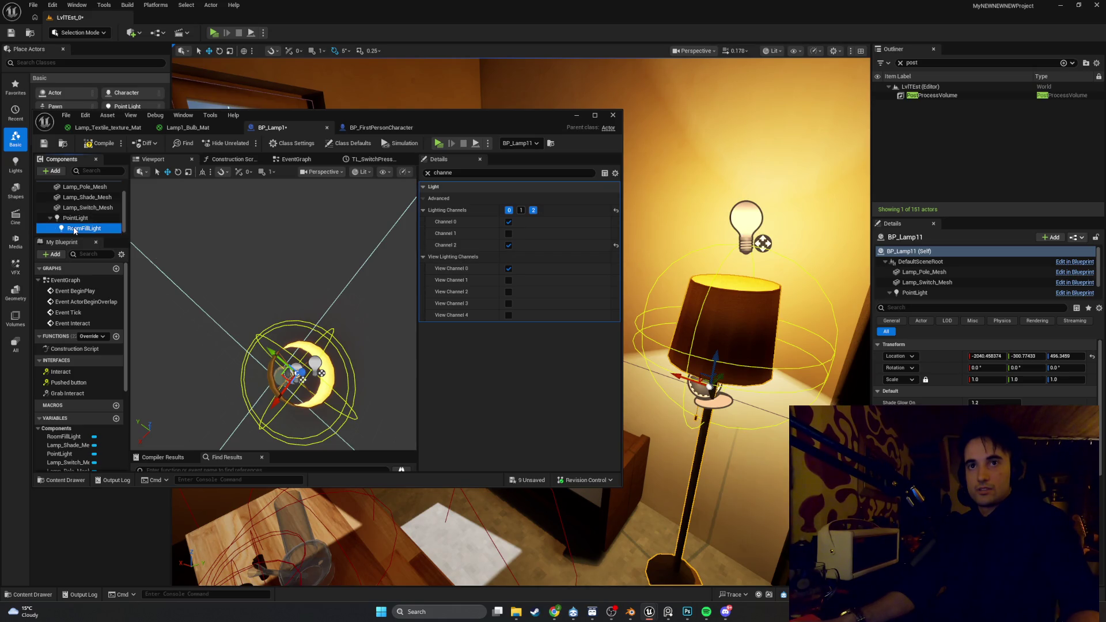
{"action": "left_click", "coordinate": [509, 234]}
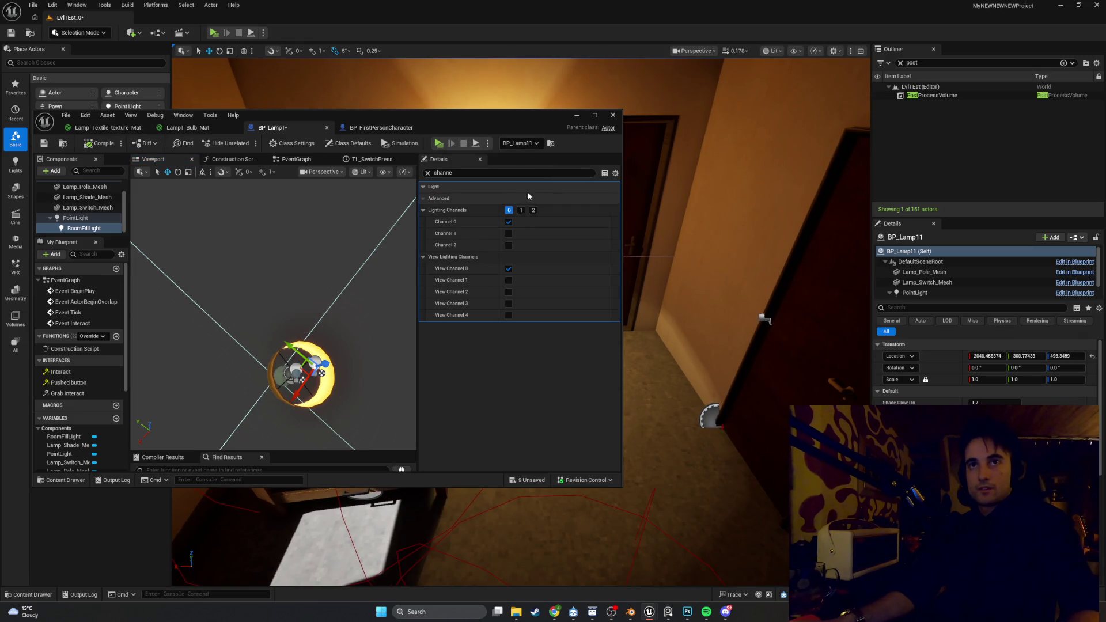
{"action": "left_click", "coordinate": [428, 173]}
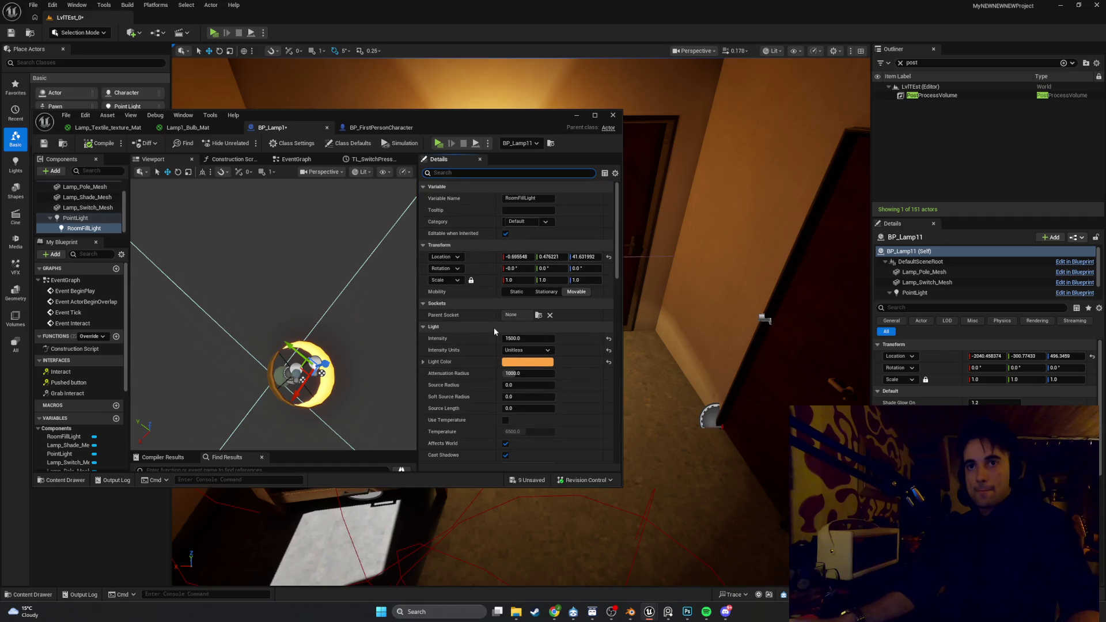
Select the lamp's PointLight and raise its Indirect Lighting Intensity to a much higher value.
{"action": "scroll", "coordinate": [503, 356], "scroll_direction": "down", "scroll_amount": 5}
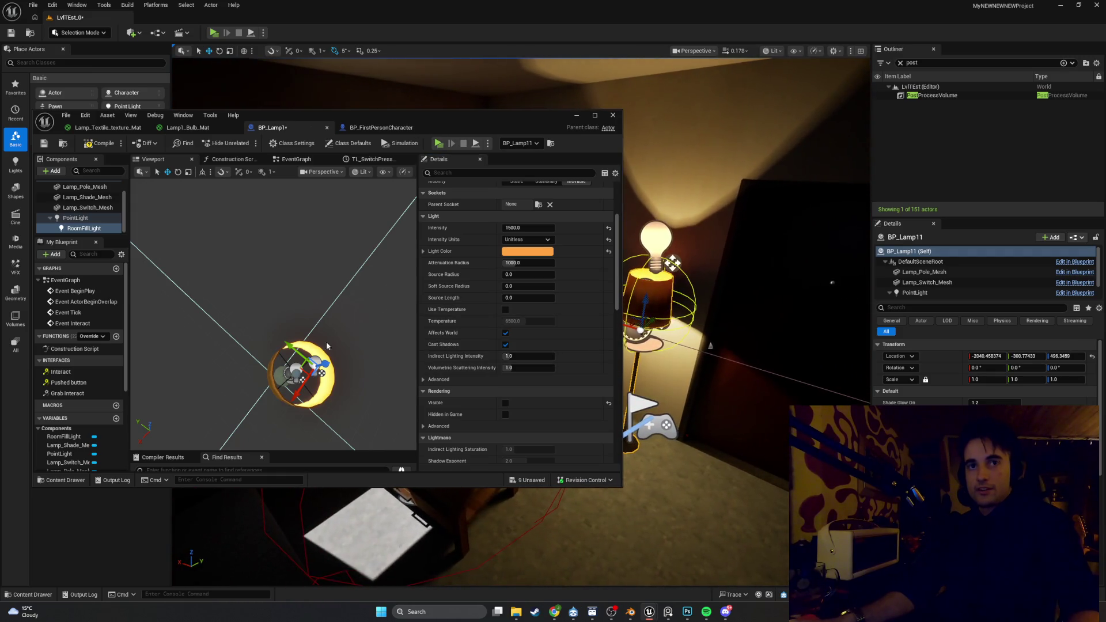
{"action": "left_click", "coordinate": [76, 218]}
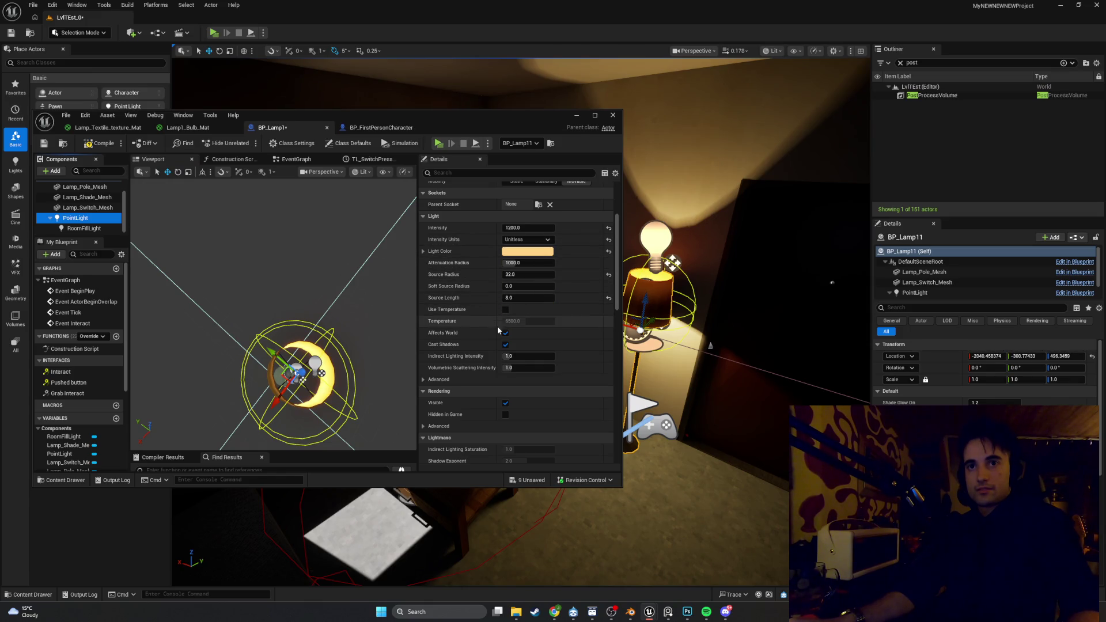
{"action": "mouse_move", "coordinate": [692, 346]}
{"action": "left_mouse_down"}
{"action": "mouse_move", "coordinate": [726, 334]}
{"action": "mouse_move", "coordinate": [663, 345]}
{"action": "left_mouse_up"}
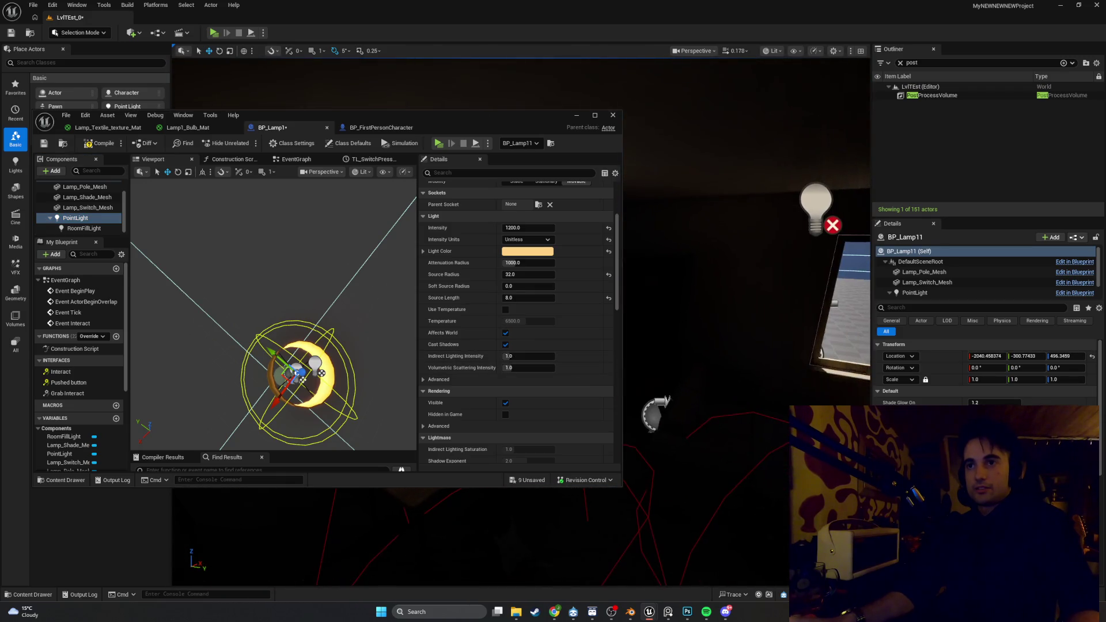
{"action": "left_click", "coordinate": [536, 357]}
{"action": "type", "text": "10"}
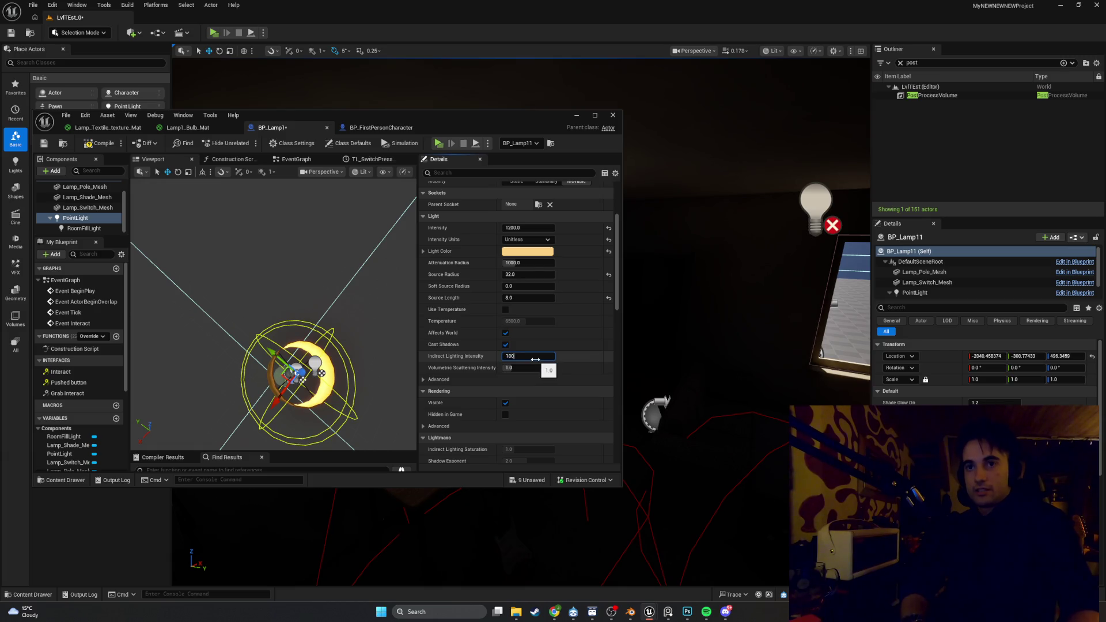
{"action": "type", "text": "000"}
{"action": "key", "text": "Return"}
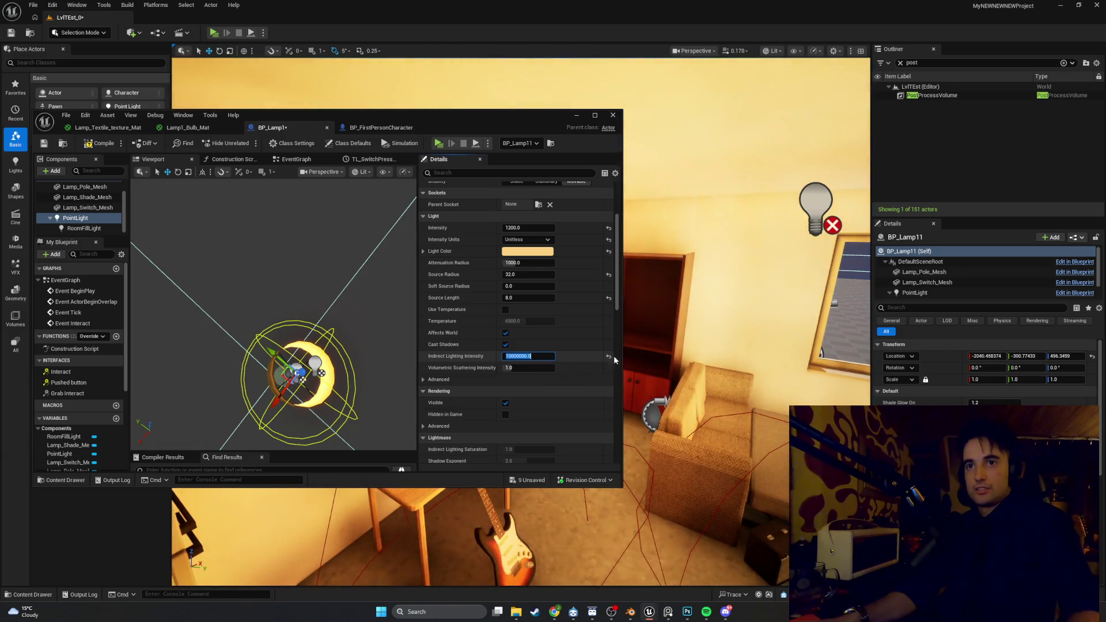
Try Indirect Lighting Intensity values 1000000 and 100000, then settle on 10000.
{"action": "mouse_move", "coordinate": [692, 346]}
{"action": "left_mouse_down"}
{"action": "mouse_move", "coordinate": [789, 354]}
{"action": "mouse_move", "coordinate": [764, 353]}
{"action": "left_mouse_up"}
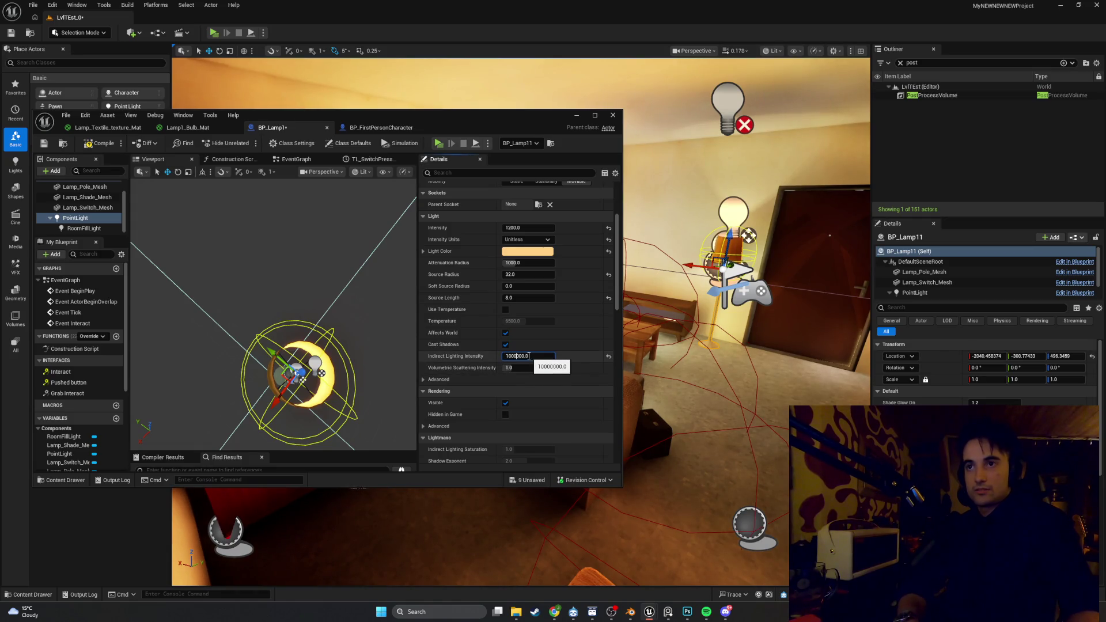
{"action": "key", "text": "Return"}
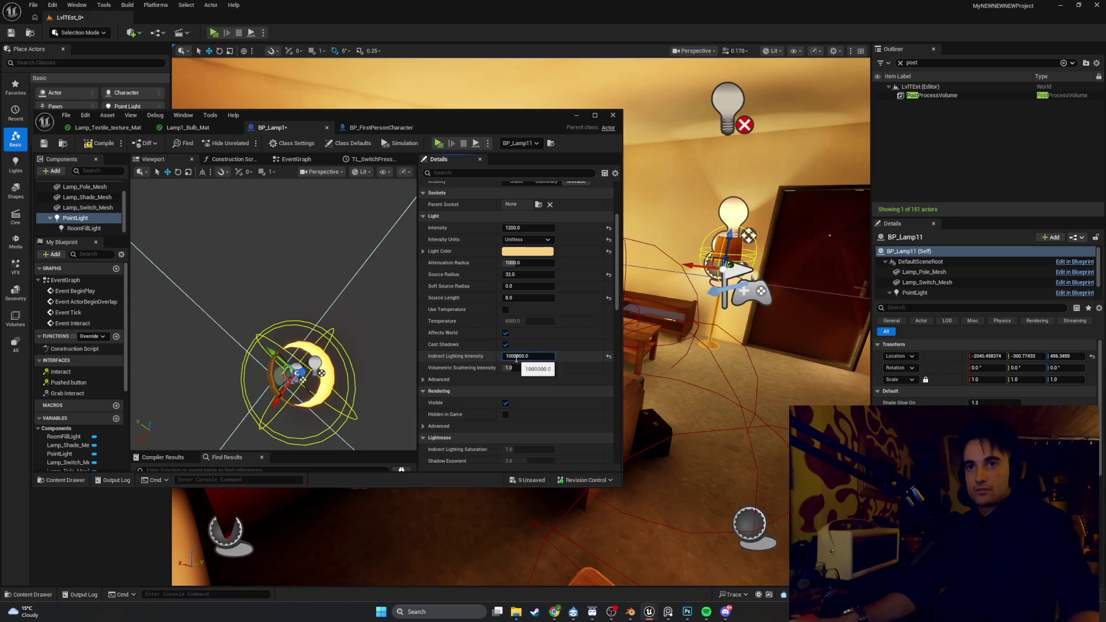
{"action": "left_click", "coordinate": [516, 357]}
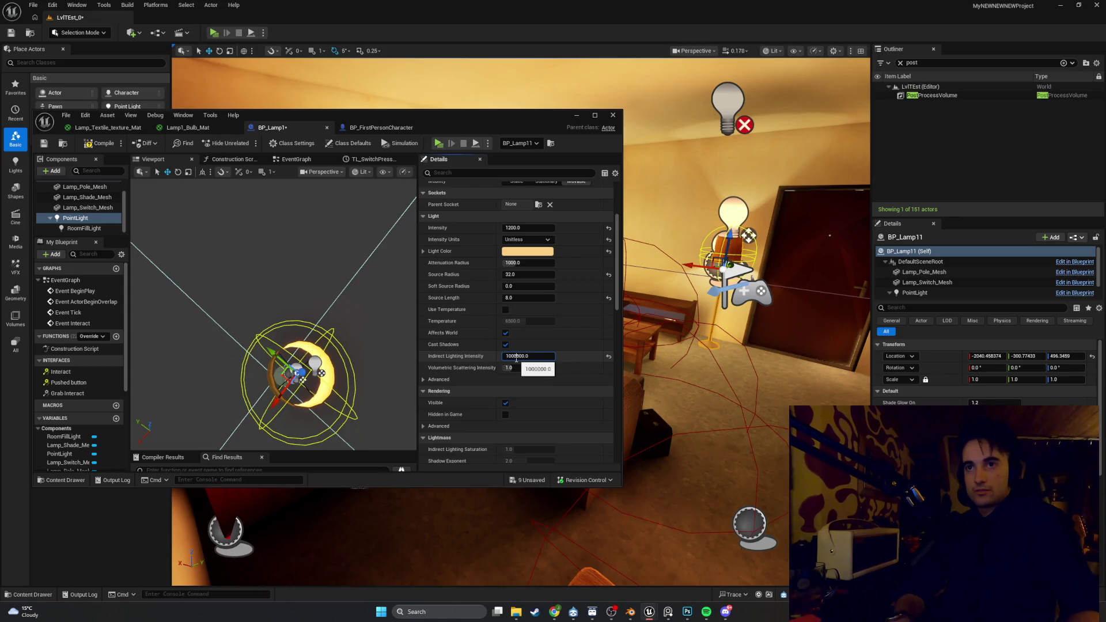
{"action": "key", "text": "BackSpace"}
{"action": "key", "text": "Return"}
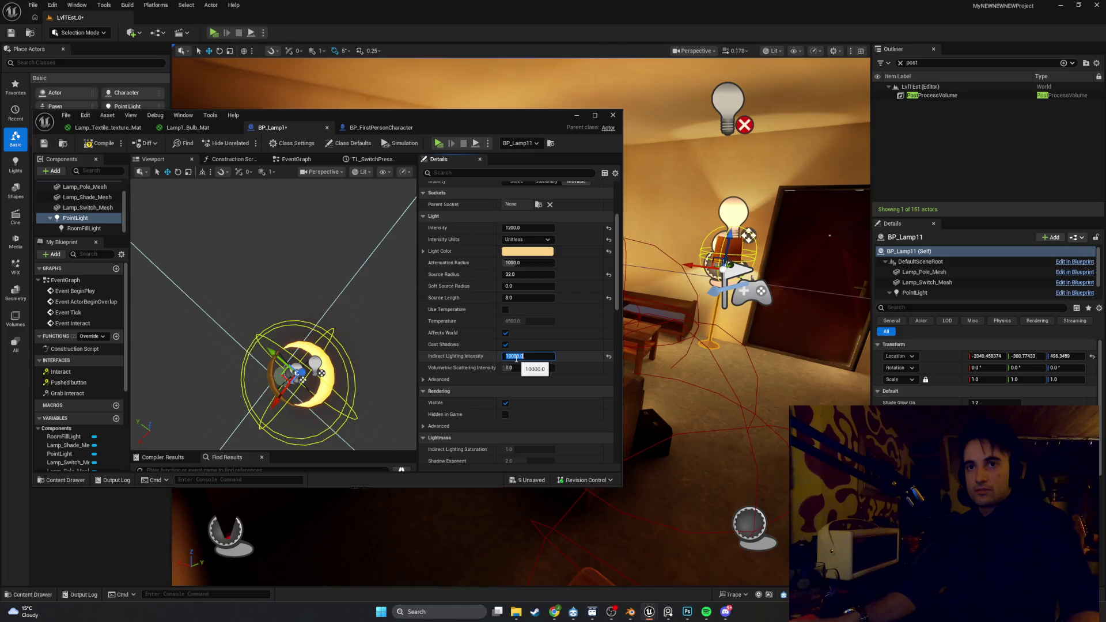
{"action": "key", "text": "Return"}
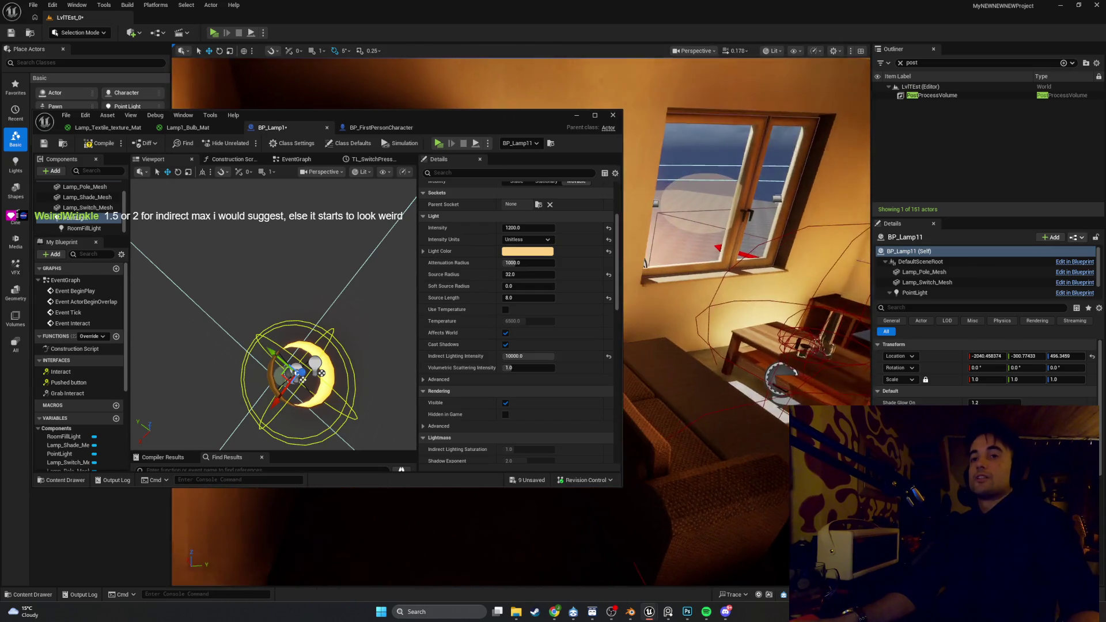
{"action": "left_click", "coordinate": [576, 116]}
Play the level as a Standalone Game, walk around, then exit the preview with Esc.
{"action": "left_click", "coordinate": [220, 32]}
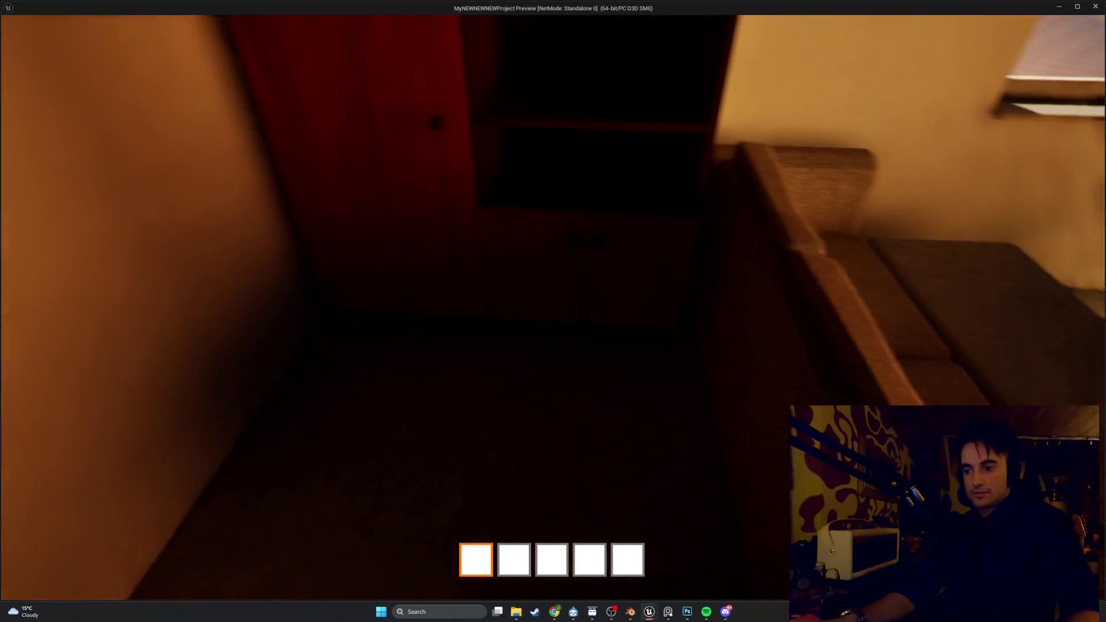
{"action": "key", "text": "Escape"}
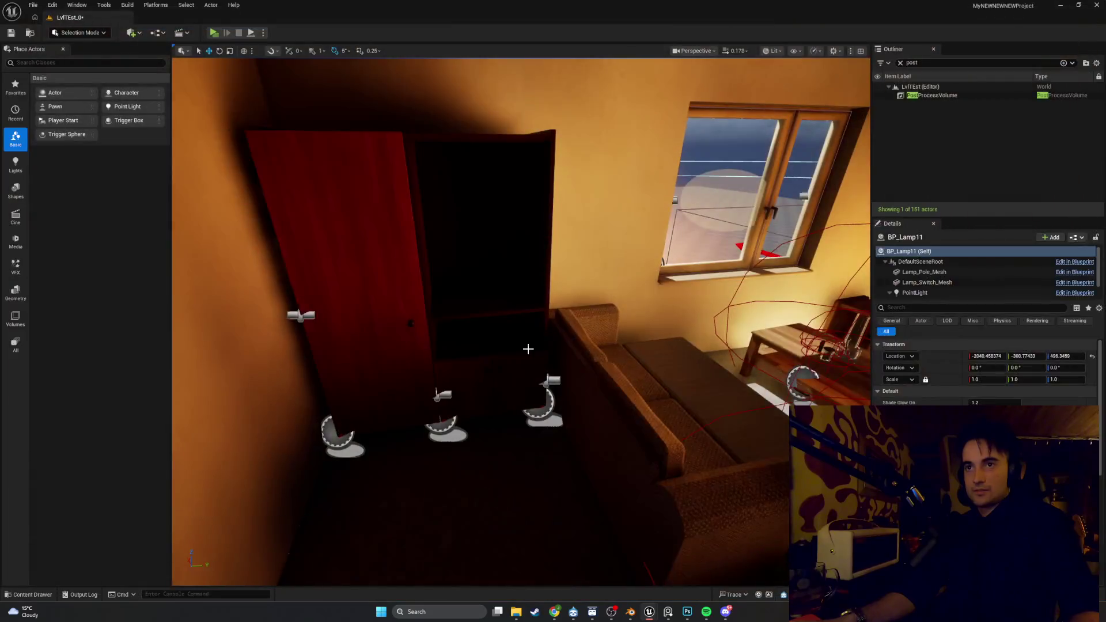
Restore BP_Lamp1 beside the level, try Indirect Lighting Intensity 100000, then reset it to 1.0.
{"action": "scroll", "coordinate": [504, 363], "scroll_direction": "down", "scroll_amount": 3}
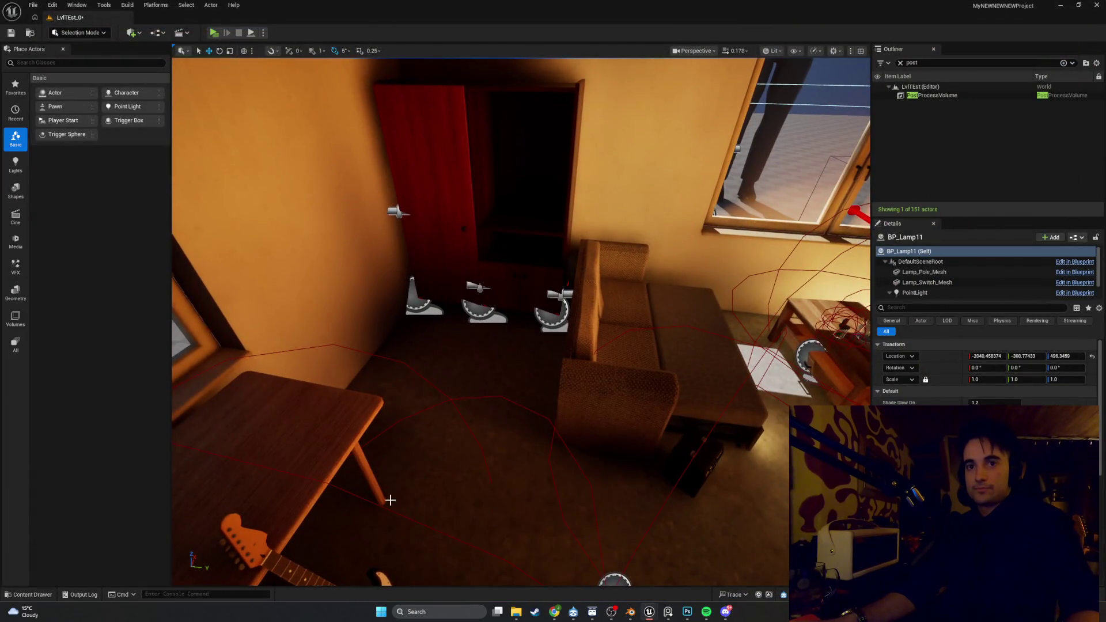
{"action": "mouse_move", "coordinate": [649, 612]}
{"action": "left_click", "coordinate": [674, 575]}
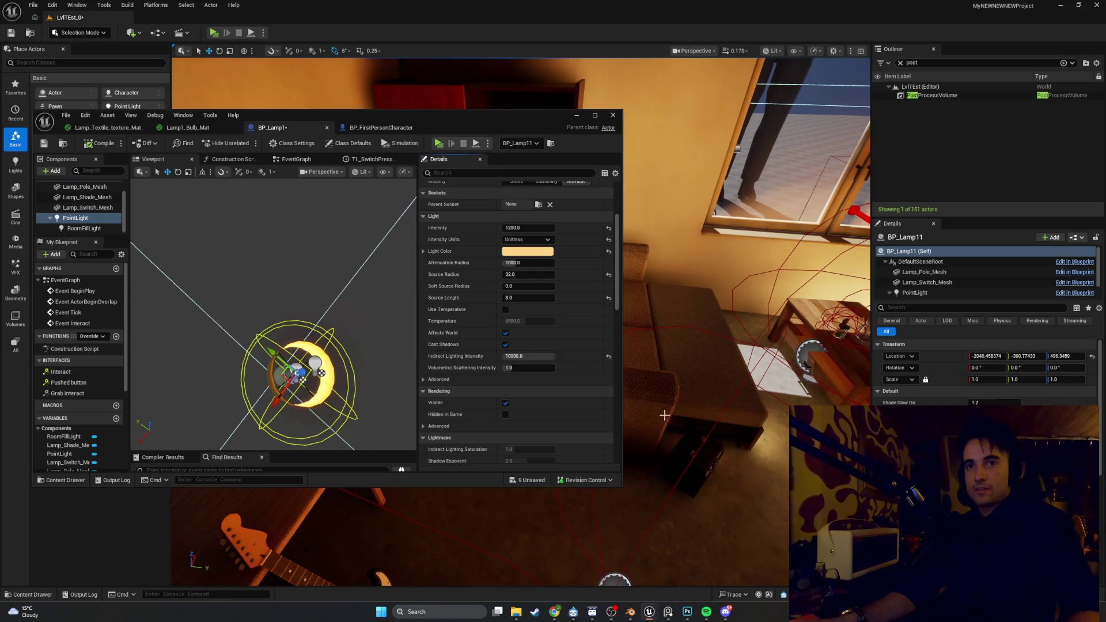
{"action": "left_click_drag", "start_coordinate": [547, 115], "coordinate": [421, 105]}
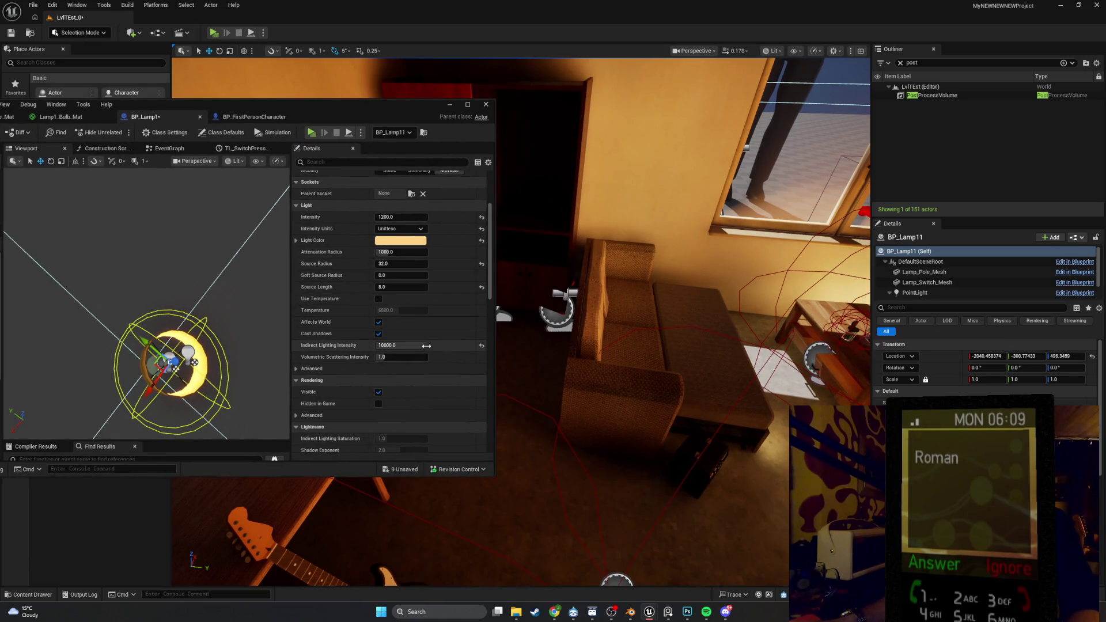
{"action": "type", "text": "0"}
{"action": "key", "text": "Return"}
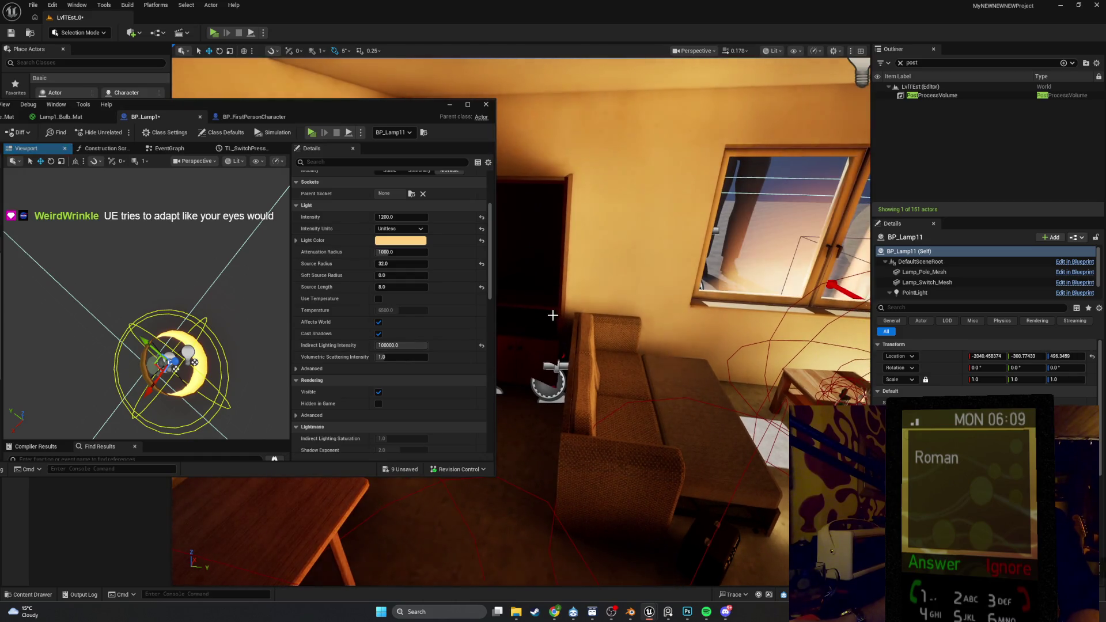
{"action": "left_click", "coordinate": [482, 346]}
{"action": "type", "text": "2"}
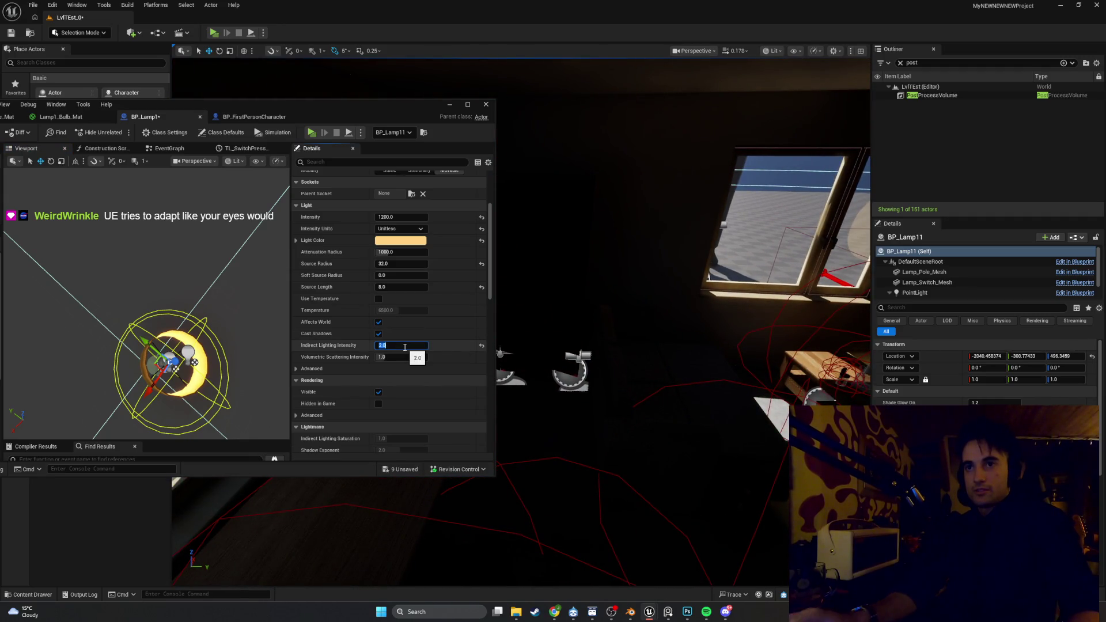
Try Indirect Lighting Intensity 100, then 500, flying around the room to judge brightness.
{"action": "right_click", "coordinate": [537, 341]}
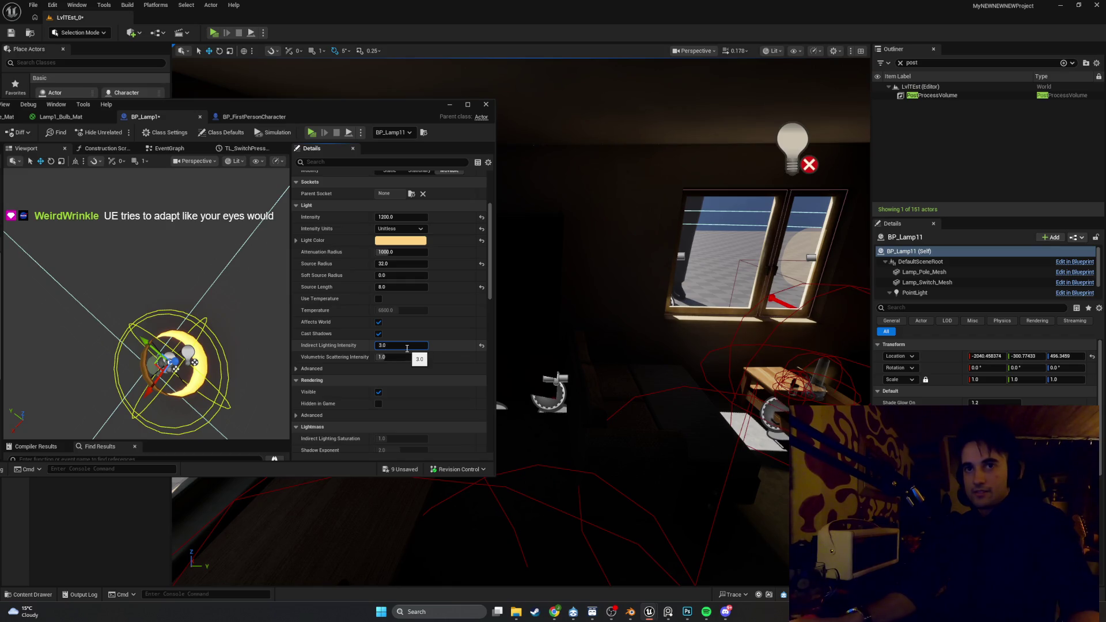
{"action": "type", "text": "0"}
{"action": "key", "text": "Return"}
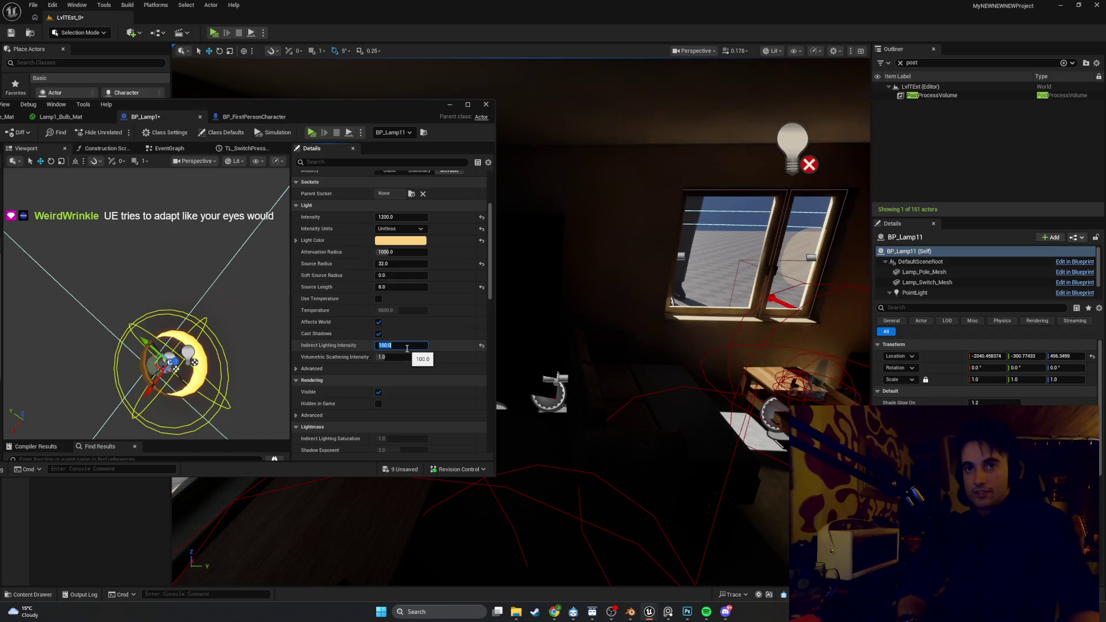
{"action": "right_click", "coordinate": [548, 346]}
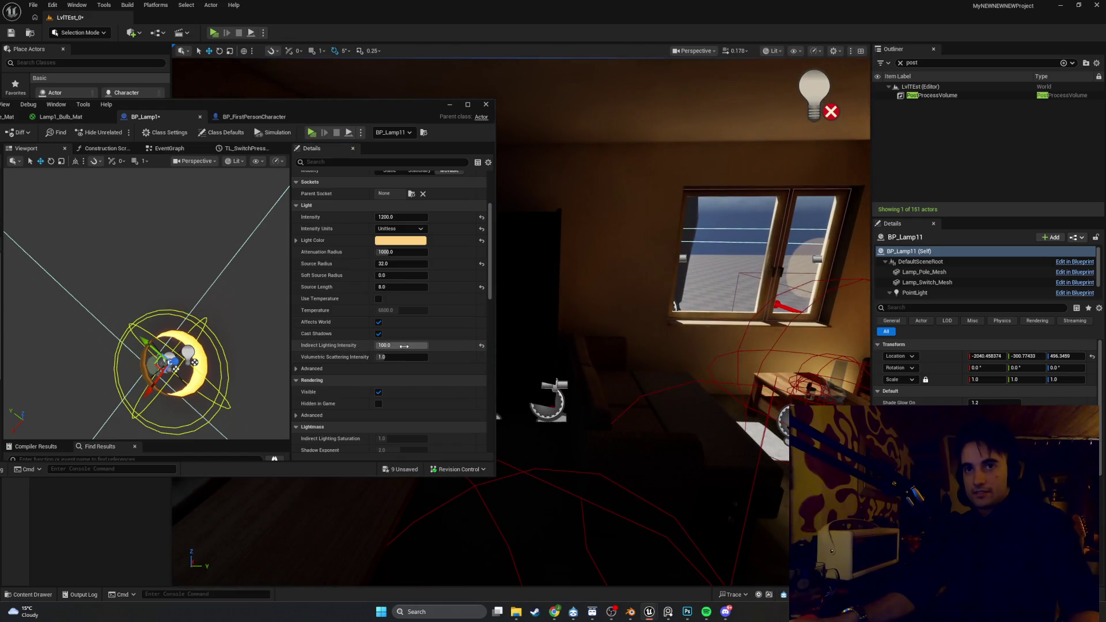
{"action": "type", "text": "500"}
{"action": "key", "text": "Return"}
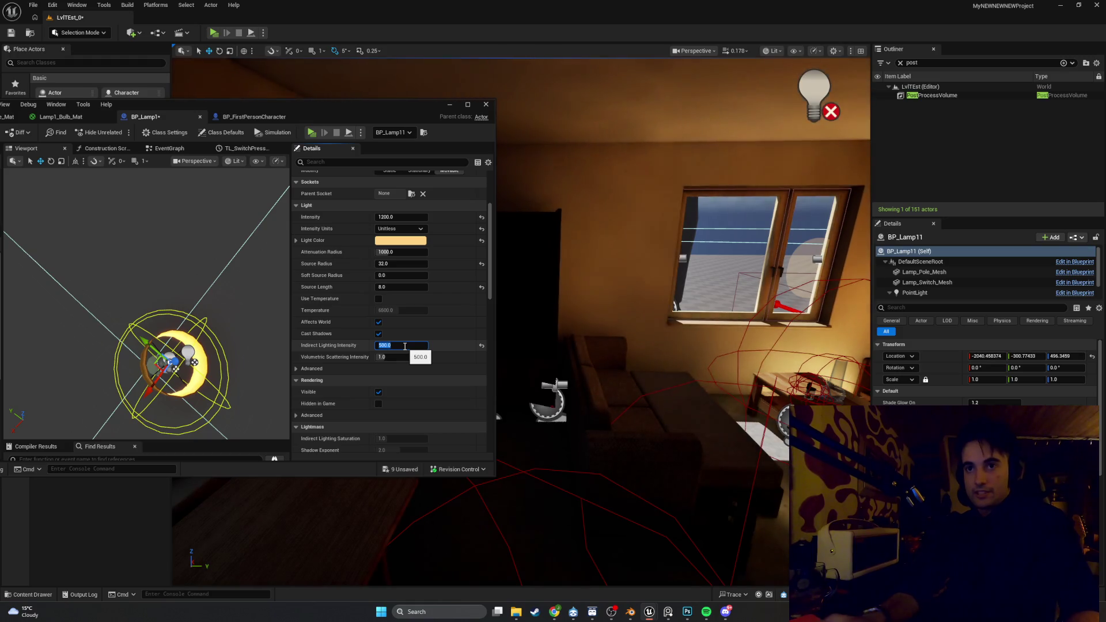
{"action": "right_click", "coordinate": [497, 416]}
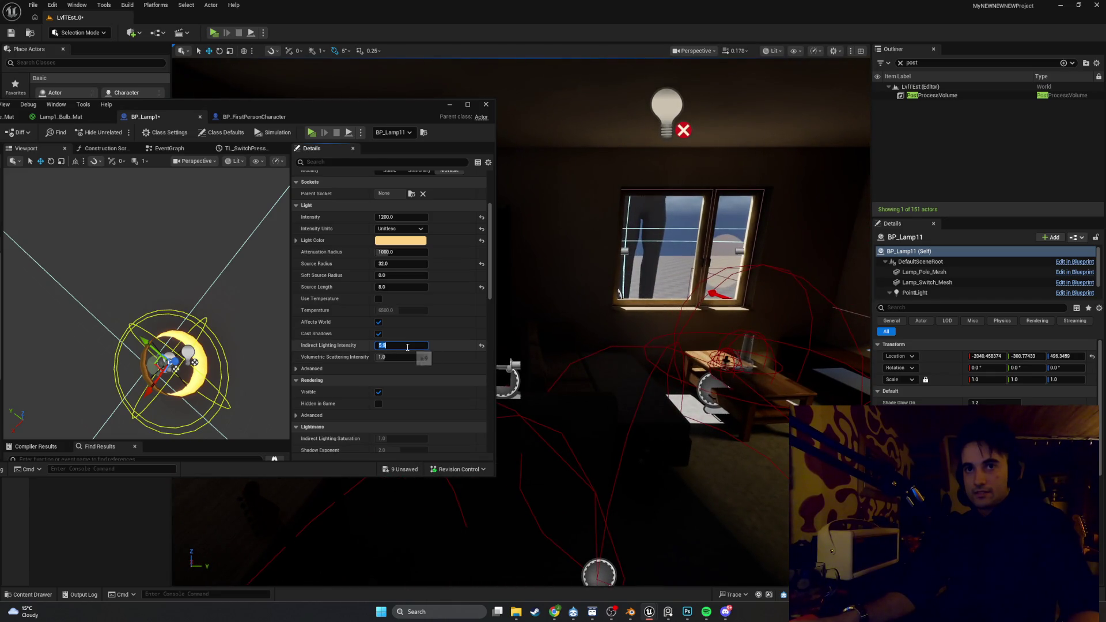
{"action": "type", "text": "500"}
{"action": "key", "text": "Return"}
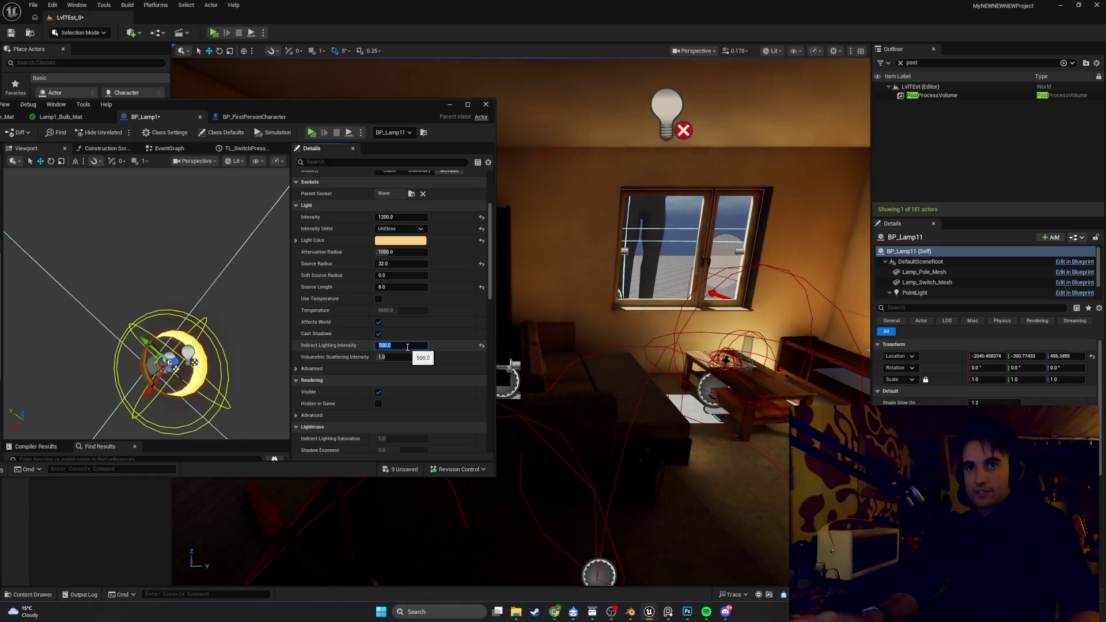
{"action": "left_click", "coordinate": [570, 304]}
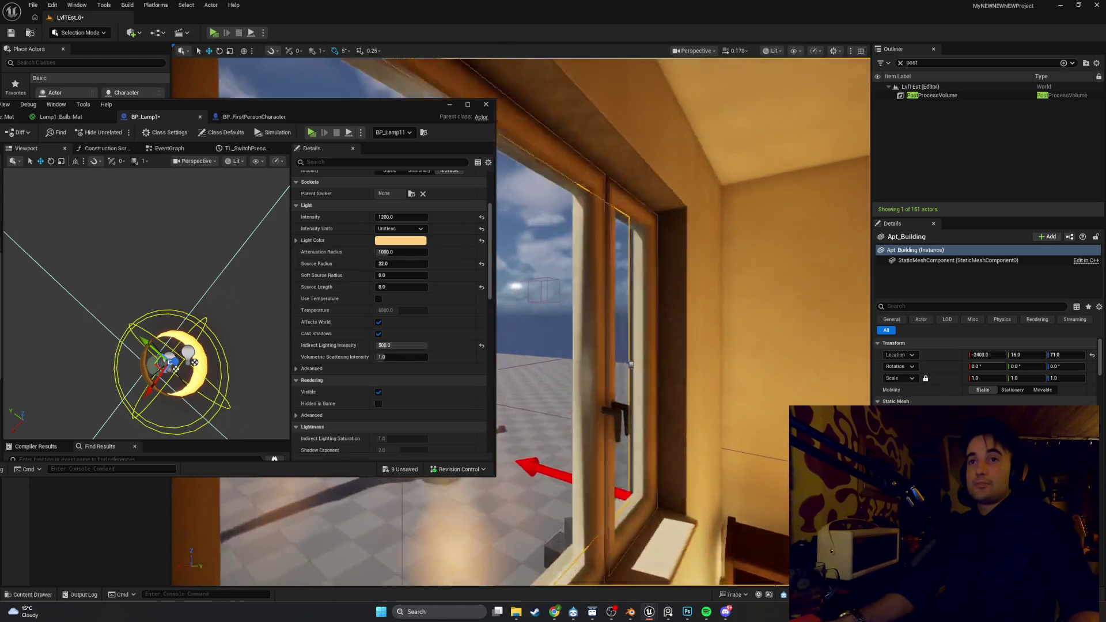
Select the PostProcessVolume, clear the Details search filter, and minimize the BP_Lamp1 editor.
{"action": "left_click", "coordinate": [544, 280]}
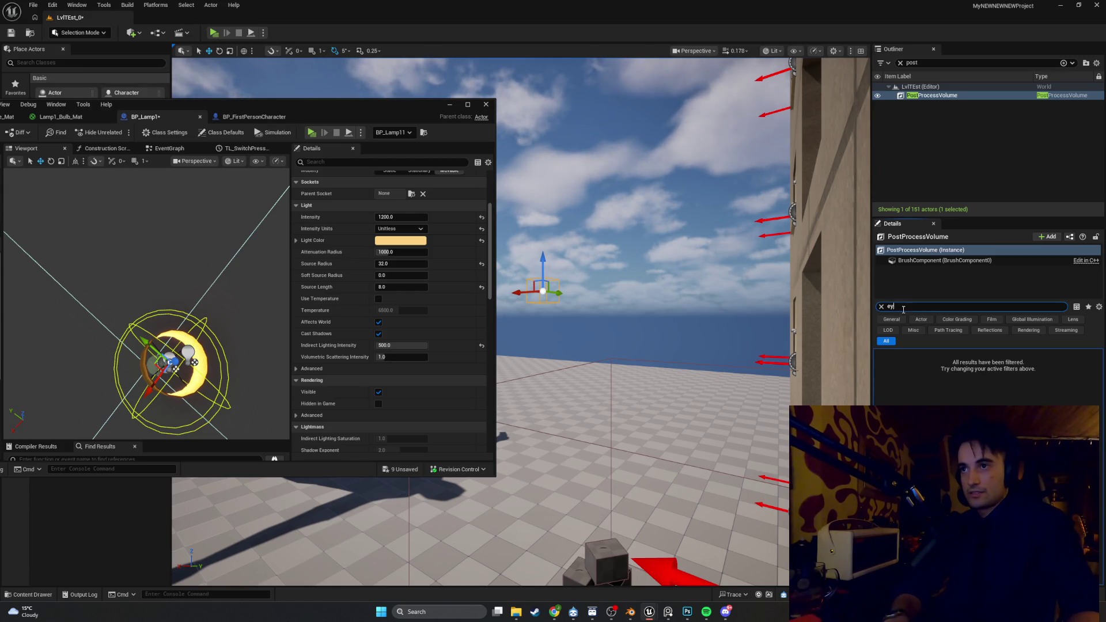
{"action": "key", "text": "BackSpace"}
{"action": "key", "text": "BackSpace"}
{"action": "scroll", "coordinate": [948, 398], "scroll_direction": "down", "scroll_amount": 5}
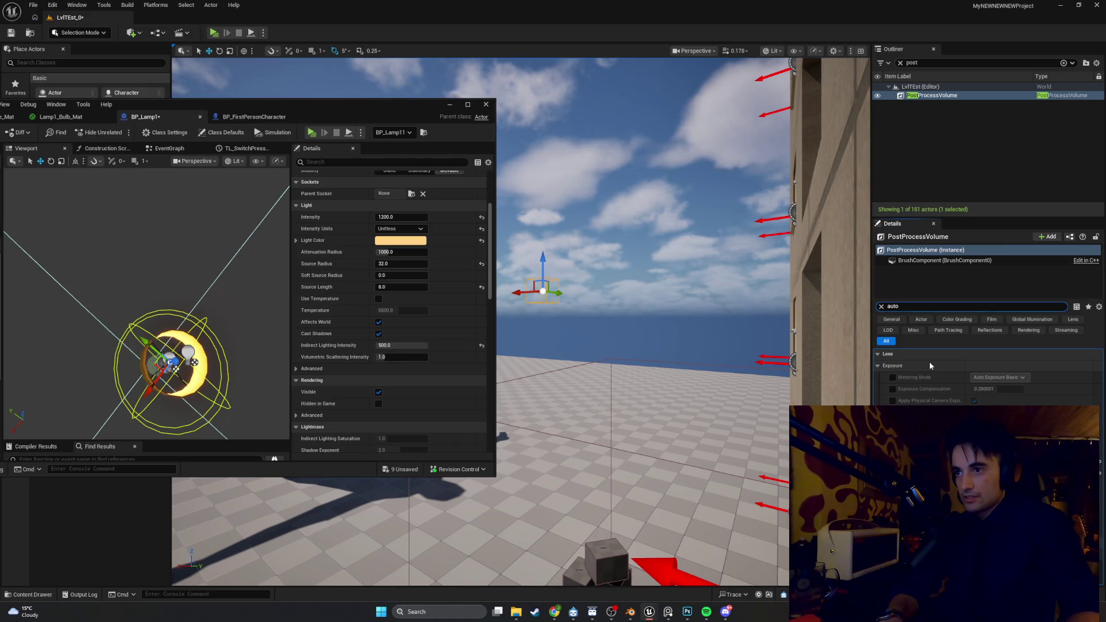
{"action": "key", "text": "BackSpace"}
{"action": "key", "text": "BackSpace"}
{"action": "key", "text": "BackSpace"}
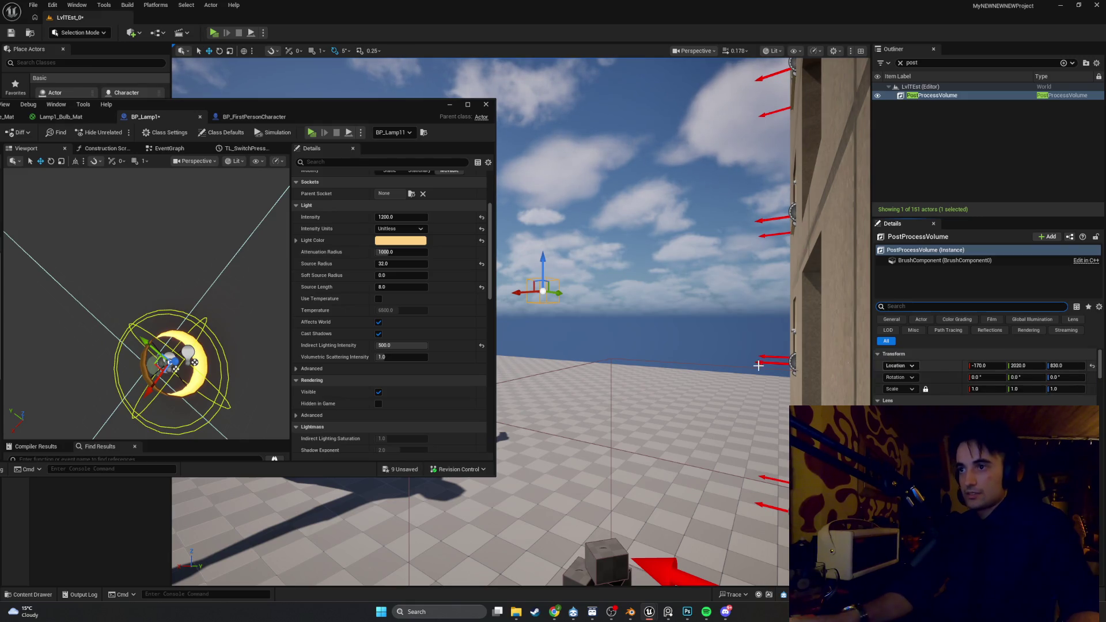
{"action": "left_click", "coordinate": [450, 106]}
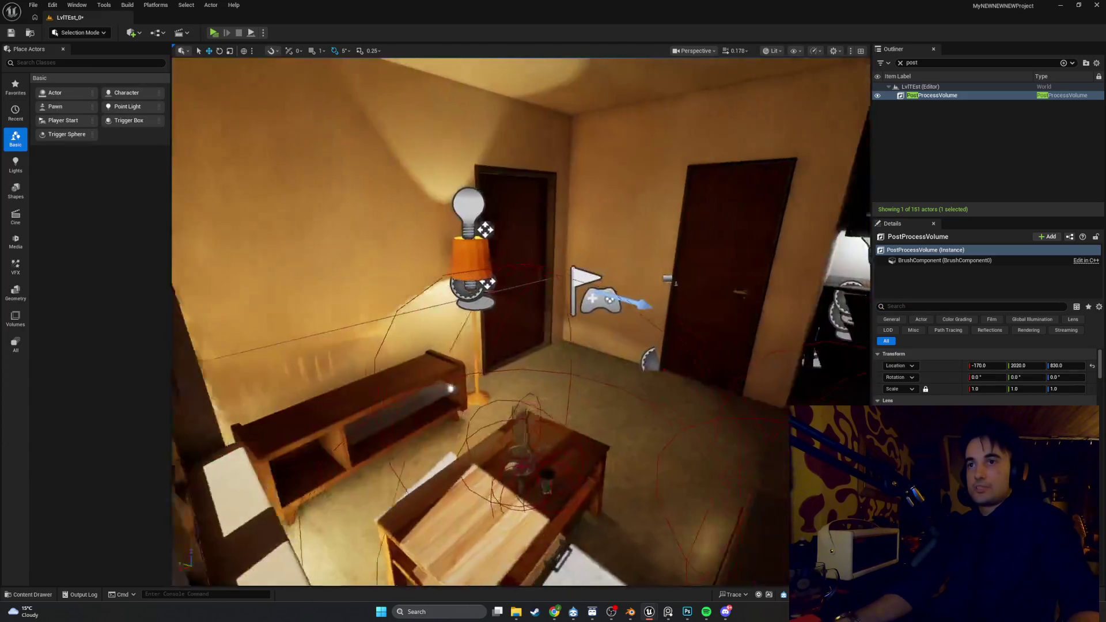
Move the viewport camera into the living room to view the lamp-lit interior.
{"action": "key", "text": "w"}
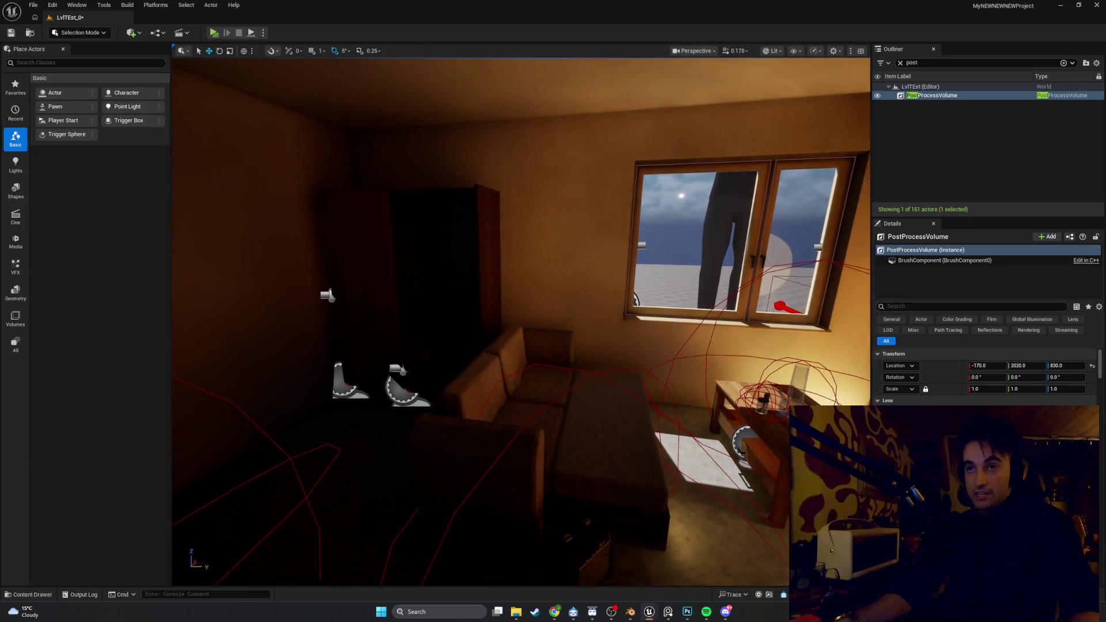
{"action": "key", "text": "d"}
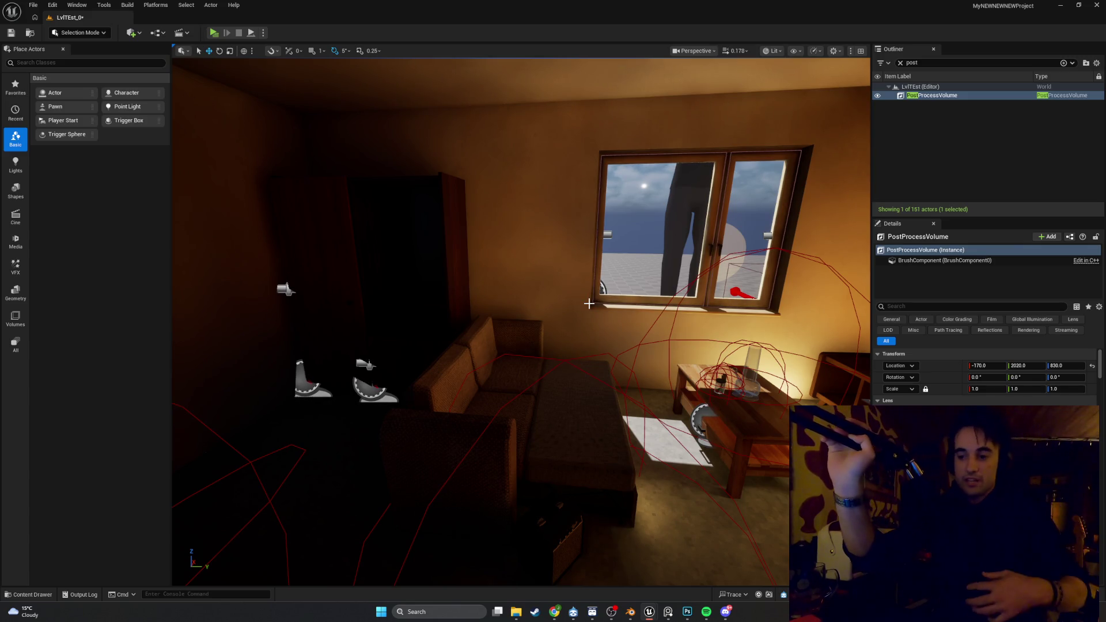
{"action": "mouse_move", "coordinate": [589, 304]}
{"action": "left_mouse_down"}
{"action": "mouse_move", "coordinate": [582, 381]}
{"action": "mouse_move", "coordinate": [570, 375]}
{"action": "mouse_move", "coordinate": [588, 369]}
{"action": "mouse_move", "coordinate": [547, 376]}
{"action": "left_mouse_up"}
Restore BP_Lamp1 and try Indirect Lighting Intensity 2, 100, then 600, checking the room each time.
{"action": "mouse_move", "coordinate": [651, 615]}
{"action": "left_click", "coordinate": [677, 580]}
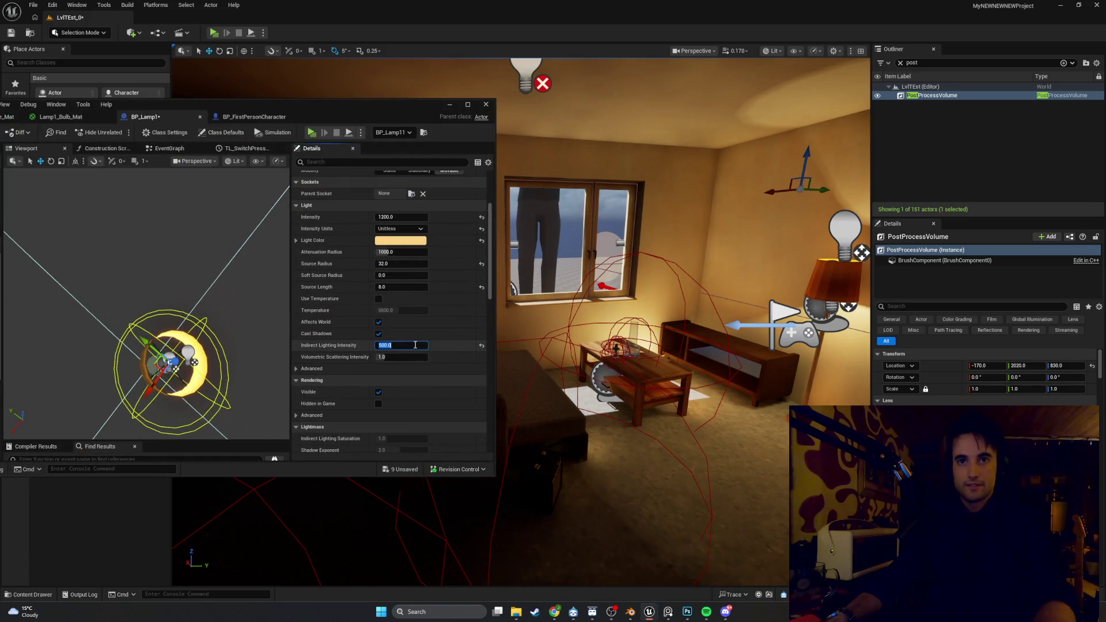
{"action": "key", "text": "Return"}
{"action": "mouse_move", "coordinate": [634, 374]}
{"action": "left_mouse_down"}
{"action": "mouse_move", "coordinate": [620, 375]}
{"action": "mouse_move", "coordinate": [639, 392]}
{"action": "mouse_move", "coordinate": [442, 387]}
{"action": "left_mouse_up"}
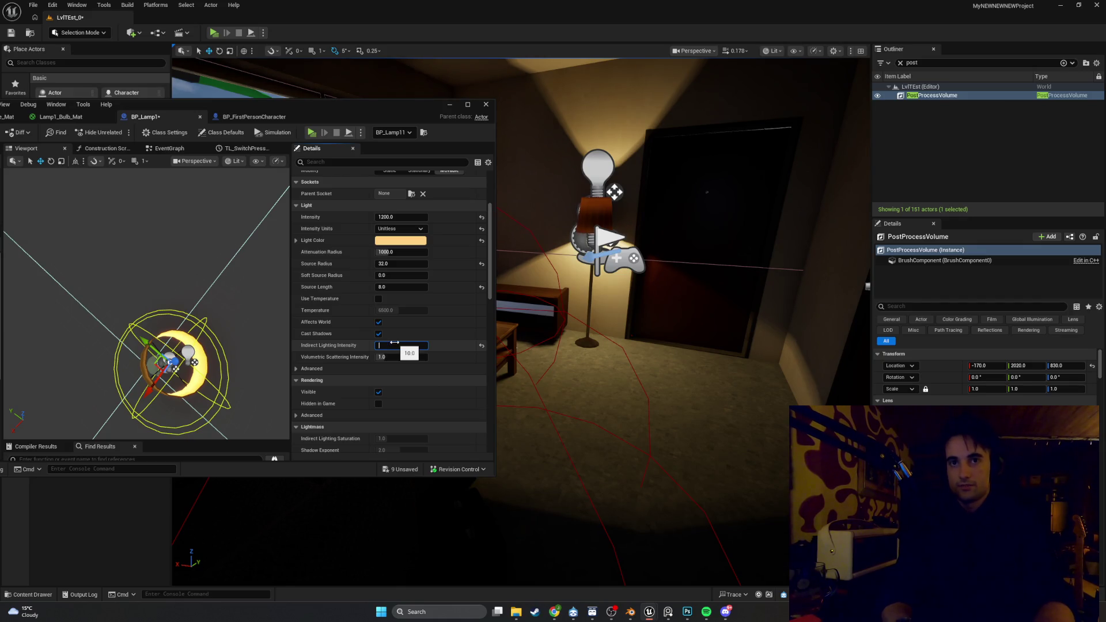
{"action": "type", "text": "100"}
{"action": "key", "text": "Return"}
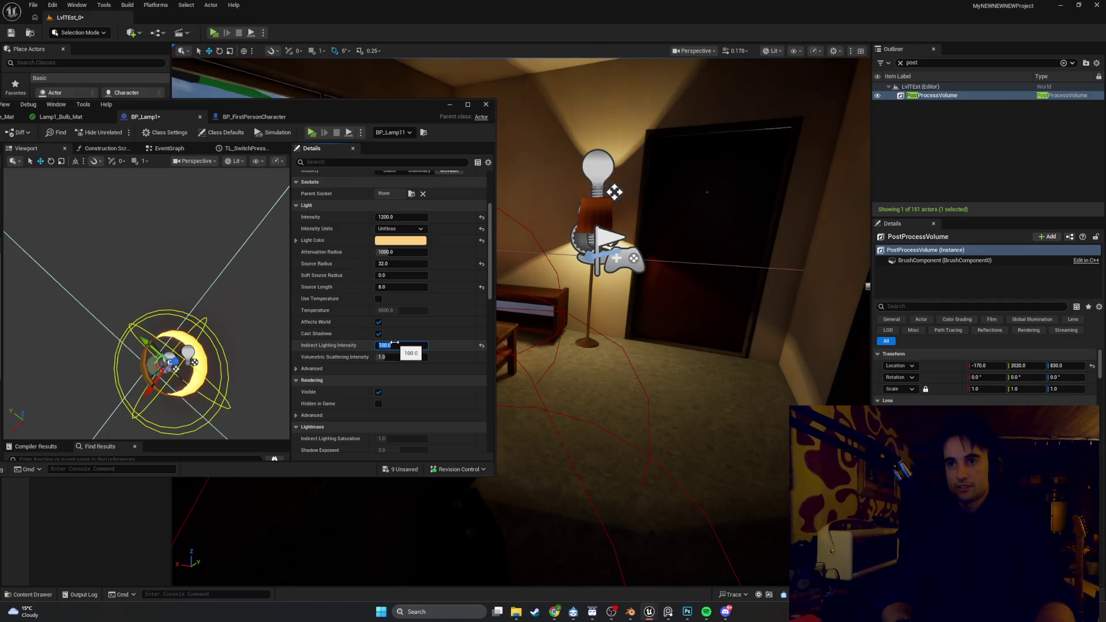
{"action": "type", "text": "600"}
{"action": "key", "text": "Return"}
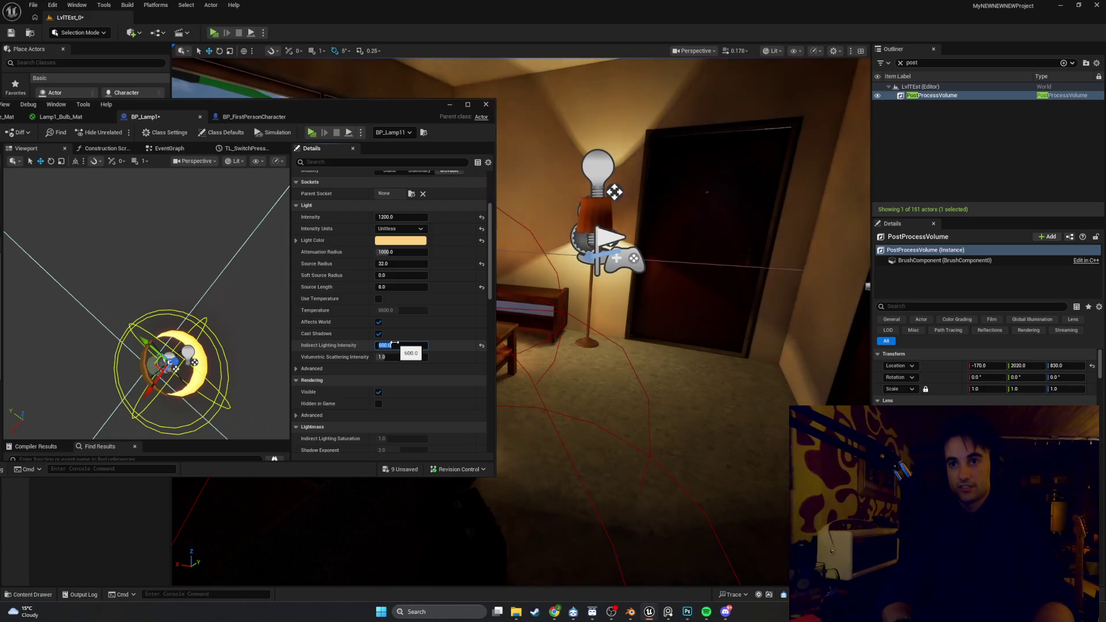
{"action": "mouse_move", "coordinate": [634, 323]}
{"action": "left_mouse_down"}
{"action": "mouse_move", "coordinate": [553, 314]}
{"action": "mouse_move", "coordinate": [710, 356]}
{"action": "mouse_move", "coordinate": [847, 328]}
{"action": "left_mouse_up"}
{"action": "mouse_move", "coordinate": [689, 390]}
{"action": "left_mouse_down"}
{"action": "mouse_move", "coordinate": [709, 386]}
{"action": "mouse_move", "coordinate": [654, 394]}
{"action": "mouse_move", "coordinate": [538, 342]}
{"action": "left_mouse_up"}
{"action": "left_click", "coordinate": [690, 390]}
Play in Standalone, walk to the window, and open the door and the window's left pane.
{"action": "left_click", "coordinate": [213, 32]}
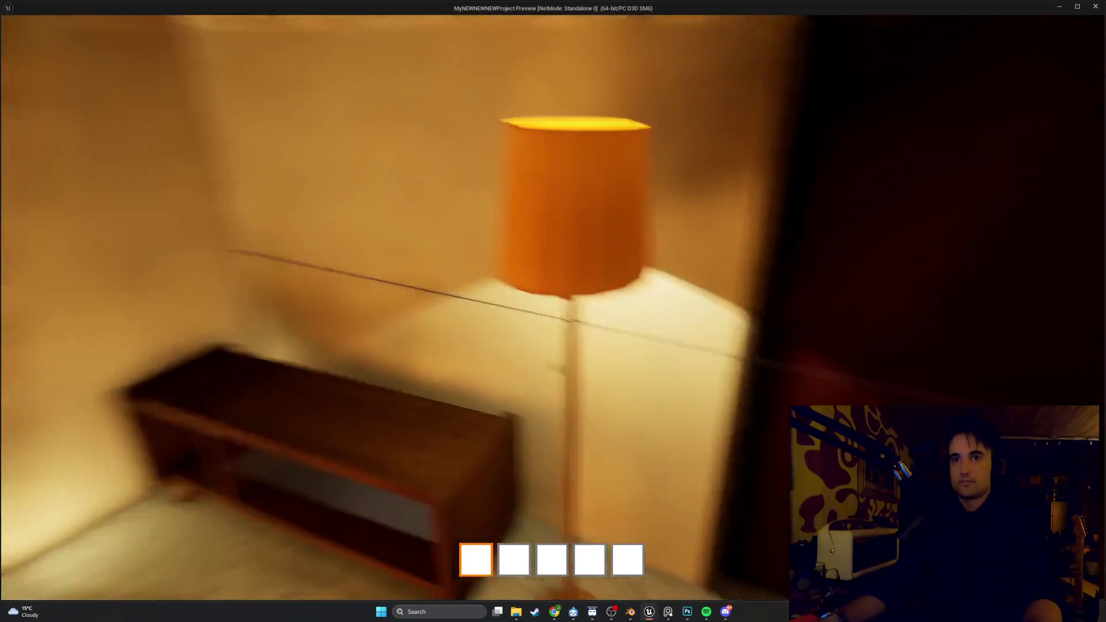
{"action": "key", "text": "w"}
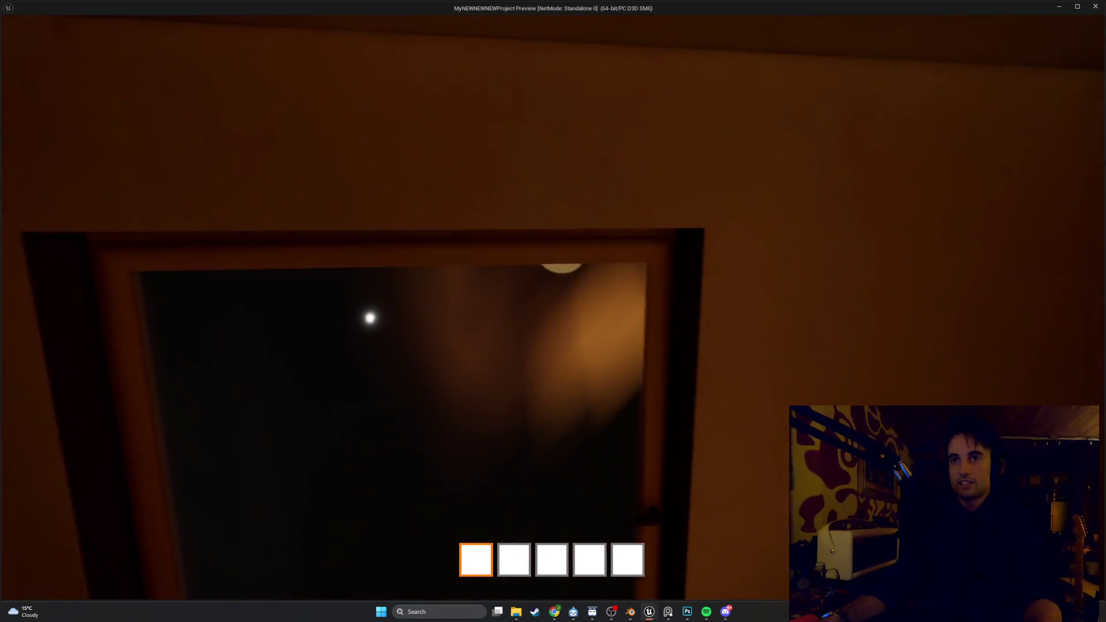
{"action": "key", "text": "w"}
{"action": "key", "text": "s"}
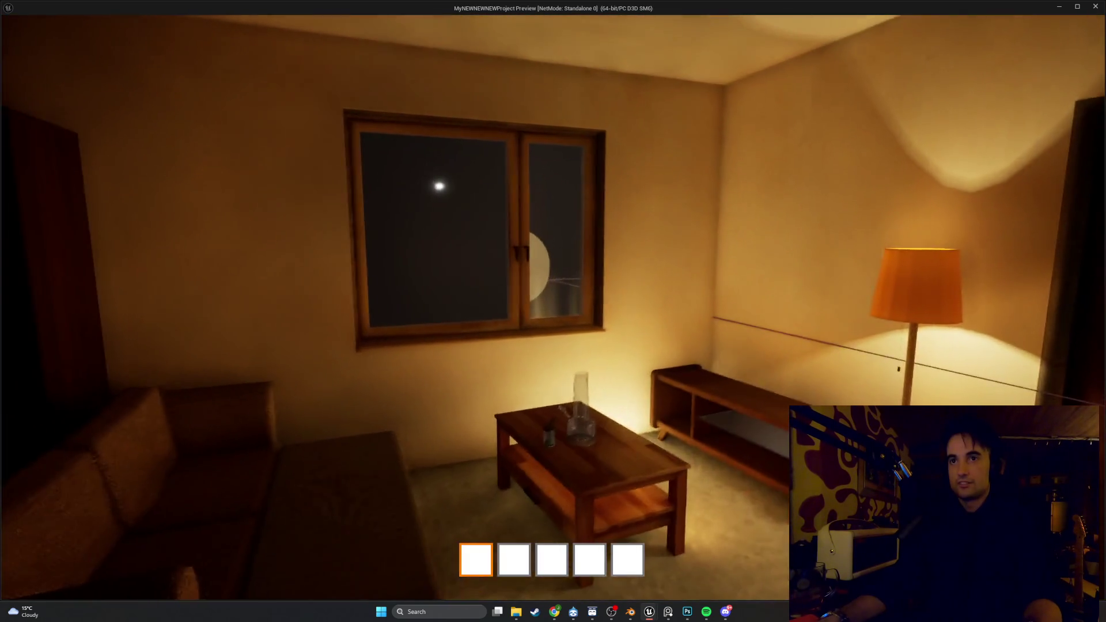
{"action": "key", "text": "w"}
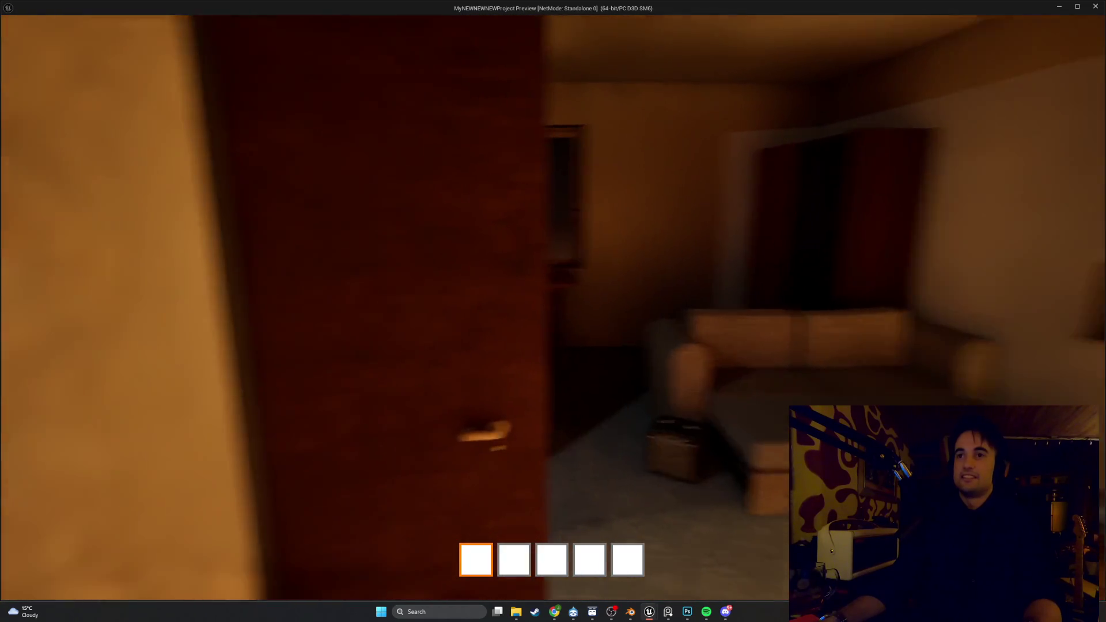
{"action": "key", "text": "e"}
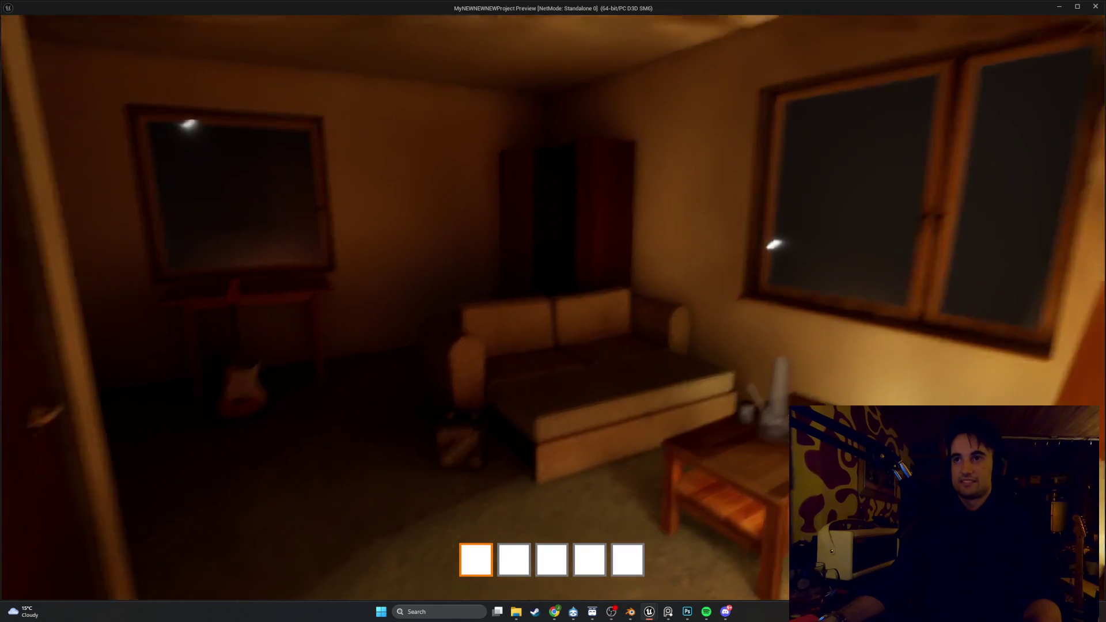
{"action": "key", "text": "e"}
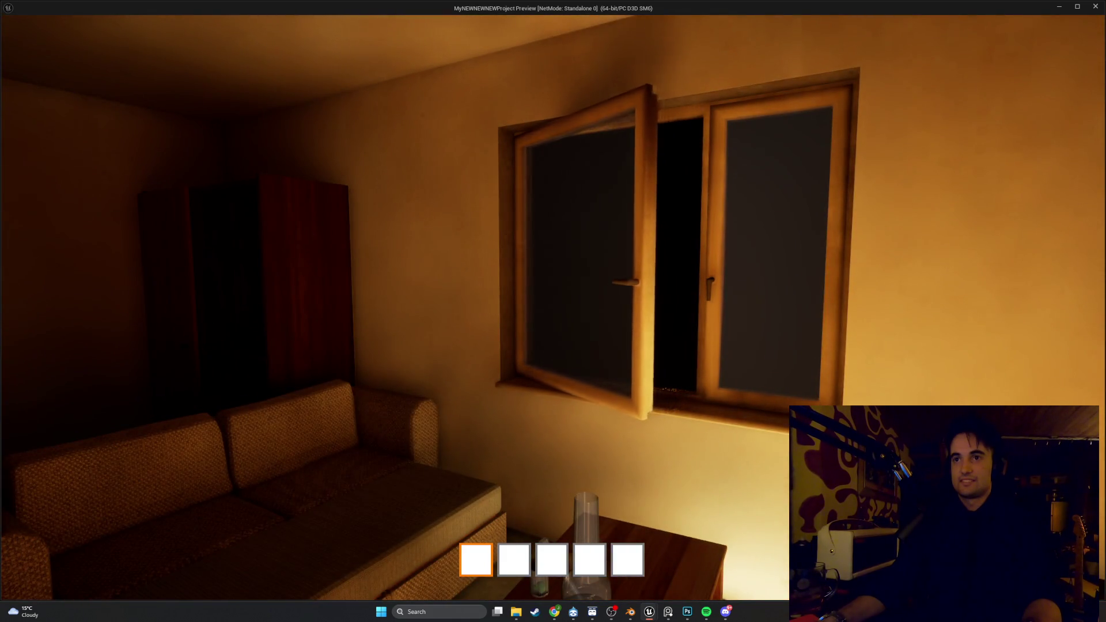
{"action": "key", "text": "s"}
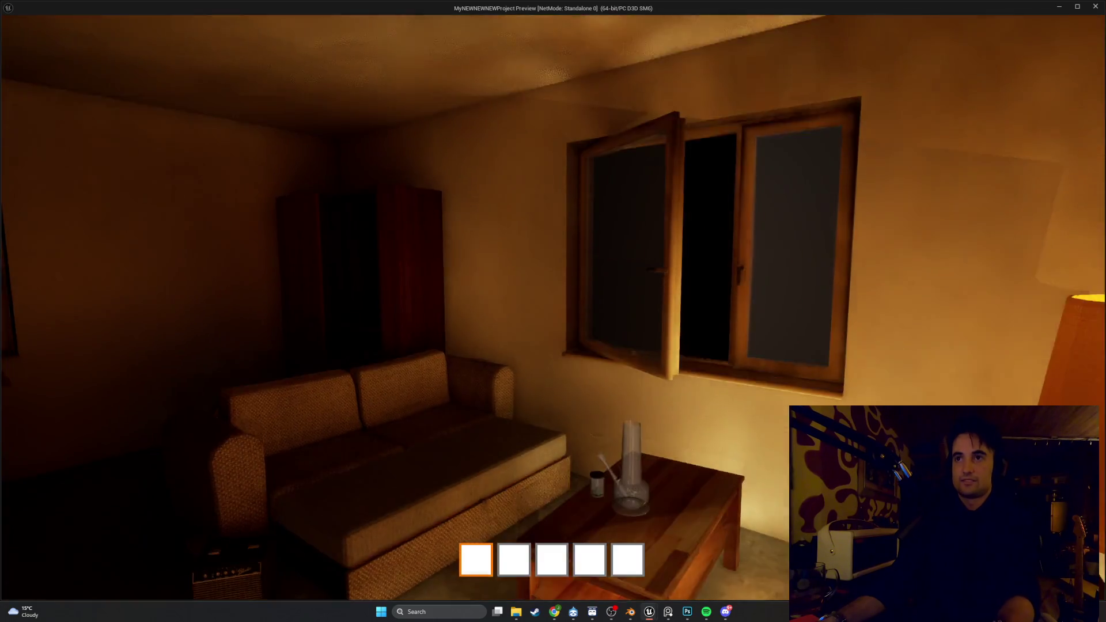
Open the window pane and coffee-table drawer, take a Snipping Tool screenshot, then exit the preview.
{"action": "key", "text": "Escape"}
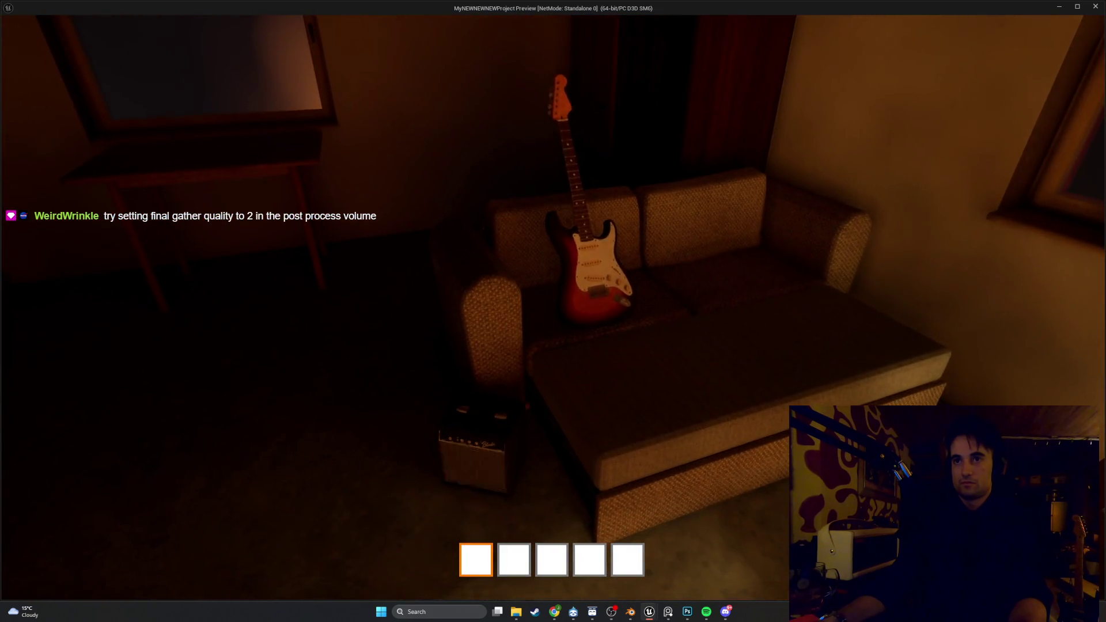
{"action": "key", "text": "e"}
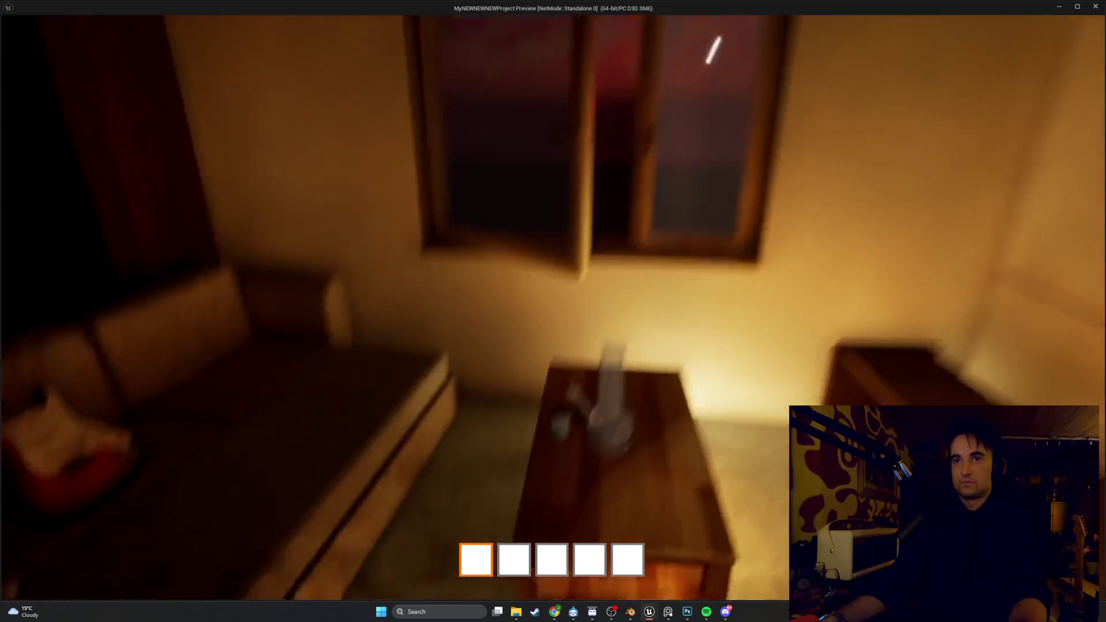
{"action": "key", "text": "e"}
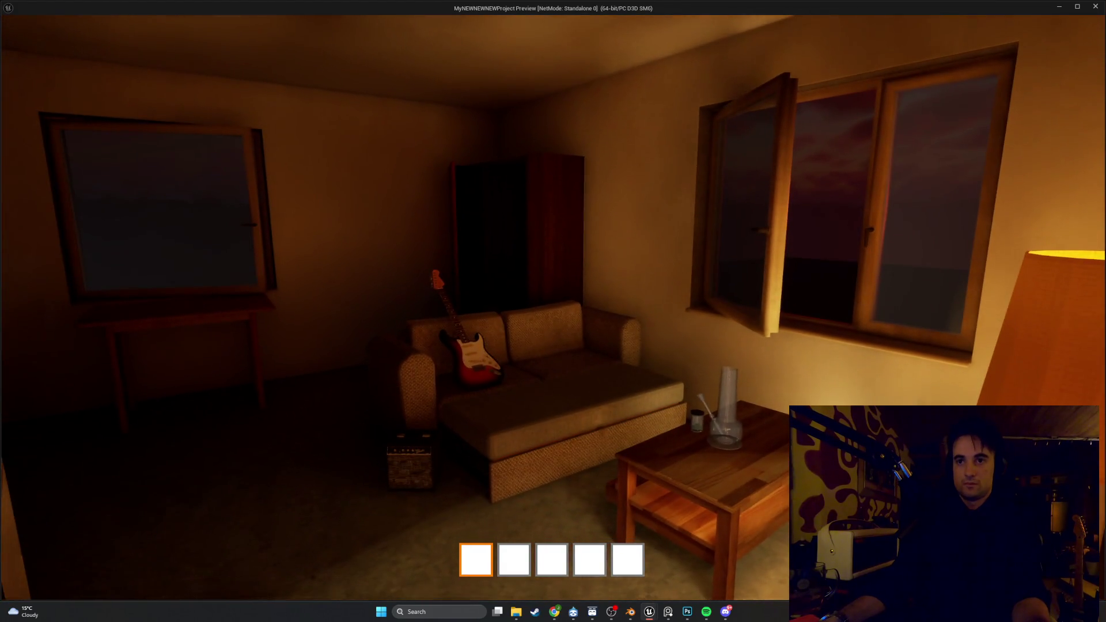
{"action": "key", "text": "super+shift+s"}
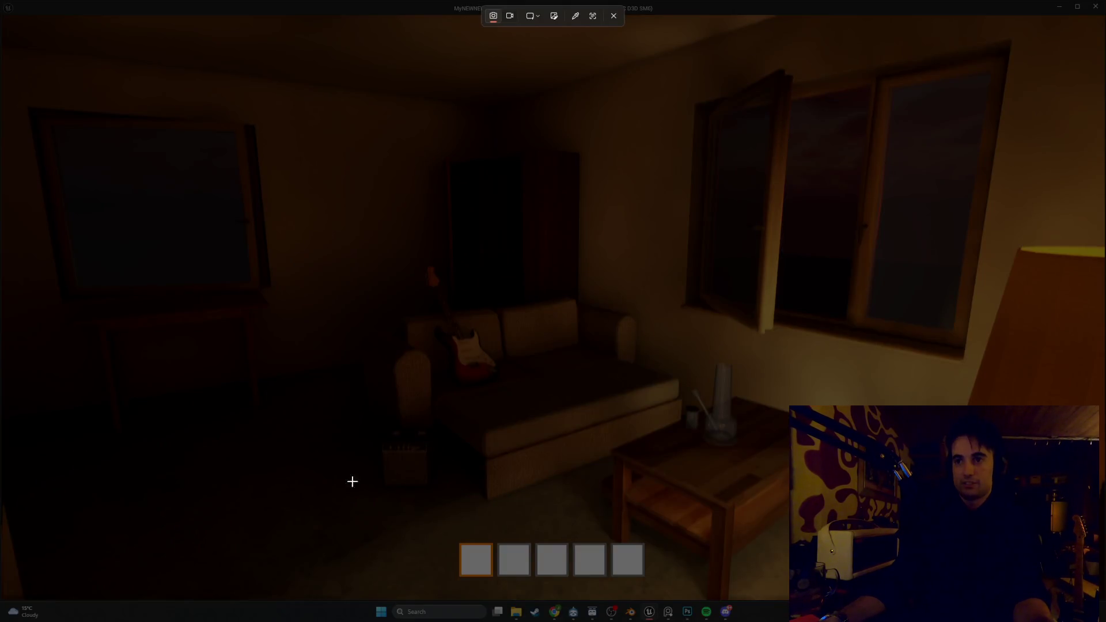
{"action": "mouse_move", "coordinate": [1099, 593]}
{"action": "left_mouse_down"}
{"action": "mouse_move", "coordinate": [378, 87]}
{"action": "mouse_move", "coordinate": [178, 29]}
{"action": "mouse_move", "coordinate": [69, 31]}
{"action": "left_mouse_up"}
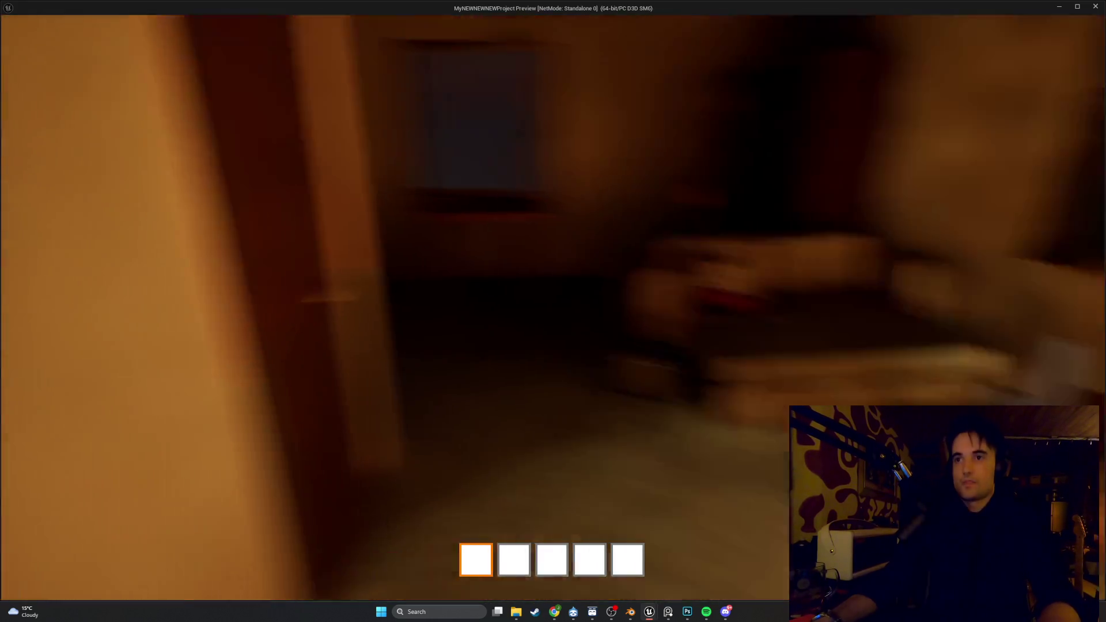
{"action": "key", "text": "Escape"}
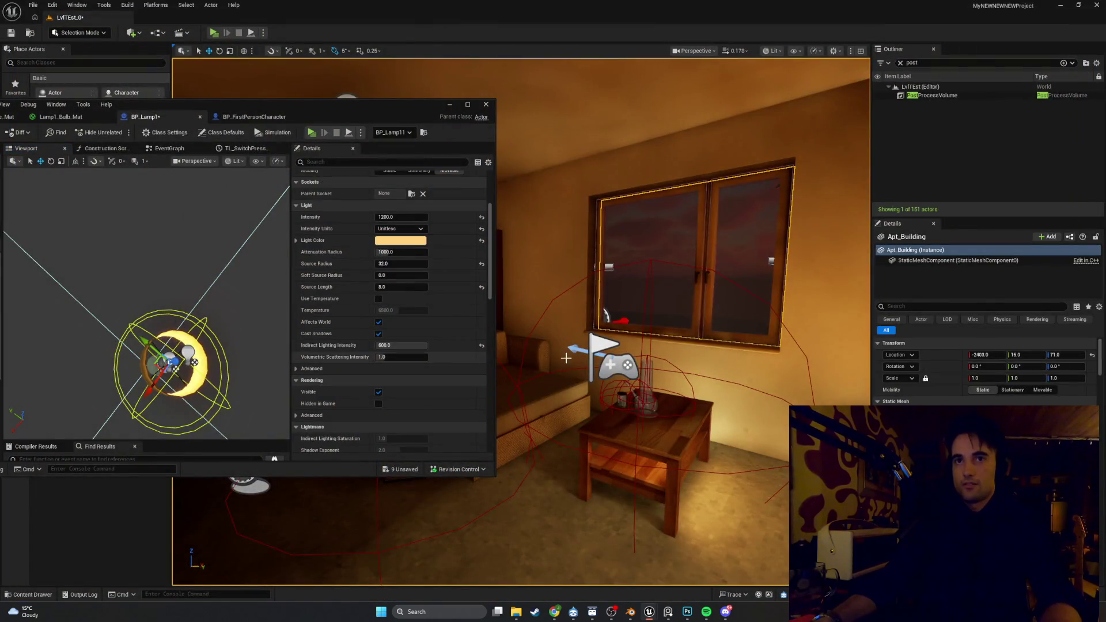
{"action": "left_click", "coordinate": [932, 95]}
{"action": "left_click", "coordinate": [905, 307]}
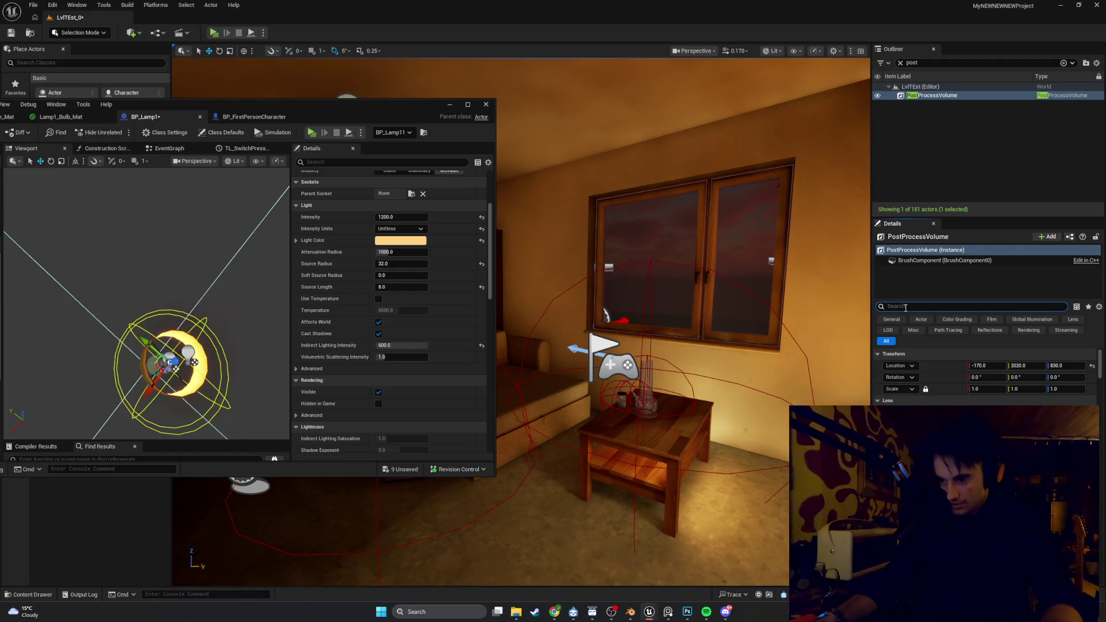
{"action": "type", "text": "final"}
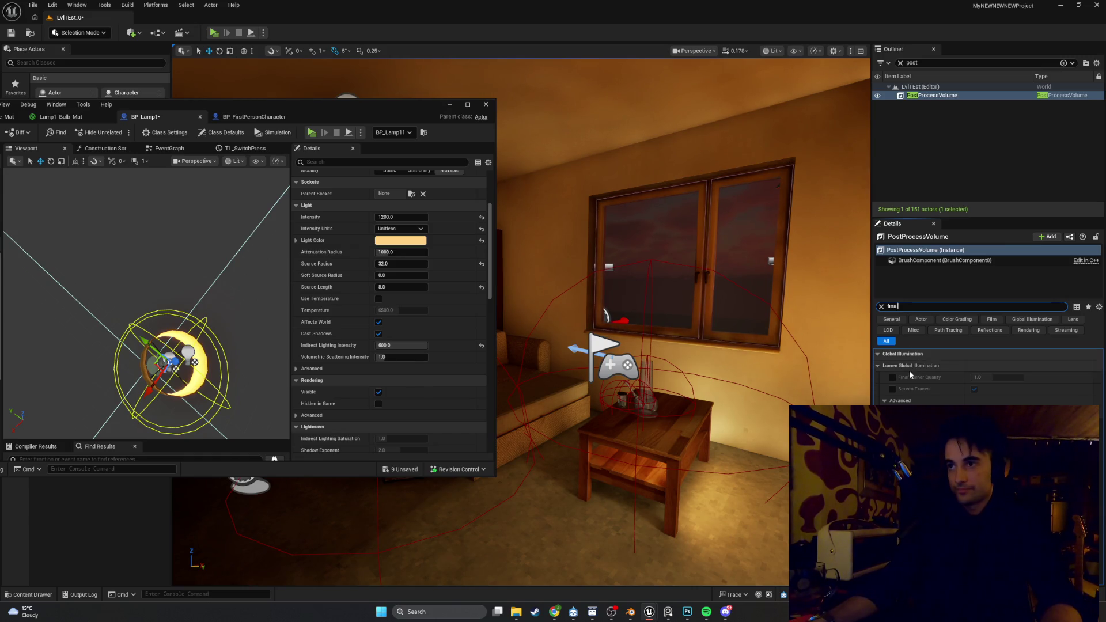
{"action": "type", "text": "2"}
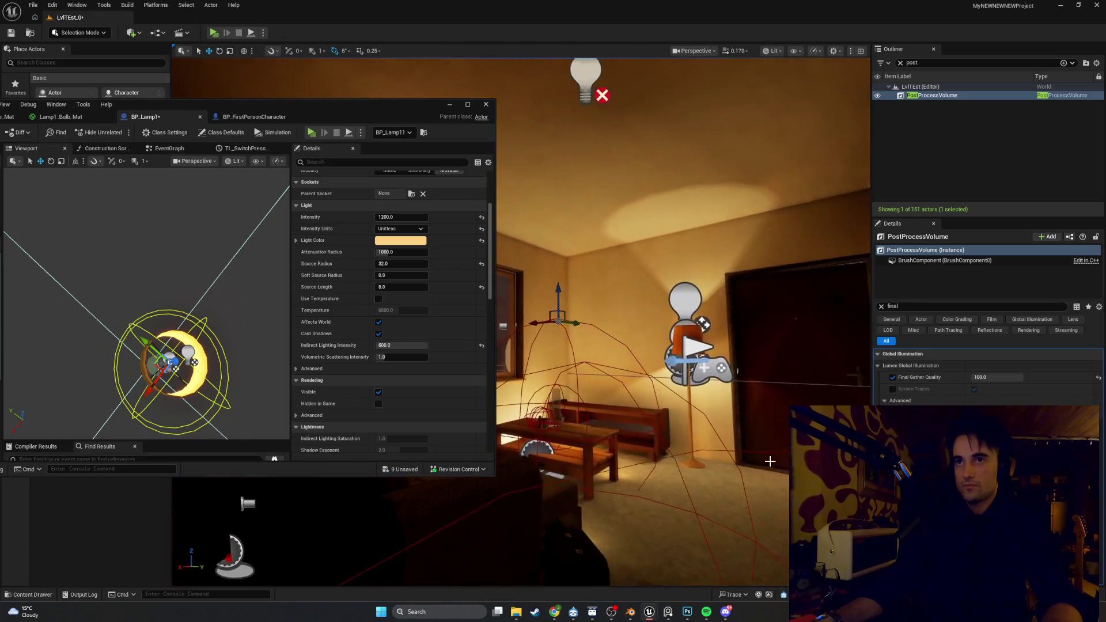
{"action": "left_click", "coordinate": [983, 378]}
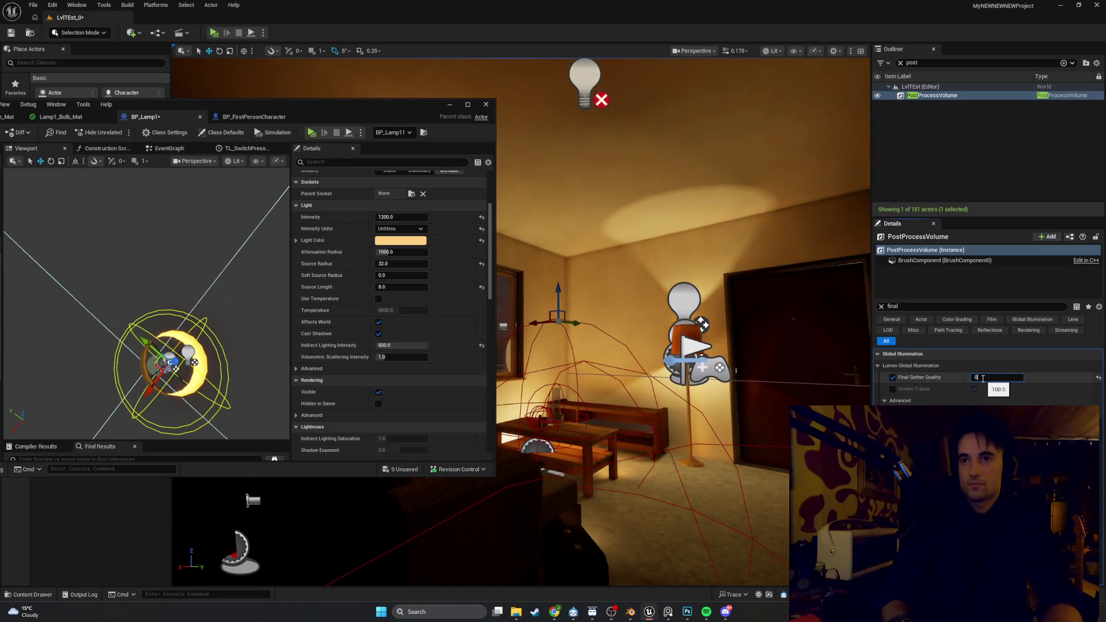
{"action": "type", "text": "0.25"}
{"action": "key", "text": "Return"}
{"action": "mouse_move", "coordinate": [795, 357]}
{"action": "left_mouse_down"}
{"action": "mouse_move", "coordinate": [795, 343]}
{"action": "mouse_move", "coordinate": [795, 368]}
{"action": "left_mouse_up"}
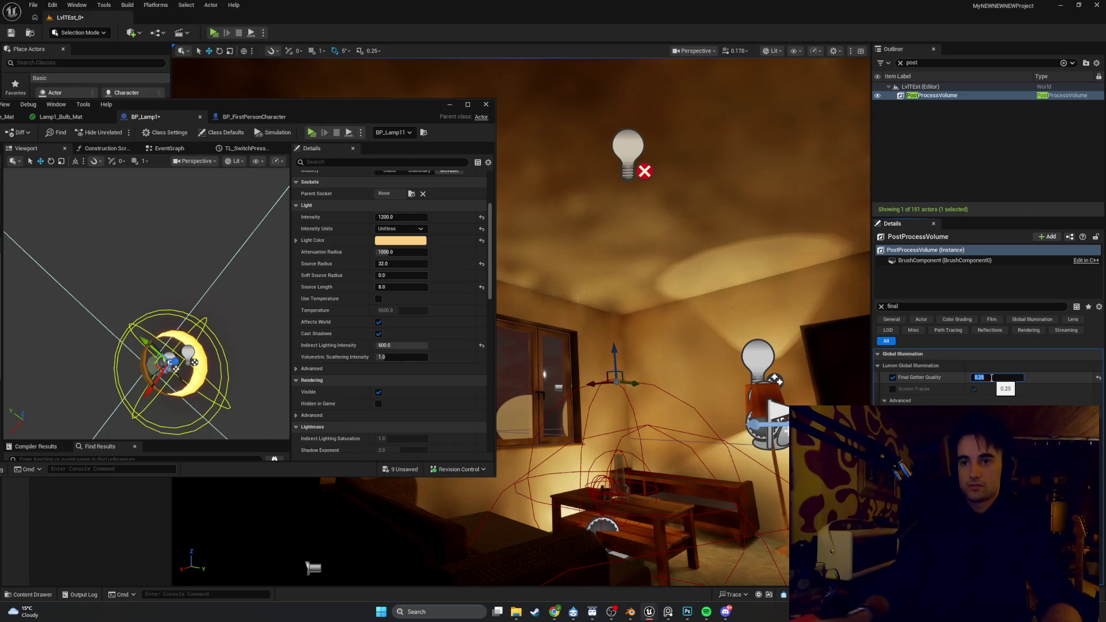
{"action": "type", "text": "100"}
{"action": "key", "text": "Return"}
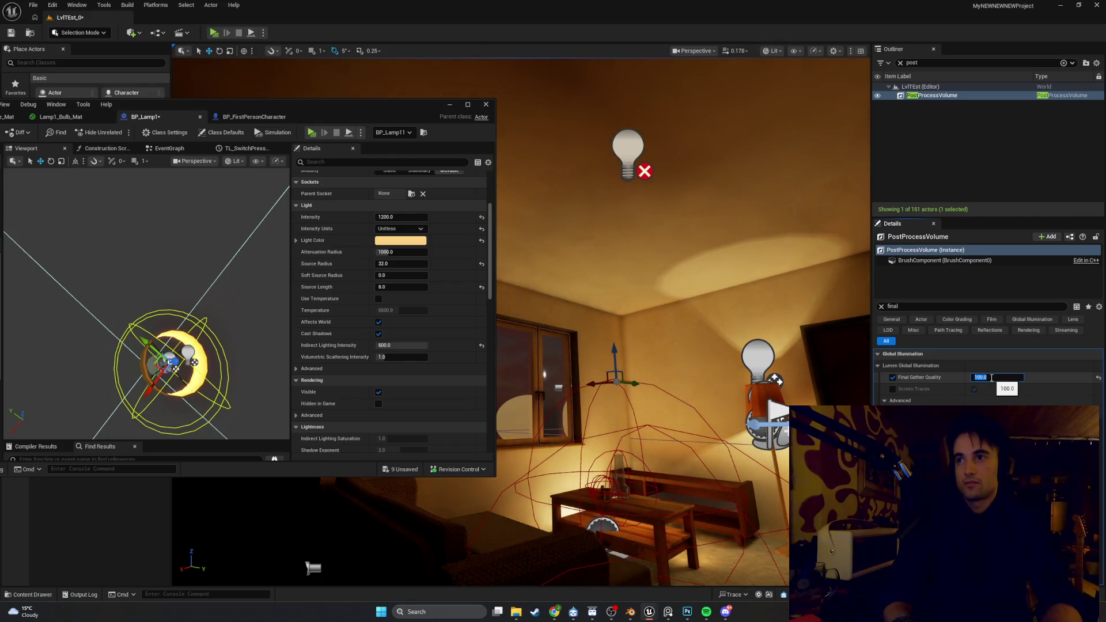
{"action": "type", "text": "2"}
{"action": "mouse_move", "coordinate": [691, 346]}
{"action": "left_mouse_down"}
{"action": "mouse_move", "coordinate": [691, 323]}
{"action": "mouse_move", "coordinate": [692, 377]}
{"action": "left_mouse_up"}
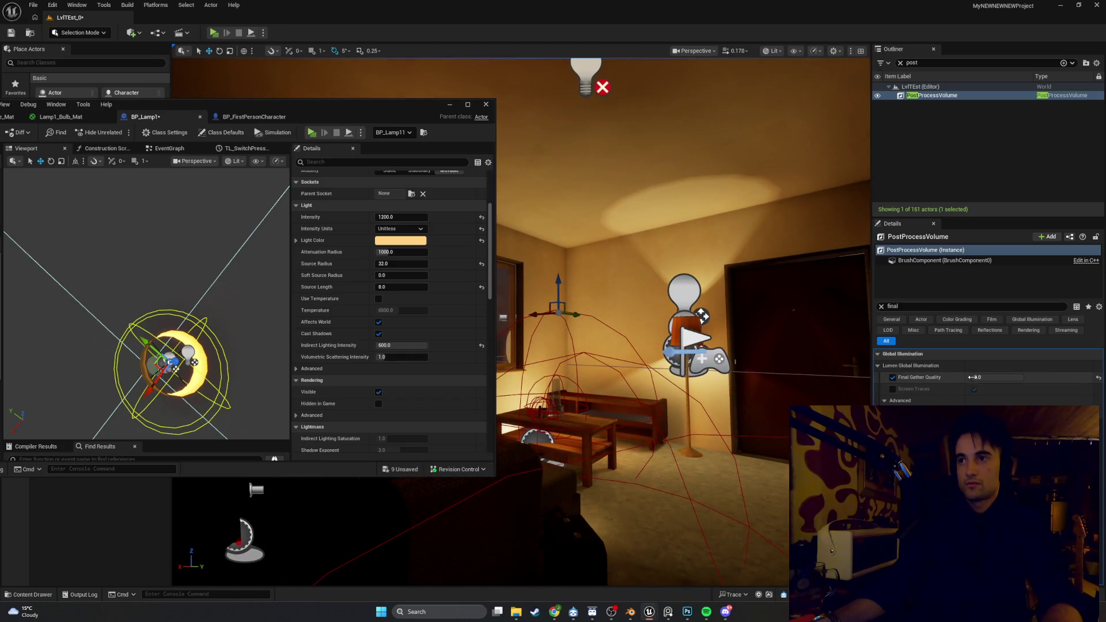
{"action": "type", "text": "100"}
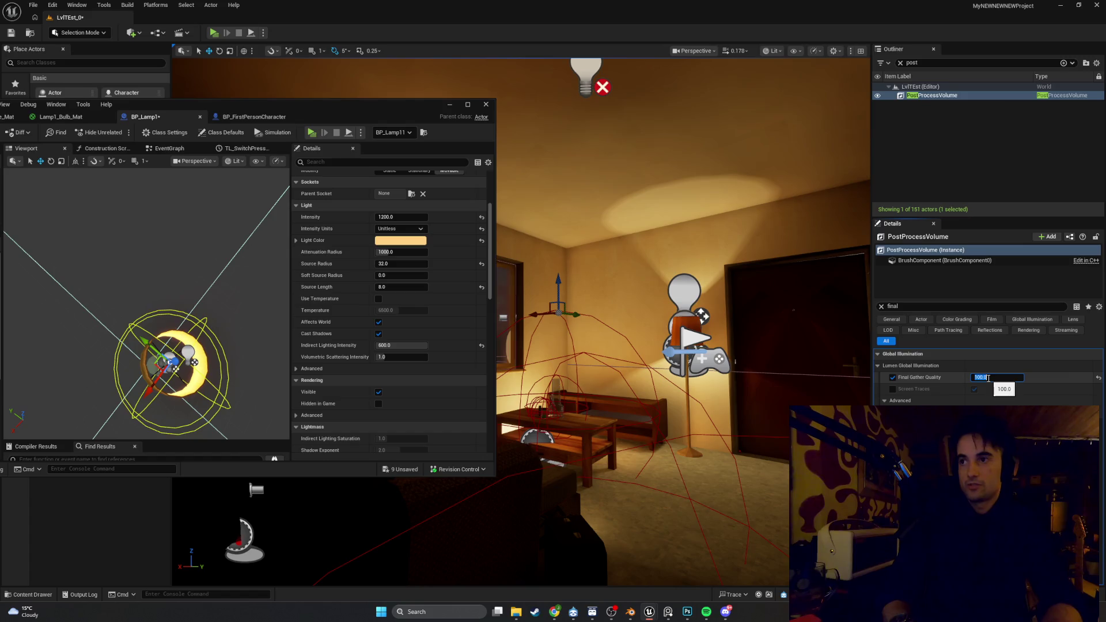
{"action": "key", "text": "Return"}
{"action": "mouse_move", "coordinate": [691, 509]}
{"action": "left_mouse_down"}
{"action": "mouse_move", "coordinate": [716, 508]}
{"action": "mouse_move", "coordinate": [717, 461]}
{"action": "mouse_move", "coordinate": [709, 507]}
{"action": "left_mouse_up"}
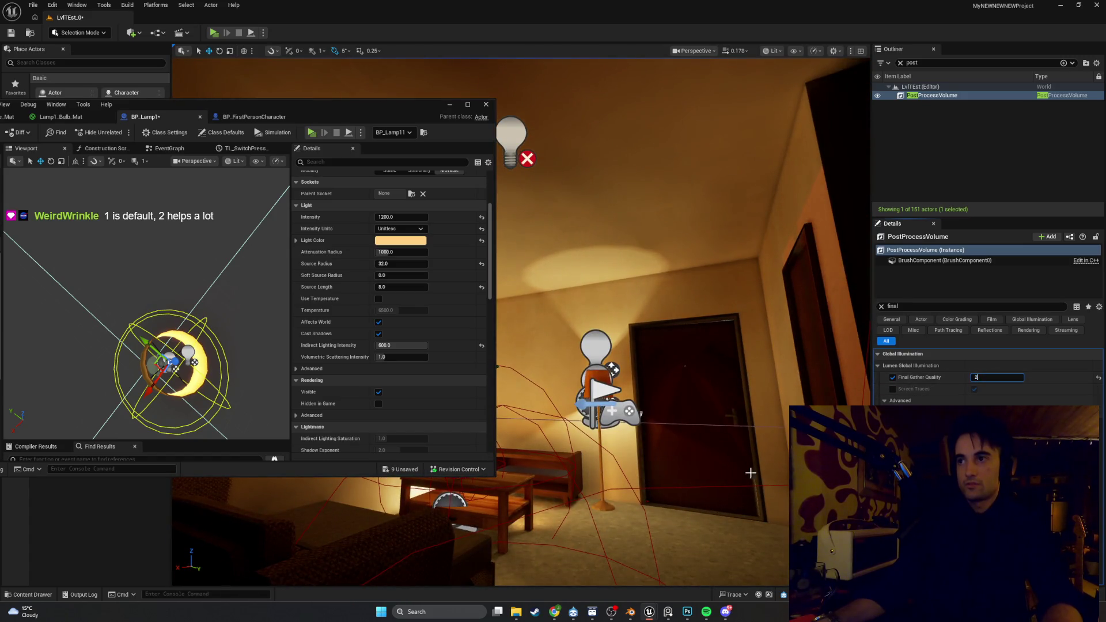
{"action": "left_click", "coordinate": [720, 489]}
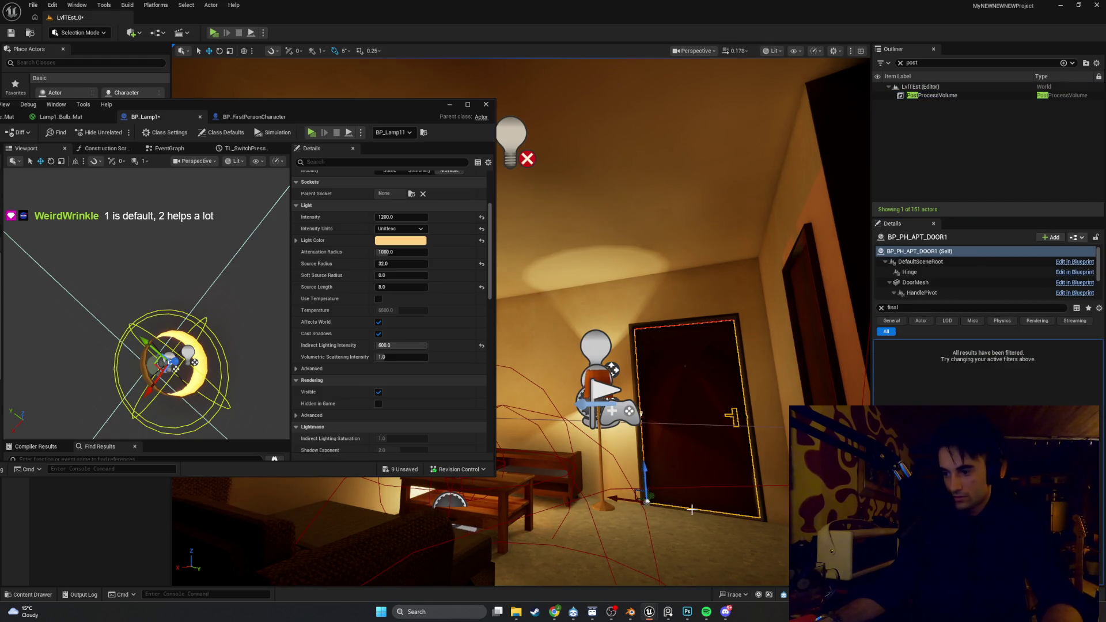
{"action": "mouse_move", "coordinate": [691, 509]}
{"action": "left_mouse_down"}
{"action": "mouse_move", "coordinate": [721, 350]}
{"action": "mouse_move", "coordinate": [616, 453]}
{"action": "left_mouse_up"}
{"action": "left_click", "coordinate": [214, 32]}
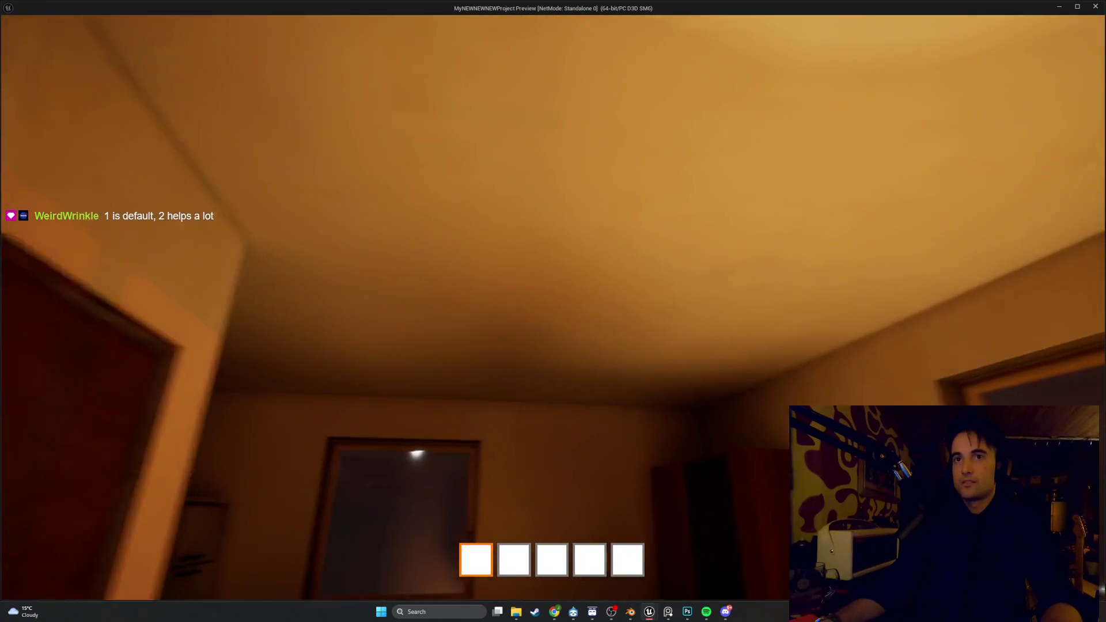
Walk to the couch, switch the floor lamp off and on, and open the bathroom and staircase doors.
{"action": "key", "text": "w"}
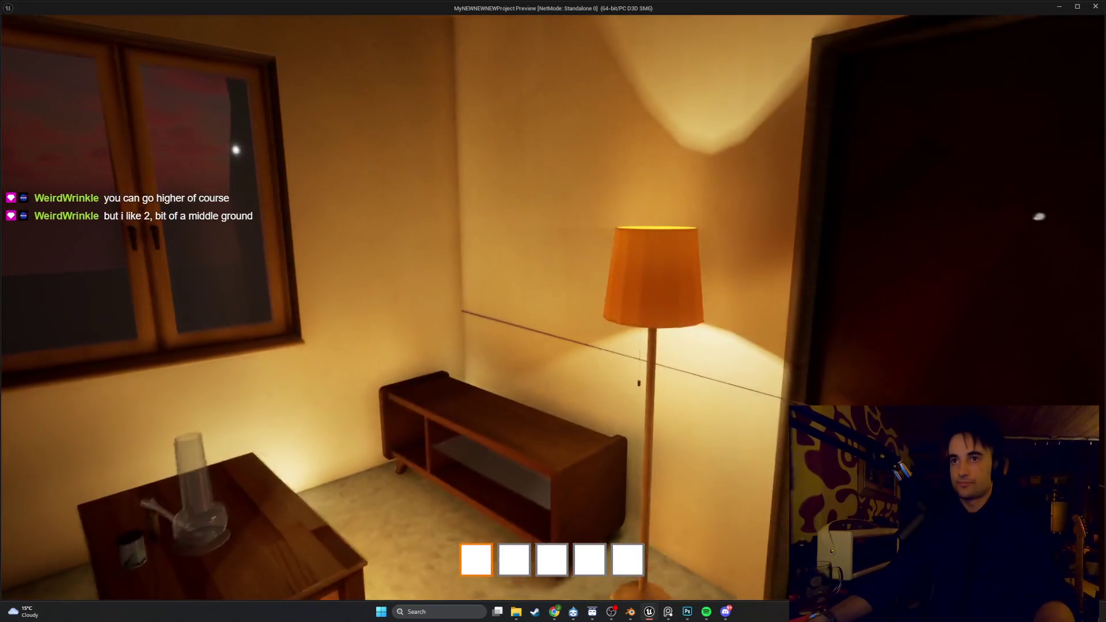
{"action": "key", "text": "e"}
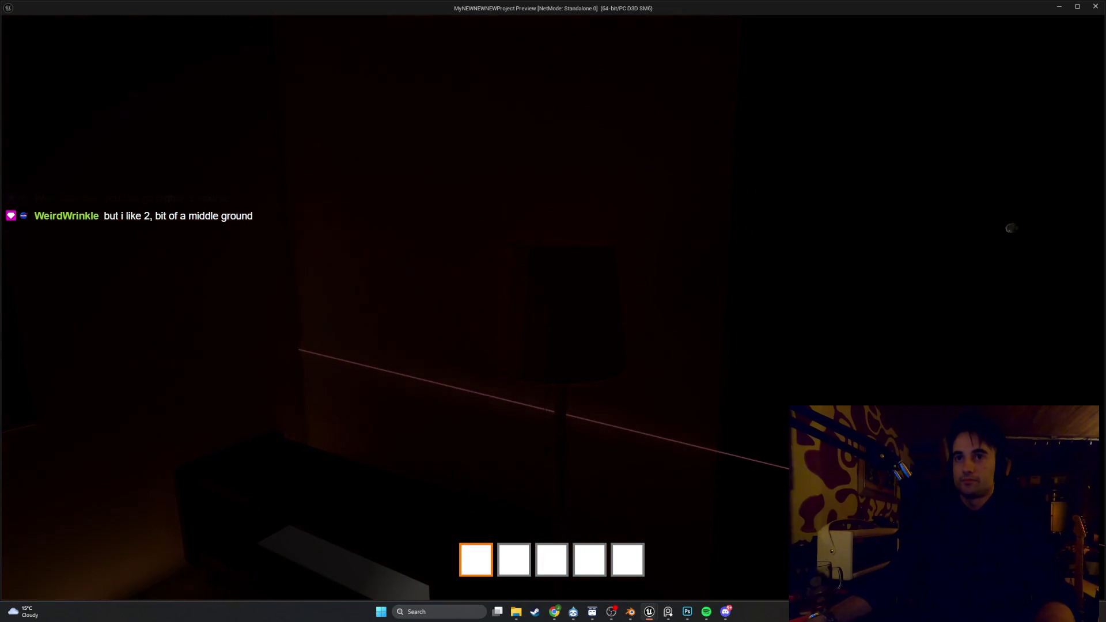
{"action": "key", "text": "e"}
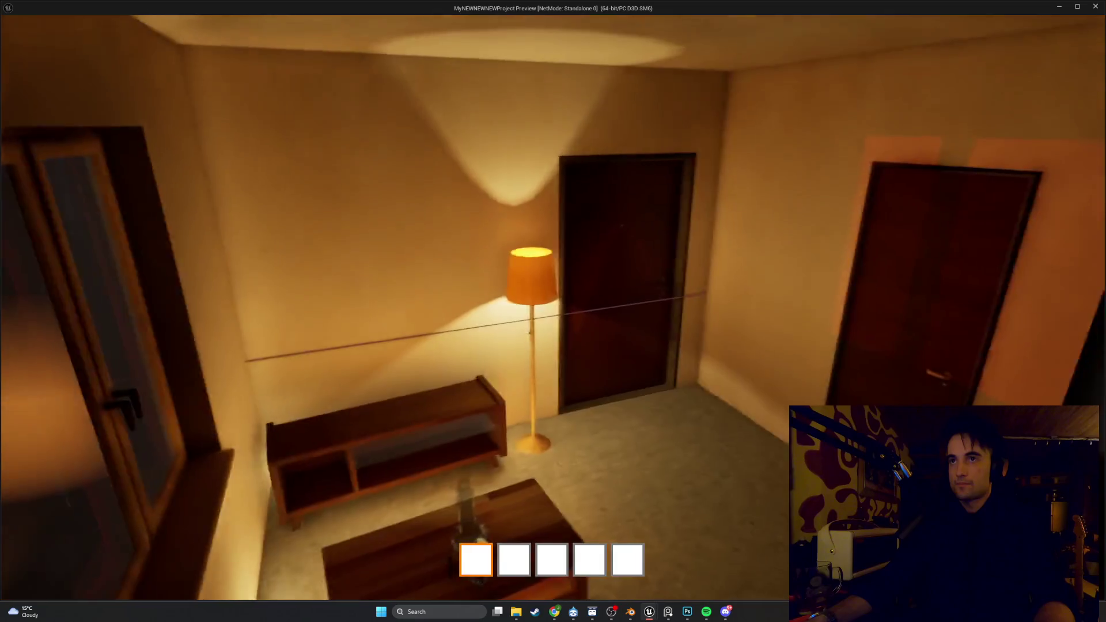
{"action": "key", "text": "e"}
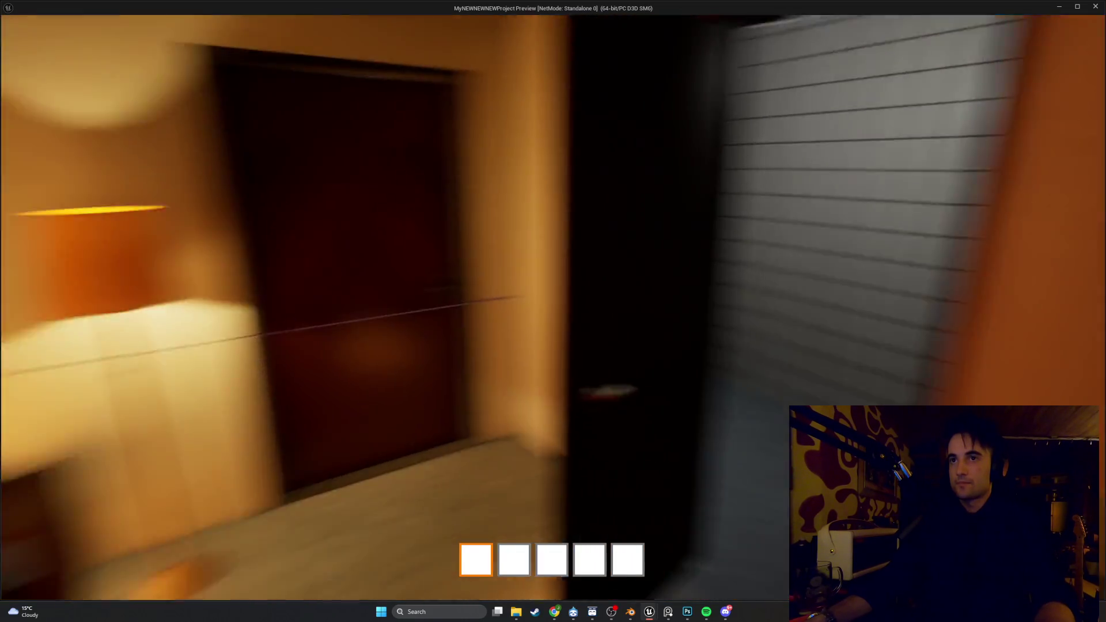
{"action": "key", "text": "w"}
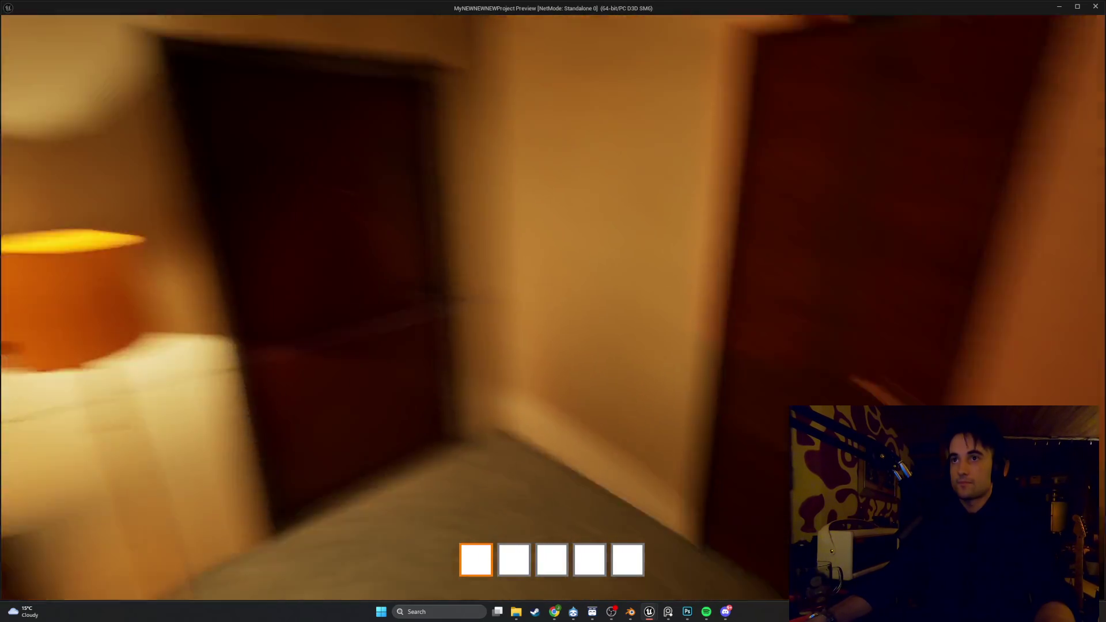
{"action": "key", "text": "e"}
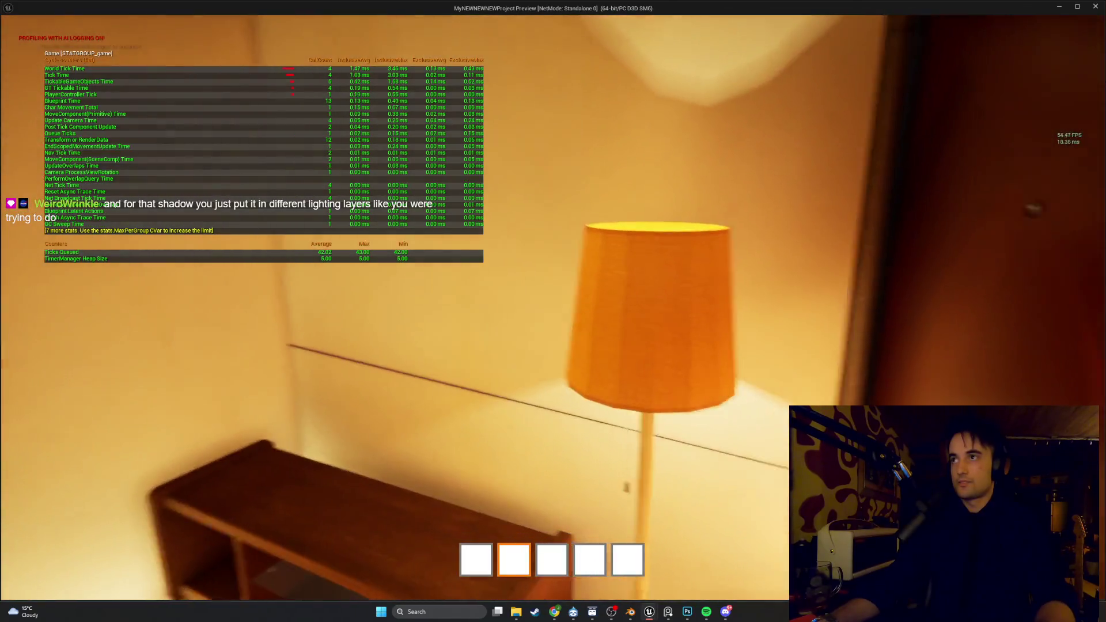
Walk back and forth through the doorway to the stair room, then open and close the console.
{"action": "key", "text": "w"}
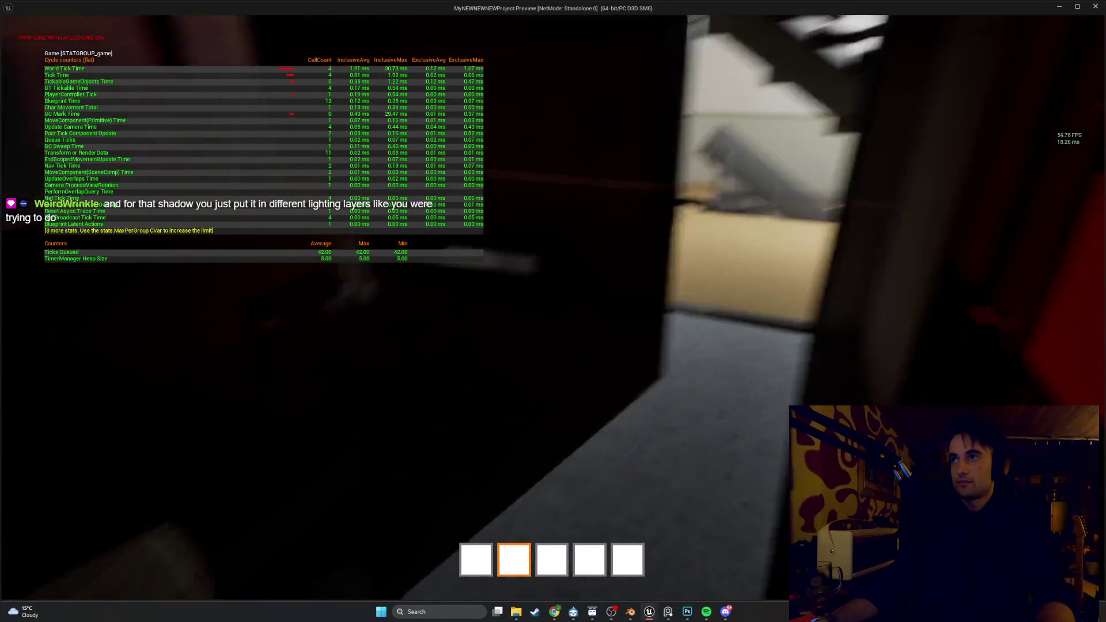
{"action": "key", "text": "w"}
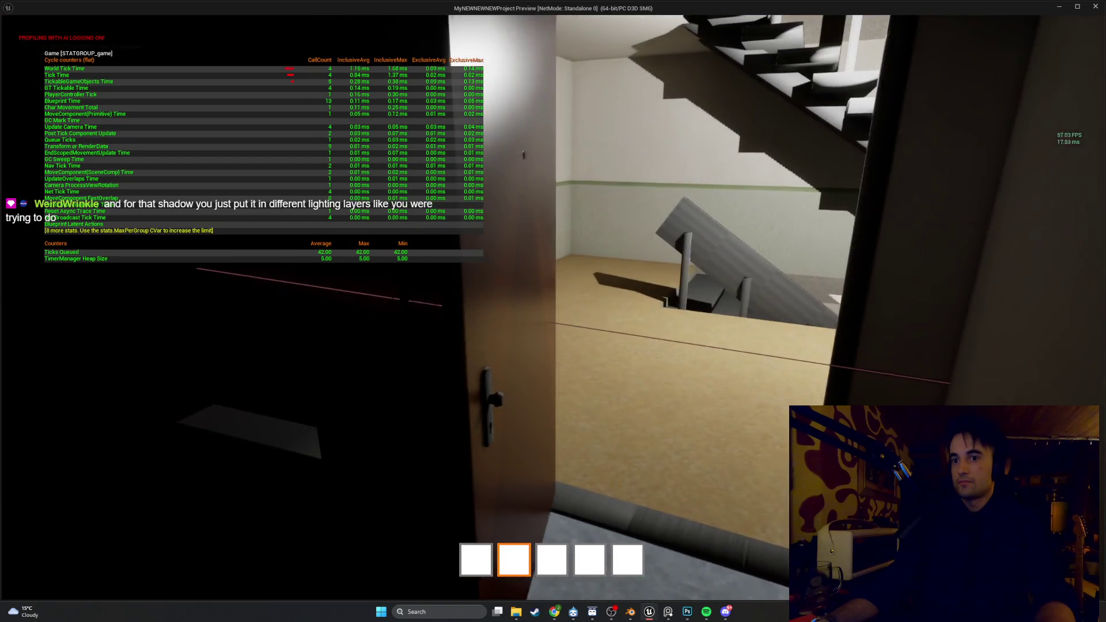
{"action": "key", "text": "s"}
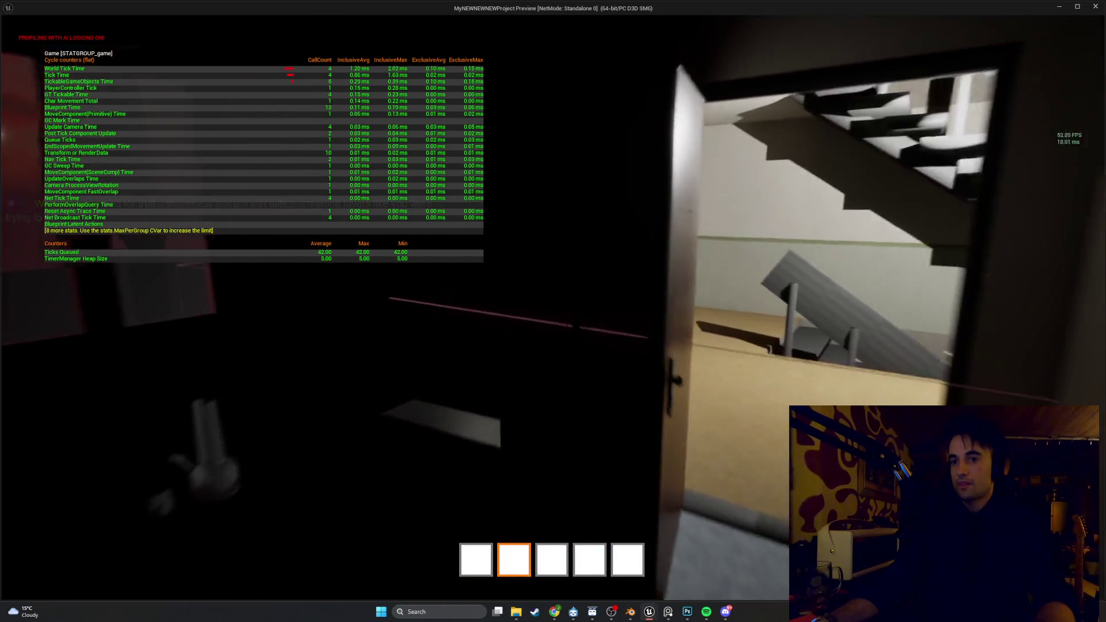
{"action": "key", "text": "w"}
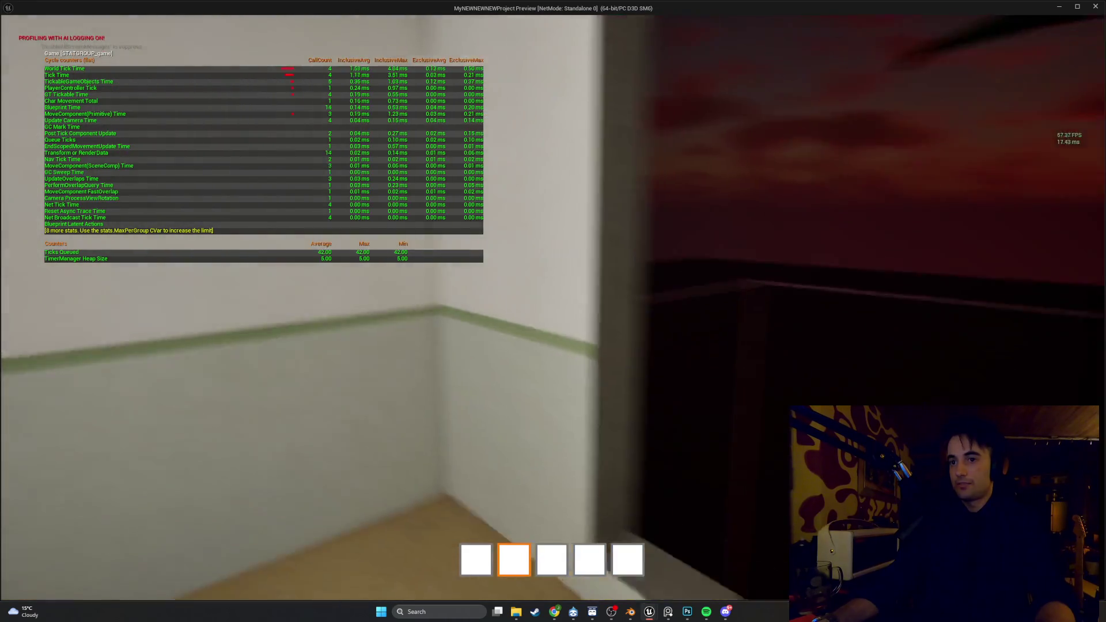
{"action": "key", "text": "w"}
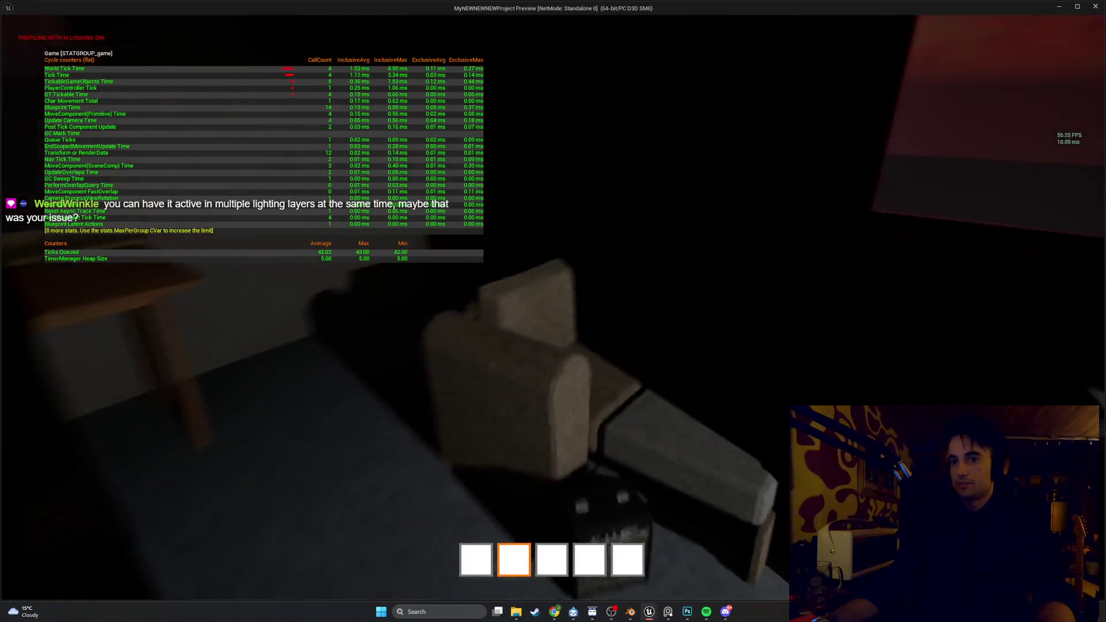
{"action": "key", "text": "w"}
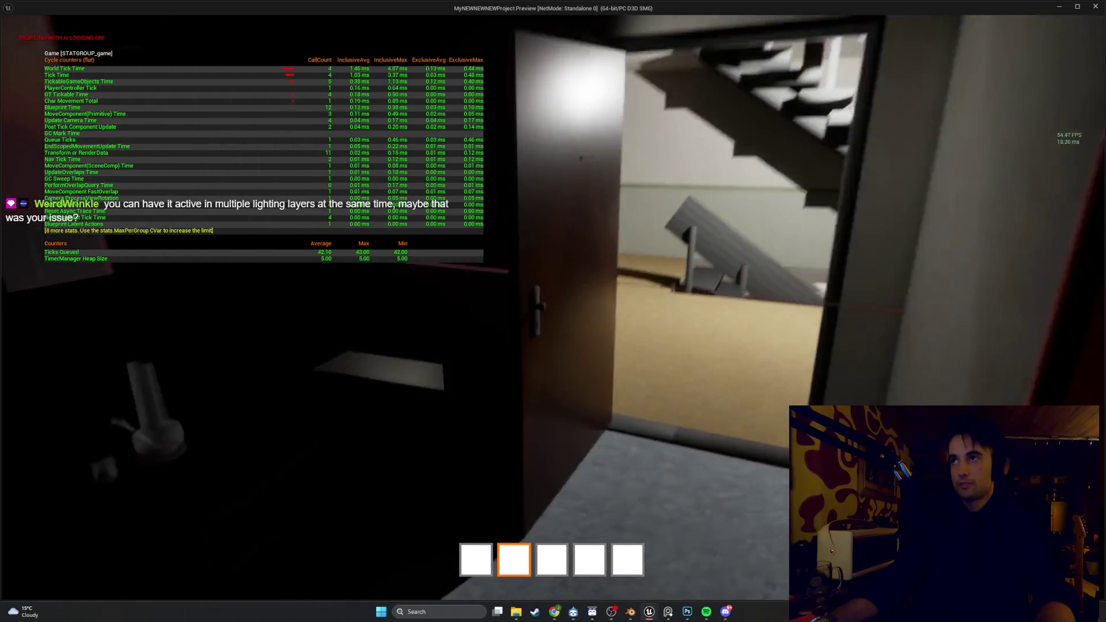
{"action": "key", "text": "w"}
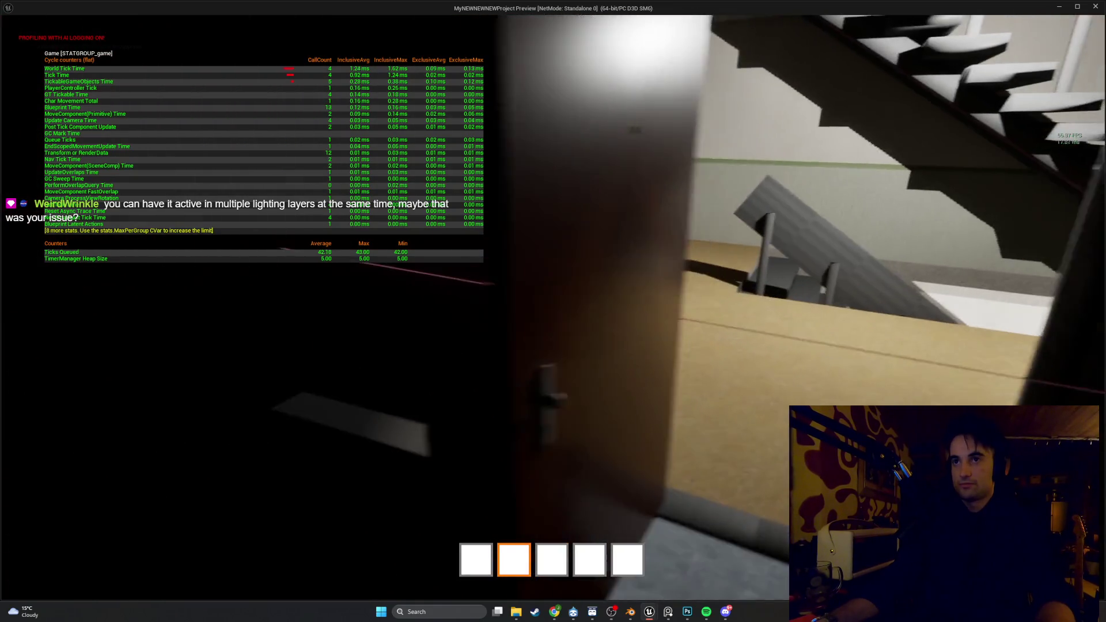
{"action": "key", "text": "grave"}
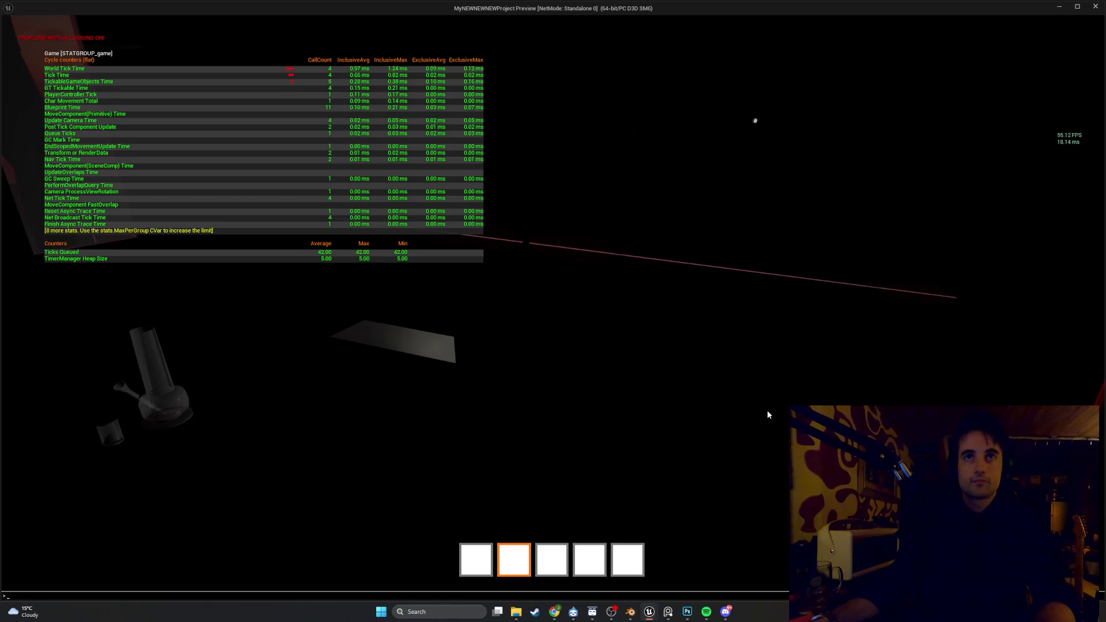
{"action": "key", "text": "Escape"}
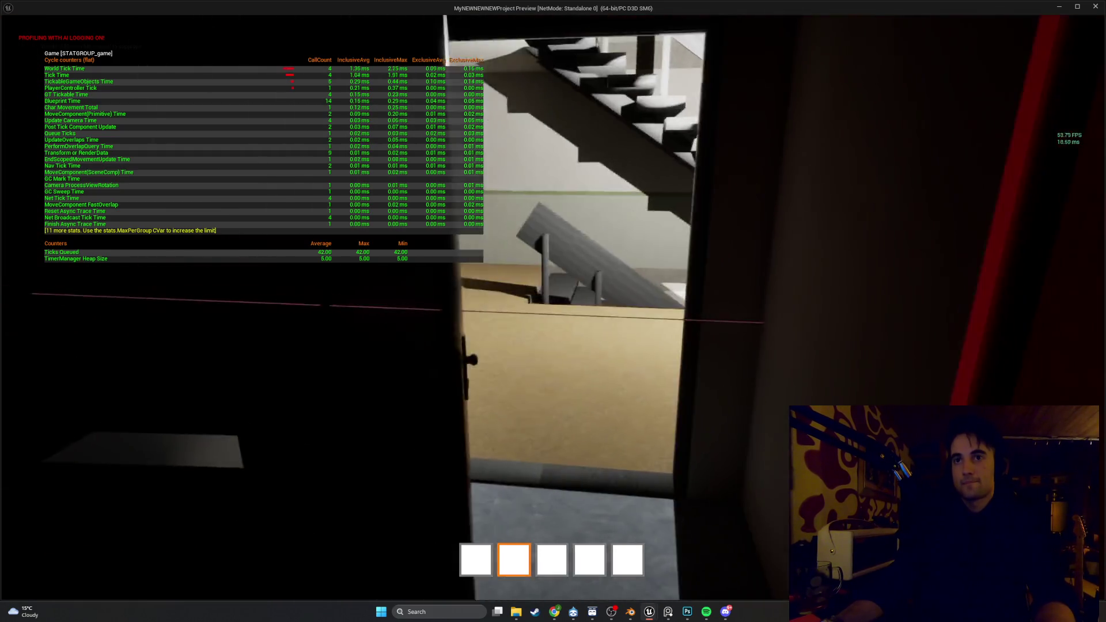
Toggle the floor lamp off and on several times, ending with it on, and reopen the console.
{"action": "key", "text": "e"}
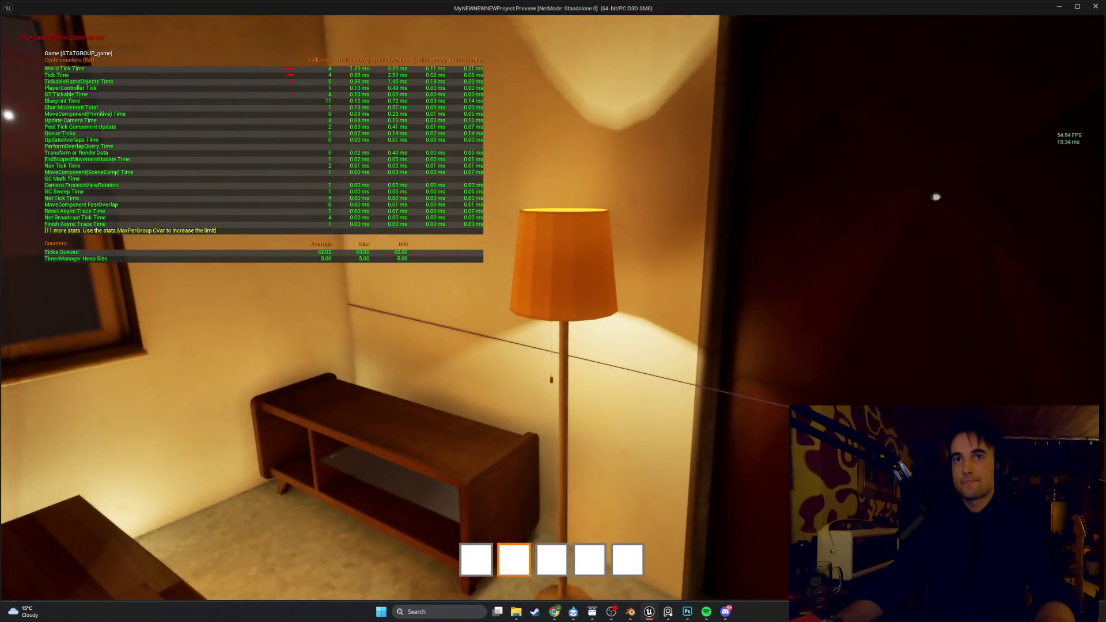
{"action": "key", "text": "e"}
{"action": "key", "text": "e"}
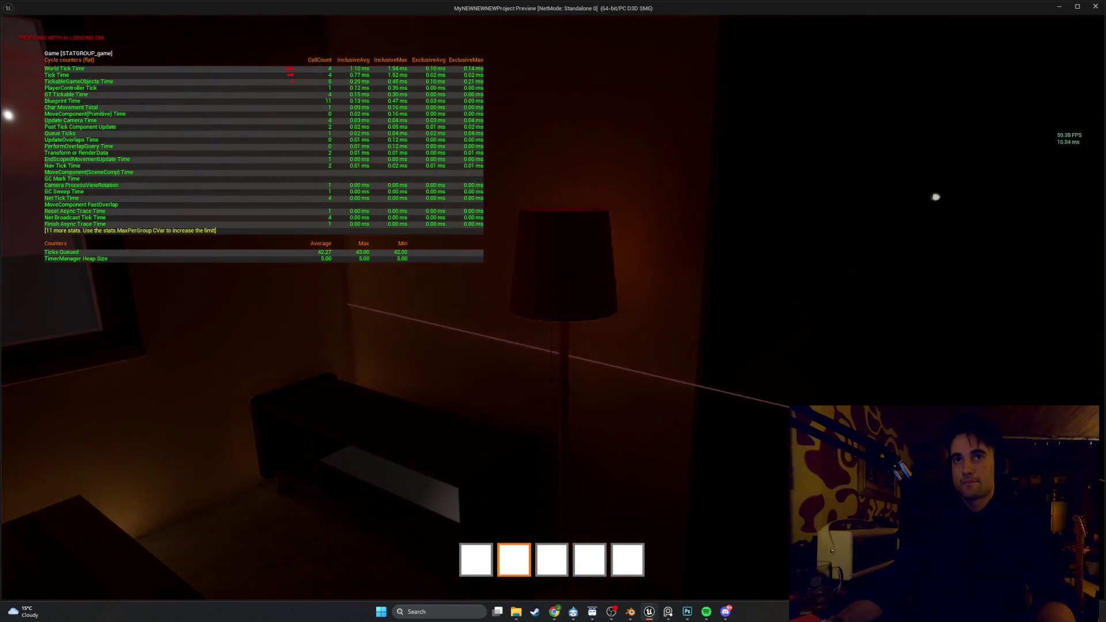
{"action": "key", "text": "e"}
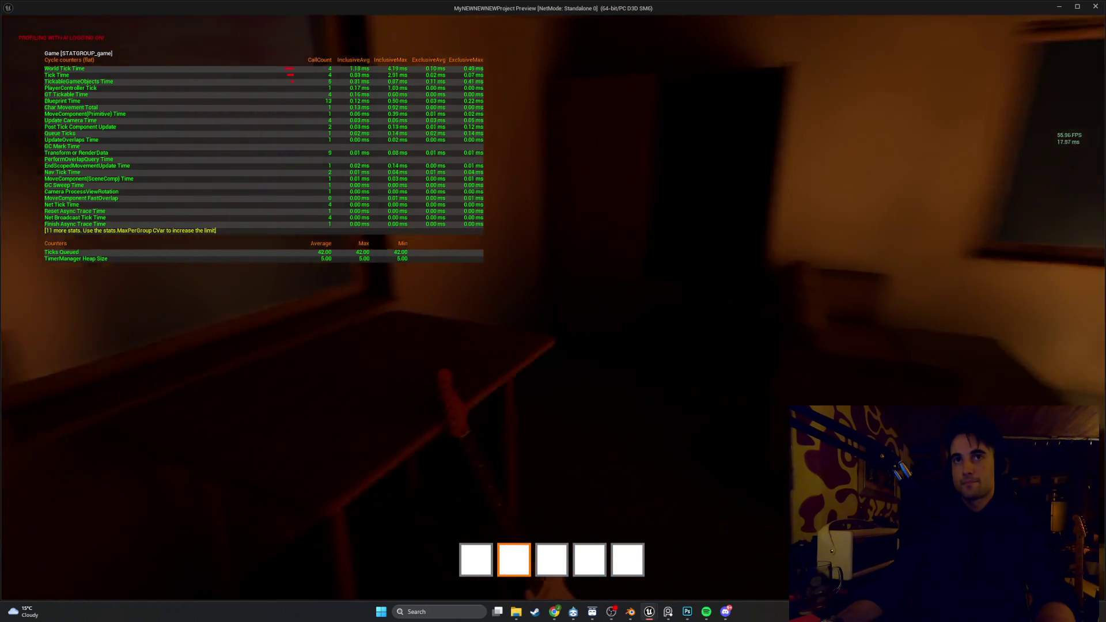
{"action": "key", "text": "e"}
{"action": "key", "text": "w"}
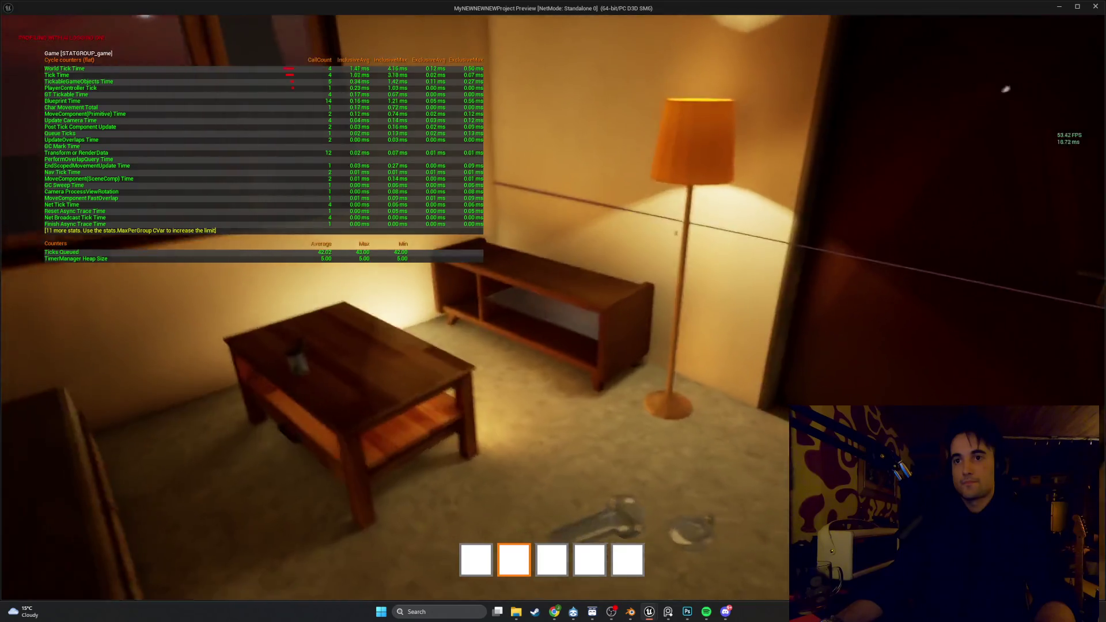
{"action": "key", "text": "grave"}
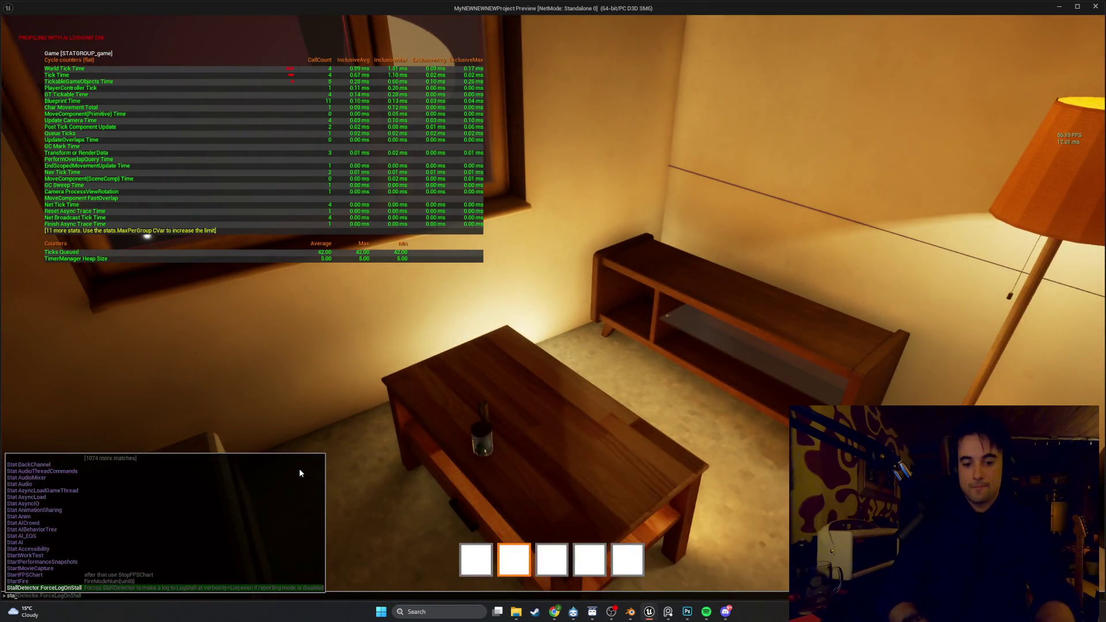
Run 'stat game' to hide the stats overlay and step back for a wider room view.
{"action": "type", "text": "stat game"}
{"action": "key", "text": "Return"}
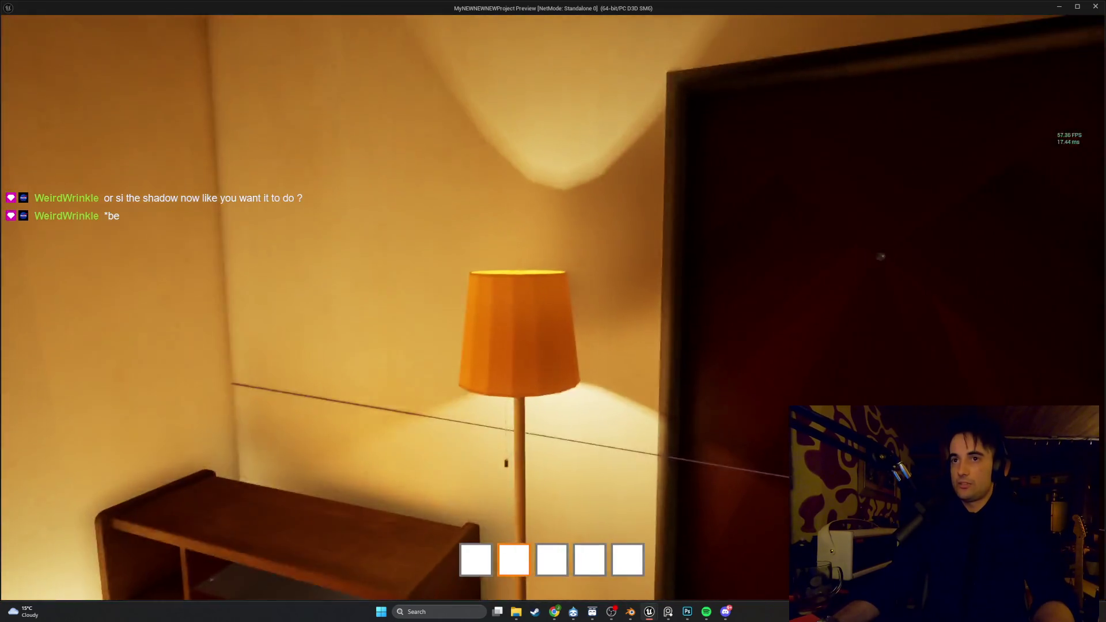
{"action": "key", "text": "s"}
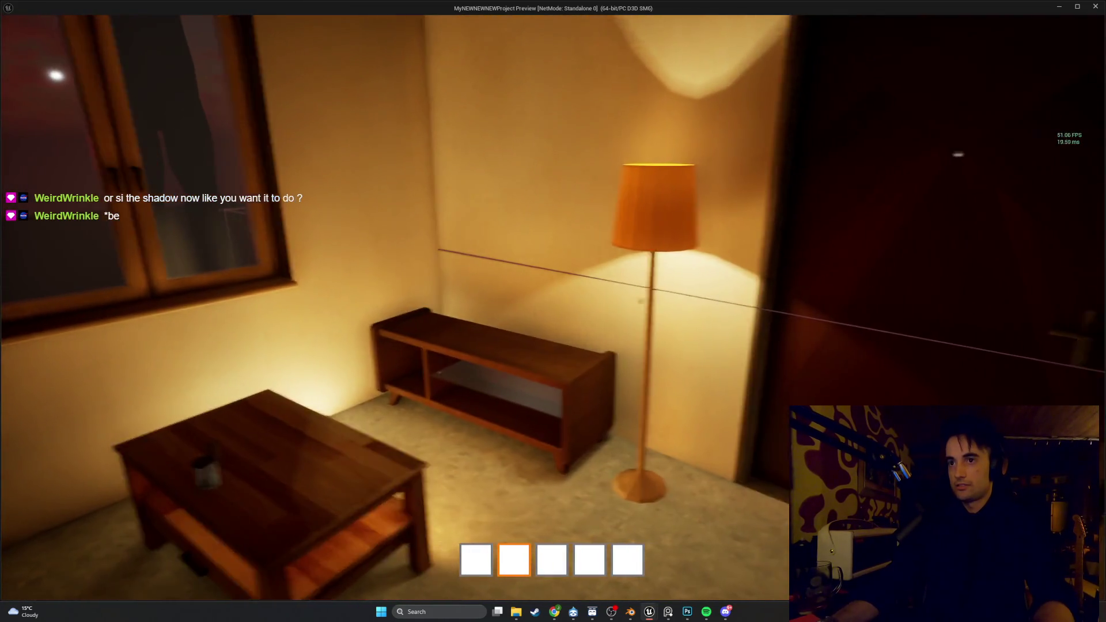
{"action": "key", "text": "s"}
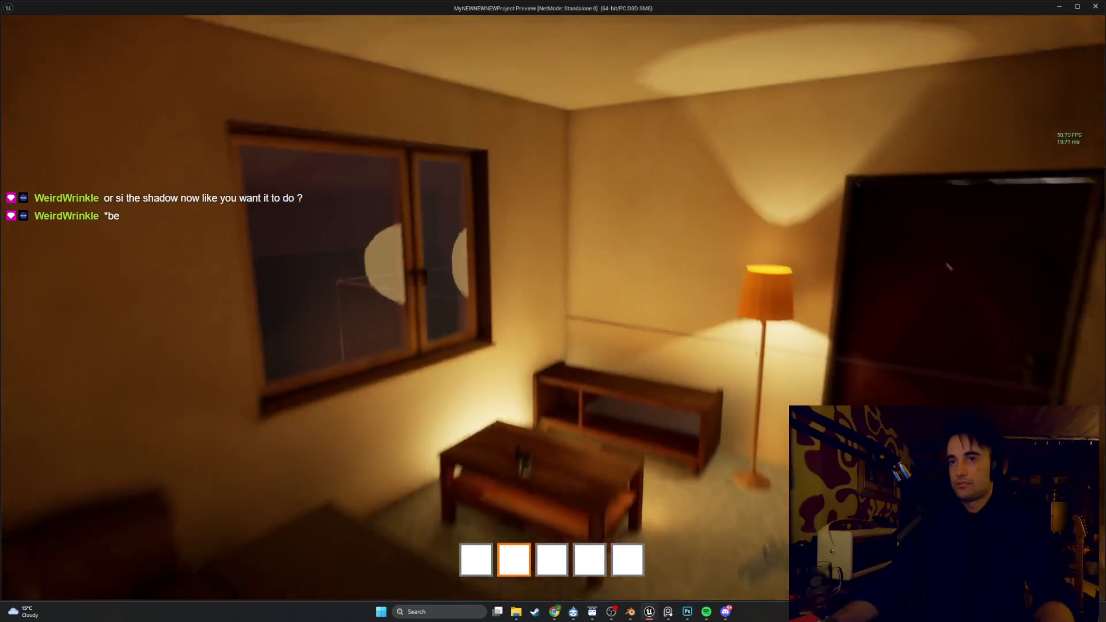
Walk up to the floor lamp, back off to a wide view, then close the standalone preview.
{"action": "key", "text": "w"}
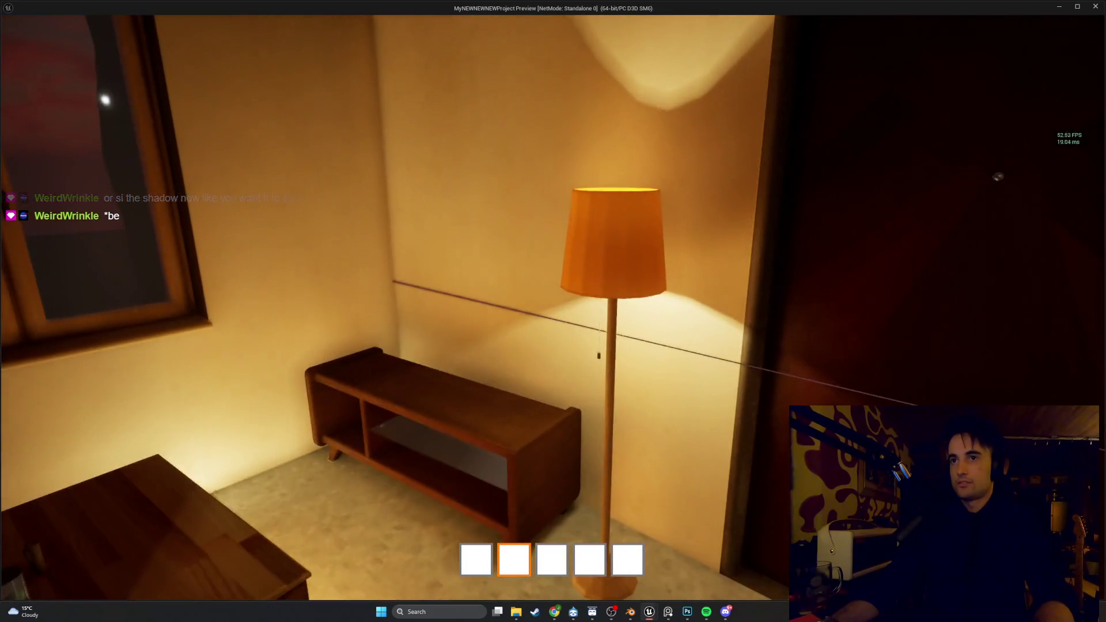
{"action": "key", "text": "s"}
{"action": "key", "text": "s"}
{"action": "key", "text": "w"}
{"action": "key", "text": "s"}
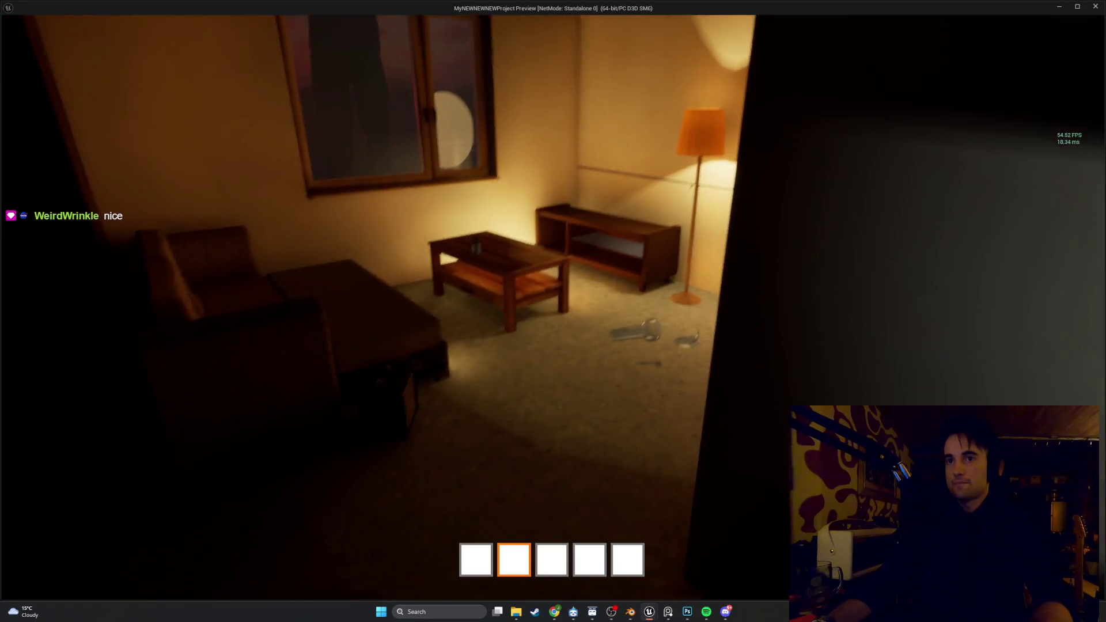
{"action": "key", "text": "Escape"}
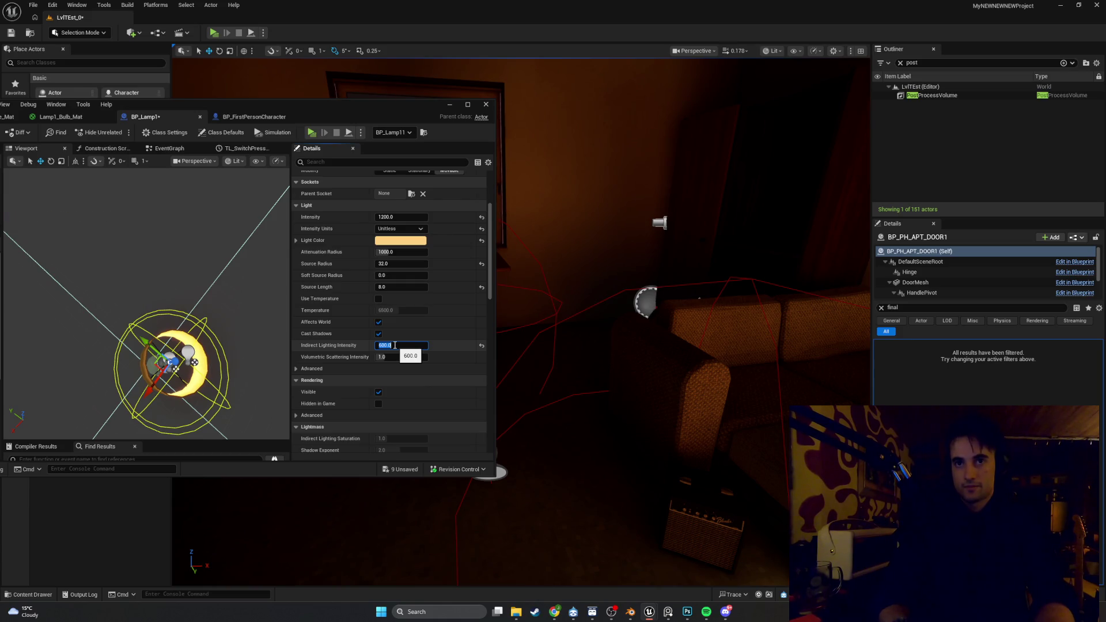
{"action": "type", "text": "100"}
Try Indirect Lighting Intensity values of 100, 1 and 10, then settle on 5.0.
{"action": "key", "text": "Return"}
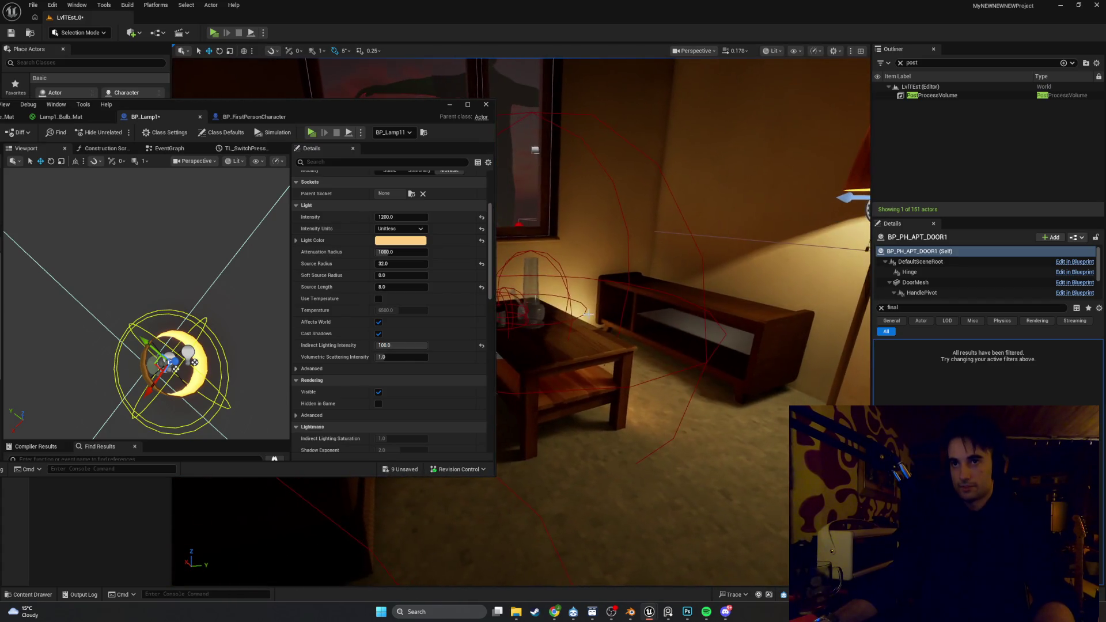
{"action": "left_click", "coordinate": [400, 346]}
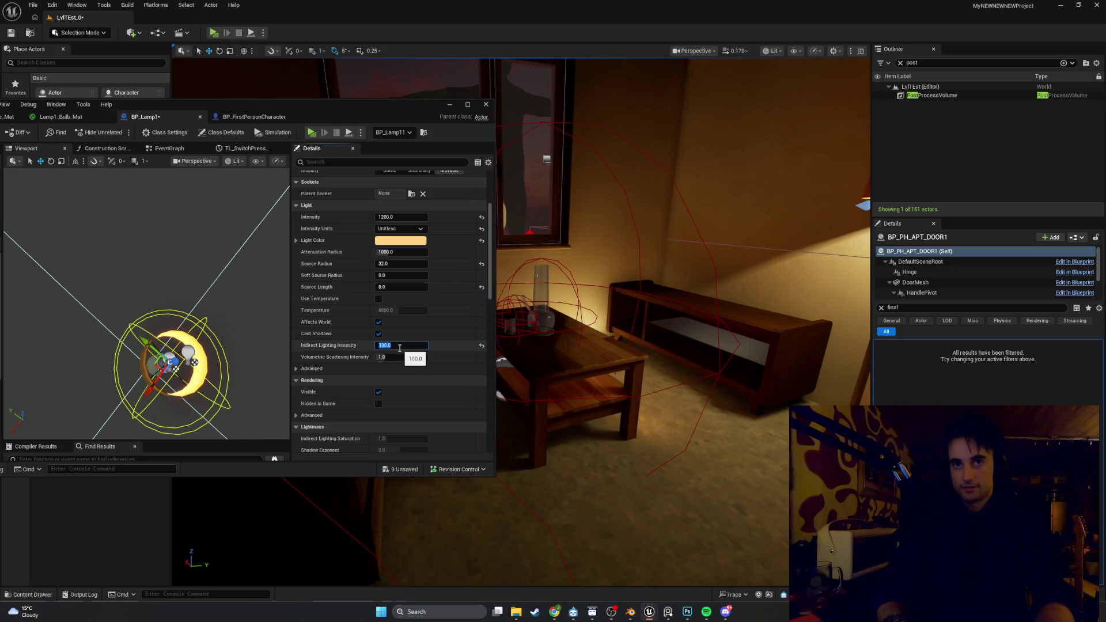
{"action": "type", "text": "1"}
{"action": "key", "text": "Return"}
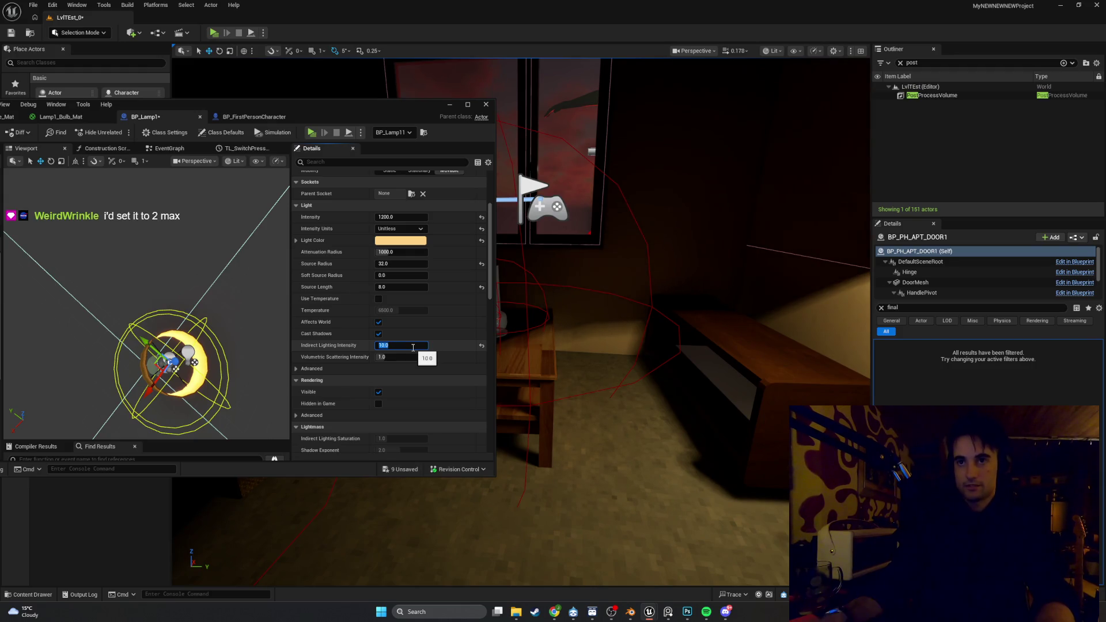
{"action": "key", "text": "Return"}
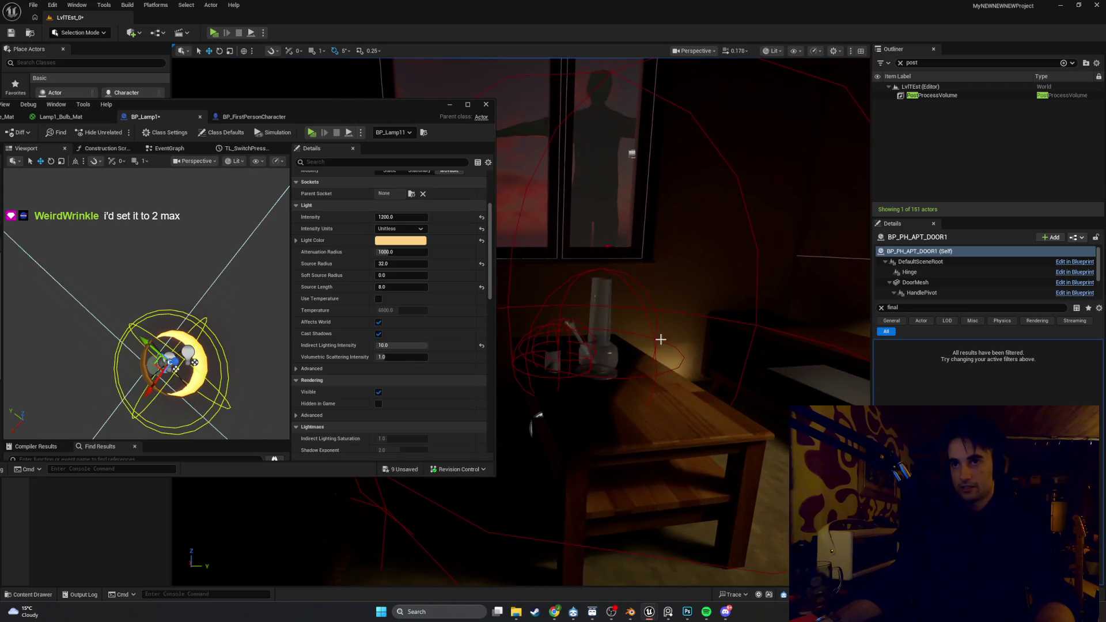
{"action": "left_click", "coordinate": [392, 345]}
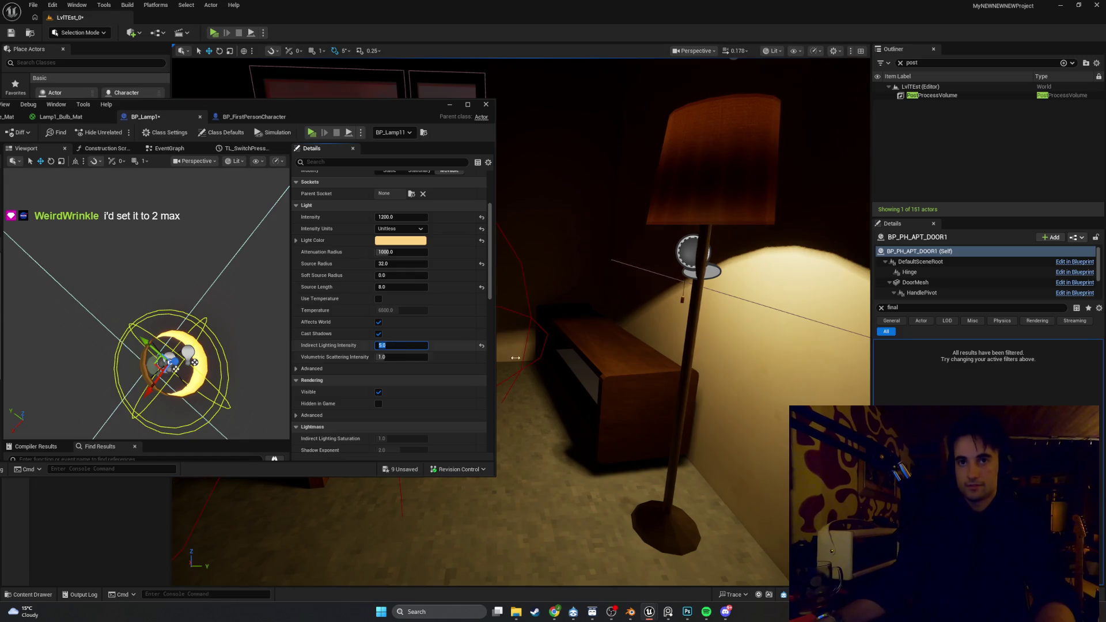
{"action": "left_click", "coordinate": [582, 369]}
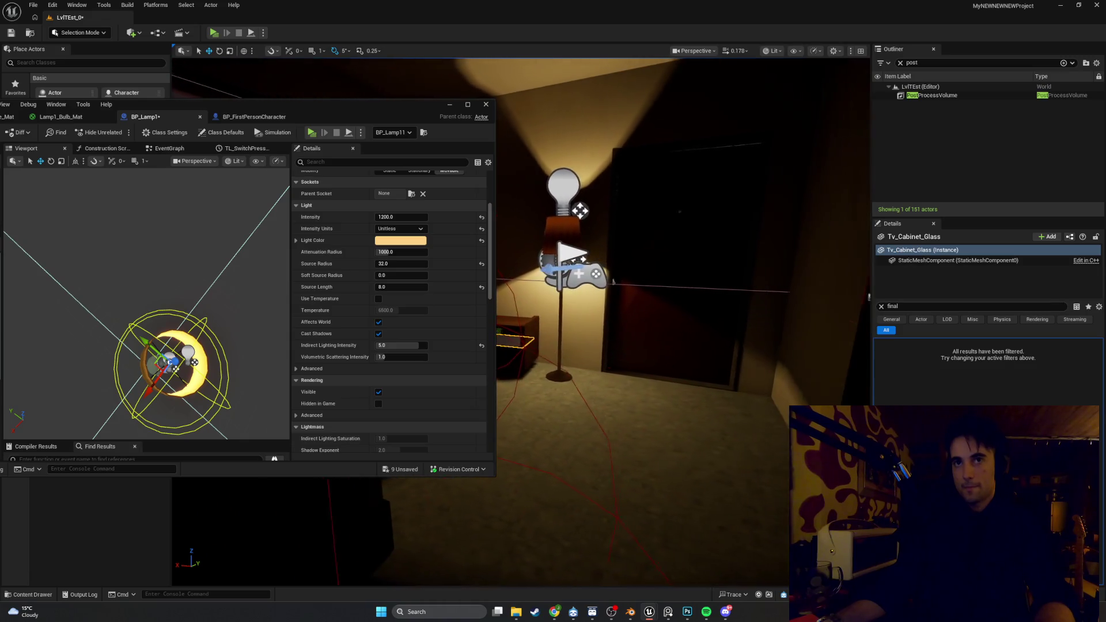
Select the floor lamp BP_Lamp11 and its second light component.
{"action": "left_click", "coordinate": [568, 268]}
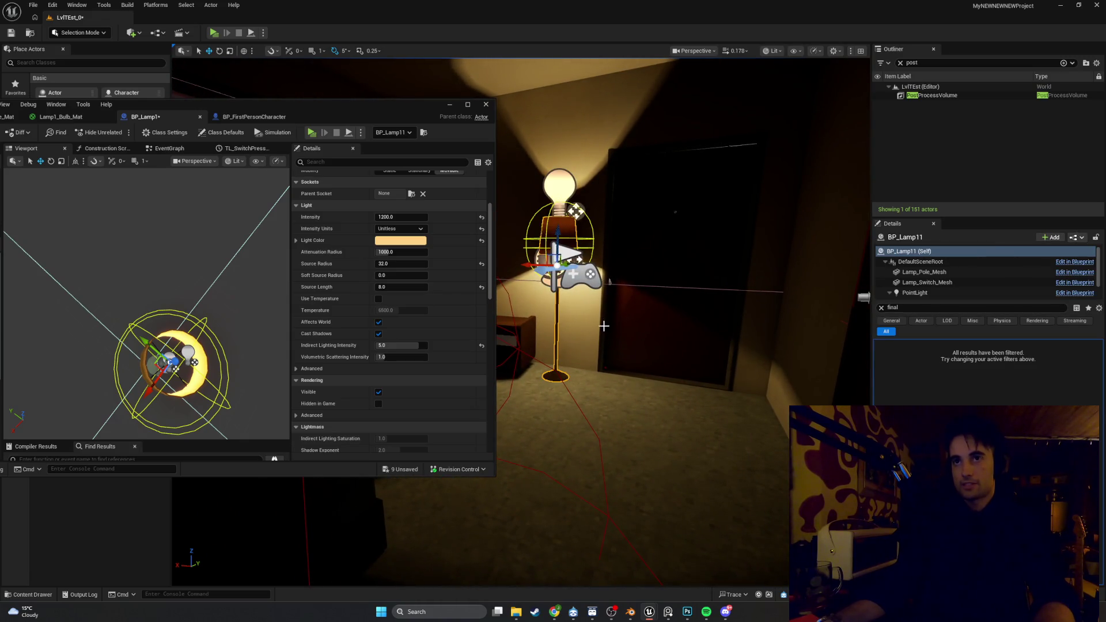
{"action": "scroll", "coordinate": [147, 306], "scroll_direction": "up", "scroll_amount": 3}
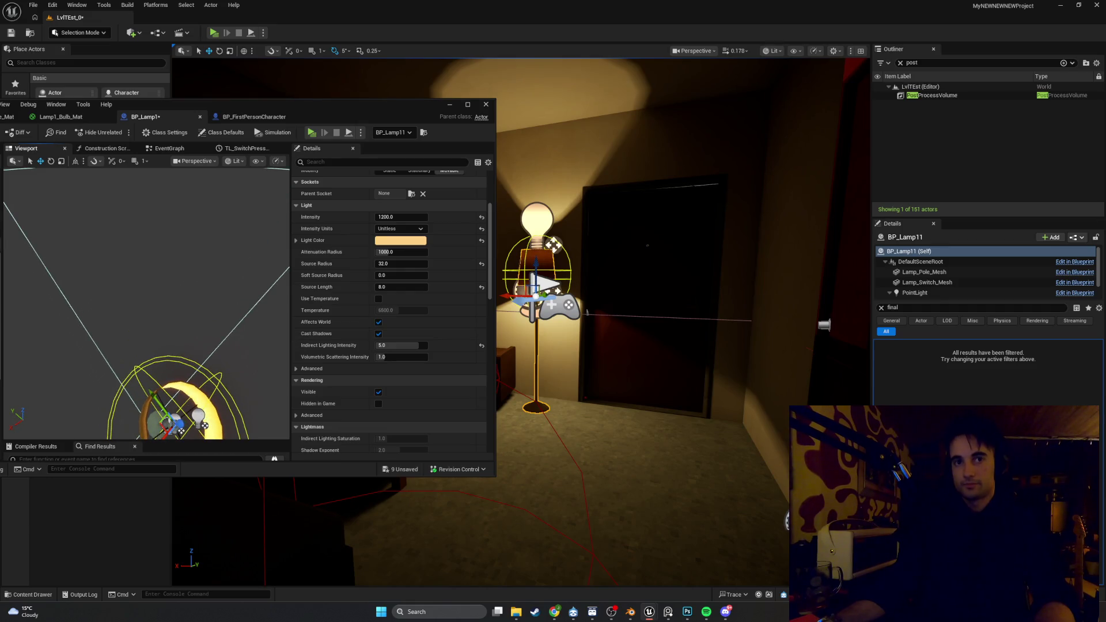
{"action": "left_click", "coordinate": [198, 419]}
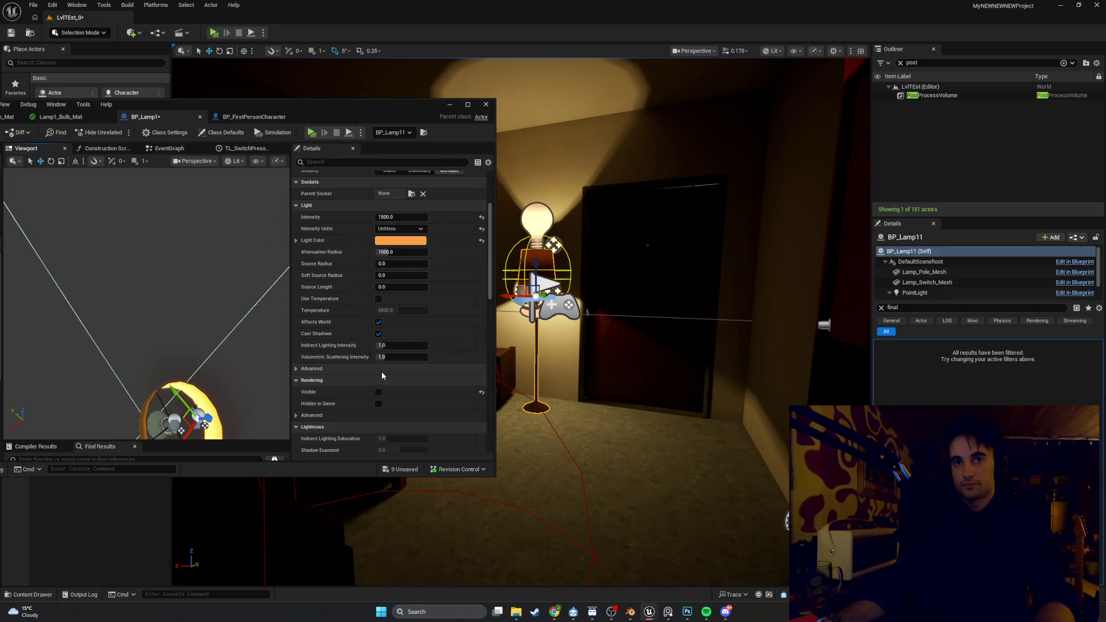
Preview the room fill light by making it visible and framing the lamp, then hide it again.
{"action": "left_click", "coordinate": [376, 391]}
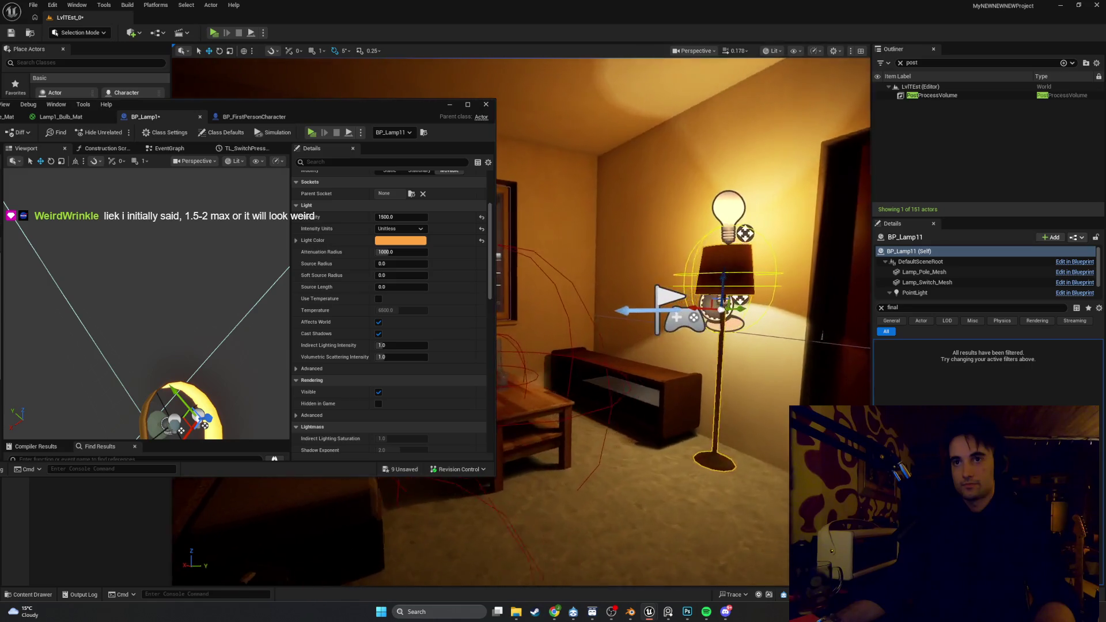
{"action": "key", "text": "f"}
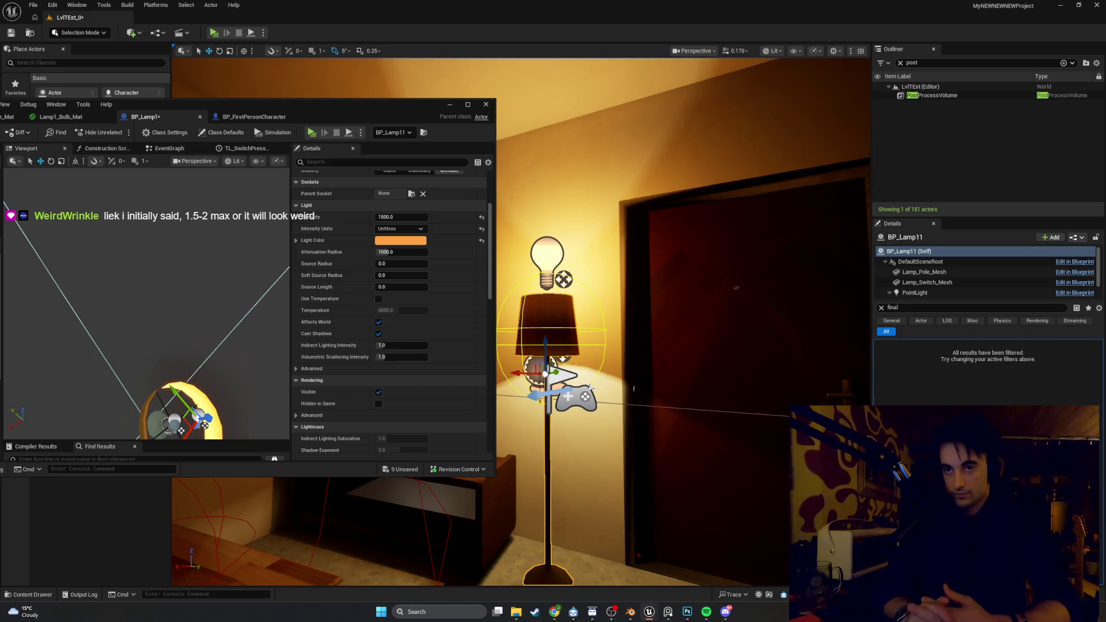
{"action": "key", "text": "1"}
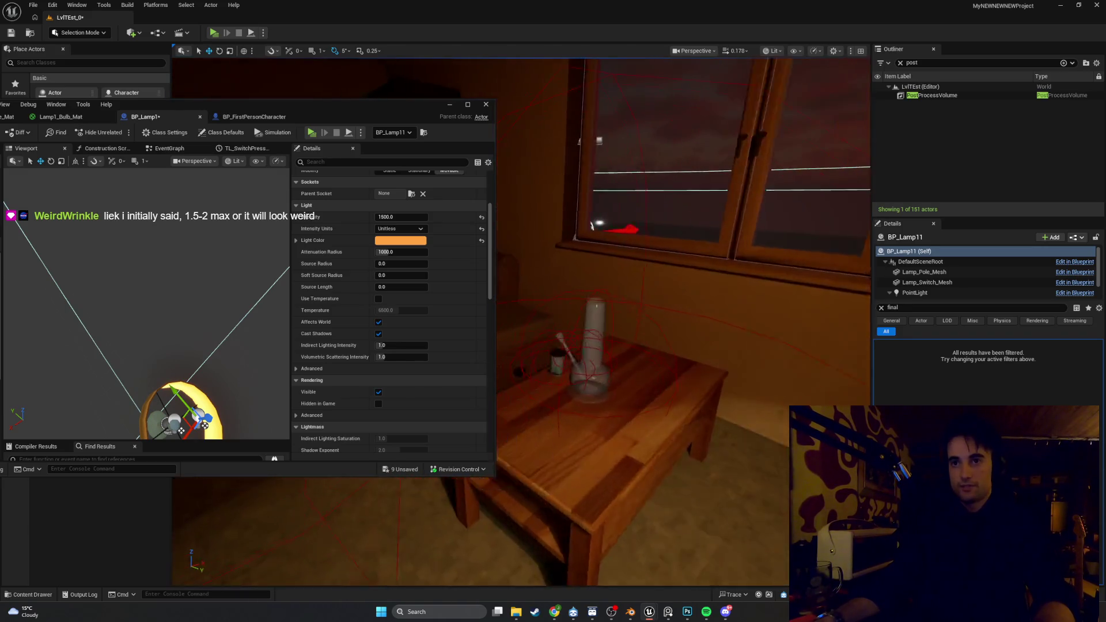
{"action": "key", "text": "f"}
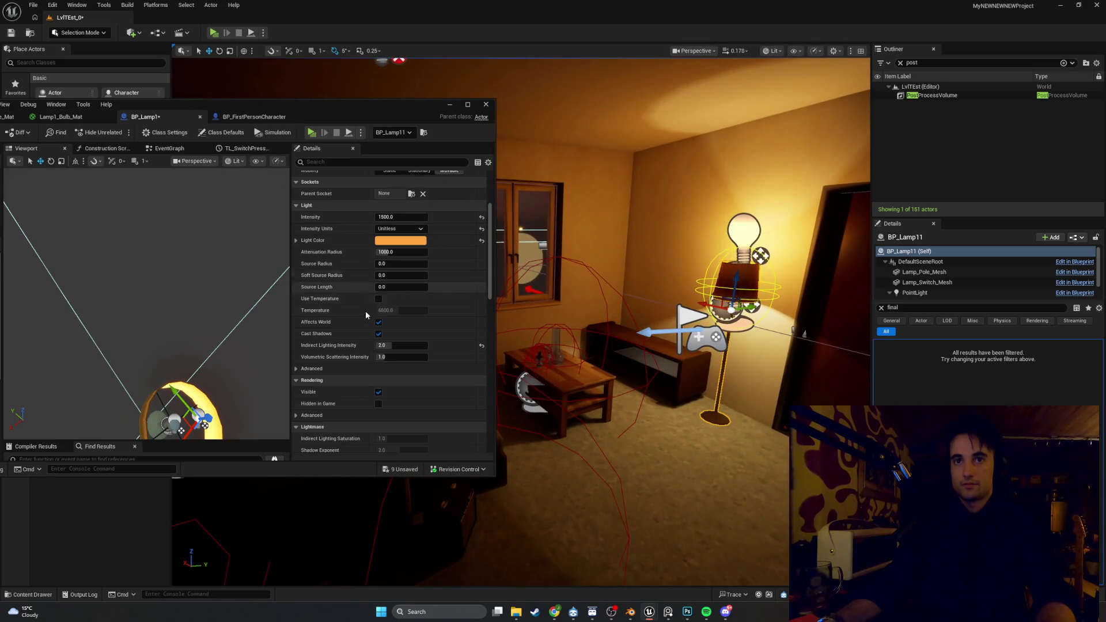
{"action": "left_click", "coordinate": [378, 392]}
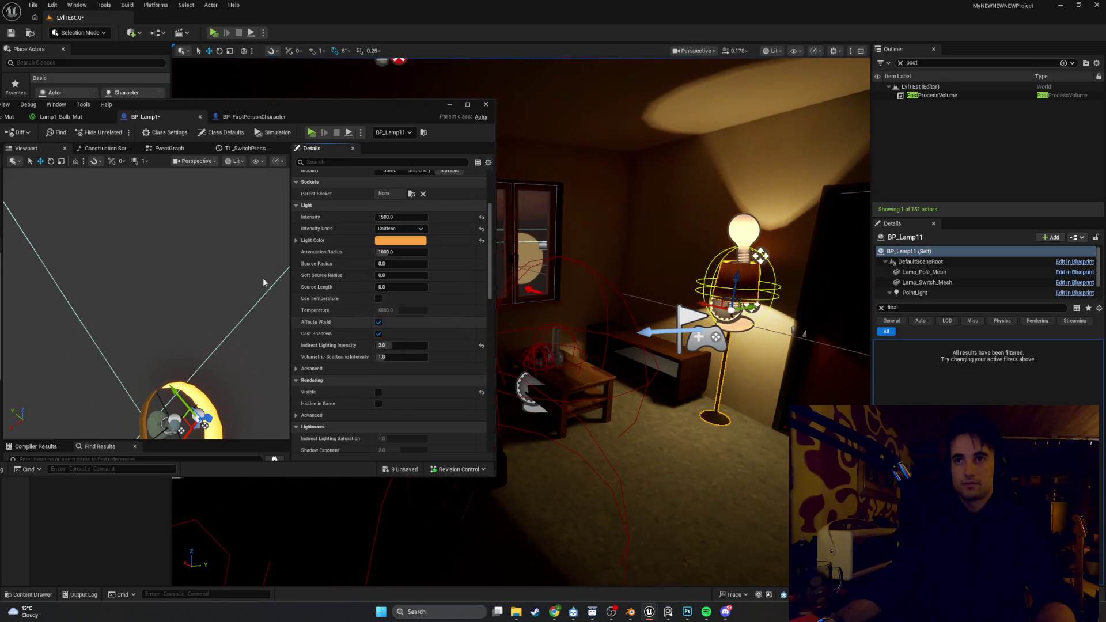
{"action": "left_click_drag", "start_coordinate": [298, 125], "coordinate": [414, 130]}
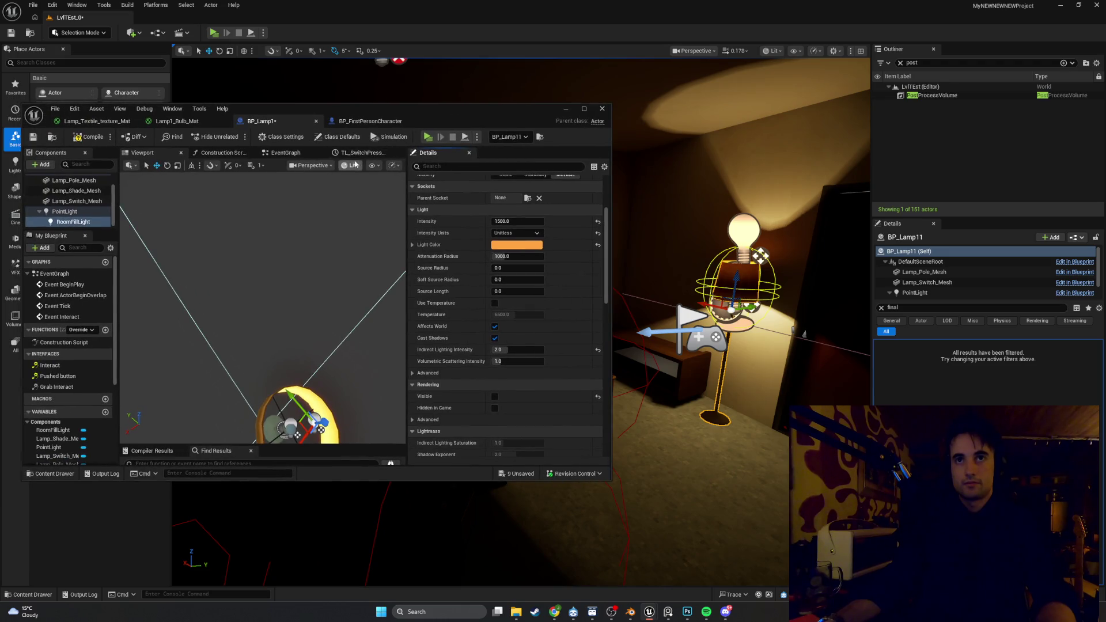
In the full-screen EventGraph, chain a copied Set Visibility targeting Room Fill Light after the on-branch node.
{"action": "left_click", "coordinate": [285, 153]}
{"action": "left_click", "coordinate": [585, 108]}
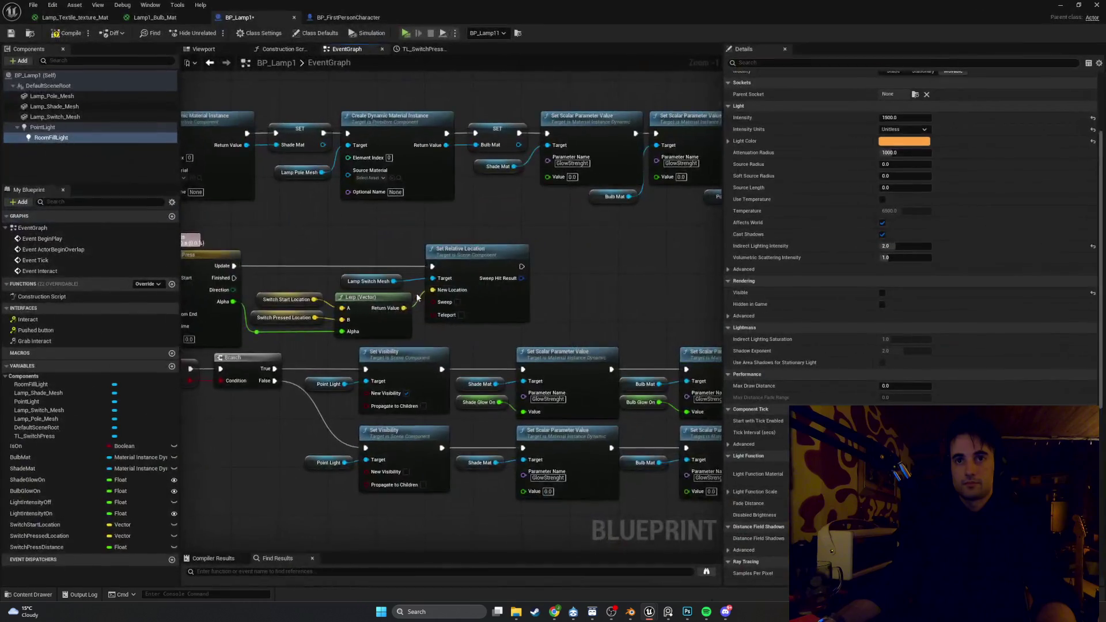
{"action": "left_click_drag", "start_coordinate": [291, 327], "coordinate": [289, 327]}
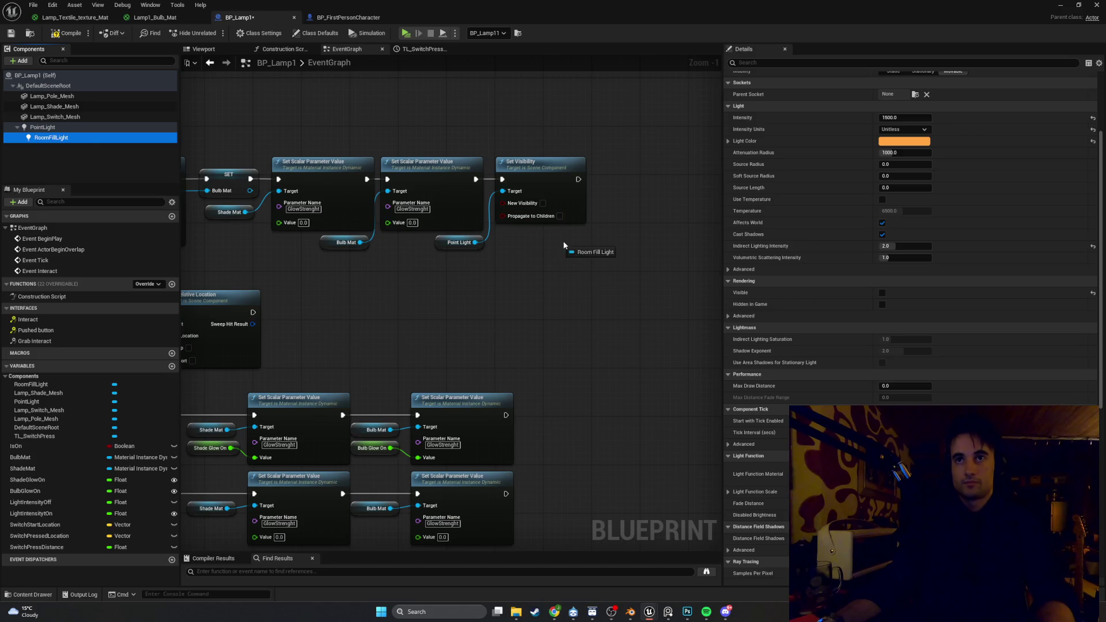
{"action": "left_click_drag", "start_coordinate": [560, 243], "coordinate": [566, 246]}
{"action": "left_click", "coordinate": [530, 162]}
{"action": "key", "text": "ctrl+c"}
{"action": "key", "text": "ctrl+v"}
{"action": "left_click_drag", "start_coordinate": [661, 189], "coordinate": [643, 171]}
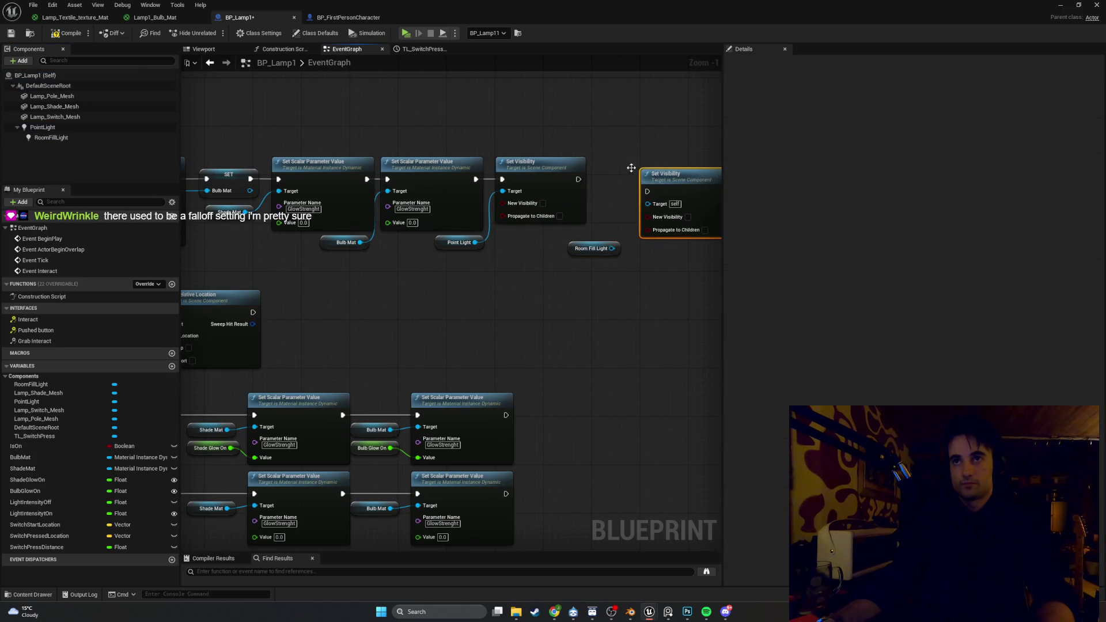
{"action": "left_click_drag", "start_coordinate": [578, 179], "coordinate": [642, 187]}
{"action": "left_click_drag", "start_coordinate": [612, 249], "coordinate": [646, 171]}
{"action": "left_click", "coordinate": [573, 178]}
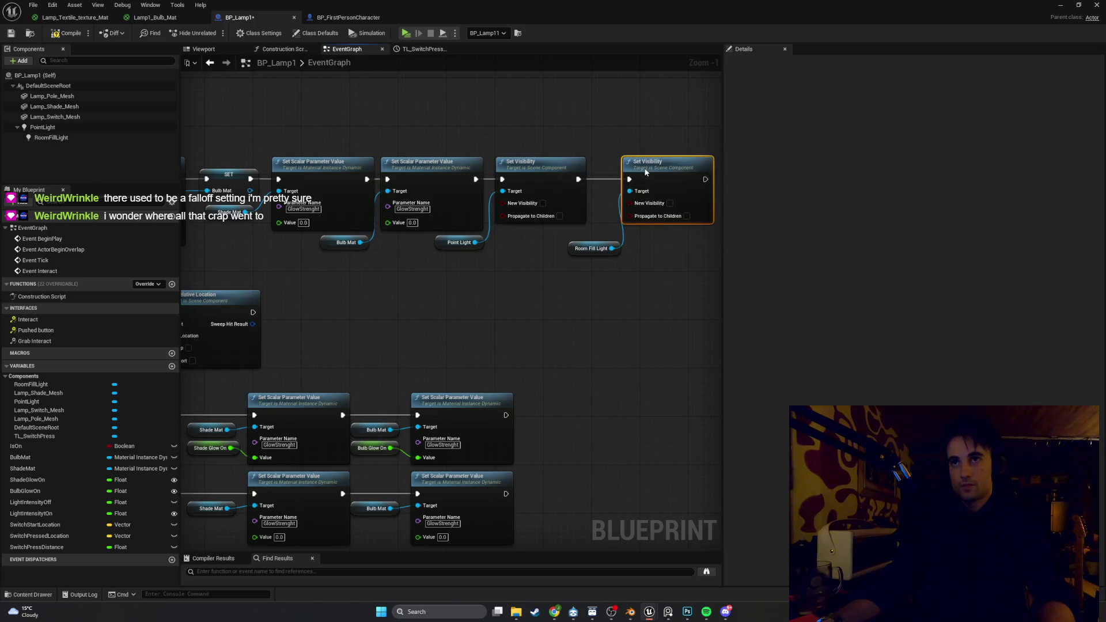
{"action": "left_click_drag", "start_coordinate": [586, 244], "coordinate": [568, 244]}
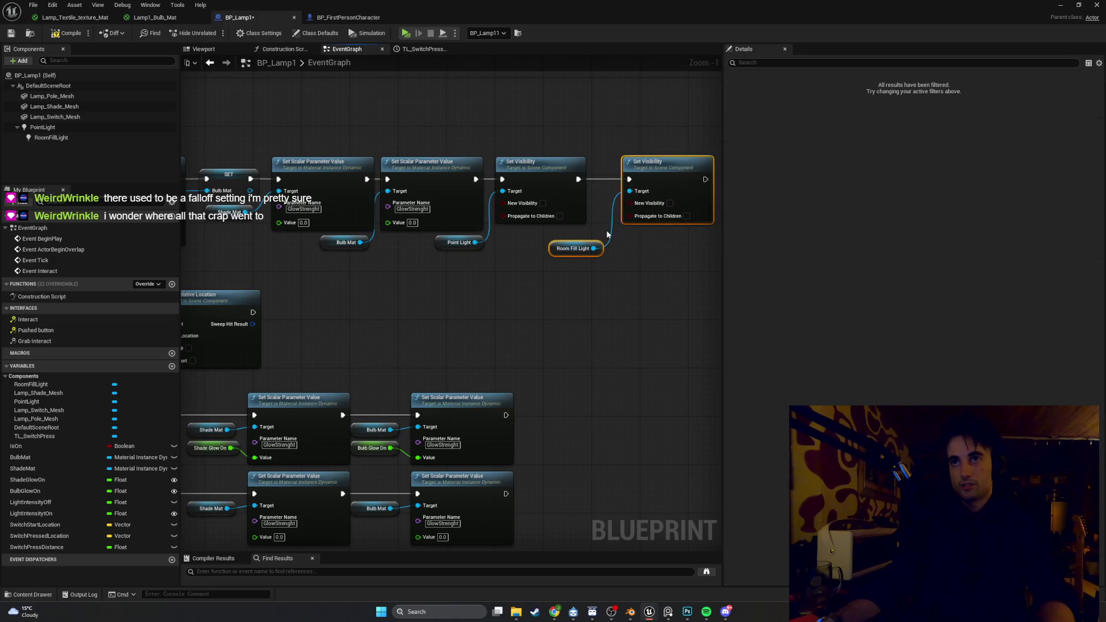
Paste another Set Visibility and Room Fill Light pair at the off branch and connect its target.
{"action": "left_click_drag", "start_coordinate": [565, 370], "coordinate": [558, 263]}
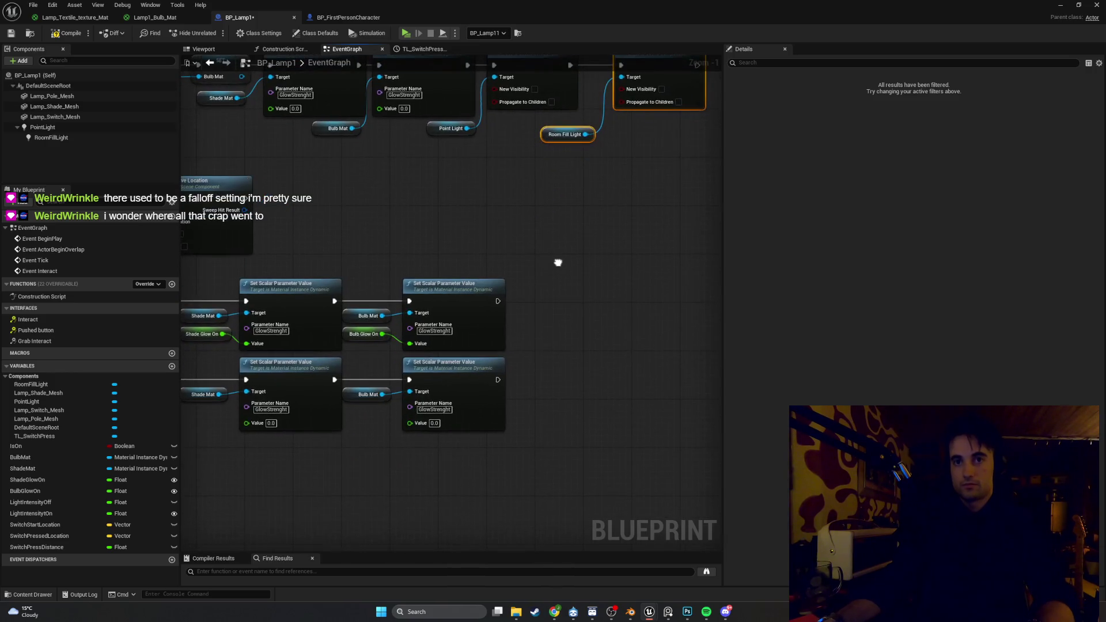
{"action": "scroll", "coordinate": [549, 280], "scroll_direction": "down", "scroll_amount": 2}
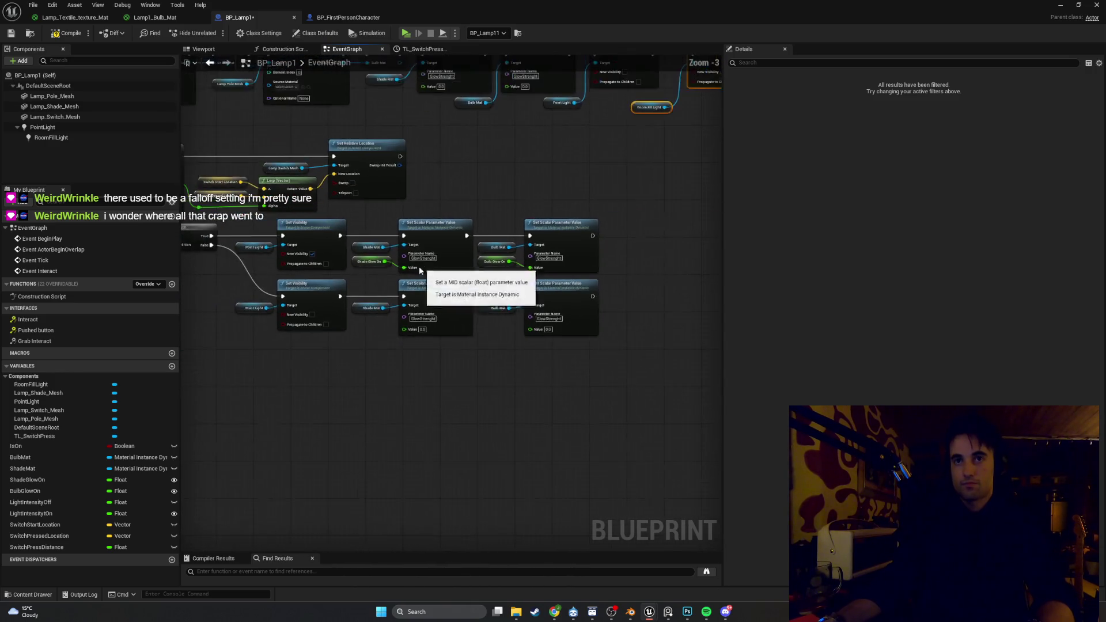
{"action": "key", "text": "ctrl+v"}
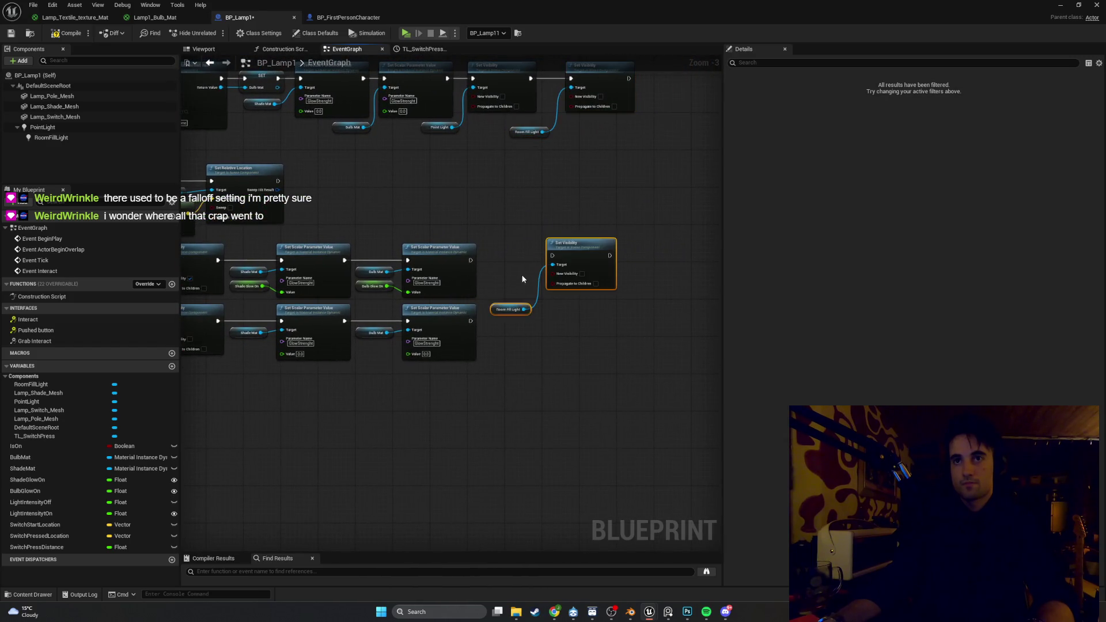
{"action": "left_click_drag", "start_coordinate": [510, 309], "coordinate": [523, 393]}
{"action": "left_click_drag", "start_coordinate": [470, 260], "coordinate": [525, 254]}
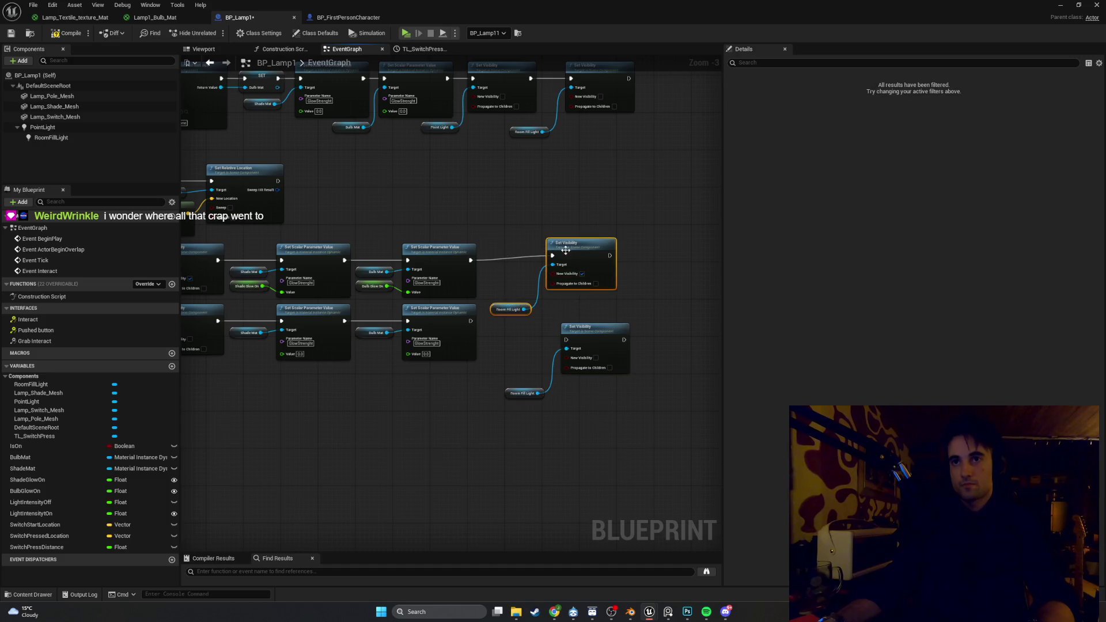
{"action": "left_click_drag", "start_coordinate": [542, 261], "coordinate": [534, 261]}
{"action": "left_click", "coordinate": [517, 324]}
{"action": "mouse_move", "coordinate": [496, 313]}
{"action": "left_mouse_down"}
{"action": "mouse_move", "coordinate": [499, 282]}
{"action": "mouse_move", "coordinate": [488, 311]}
{"action": "mouse_move", "coordinate": [485, 291]}
{"action": "left_mouse_up"}
{"action": "left_click", "coordinate": [487, 321]}
{"action": "left_click", "coordinate": [486, 329]}
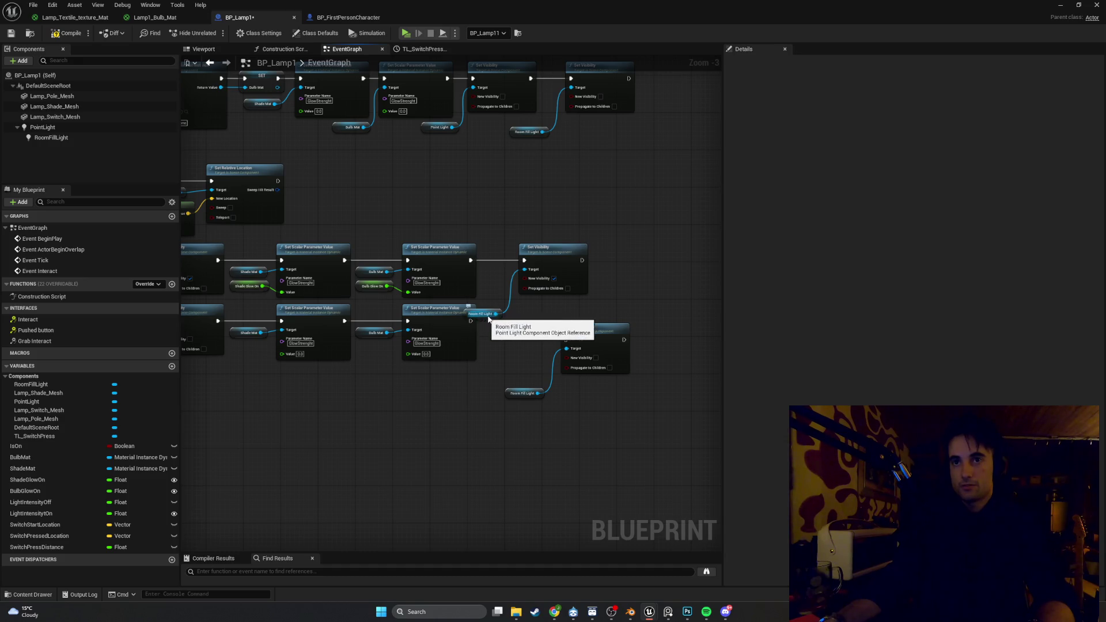
Arrange the off-branch pair, wire the off branch into it, and return to the level editor.
{"action": "left_click_drag", "start_coordinate": [498, 314], "coordinate": [502, 294]}
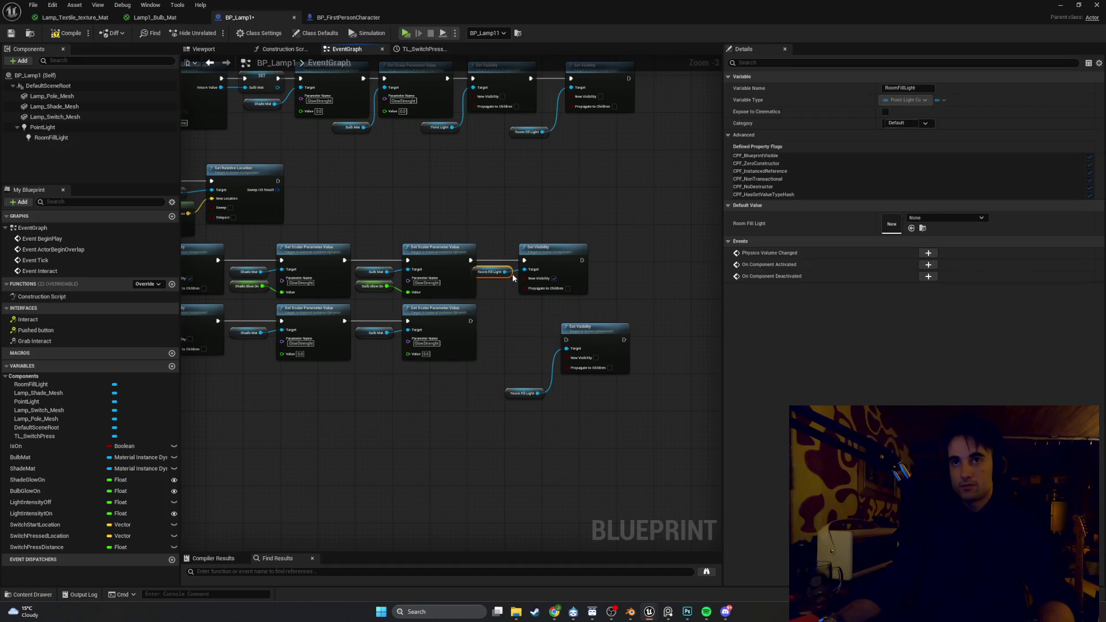
{"action": "left_click", "coordinate": [519, 272], "text": "ctrl"}
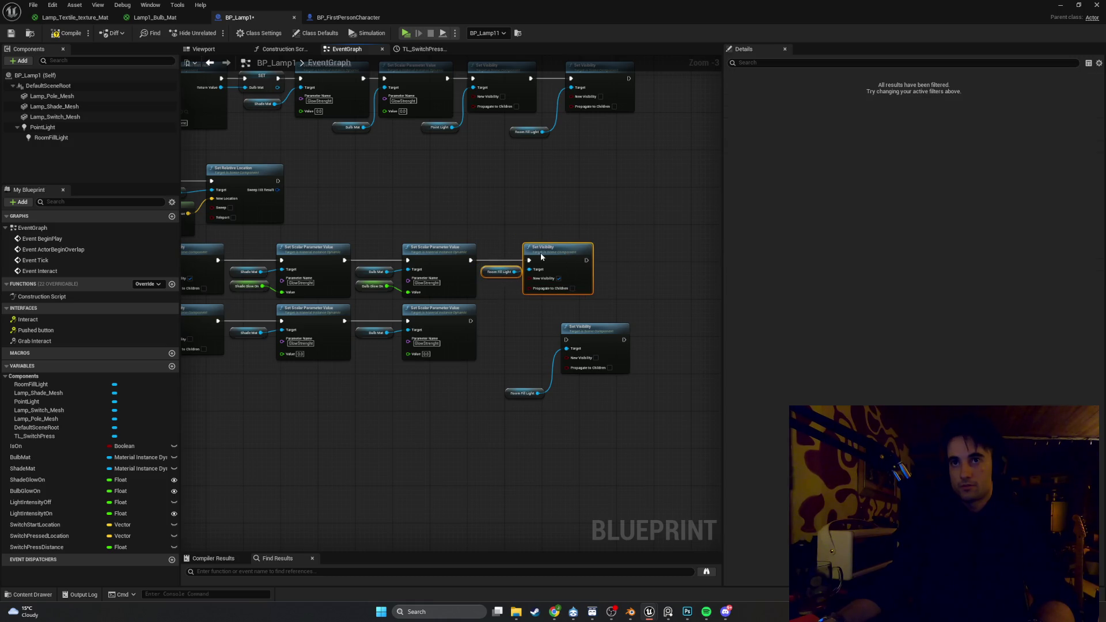
{"action": "left_click", "coordinate": [484, 275]}
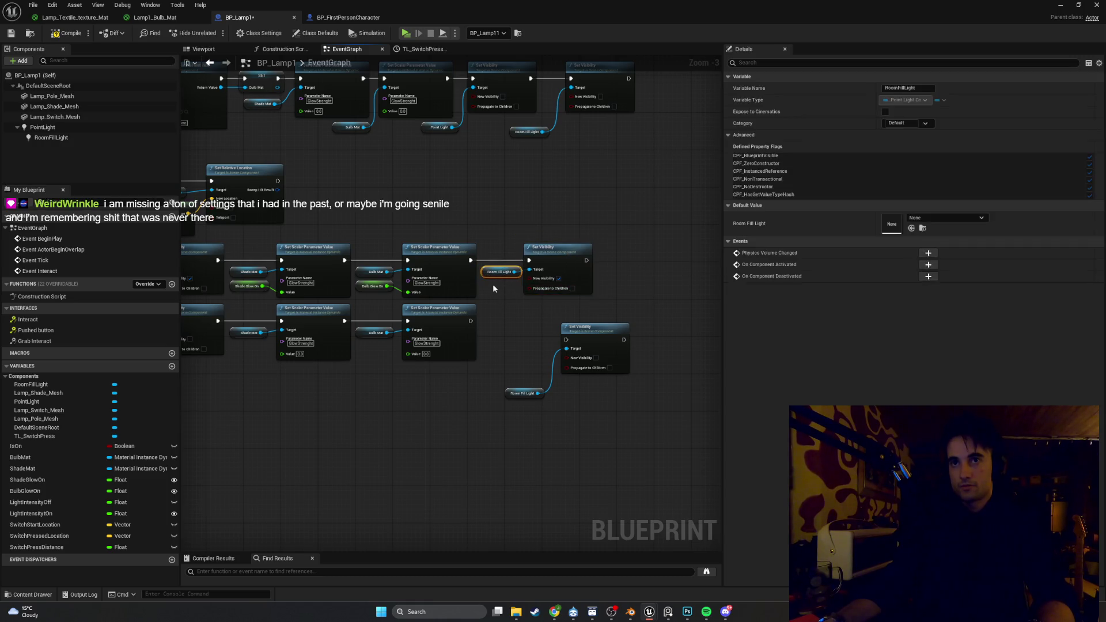
{"action": "left_click_drag", "start_coordinate": [481, 277], "coordinate": [480, 277]}
{"action": "left_click_drag", "start_coordinate": [606, 407], "coordinate": [495, 317]}
{"action": "mouse_move", "coordinate": [596, 334]}
{"action": "left_mouse_down"}
{"action": "mouse_move", "coordinate": [534, 319]}
{"action": "mouse_move", "coordinate": [558, 318]}
{"action": "left_mouse_up"}
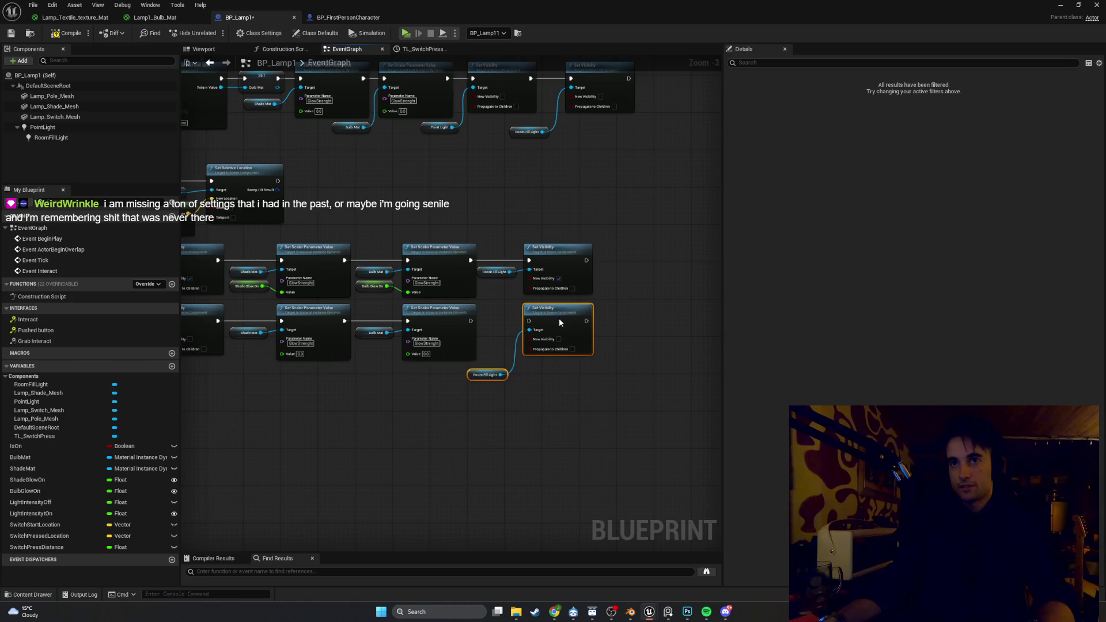
{"action": "left_click_drag", "start_coordinate": [471, 321], "coordinate": [498, 325]}
{"action": "left_click_drag", "start_coordinate": [476, 377], "coordinate": [484, 341]}
{"action": "left_click", "coordinate": [466, 381]}
{"action": "left_click", "coordinate": [534, 377]}
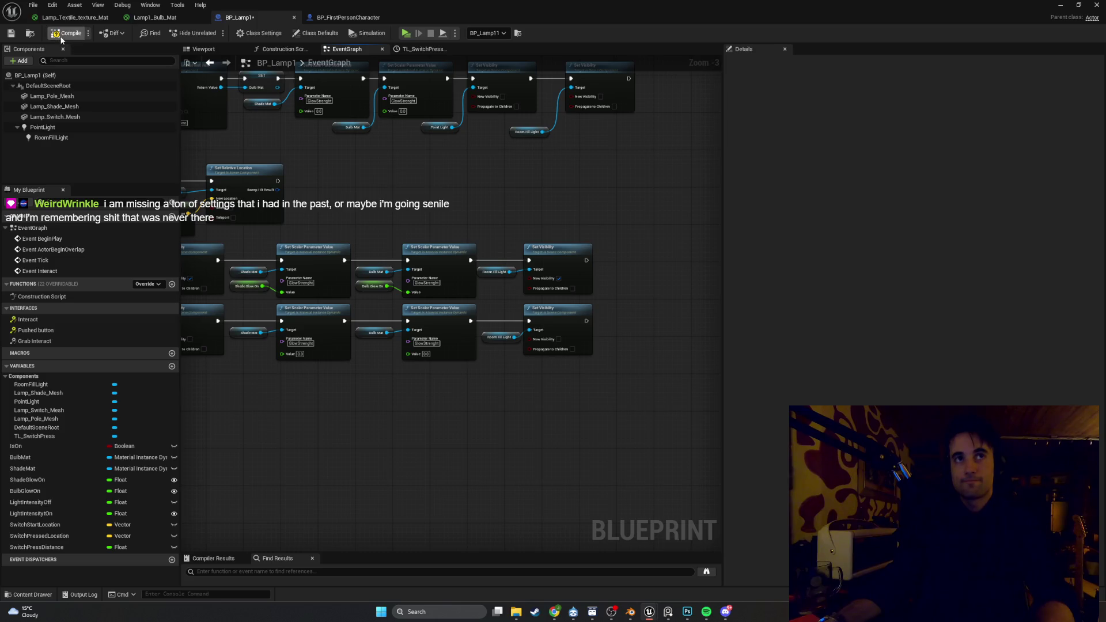
{"action": "left_click", "coordinate": [1060, 5]}
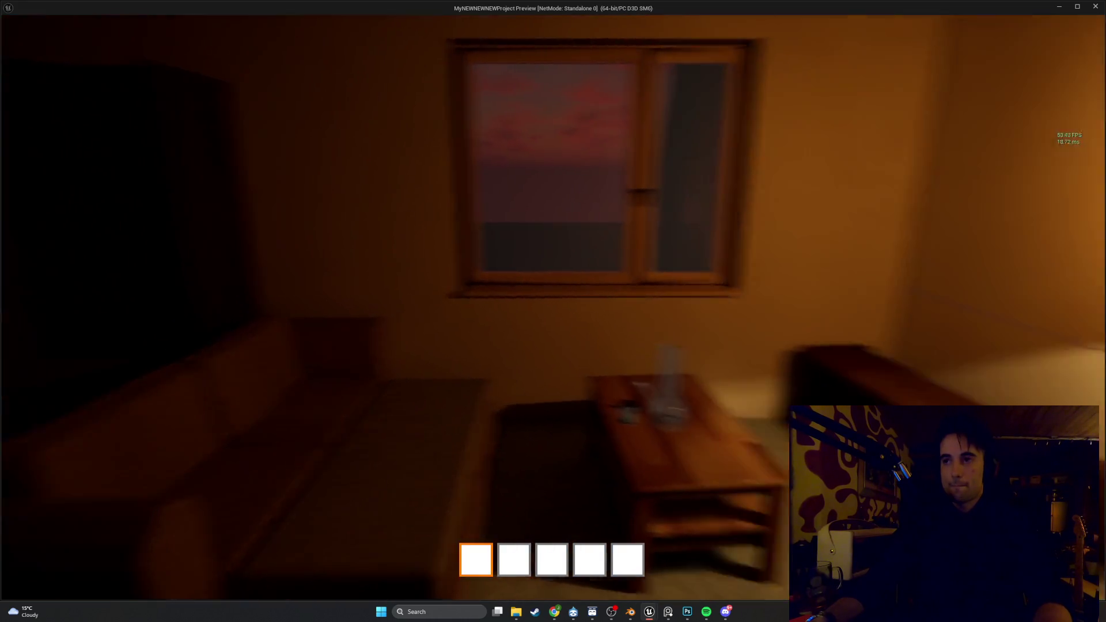
{"action": "key", "text": "Escape"}
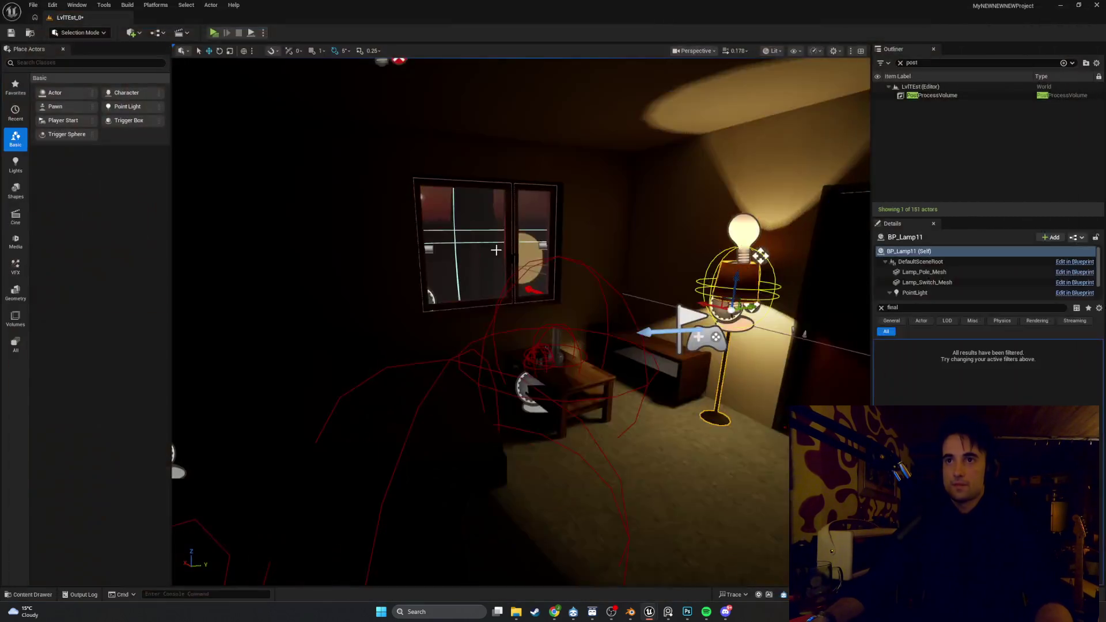
Frame the floor lamp and bring up the BP_Lamp1 Blueprint with its 3D preview beside the level.
{"action": "key", "text": "f"}
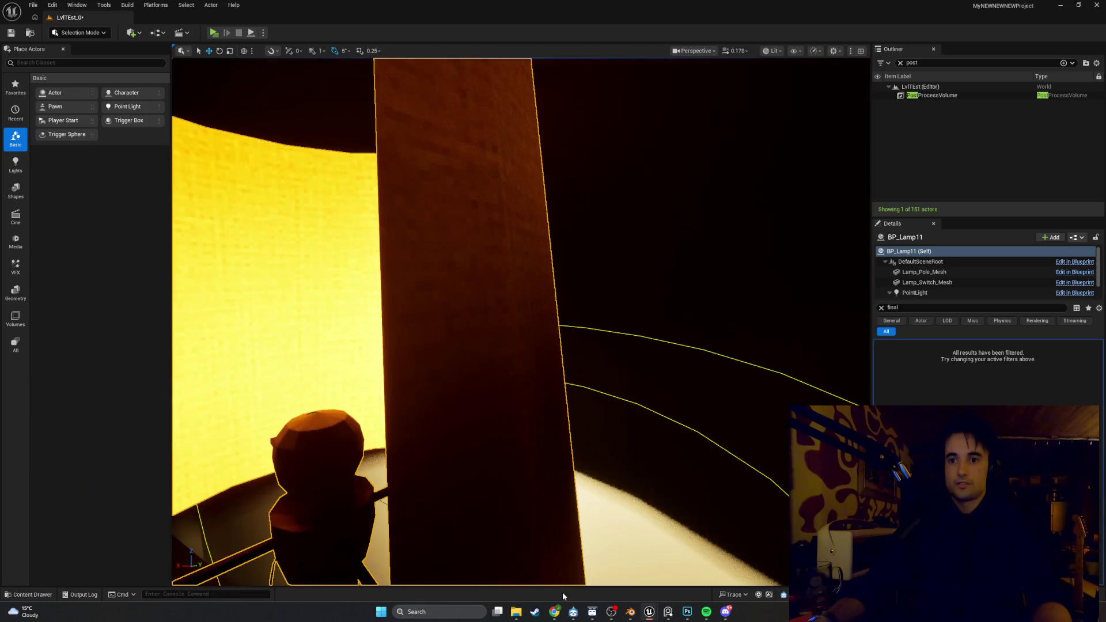
{"action": "key", "text": "f"}
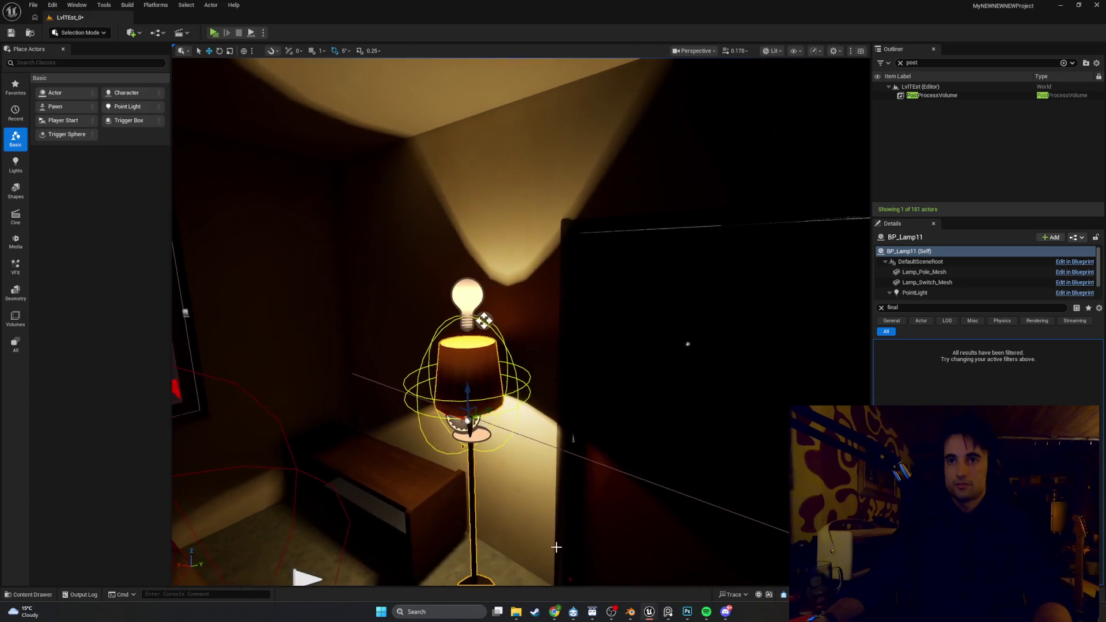
{"action": "mouse_move", "coordinate": [650, 611]}
{"action": "left_click", "coordinate": [685, 586]}
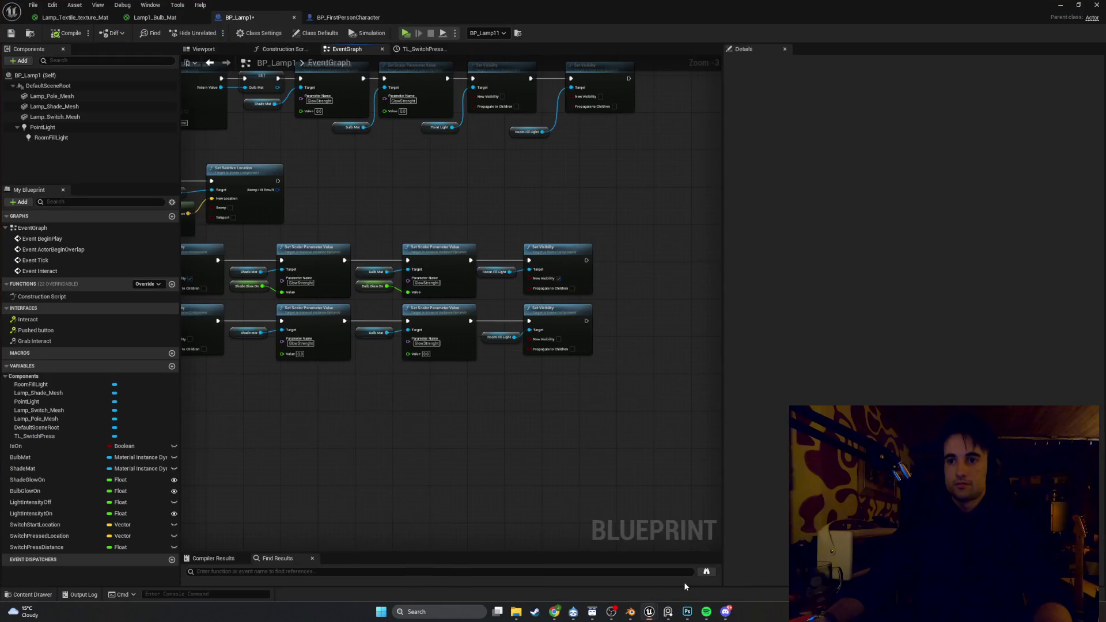
{"action": "left_click", "coordinate": [203, 49]}
{"action": "left_click", "coordinate": [1078, 5]}
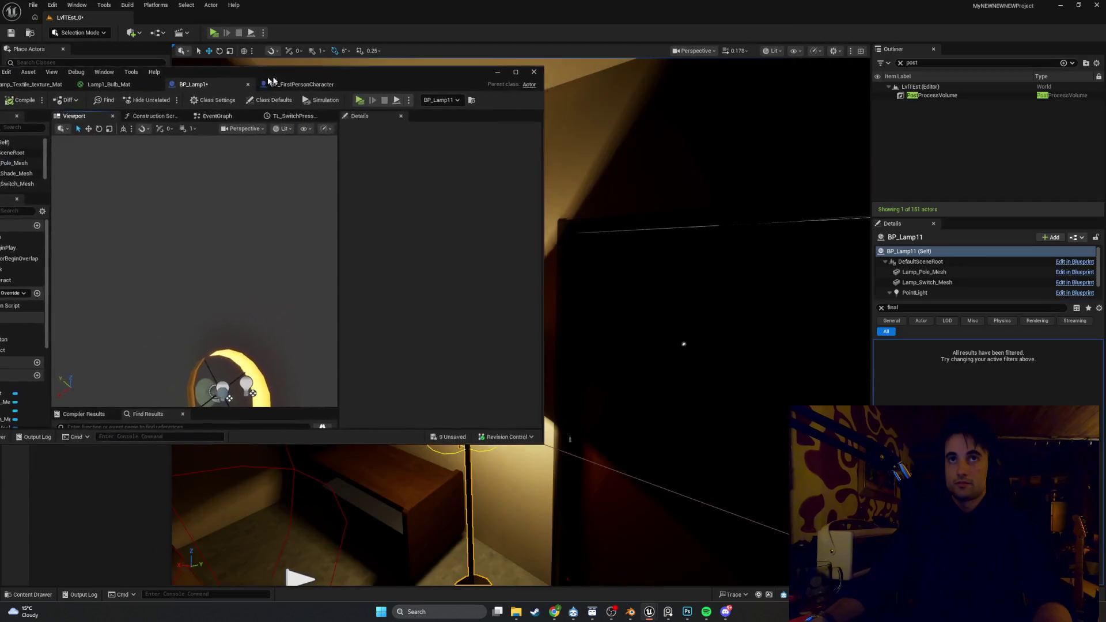
Make RoomFillLight visible, compare it off and on, then minimize the Blueprint.
{"action": "left_click", "coordinate": [180, 401]}
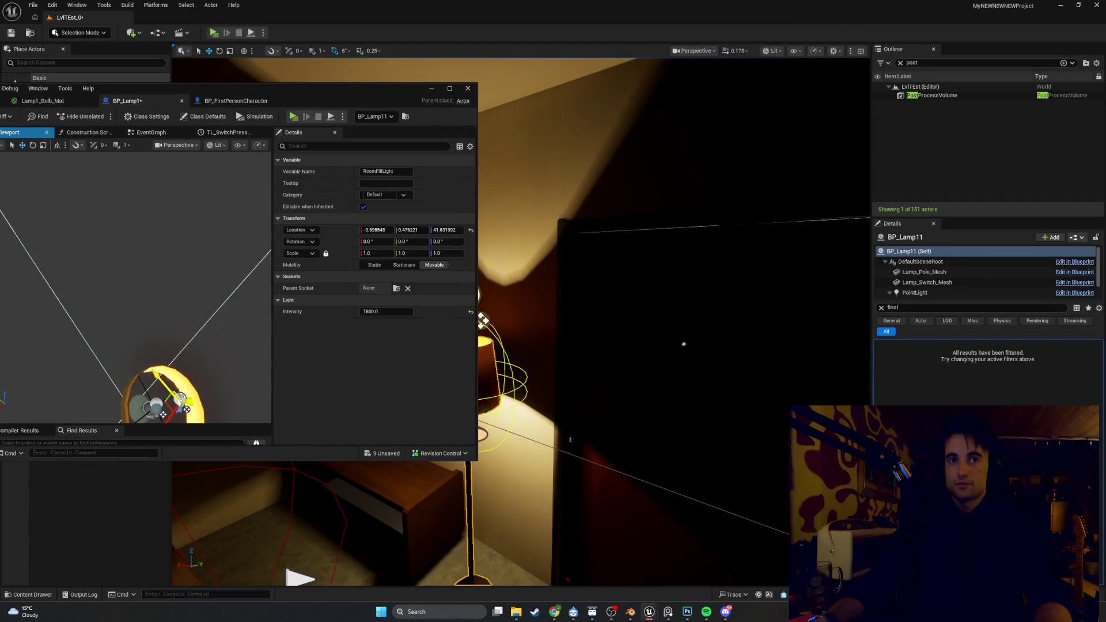
{"action": "scroll", "coordinate": [369, 334], "scroll_direction": "down", "scroll_amount": 5}
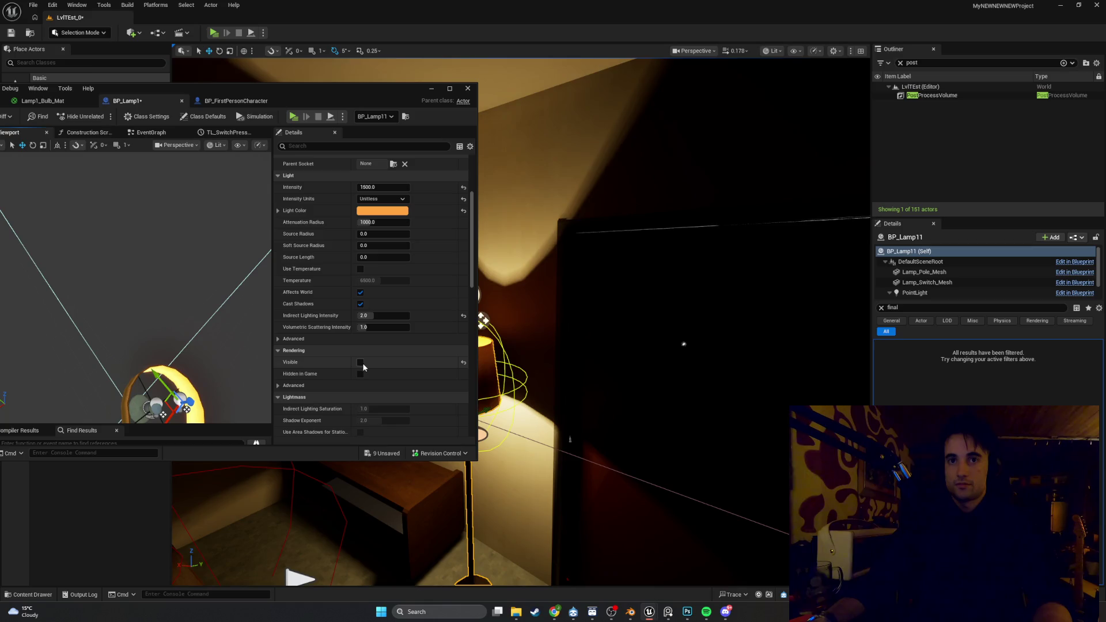
{"action": "left_click", "coordinate": [361, 362]}
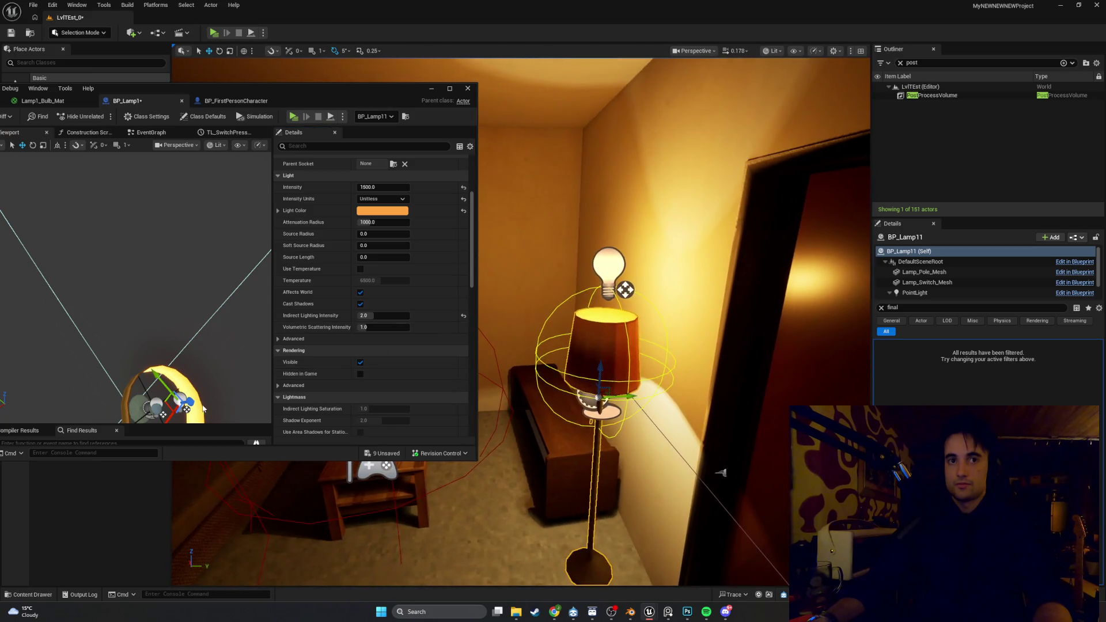
{"action": "left_click_drag", "start_coordinate": [185, 408], "coordinate": [166, 411]}
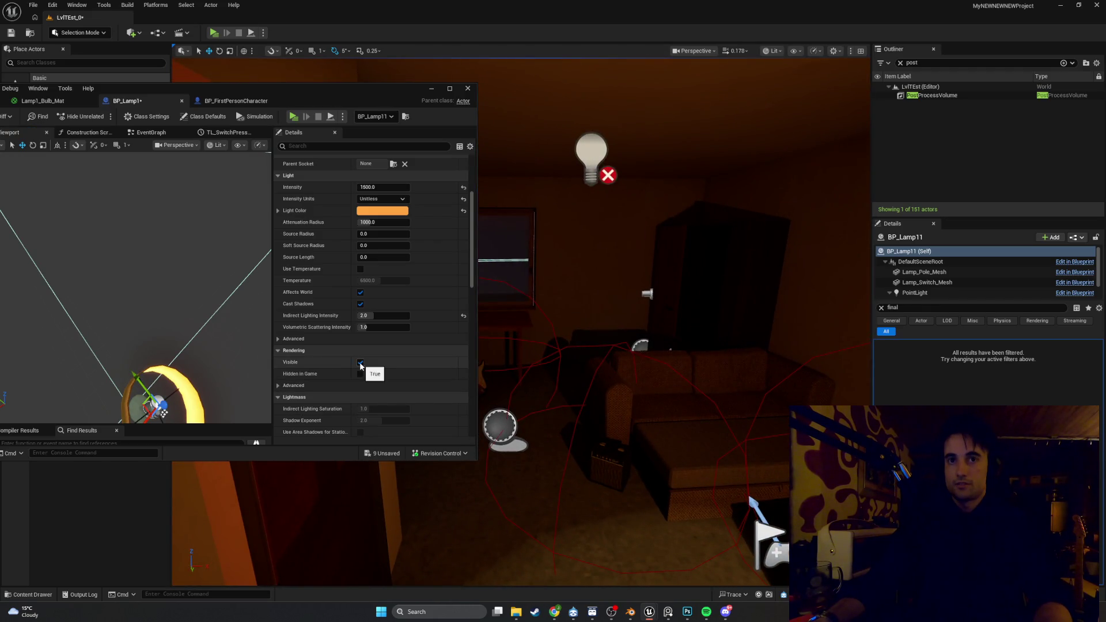
{"action": "left_click", "coordinate": [361, 363]}
{"action": "left_click", "coordinate": [360, 363]}
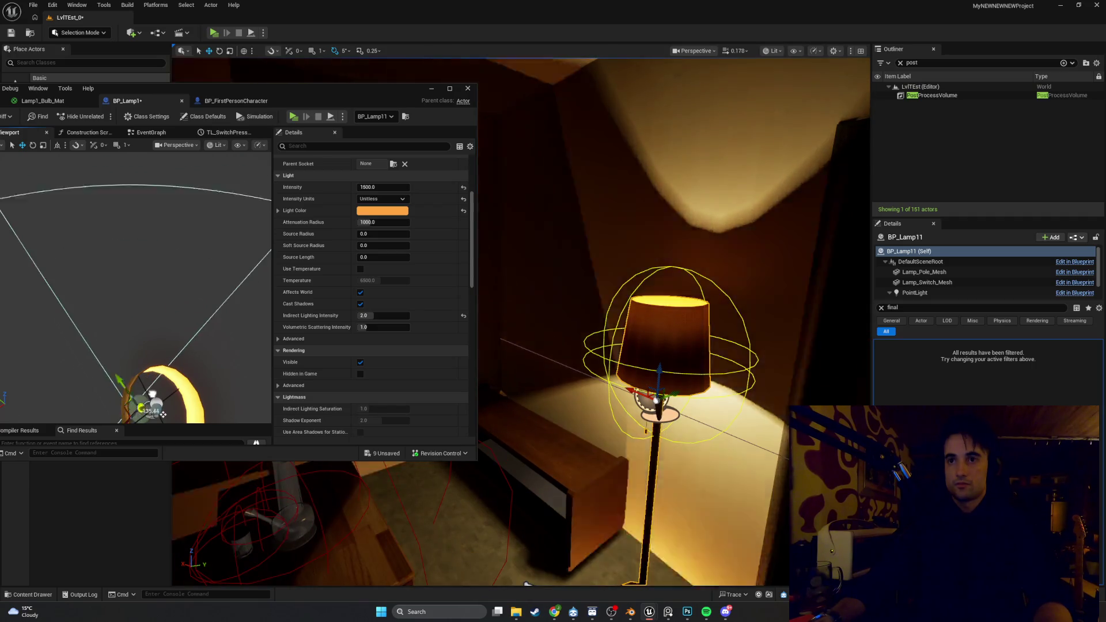
{"action": "mouse_move", "coordinate": [164, 326]}
{"action": "left_mouse_down"}
{"action": "mouse_move", "coordinate": [229, 257]}
{"action": "mouse_move", "coordinate": [217, 213]}
{"action": "mouse_move", "coordinate": [167, 362]}
{"action": "mouse_move", "coordinate": [183, 301]}
{"action": "left_mouse_up"}
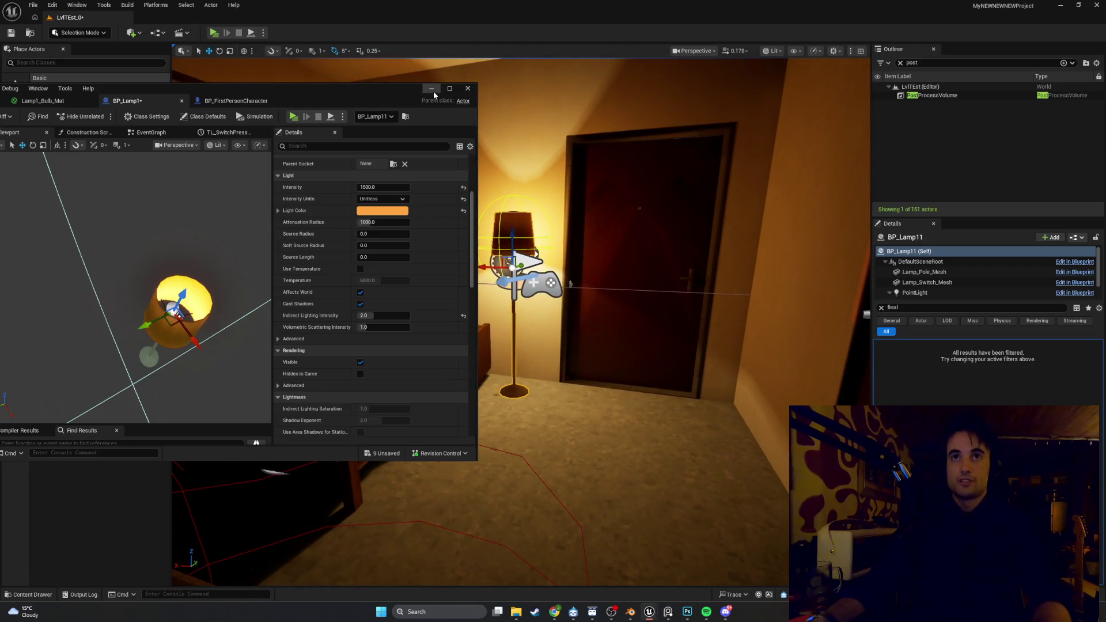
{"action": "left_click", "coordinate": [433, 90]}
Launch the level as a Standalone Game preview.
{"action": "left_click", "coordinate": [214, 32]}
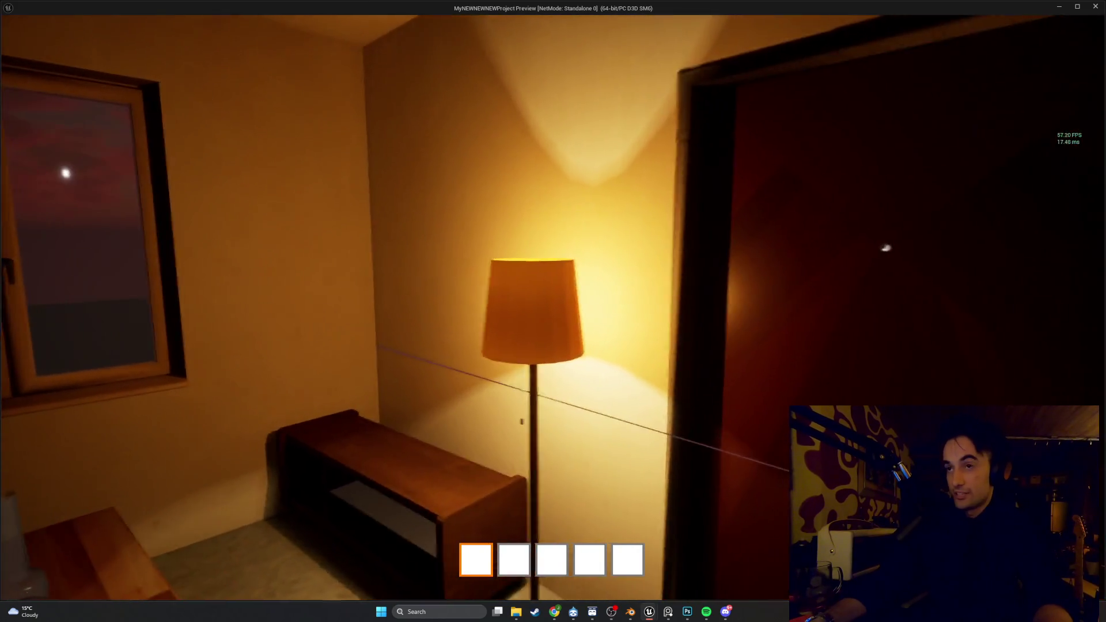
Exit the preview and inspect the entrance door BP_PH_APT_DOOR1 up close, down to its bottom edge.
{"action": "key", "text": "Escape"}
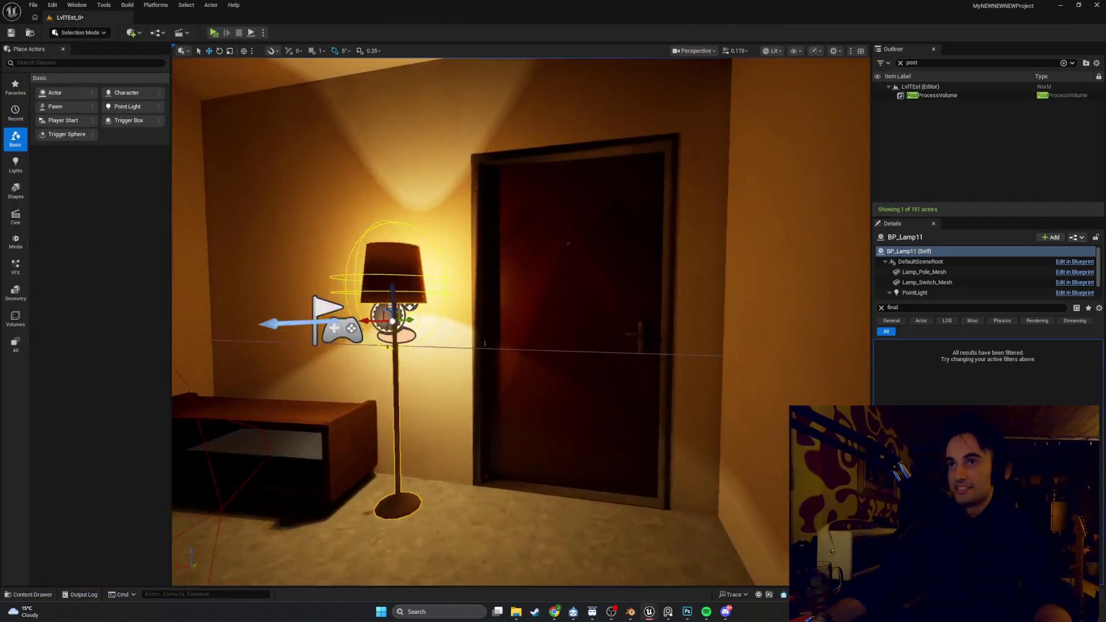
{"action": "mouse_move", "coordinate": [599, 269]}
{"action": "left_mouse_down"}
{"action": "mouse_move", "coordinate": [602, 242]}
{"action": "mouse_move", "coordinate": [599, 269]}
{"action": "left_mouse_up"}
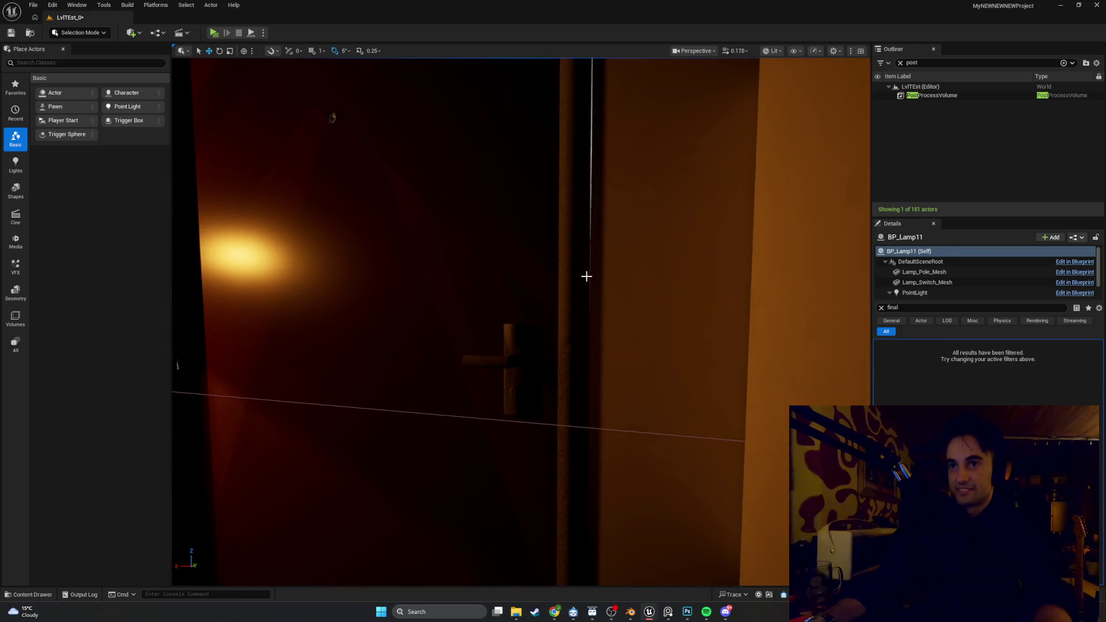
{"action": "left_click", "coordinate": [587, 276]}
{"action": "key", "text": "f"}
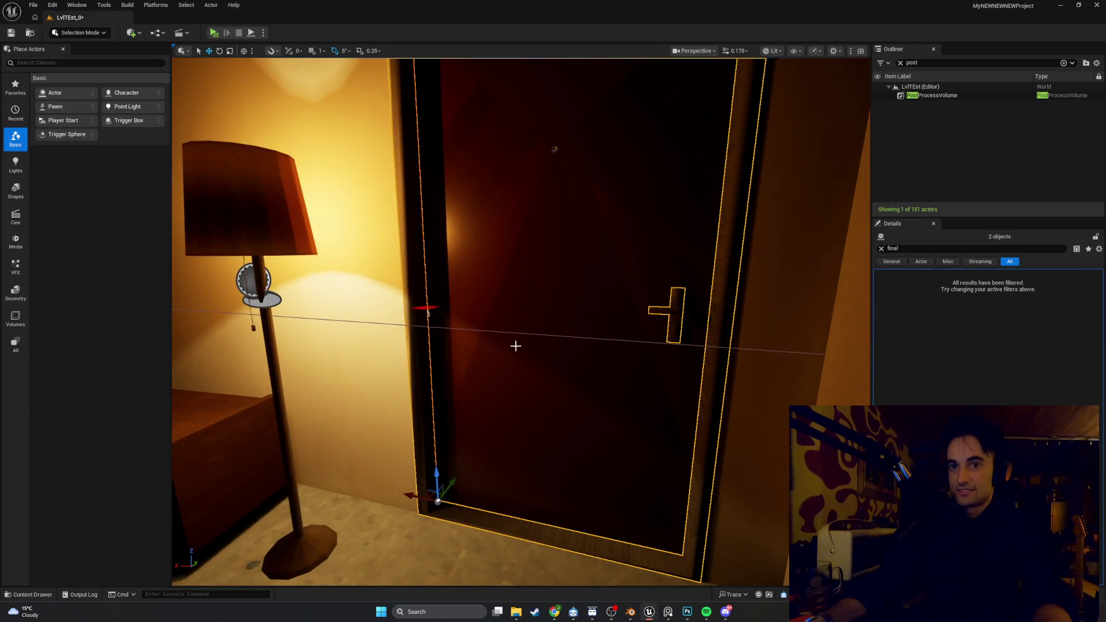
{"action": "mouse_move", "coordinate": [502, 429]}
{"action": "left_mouse_down"}
{"action": "mouse_move", "coordinate": [484, 398]}
{"action": "mouse_move", "coordinate": [496, 392]}
{"action": "mouse_move", "coordinate": [507, 415]}
{"action": "mouse_move", "coordinate": [510, 397]}
{"action": "mouse_move", "coordinate": [495, 395]}
{"action": "mouse_move", "coordinate": [513, 406]}
{"action": "mouse_move", "coordinate": [484, 438]}
{"action": "left_mouse_up"}
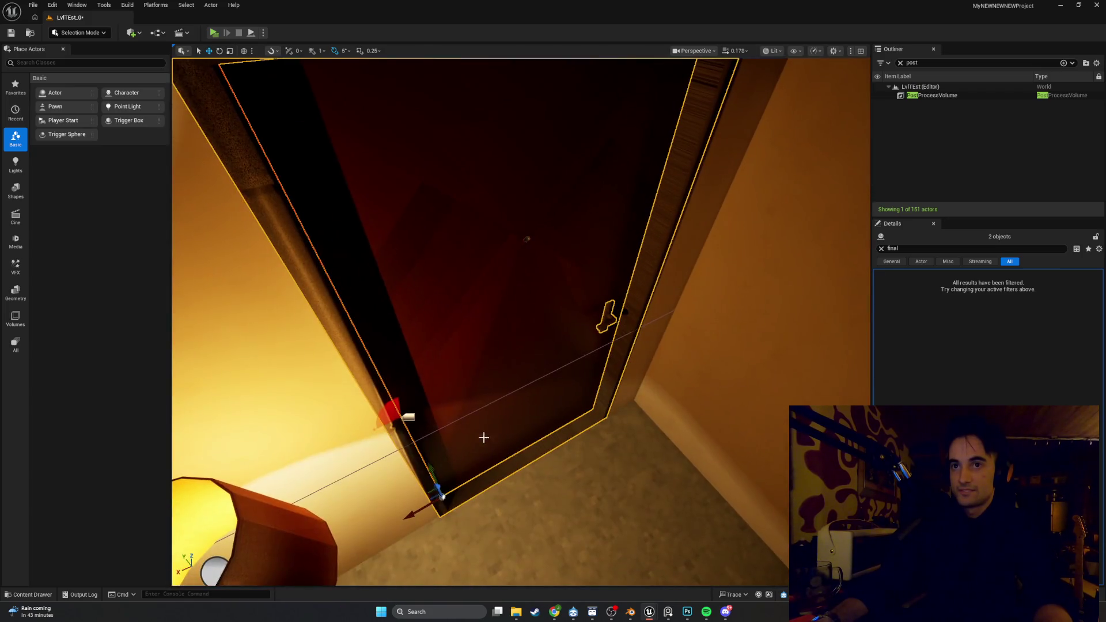
{"action": "left_click", "coordinate": [431, 470]}
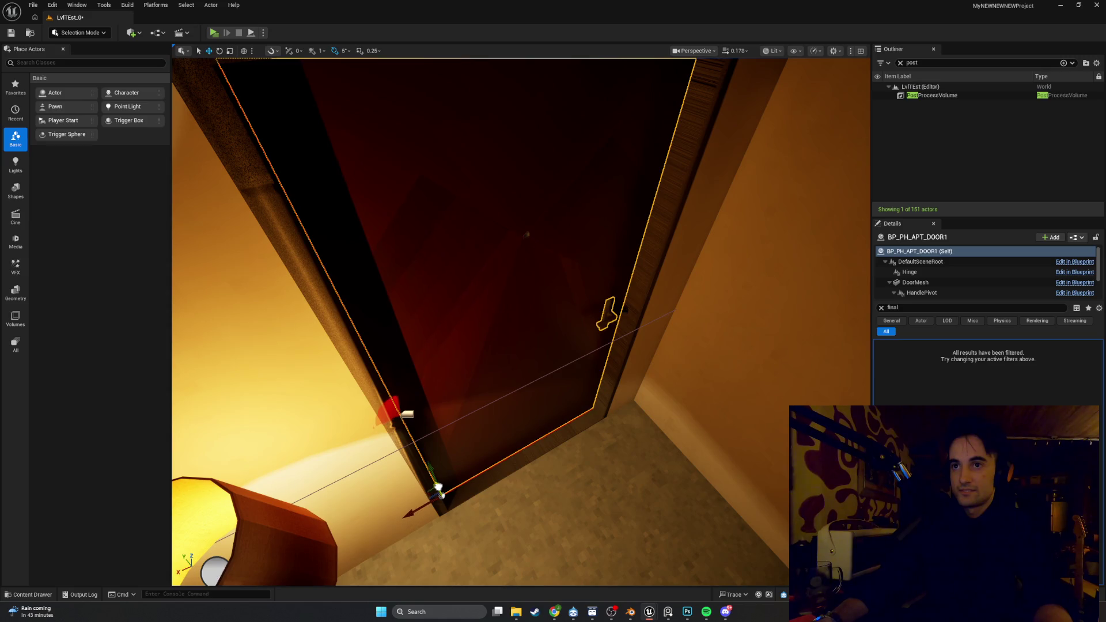
{"action": "mouse_move", "coordinate": [431, 471]}
{"action": "left_mouse_down"}
{"action": "mouse_move", "coordinate": [440, 363]}
{"action": "mouse_move", "coordinate": [665, 576]}
{"action": "left_mouse_up"}
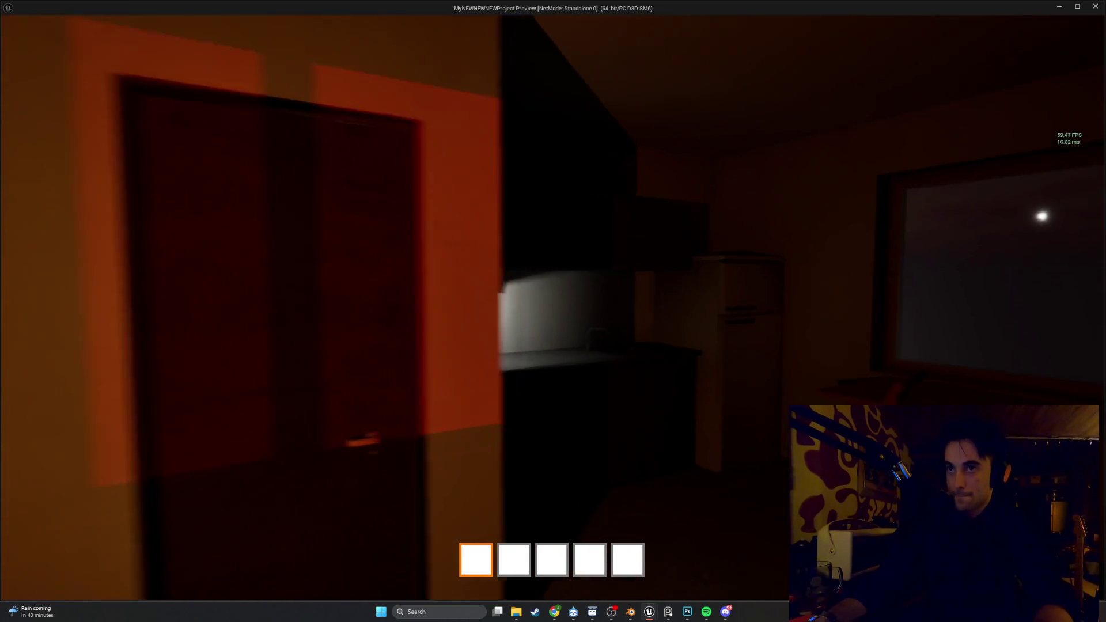
Open the fridge with E in the play test, then exit and look up at the ceiling light.
{"action": "key", "text": "e"}
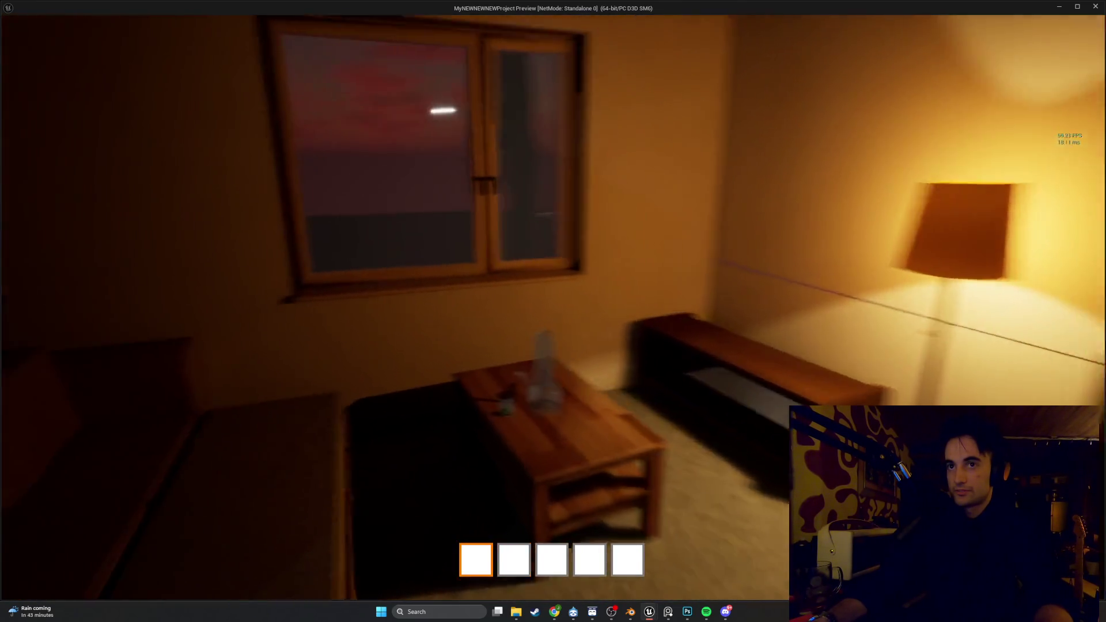
{"action": "key", "text": "Escape"}
{"action": "mouse_move", "coordinate": [769, 441]}
{"action": "left_mouse_down"}
{"action": "mouse_move", "coordinate": [807, 441]}
{"action": "mouse_move", "coordinate": [806, 403]}
{"action": "mouse_move", "coordinate": [769, 441]}
{"action": "left_mouse_up"}
Set ceiling light PointLight16 to an intensity of 6.6 cd.
{"action": "left_click", "coordinate": [489, 312]}
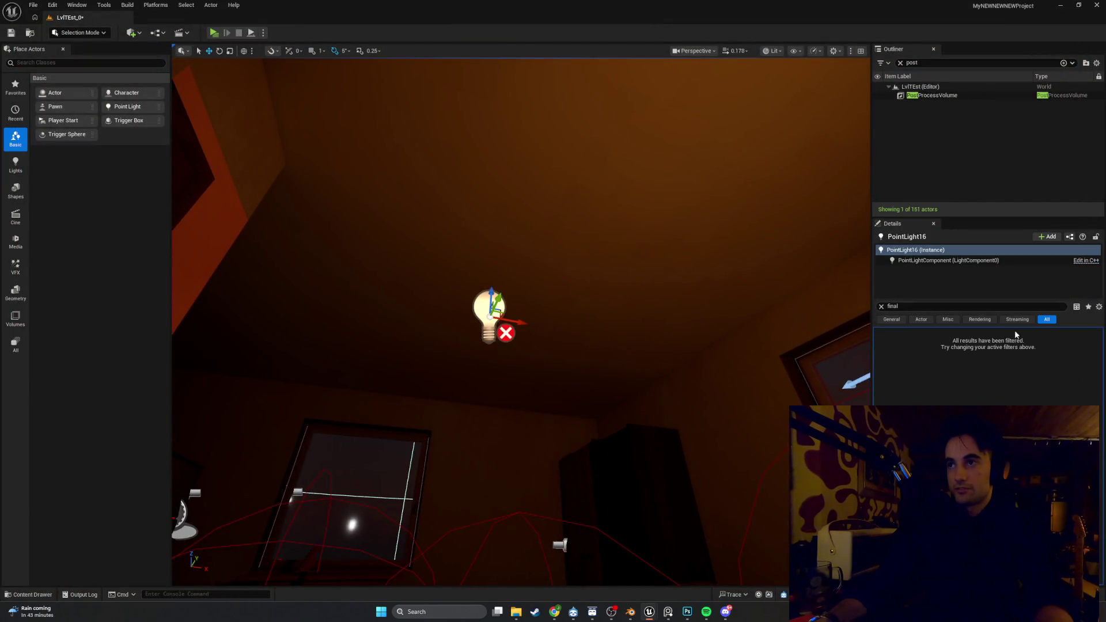
{"action": "left_click", "coordinate": [881, 306]}
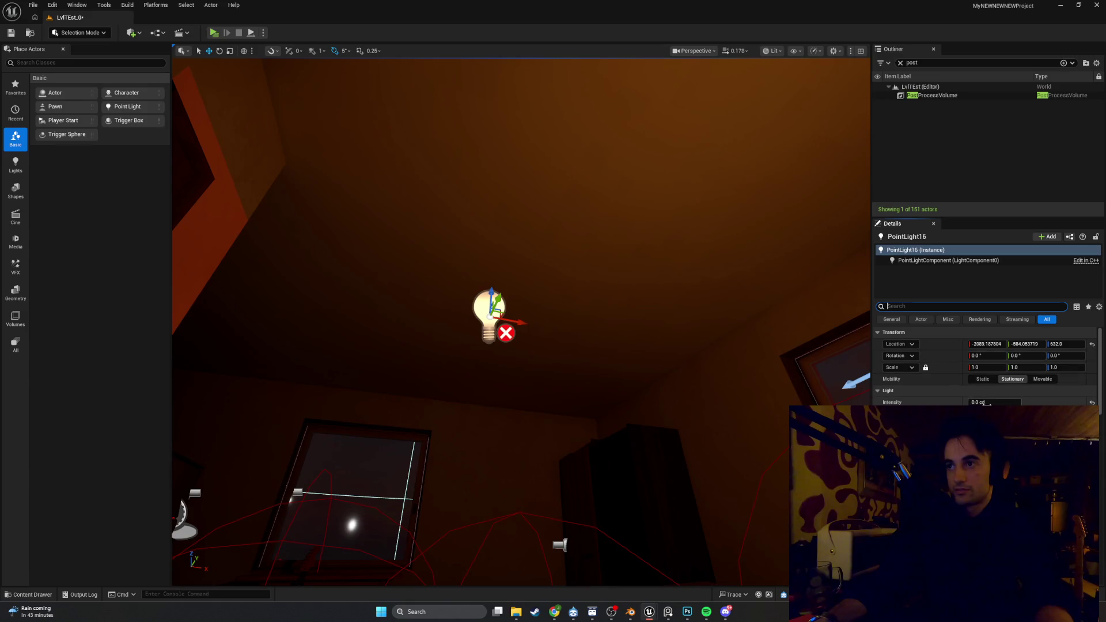
{"action": "key", "text": "Return"}
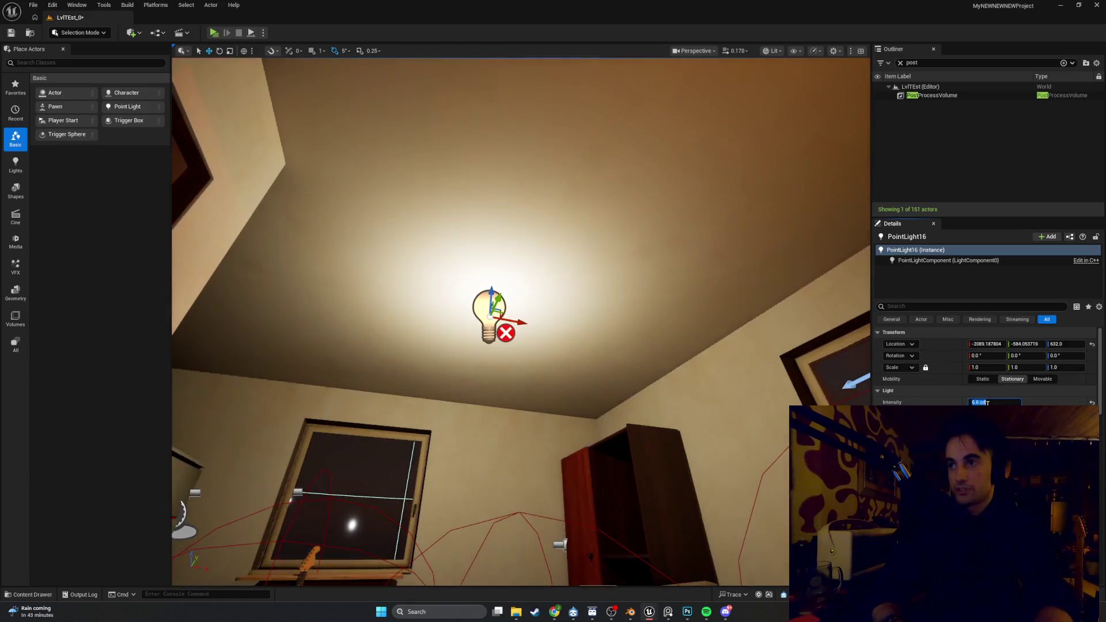
Play-test the brighter apartment in Standalone Game, walking through the hallway and living room, then exit.
{"action": "left_click", "coordinate": [214, 33]}
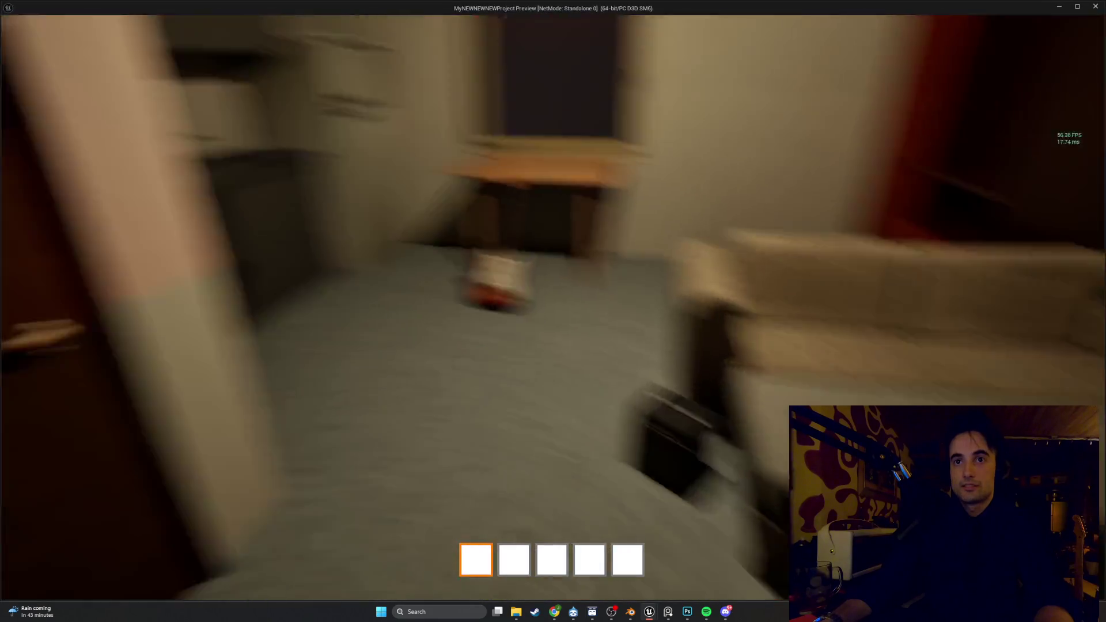
{"action": "key", "text": "w"}
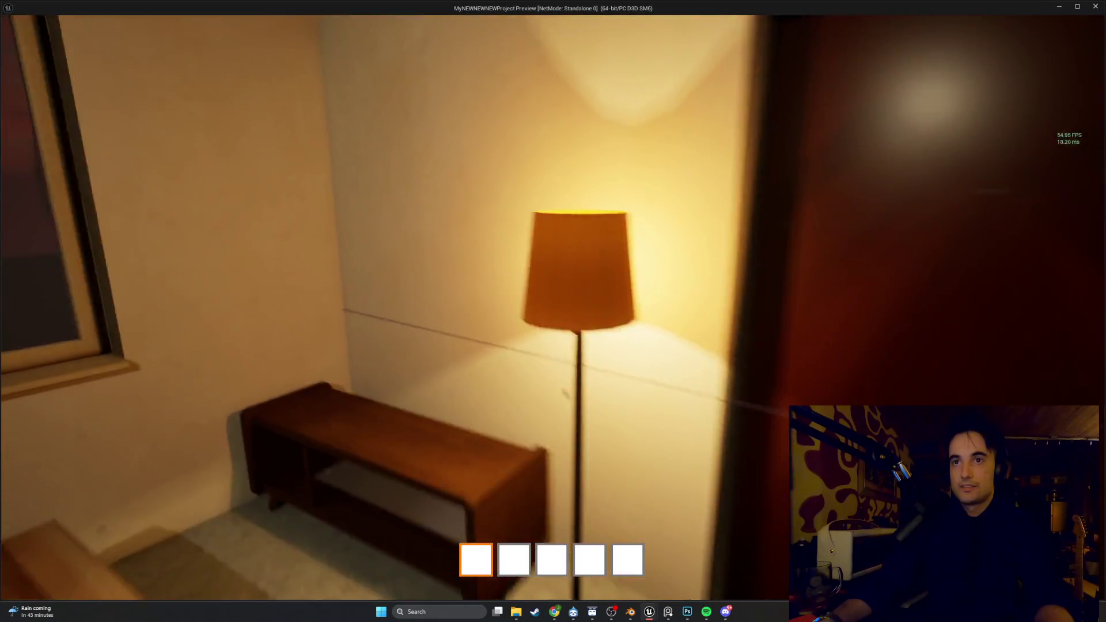
{"action": "key", "text": "w"}
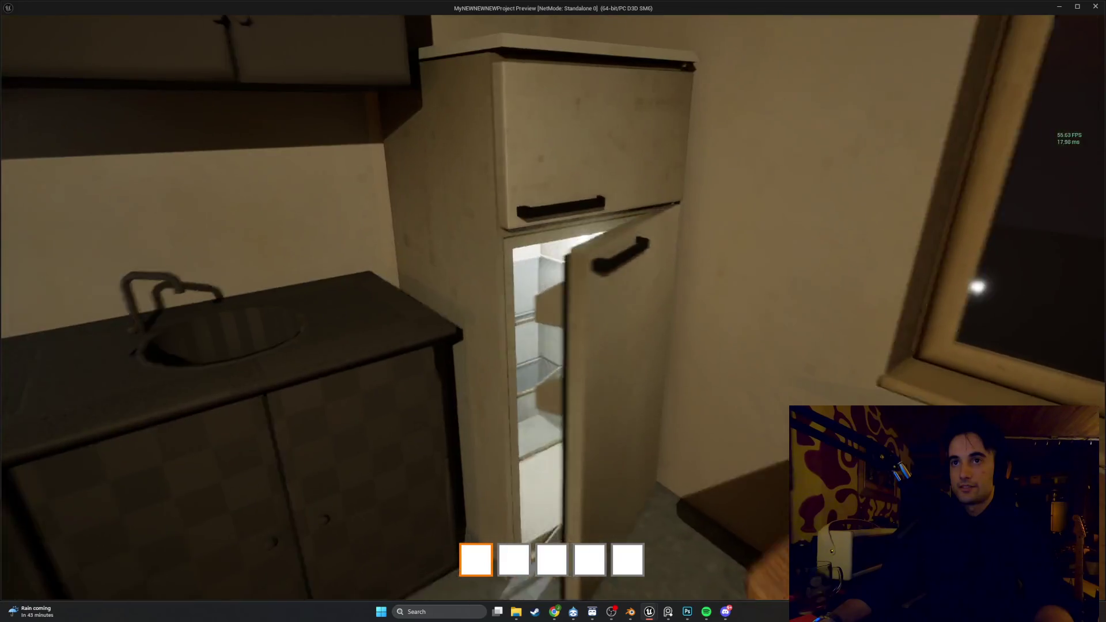
{"action": "key", "text": "w"}
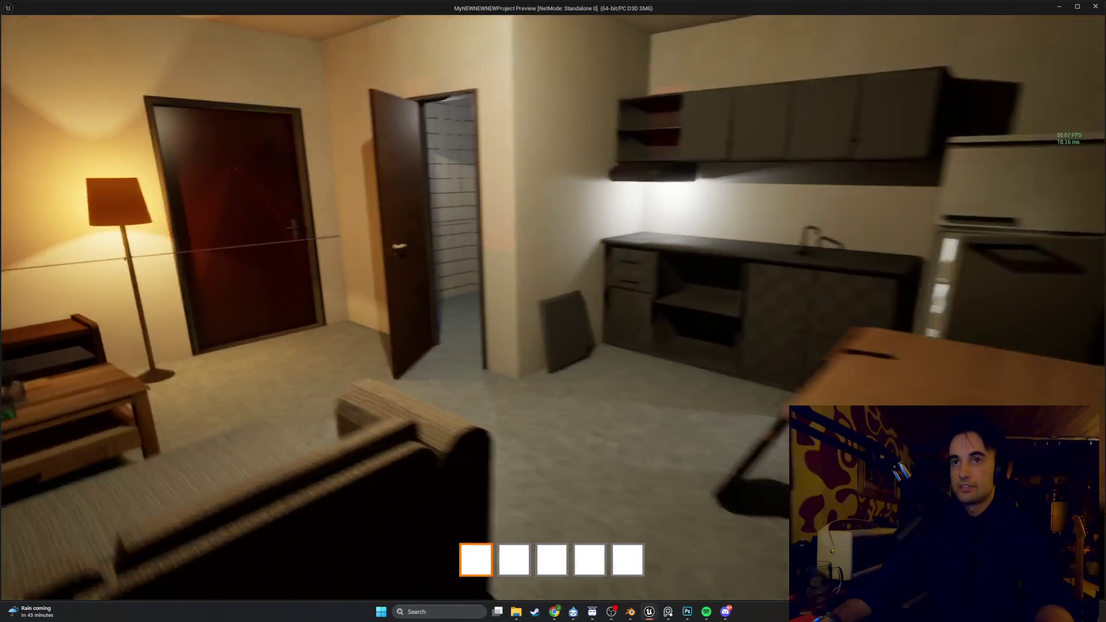
{"action": "key", "text": "s"}
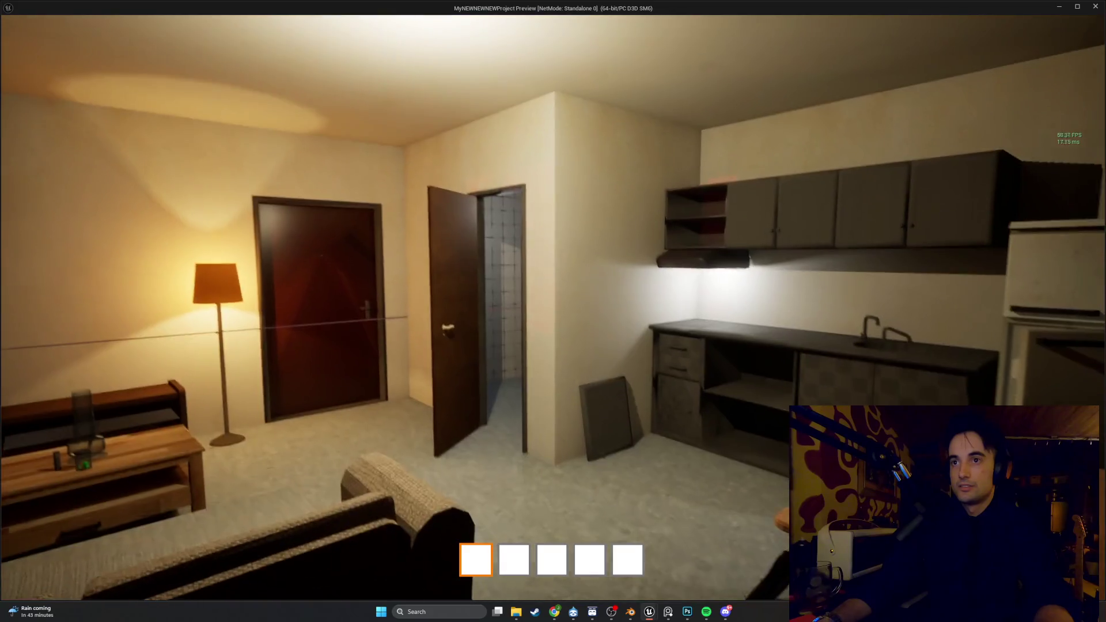
{"action": "key", "text": "s"}
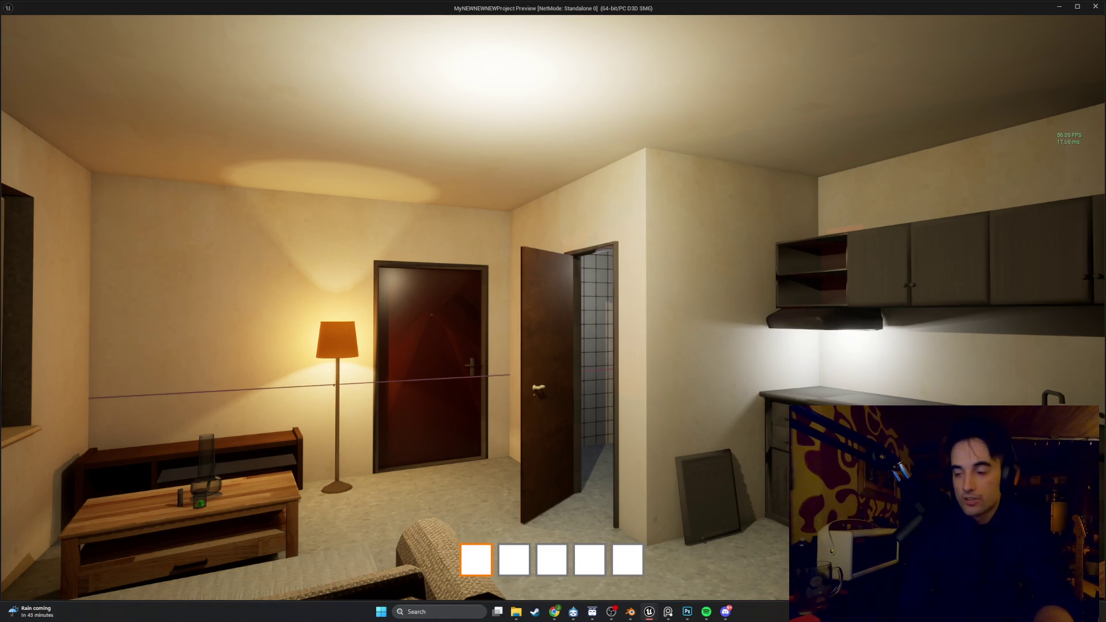
{"action": "mouse_move", "coordinate": [553, 311]}
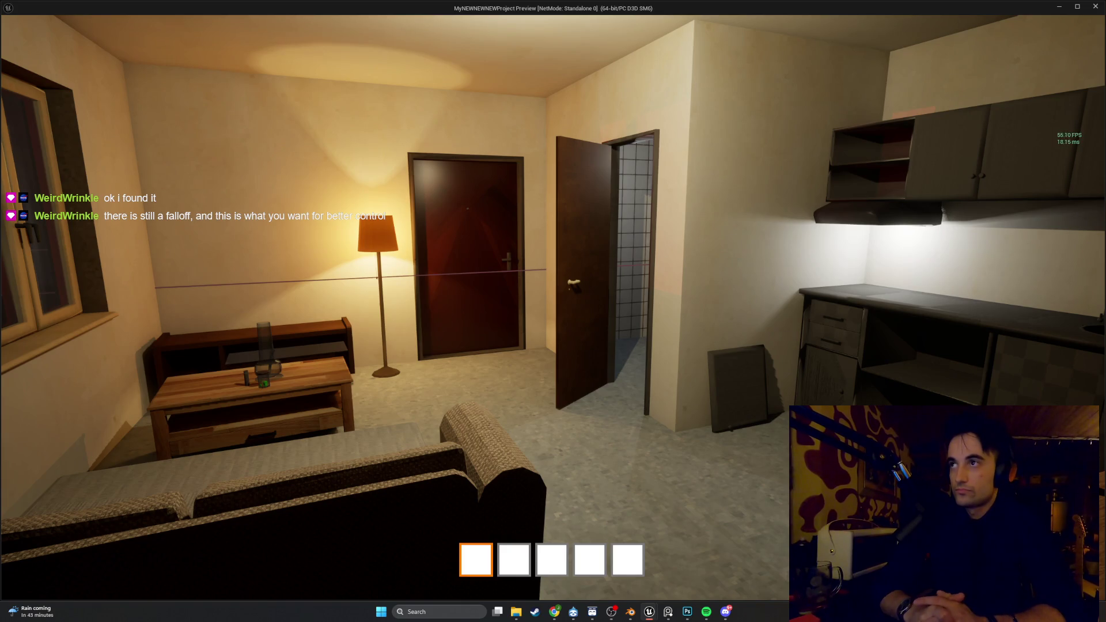
{"action": "key", "text": "w"}
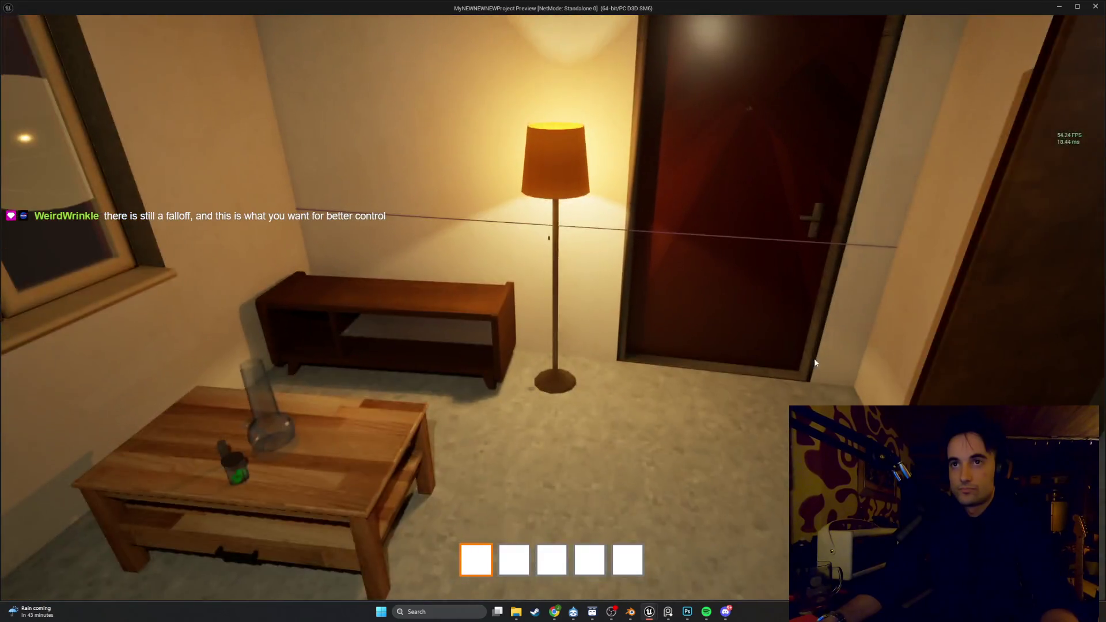
{"action": "key", "text": "Escape"}
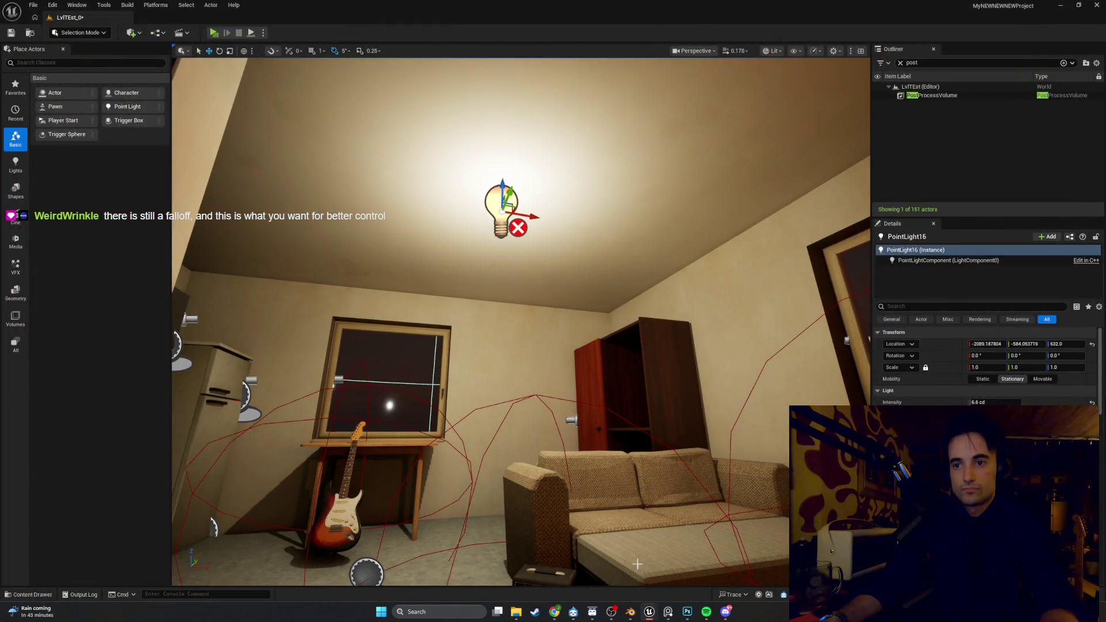
Save the Lamp1 Blender file and close Blender.
{"action": "key", "text": "alt+Tab"}
{"action": "right_click", "coordinate": [407, 368]}
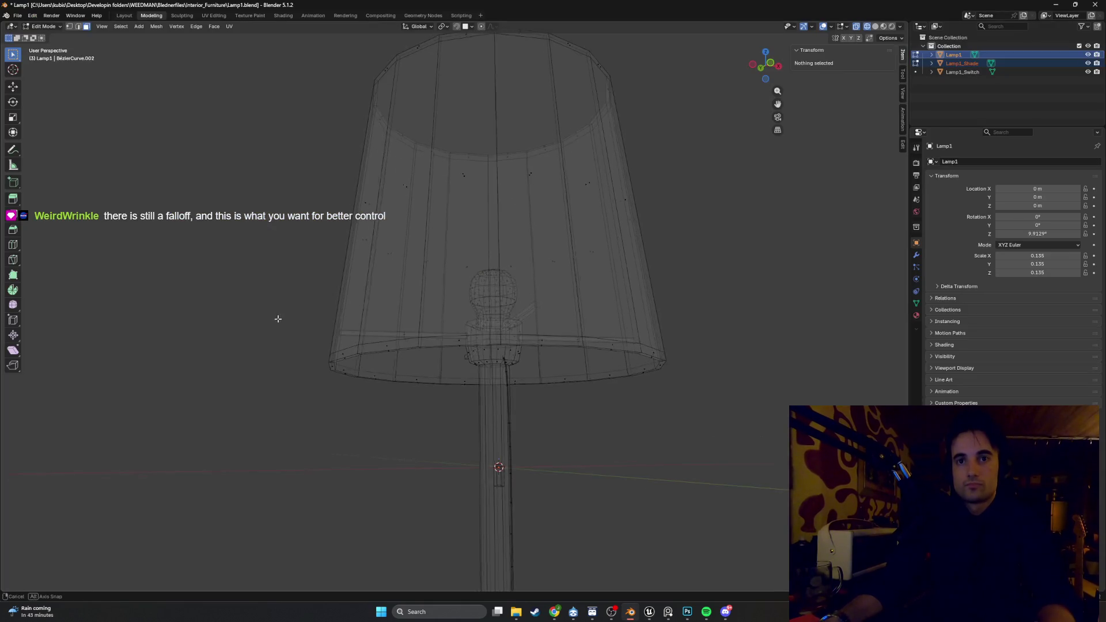
{"action": "key", "text": "ctrl+s"}
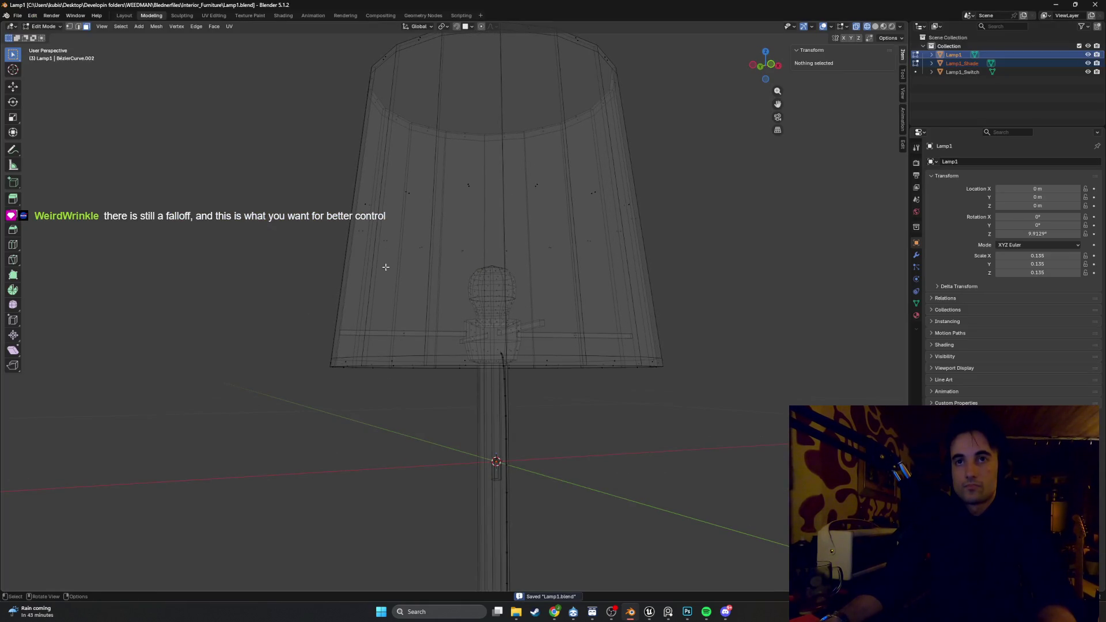
{"action": "left_click", "coordinate": [1095, 5]}
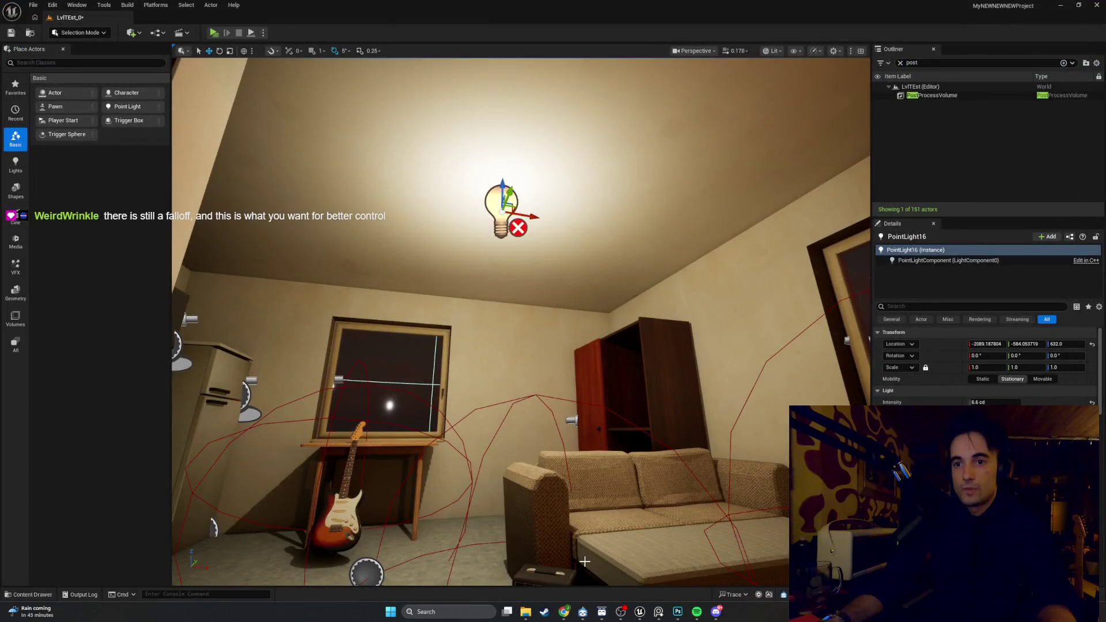
Close the NewScene video window and a background app from the taskbar.
{"action": "left_click", "coordinate": [657, 613]}
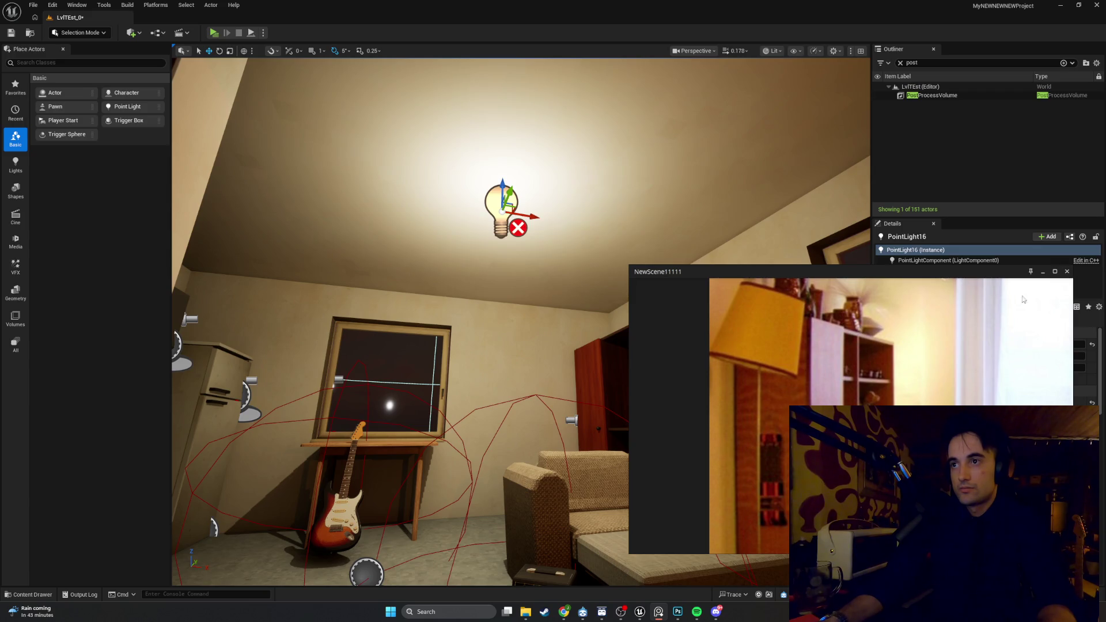
{"action": "left_click", "coordinate": [1067, 272]}
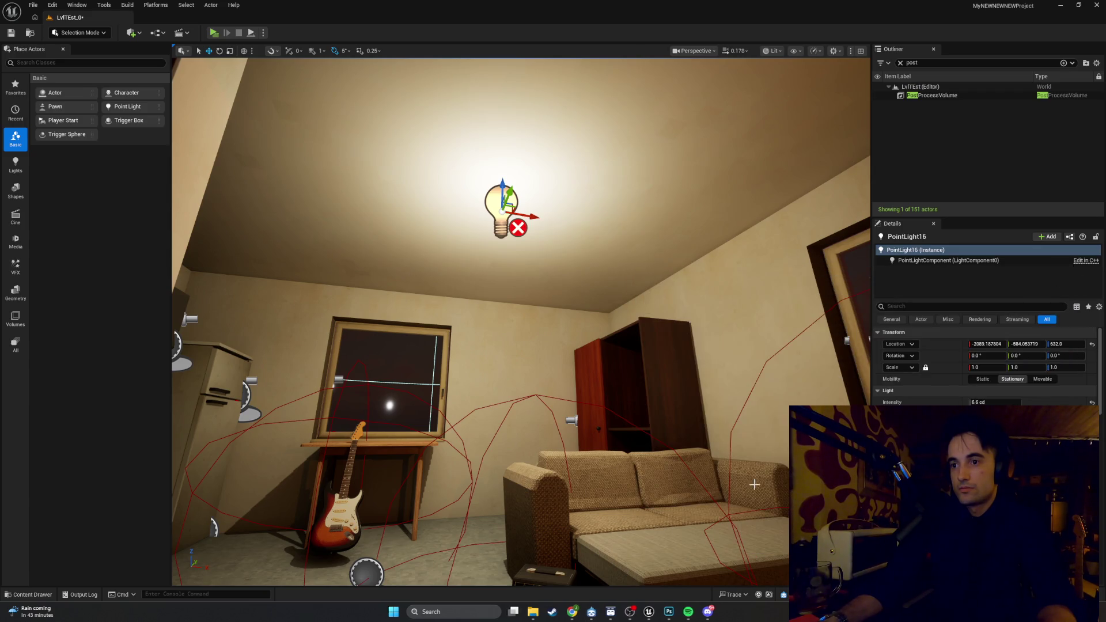
{"action": "right_click", "coordinate": [707, 613]}
{"action": "left_click", "coordinate": [668, 591]}
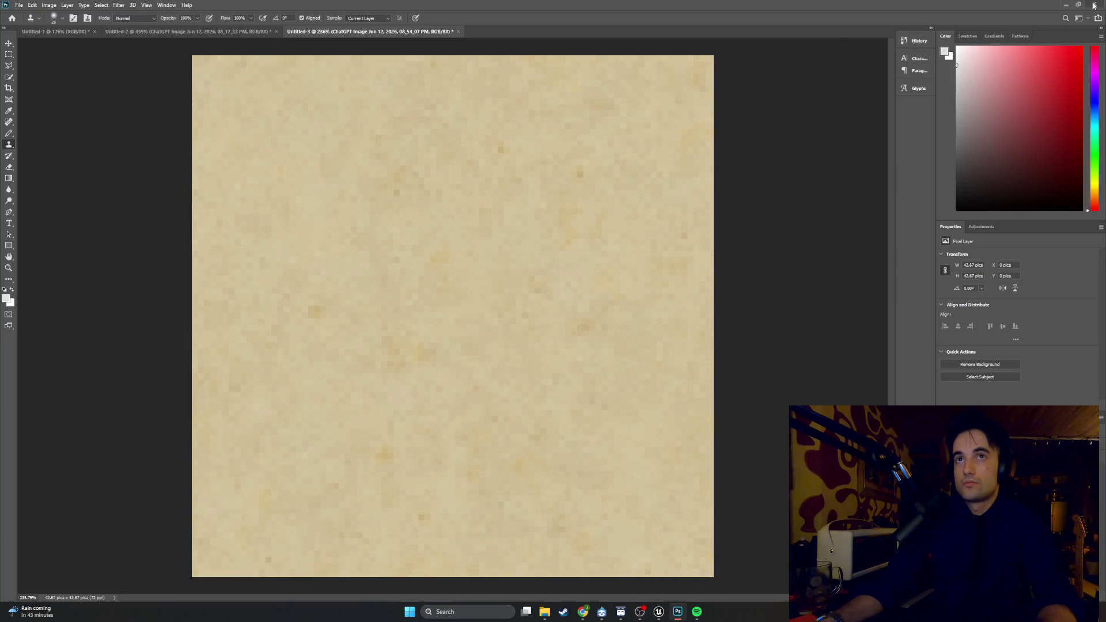
Save the beige texture as Plastic_White_Yellowed_PH.psd and close its document.
{"action": "left_click", "coordinate": [1094, 5]}
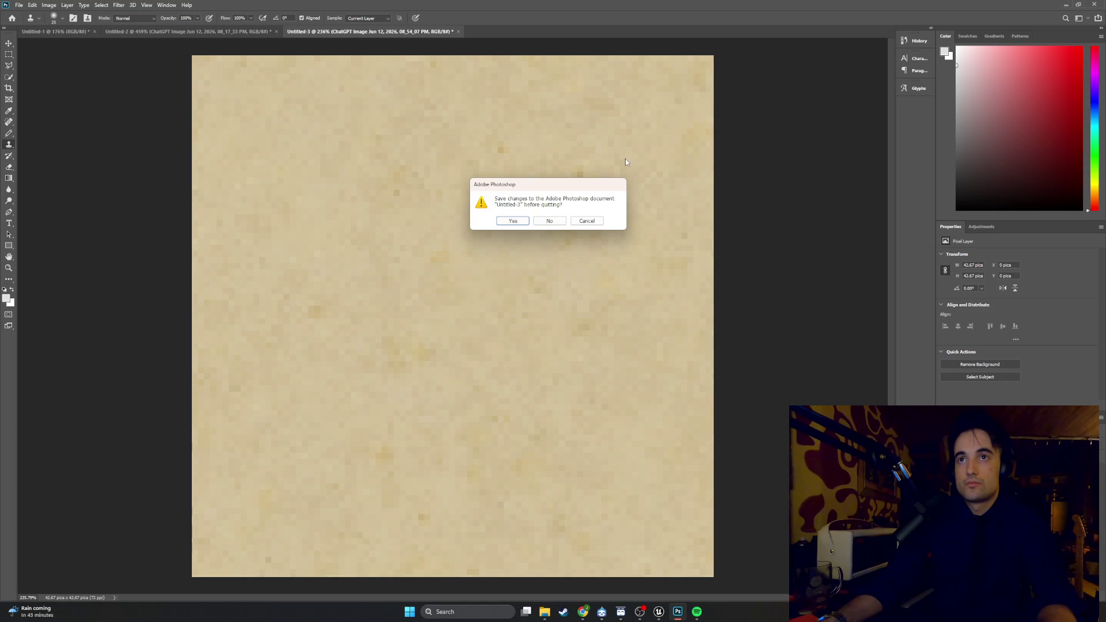
{"action": "left_click", "coordinate": [601, 222]}
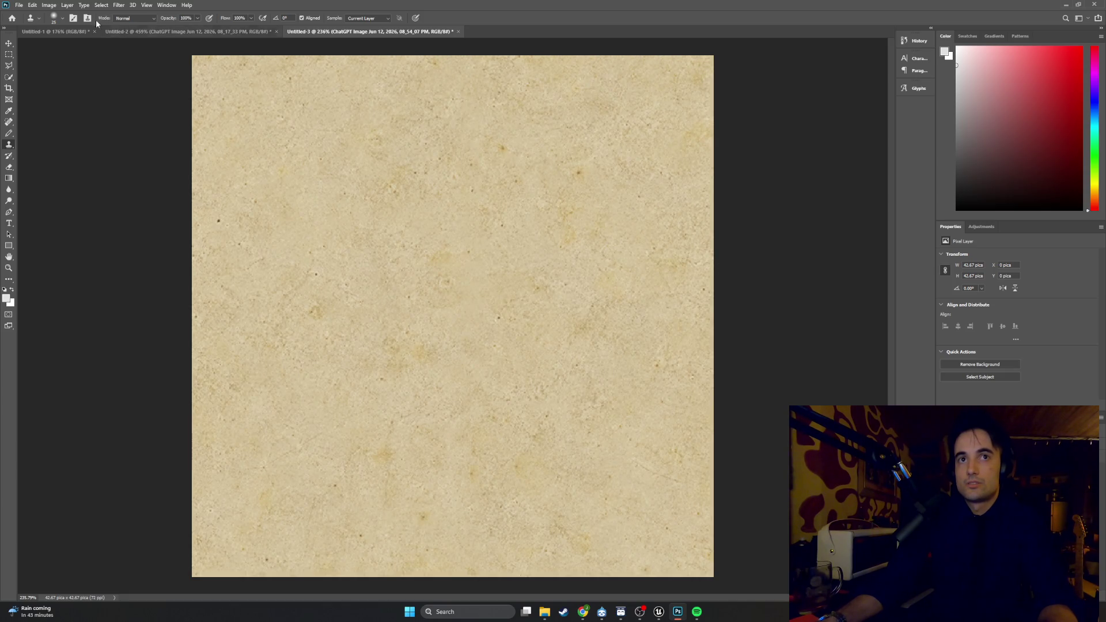
{"action": "left_click", "coordinate": [18, 5]}
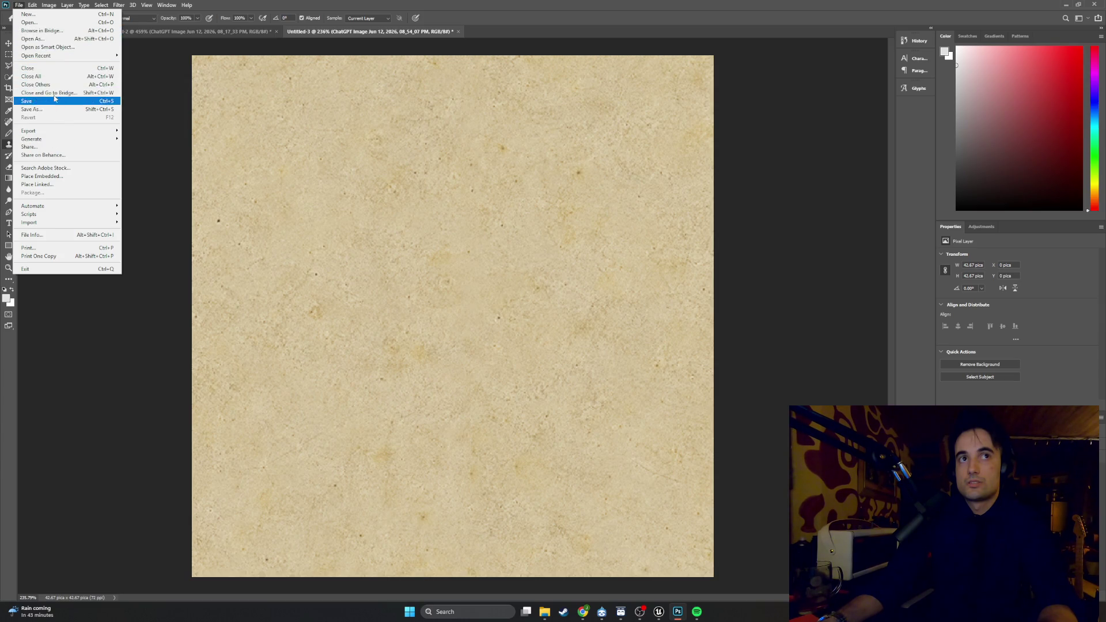
{"action": "key", "text": "ctrl+shift+s"}
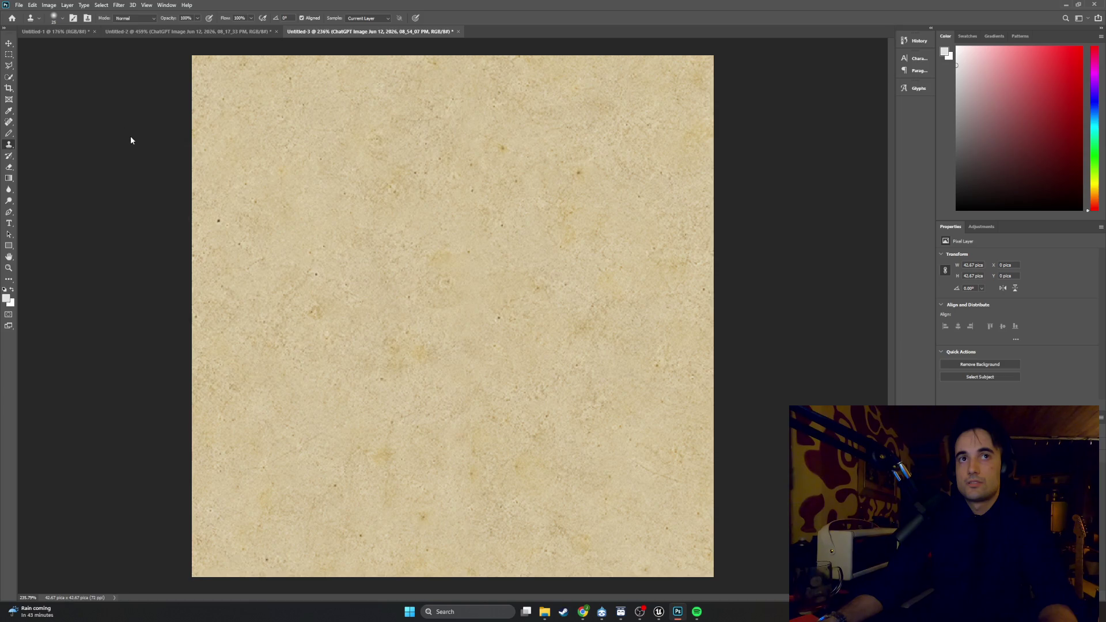
{"action": "type", "text": "W"}
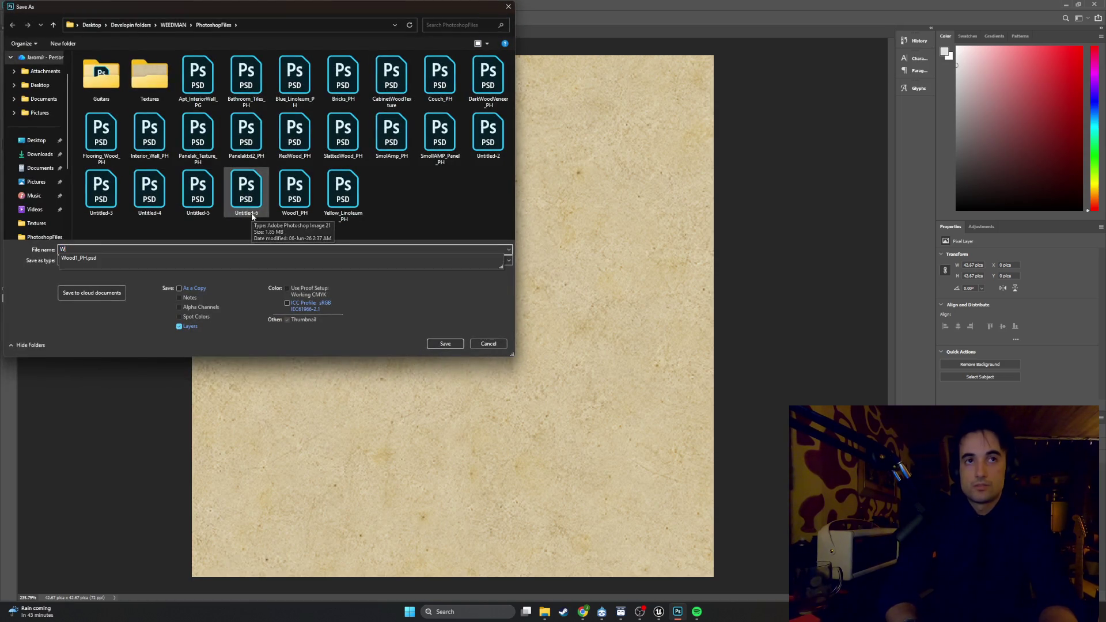
{"action": "type", "text": "hite_"}
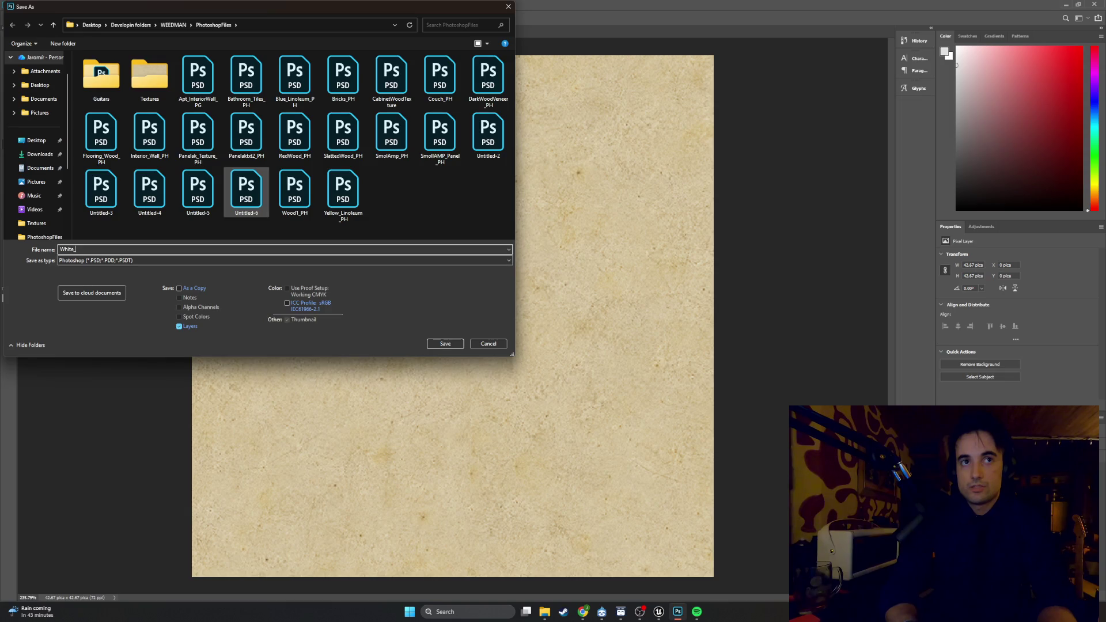
{"action": "type", "text": "Plastic_"}
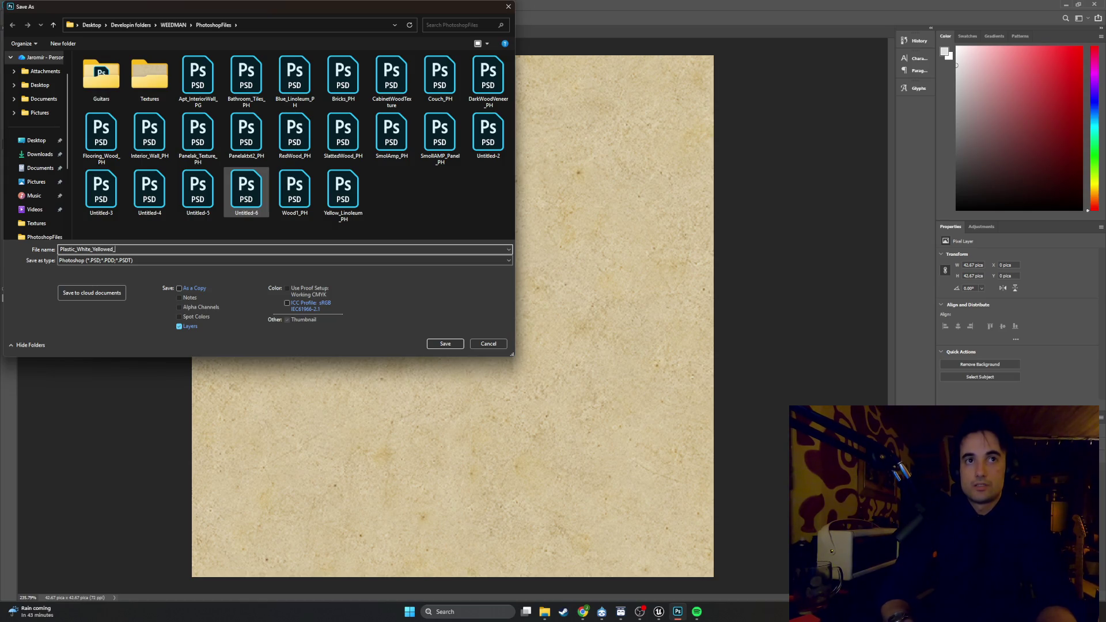
{"action": "left_click", "coordinate": [432, 343]}
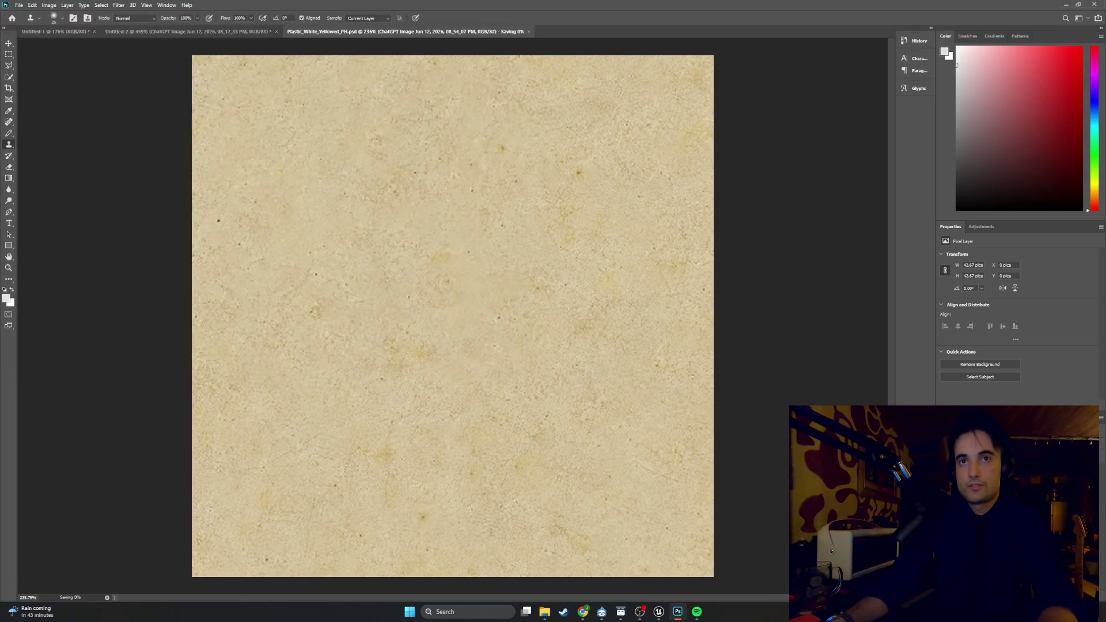
{"action": "left_click", "coordinate": [502, 33]}
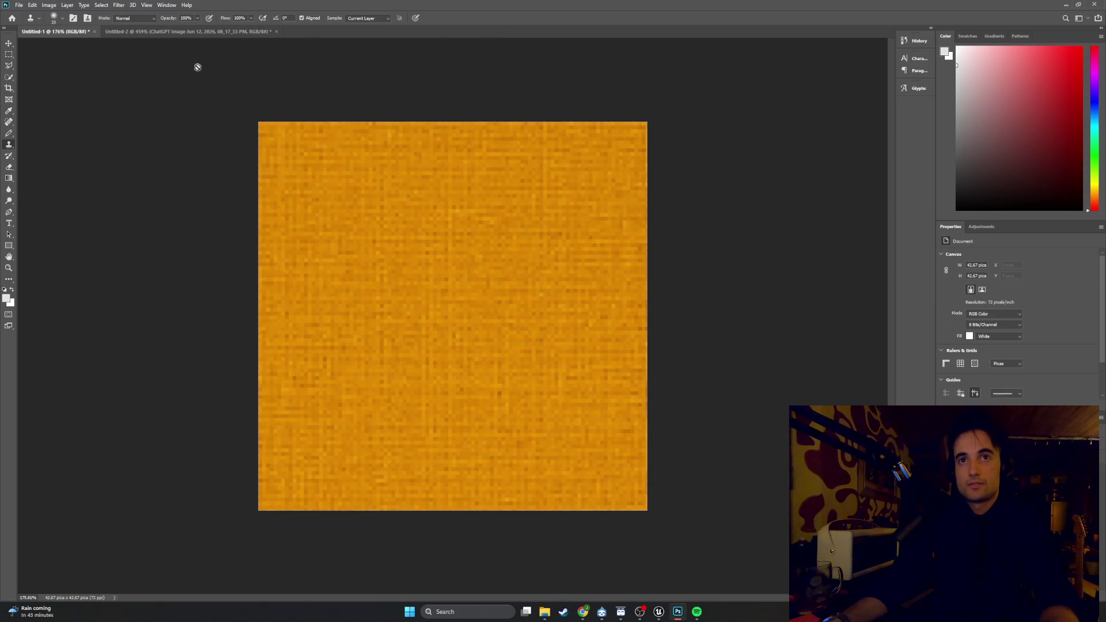
Save the orange texture in Photoshop as Lamp1_Shade_PH.psd.
{"action": "left_click", "coordinate": [18, 6]}
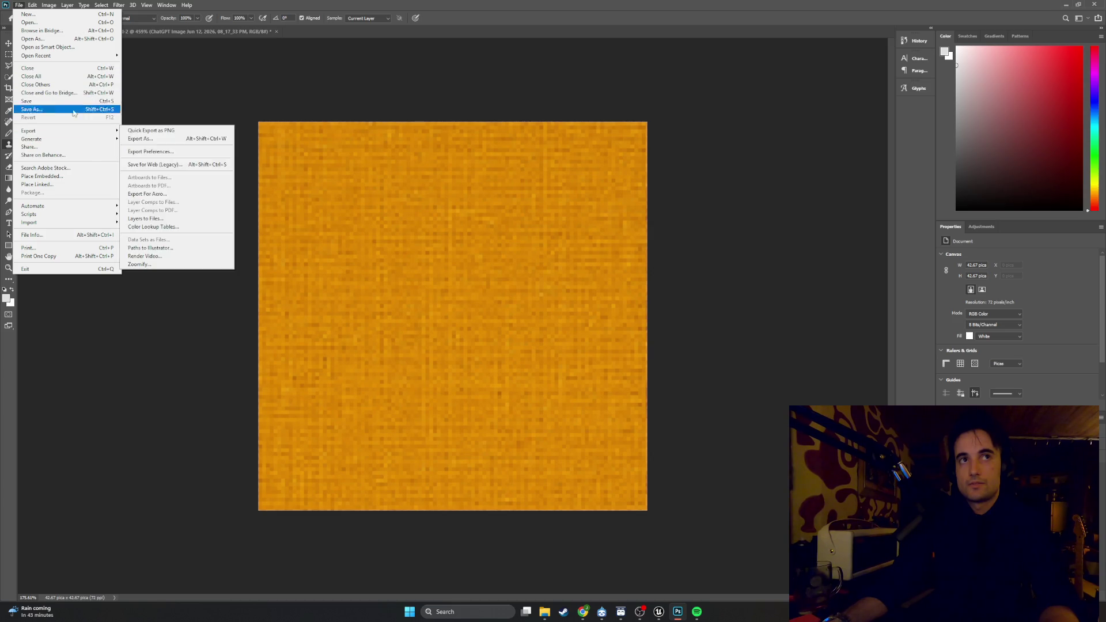
{"action": "left_click", "coordinate": [155, 131]}
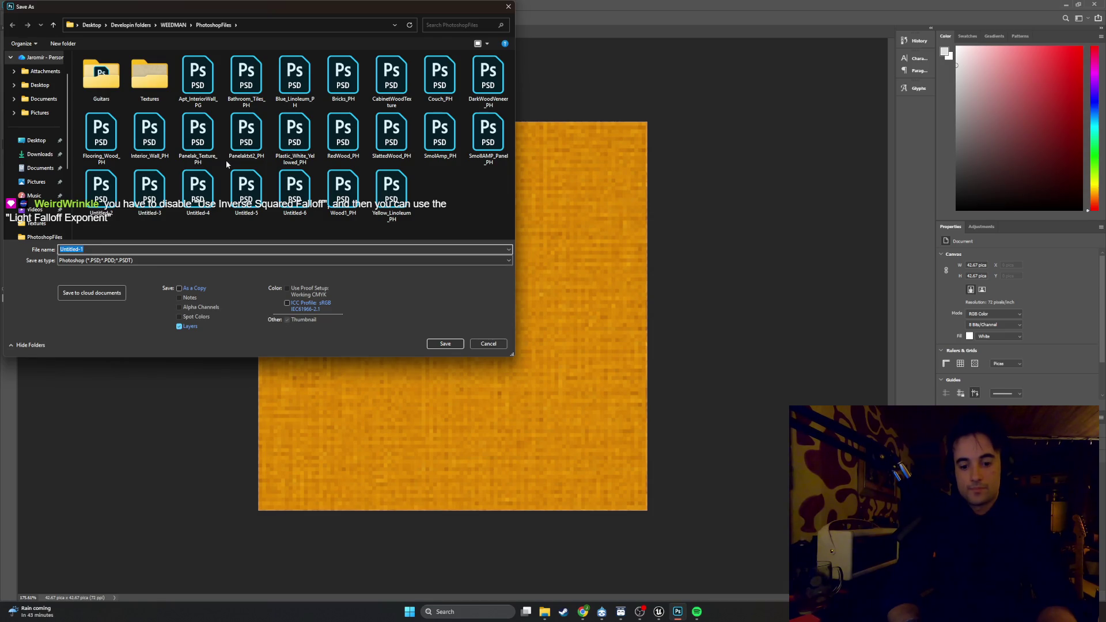
{"action": "type", "text": "MP"}
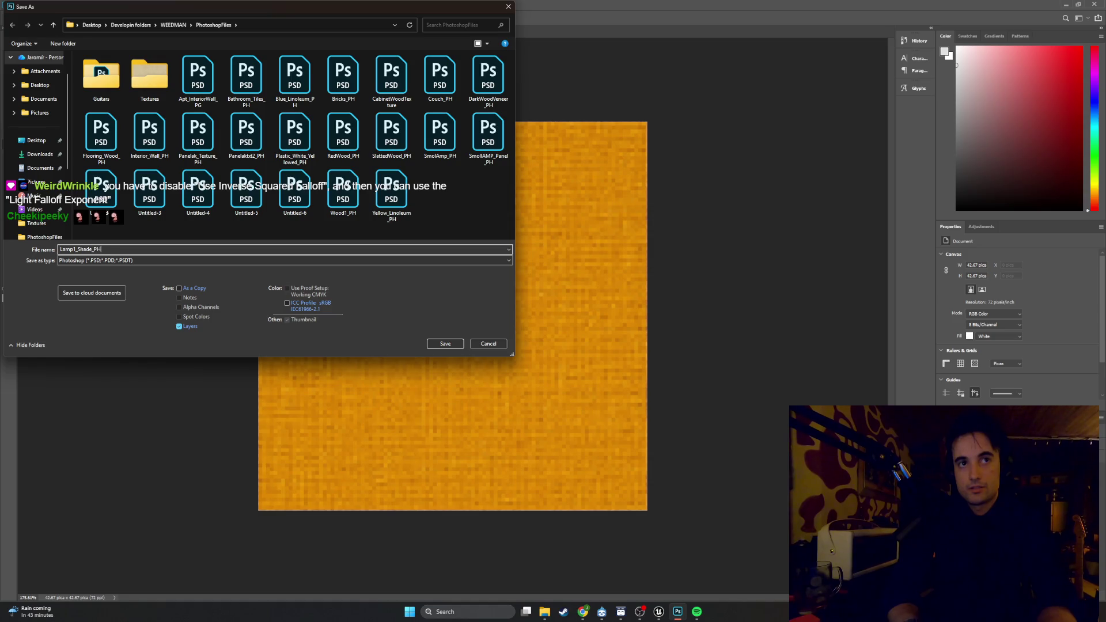
{"action": "left_click", "coordinate": [445, 345]}
Close both documents, discarding Untitled-2 without saving, and quit Photoshop.
{"action": "left_click", "coordinate": [115, 33]}
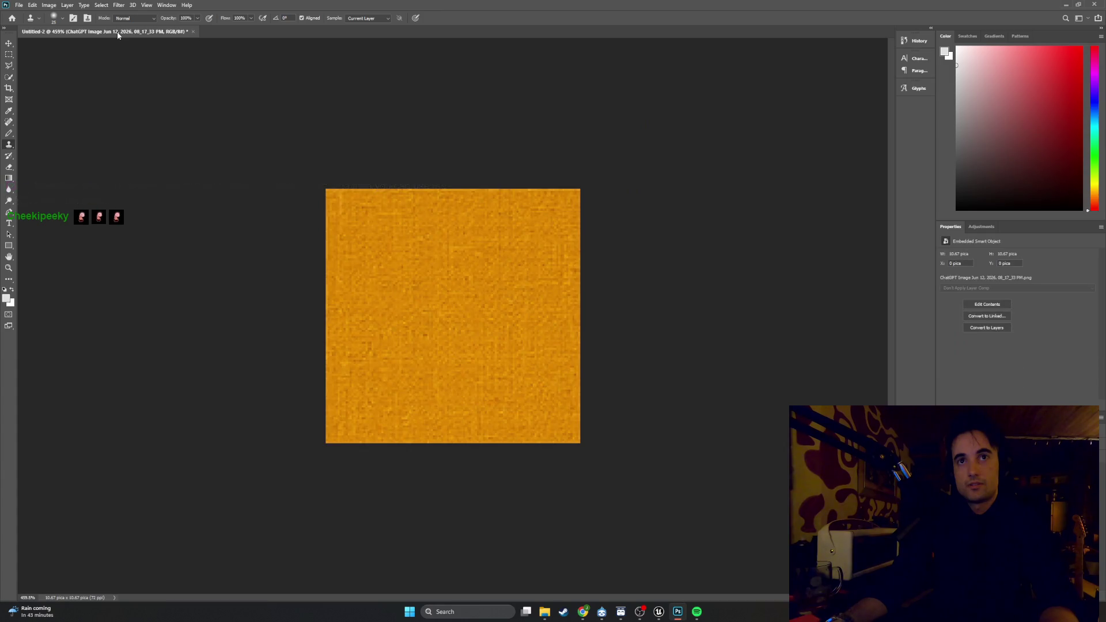
{"action": "left_click", "coordinate": [193, 32]}
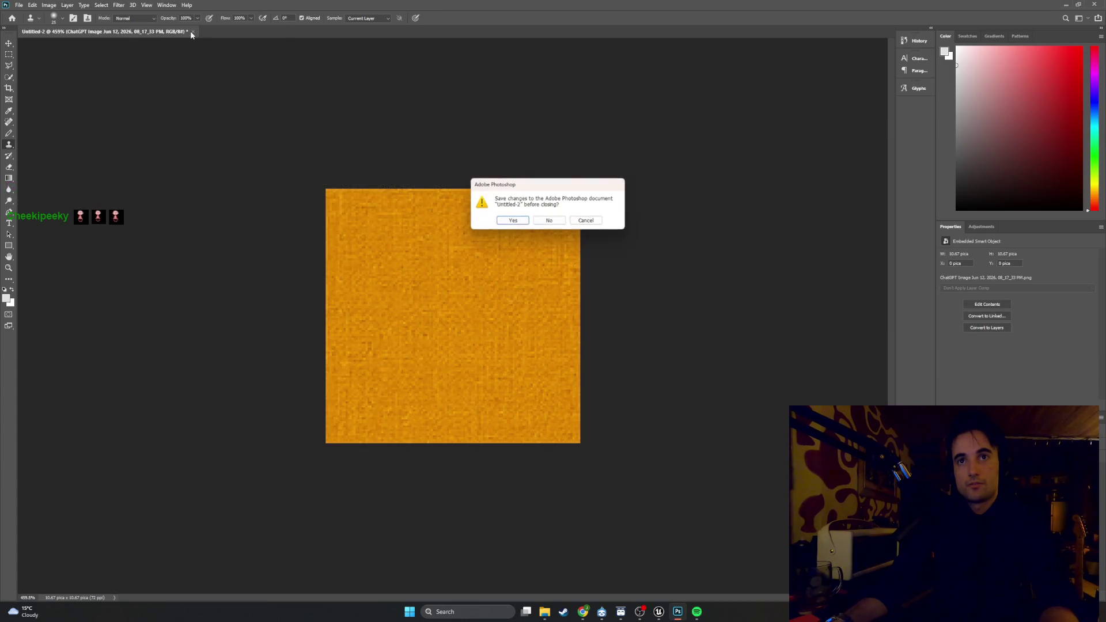
{"action": "left_click", "coordinate": [549, 224]}
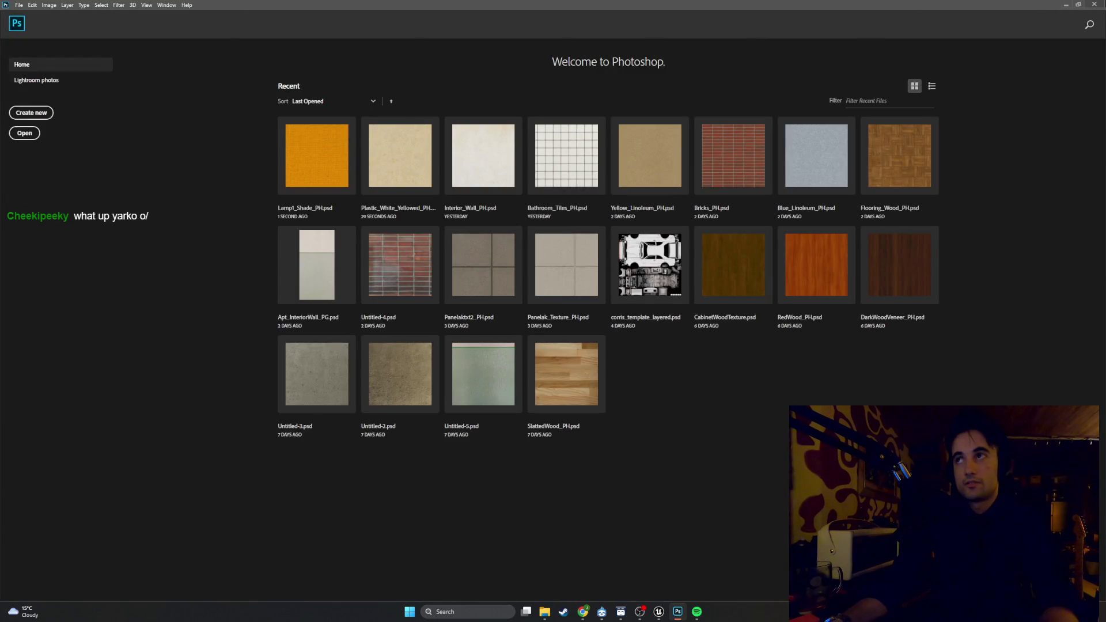
{"action": "left_click", "coordinate": [1094, 8]}
Close the BP_Lamp1 Blueprint editor, applying the modified lamp material to the original.
{"action": "mouse_move", "coordinate": [549, 617]}
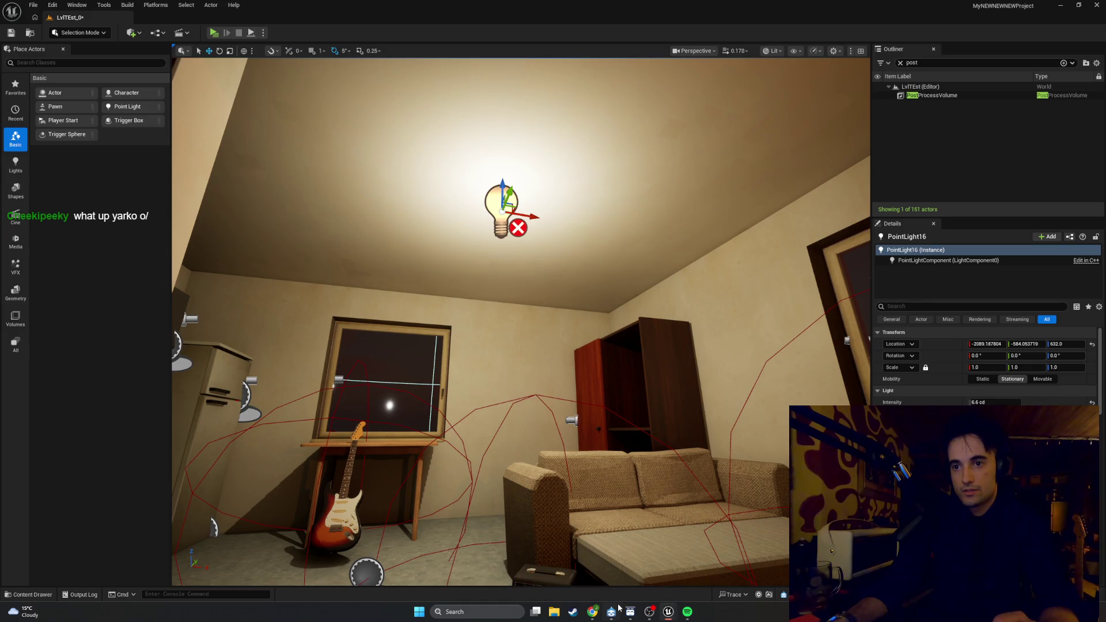
{"action": "mouse_move", "coordinate": [669, 611]}
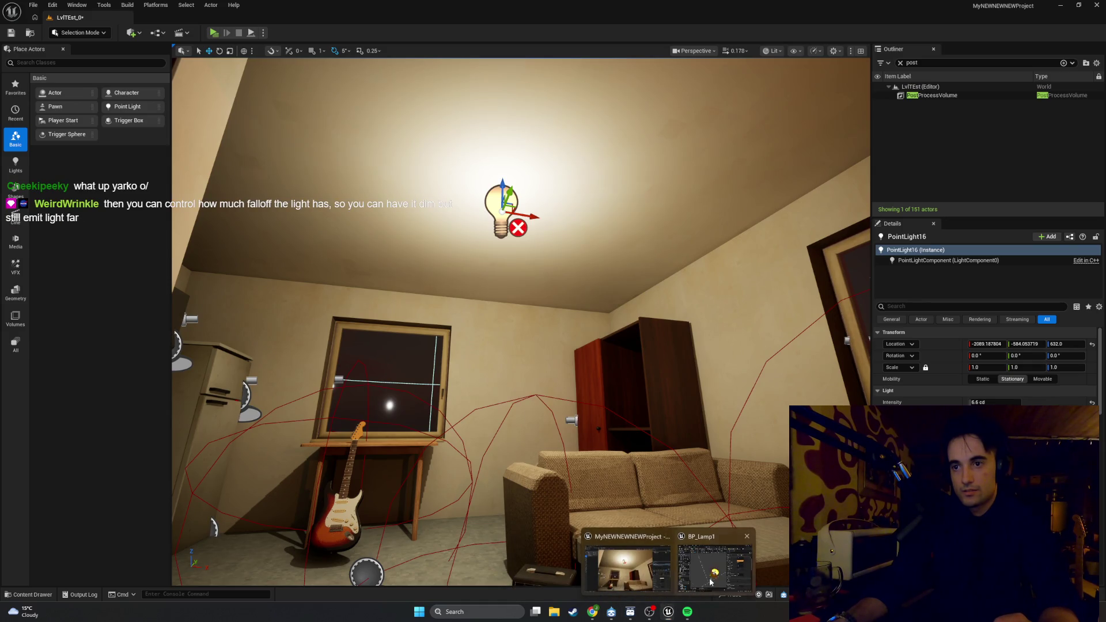
{"action": "left_click", "coordinate": [711, 581]}
{"action": "left_click", "coordinate": [467, 89]}
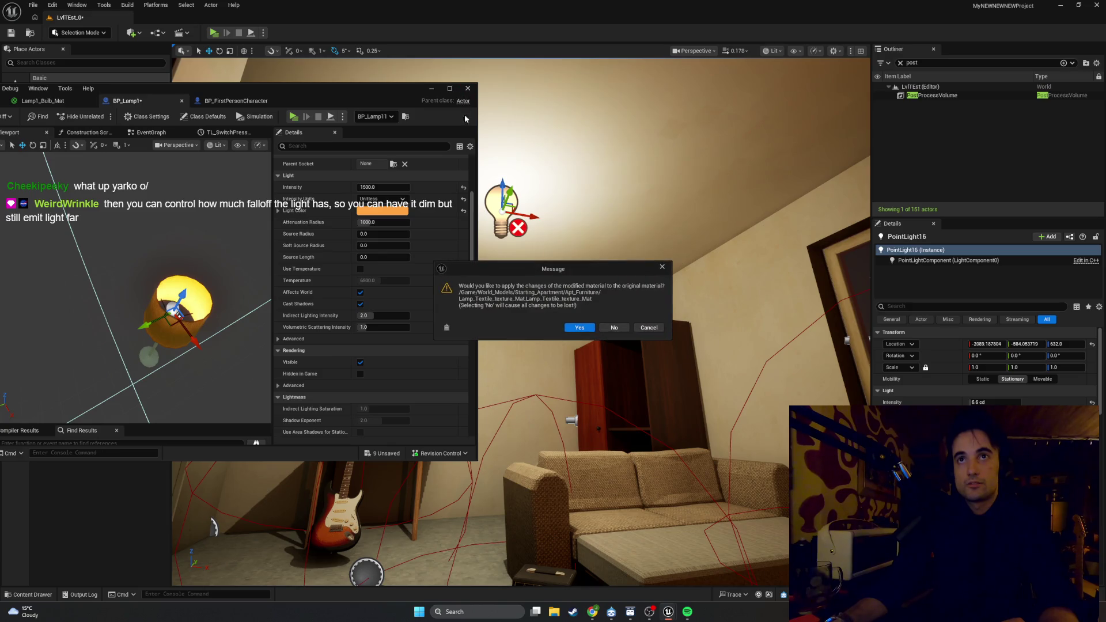
{"action": "left_click", "coordinate": [579, 328]}
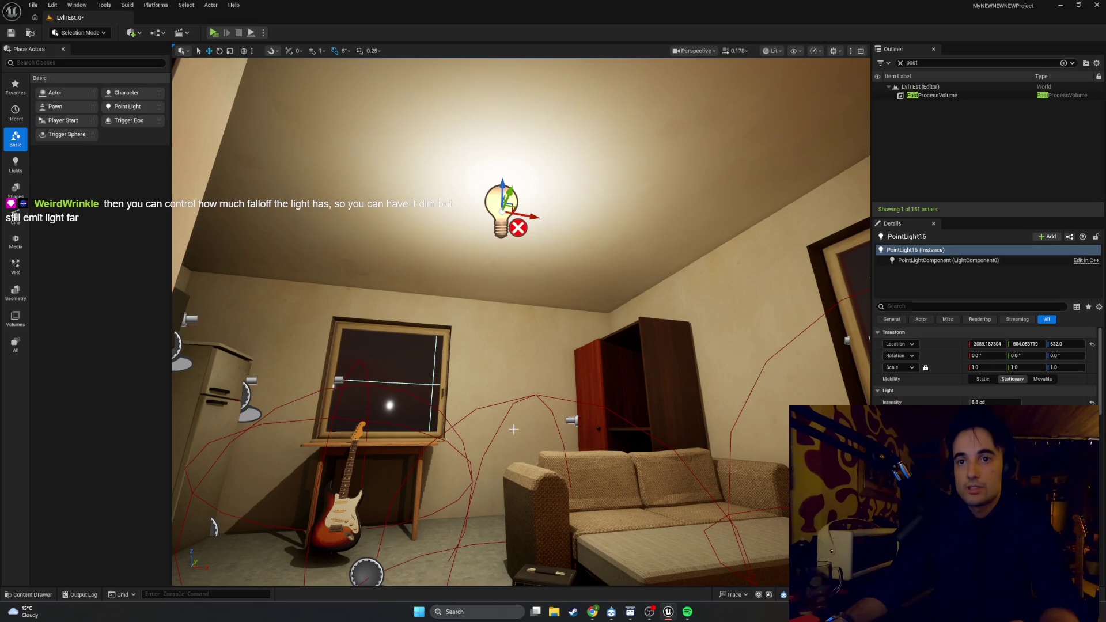
Close the YouTube browser window and run the level as a standalone play preview.
{"action": "mouse_move", "coordinate": [628, 618]}
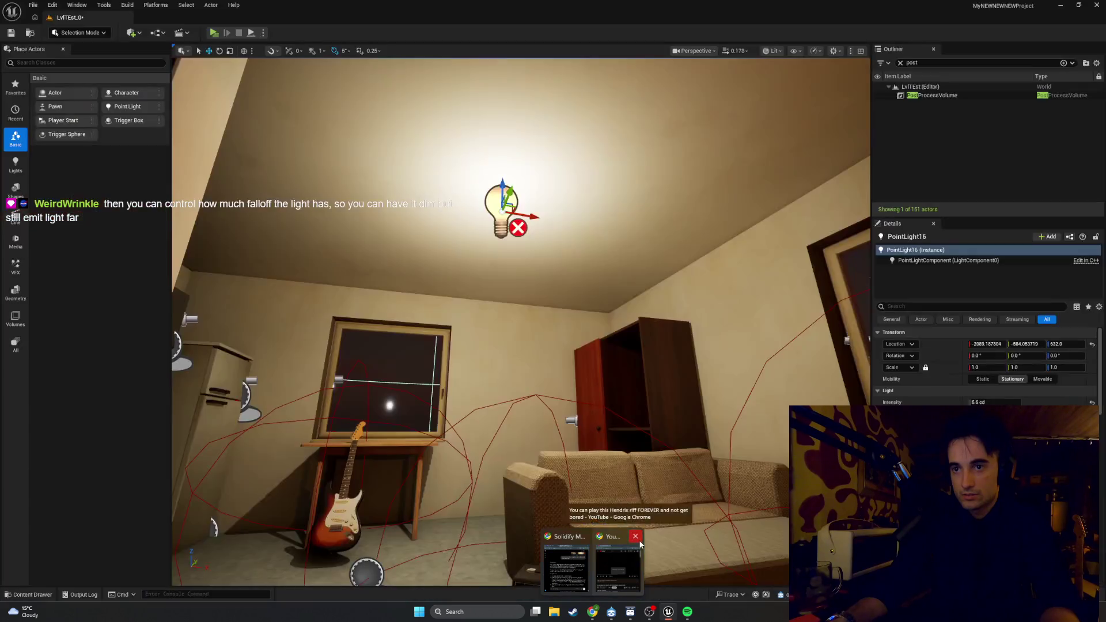
{"action": "left_click", "coordinate": [635, 537]}
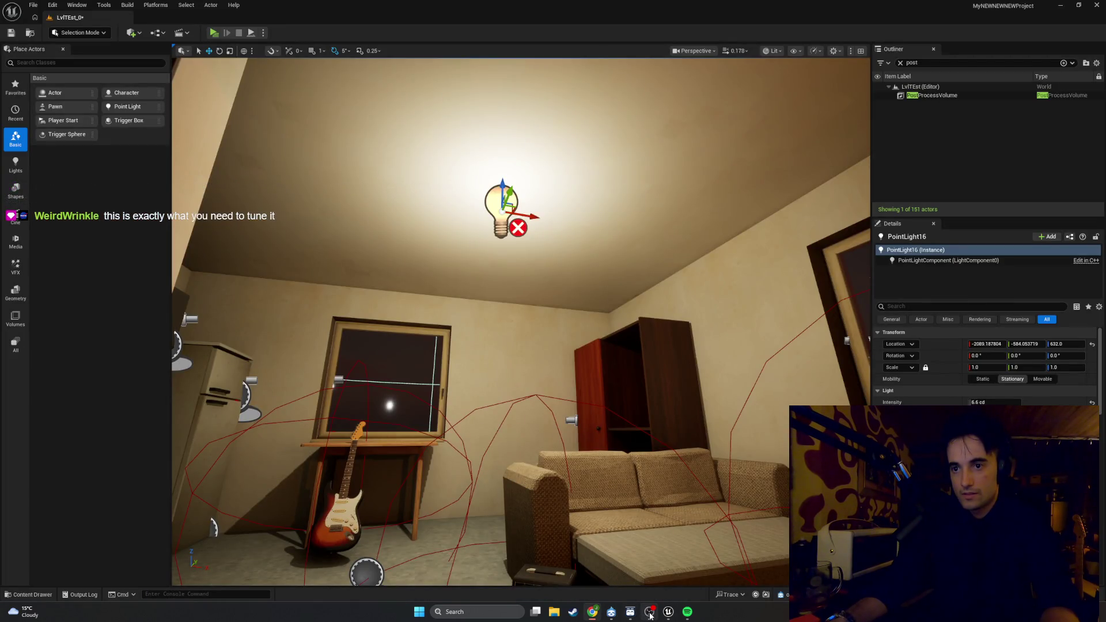
{"action": "mouse_move", "coordinate": [650, 616]}
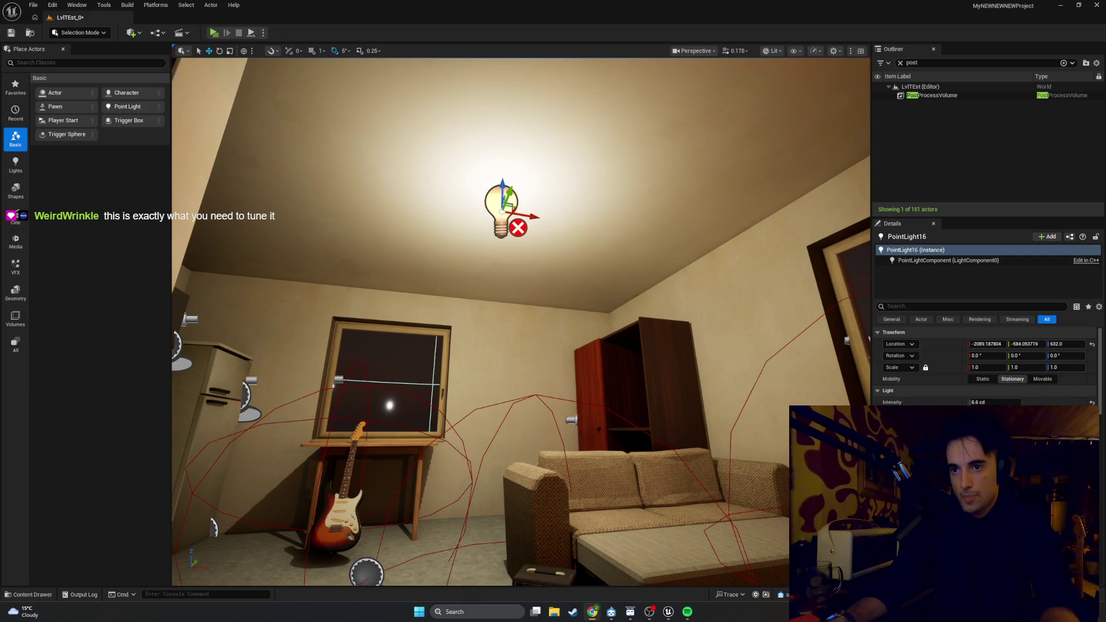
{"action": "left_click", "coordinate": [213, 33]}
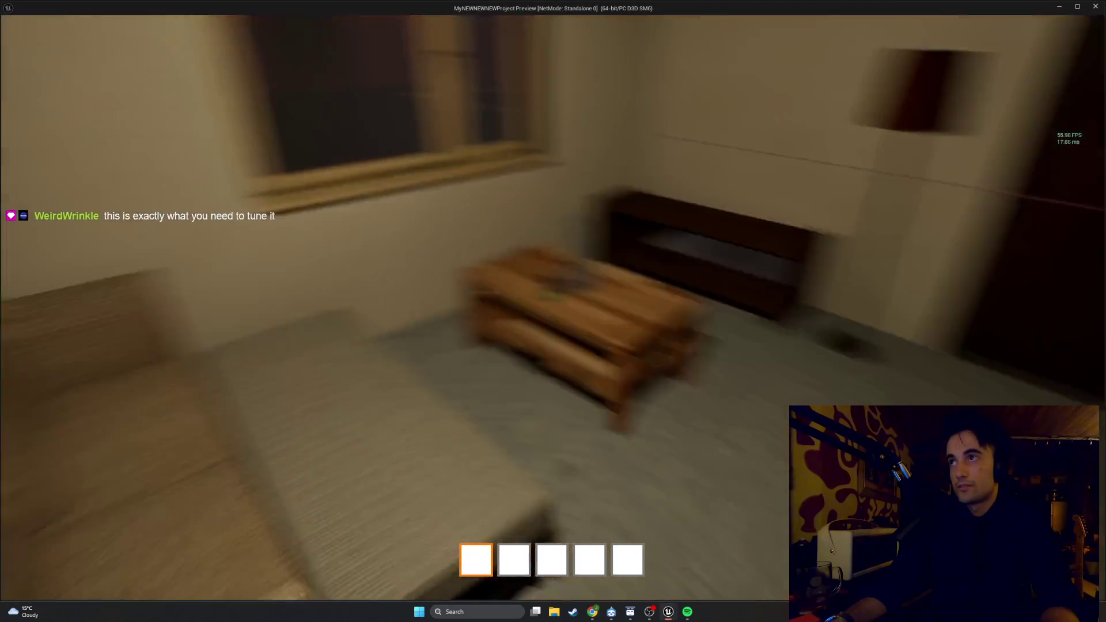
Exit the preview and select the right-side facade windows plus PointLight12.
{"action": "key", "text": "Escape"}
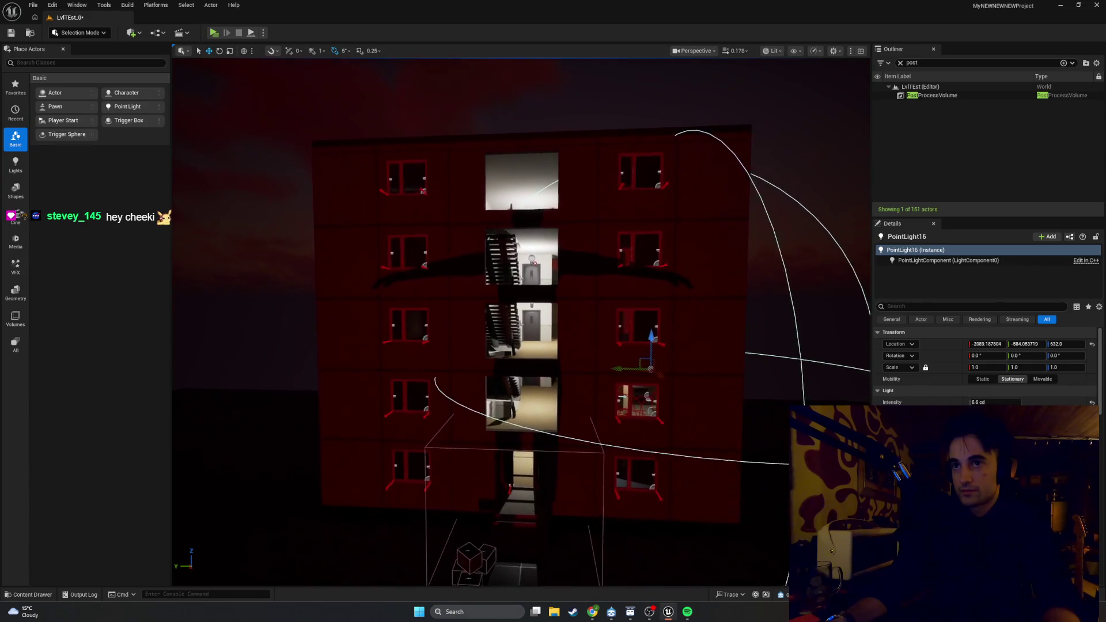
{"action": "left_click", "coordinate": [432, 452]}
{"action": "left_click", "coordinate": [439, 408], "text": "ctrl"}
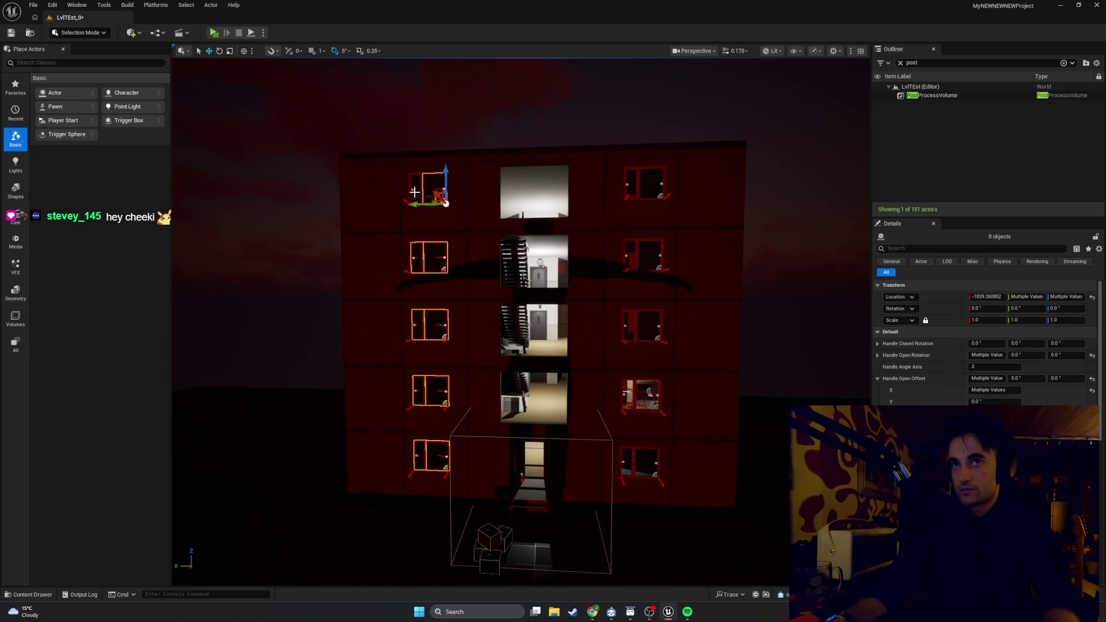
{"action": "left_click", "coordinate": [646, 189], "text": "ctrl"}
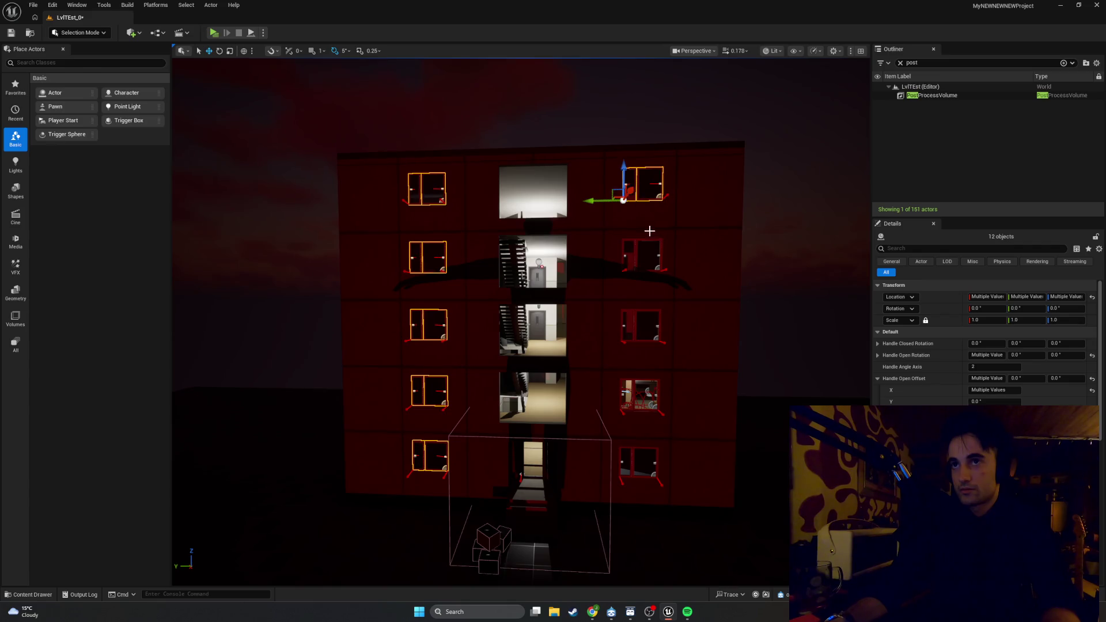
{"action": "left_click", "coordinate": [649, 317], "text": "ctrl"}
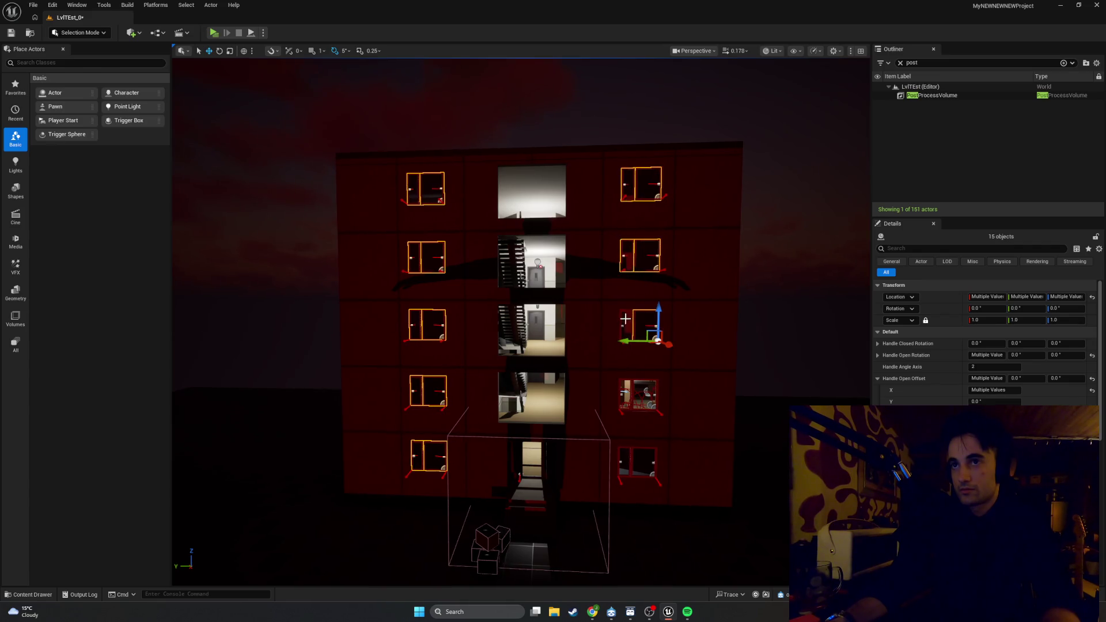
{"action": "left_click", "coordinate": [645, 451], "text": "ctrl"}
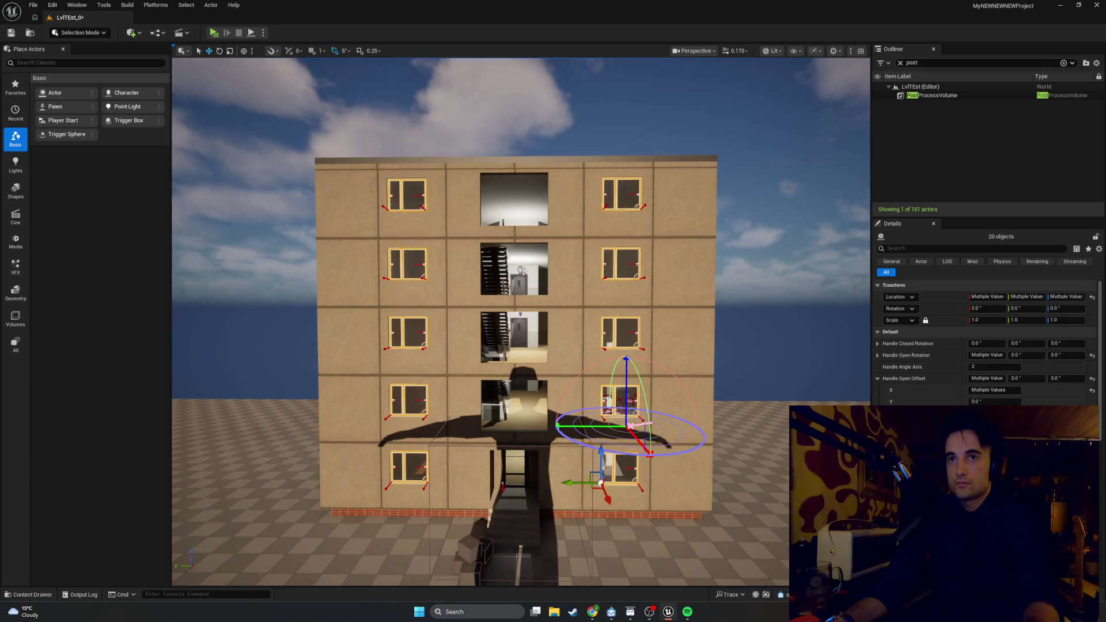
{"action": "left_click", "coordinate": [520, 269]}
Add the left-side windows from the second floor down to the selection.
{"action": "scroll", "coordinate": [521, 270], "scroll_direction": "up", "scroll_amount": 5}
{"action": "scroll", "coordinate": [375, 223], "scroll_direction": "up", "scroll_amount": 8}
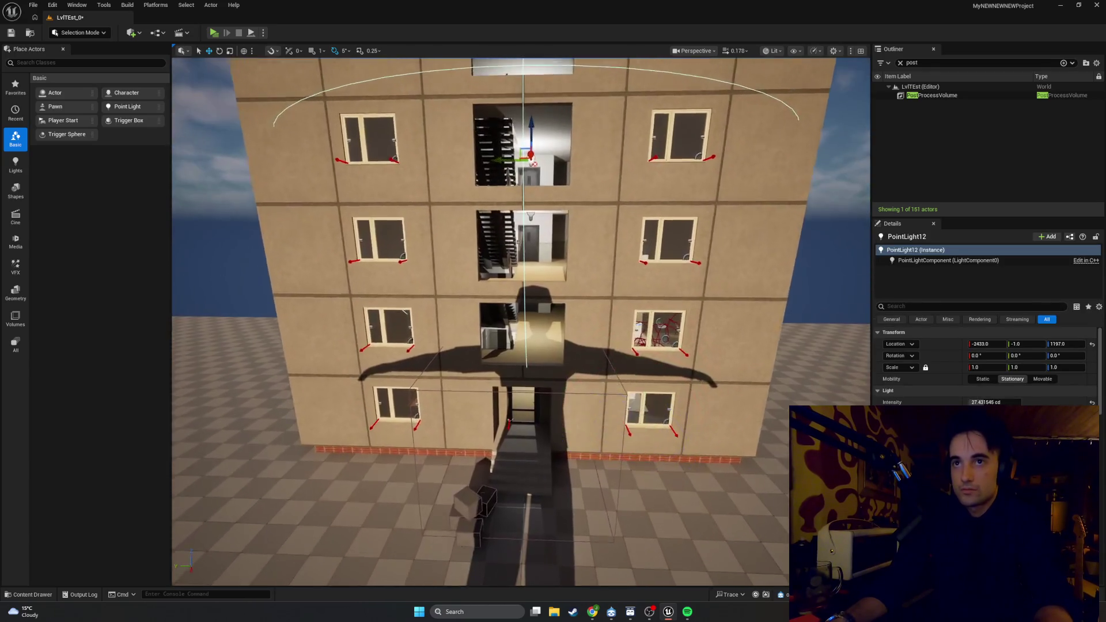
{"action": "left_click", "coordinate": [324, 215]}
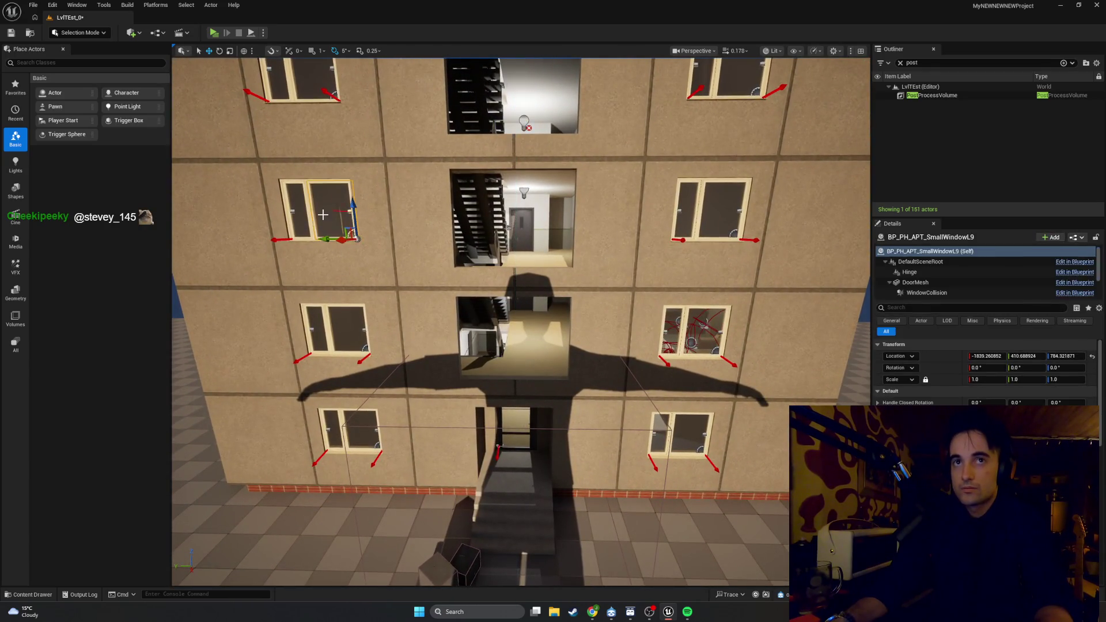
{"action": "left_click", "coordinate": [300, 214], "text": "ctrl"}
{"action": "left_click", "coordinate": [326, 325], "text": "ctrl"}
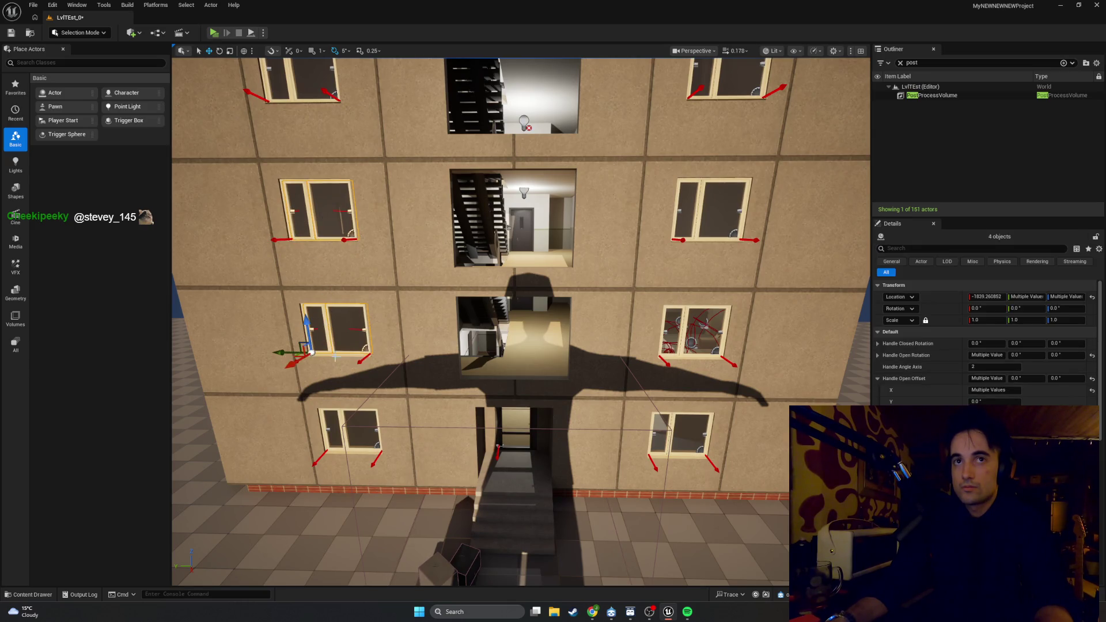
{"action": "left_click", "coordinate": [357, 413], "text": "ctrl"}
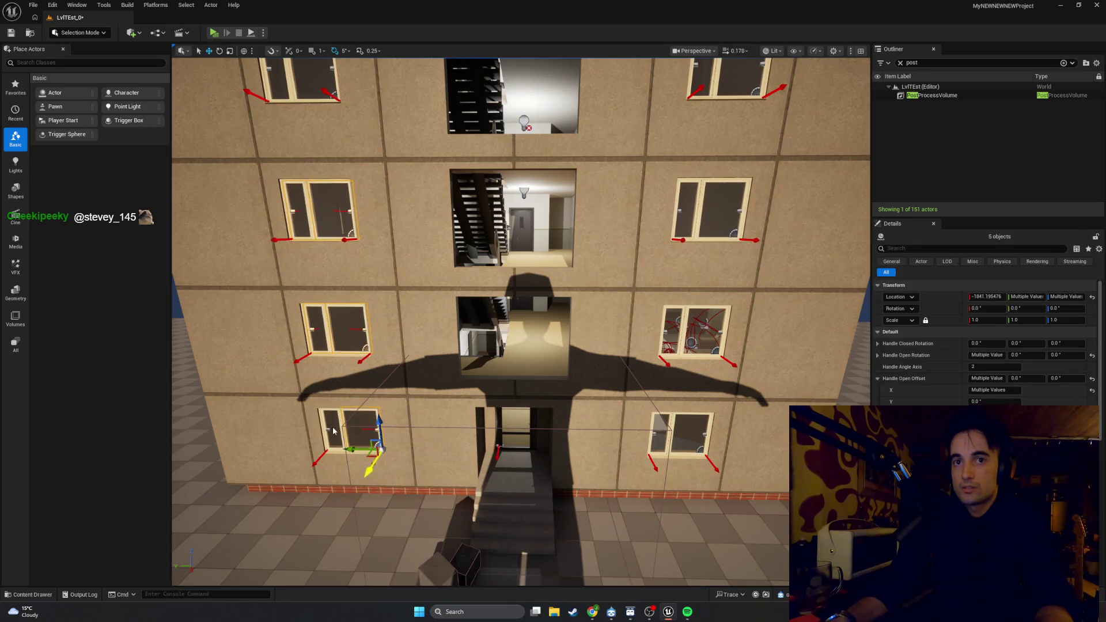
{"action": "left_click", "coordinate": [333, 425], "text": "ctrl"}
{"action": "left_click", "coordinate": [715, 434], "text": "ctrl"}
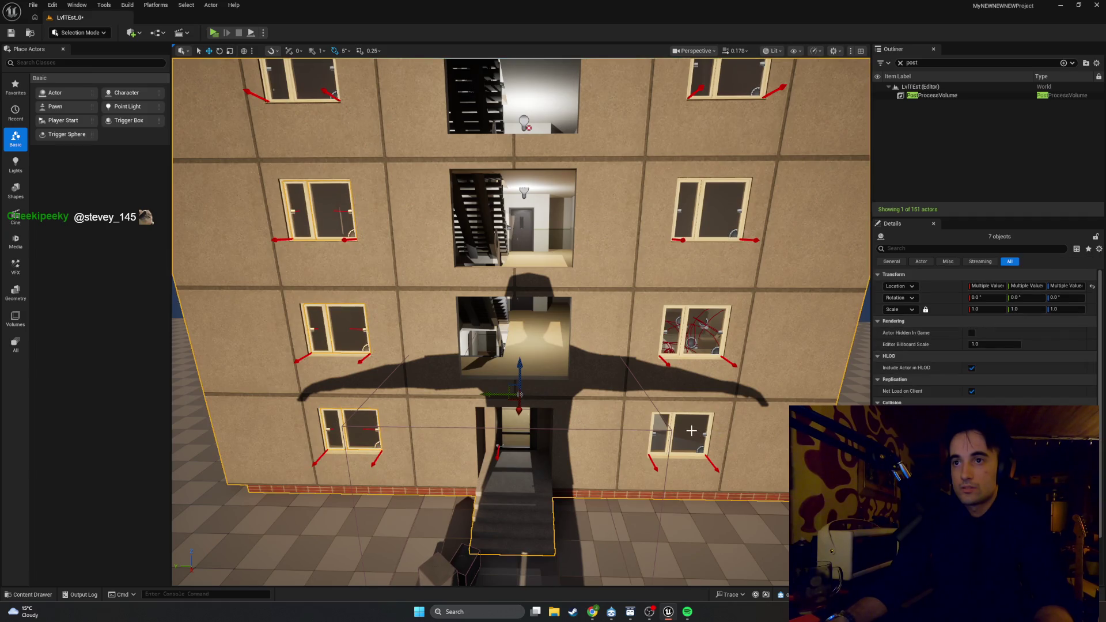
Swap the accidentally selected building mesh for the right-side windows, bottom to top.
{"action": "left_click", "coordinate": [636, 428], "text": "ctrl"}
{"action": "left_click", "coordinate": [657, 432], "text": "ctrl"}
{"action": "left_click", "coordinate": [699, 441], "text": "ctrl"}
{"action": "left_click", "coordinate": [674, 323], "text": "ctrl"}
{"action": "left_click", "coordinate": [713, 215], "text": "ctrl"}
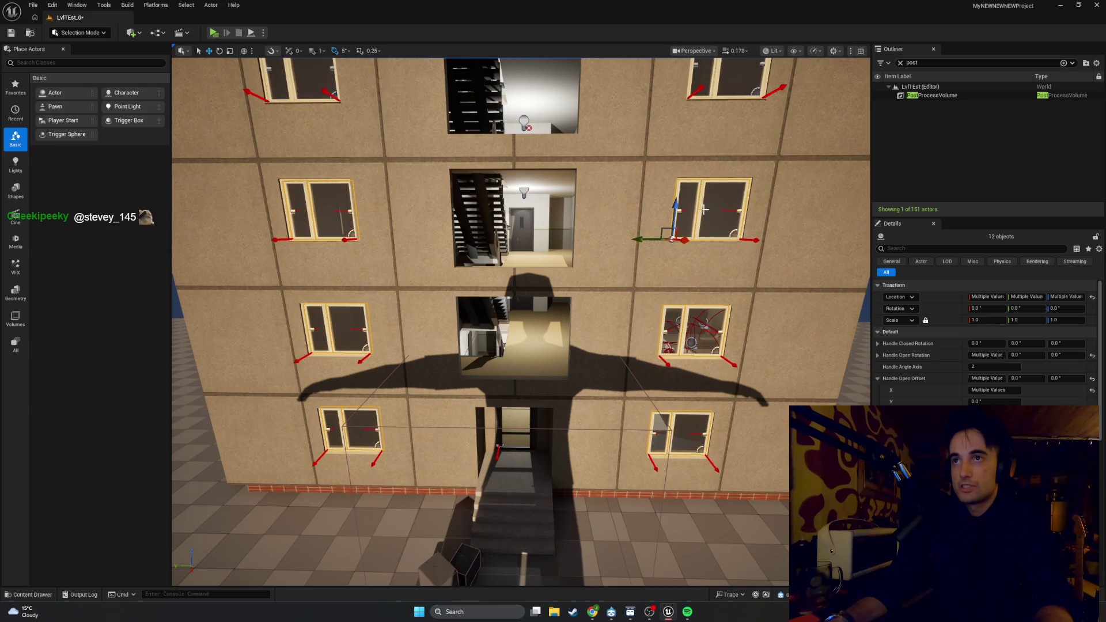
{"action": "key", "text": "f"}
{"action": "left_click", "coordinate": [673, 204], "text": "ctrl"}
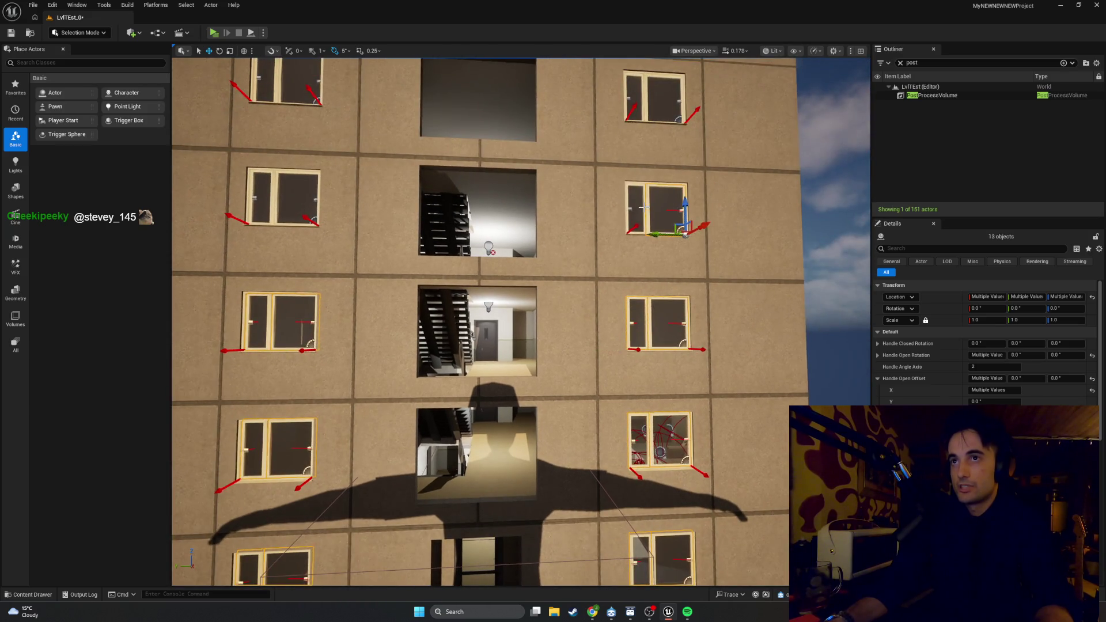
{"action": "left_click", "coordinate": [650, 110], "text": "ctrl"}
Add the lights in the second-floor and lower stairwell openings to the group.
{"action": "left_click", "coordinate": [478, 519], "text": "ctrl"}
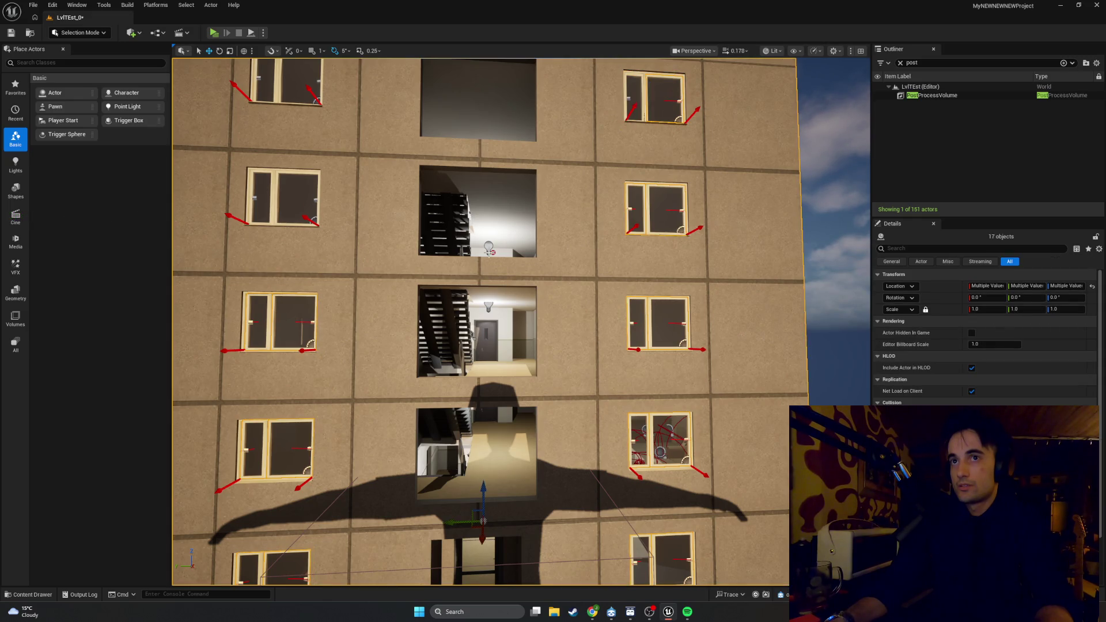
{"action": "left_click", "coordinate": [490, 248], "text": "ctrl"}
{"action": "left_click", "coordinate": [568, 267], "text": "ctrl"}
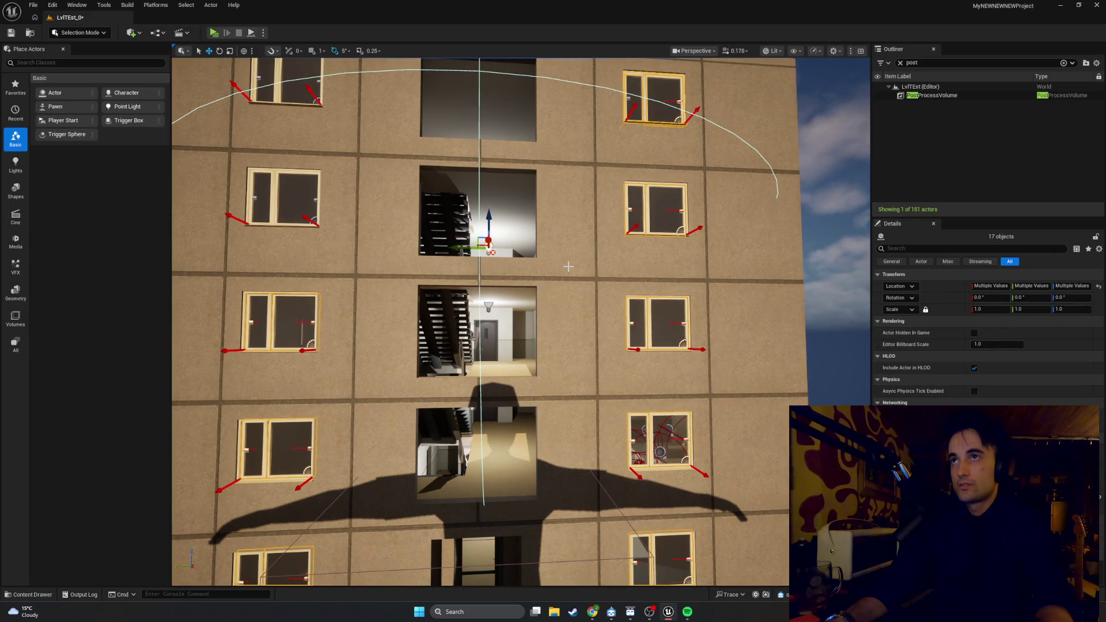
{"action": "left_click", "coordinate": [489, 307], "text": "ctrl"}
Add the doorway light and the apartment's interior ceiling lights to the selection.
{"action": "mouse_move", "coordinate": [541, 394]}
{"action": "left_mouse_down"}
{"action": "mouse_move", "coordinate": [510, 190]}
{"action": "mouse_move", "coordinate": [506, 61]}
{"action": "left_mouse_up"}
{"action": "left_click", "coordinate": [512, 171], "text": "ctrl"}
{"action": "left_click_drag", "start_coordinate": [557, 236], "coordinate": [547, 227]}
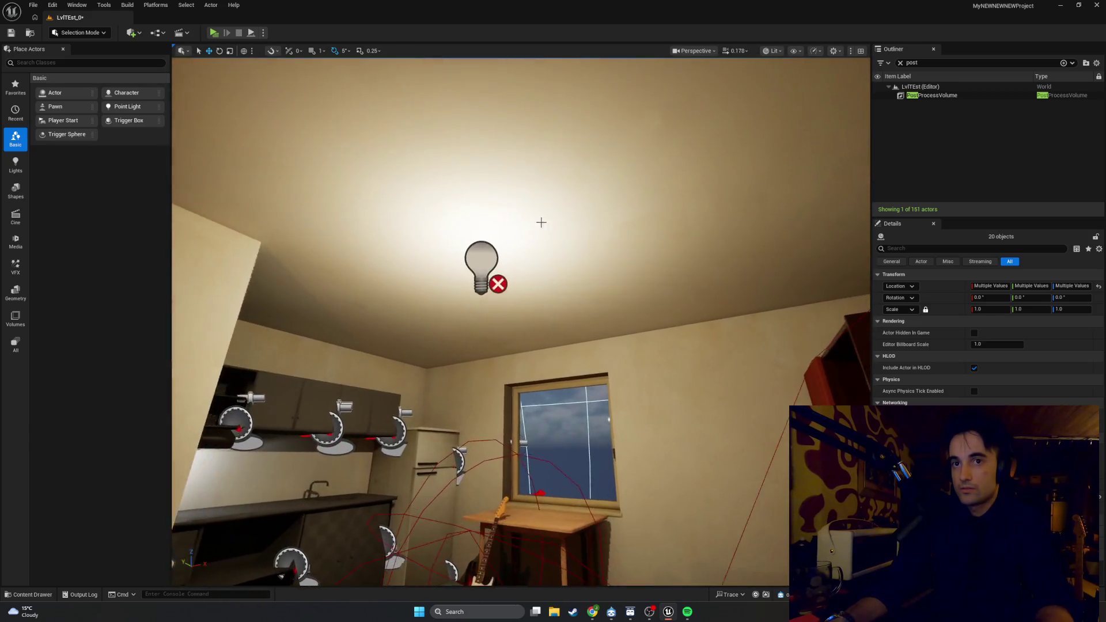
{"action": "left_click_drag", "start_coordinate": [552, 296], "coordinate": [513, 269]}
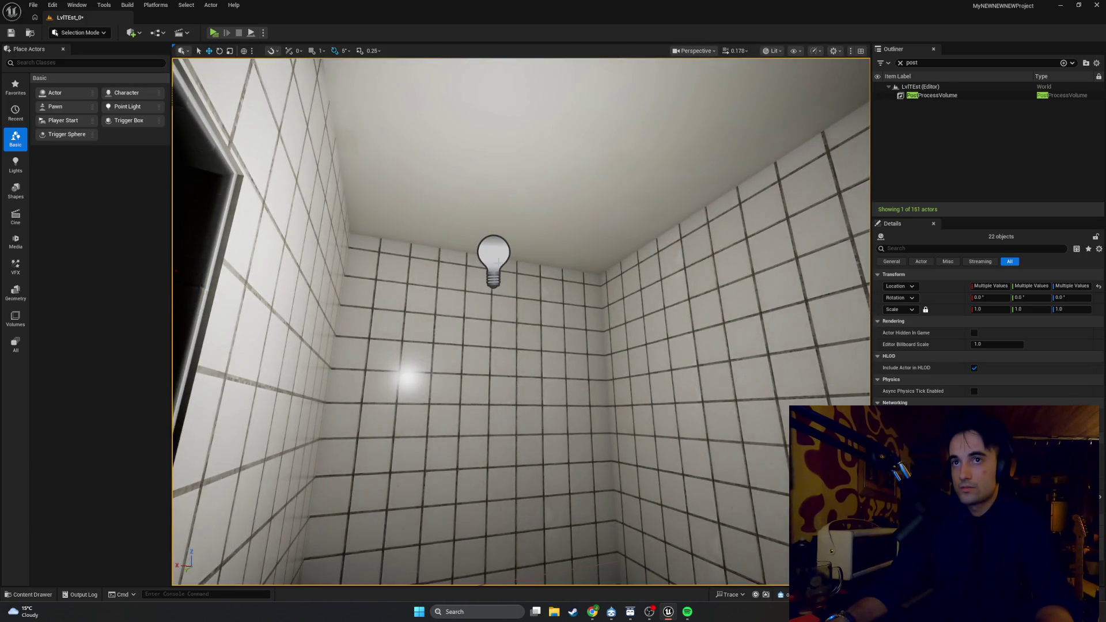
{"action": "mouse_move", "coordinate": [530, 315]}
{"action": "left_mouse_down"}
{"action": "mouse_move", "coordinate": [503, 264]}
{"action": "mouse_move", "coordinate": [515, 241]}
{"action": "mouse_move", "coordinate": [530, 233]}
{"action": "mouse_move", "coordinate": [558, 282]}
{"action": "left_mouse_up"}
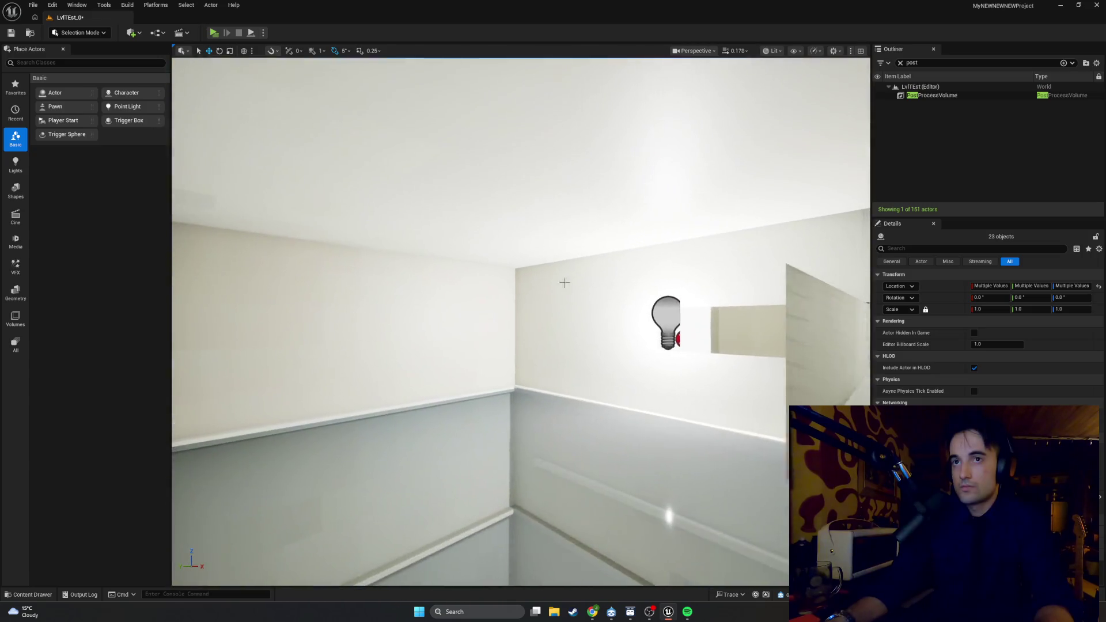
{"action": "mouse_move", "coordinate": [604, 358]}
{"action": "left_mouse_down"}
{"action": "mouse_move", "coordinate": [600, 315]}
{"action": "mouse_move", "coordinate": [578, 286]}
{"action": "mouse_move", "coordinate": [514, 288]}
{"action": "left_mouse_up"}
{"action": "left_click", "coordinate": [568, 265], "text": "ctrl"}
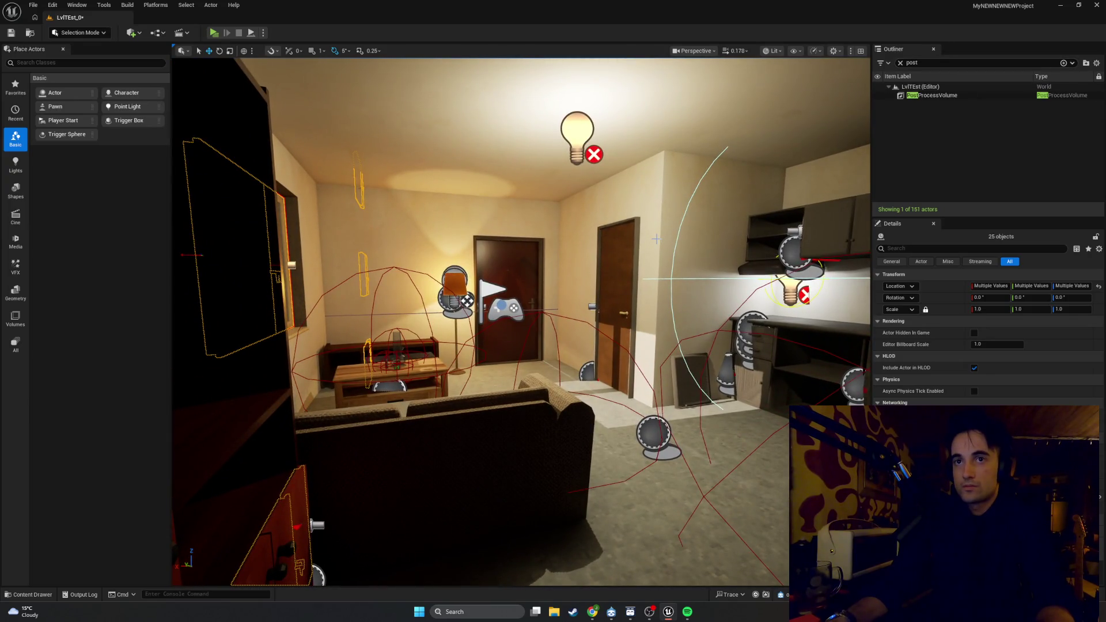
Delete the selected lights and windows, test in standalone play, then undo the deletion.
{"action": "key", "text": "Delete"}
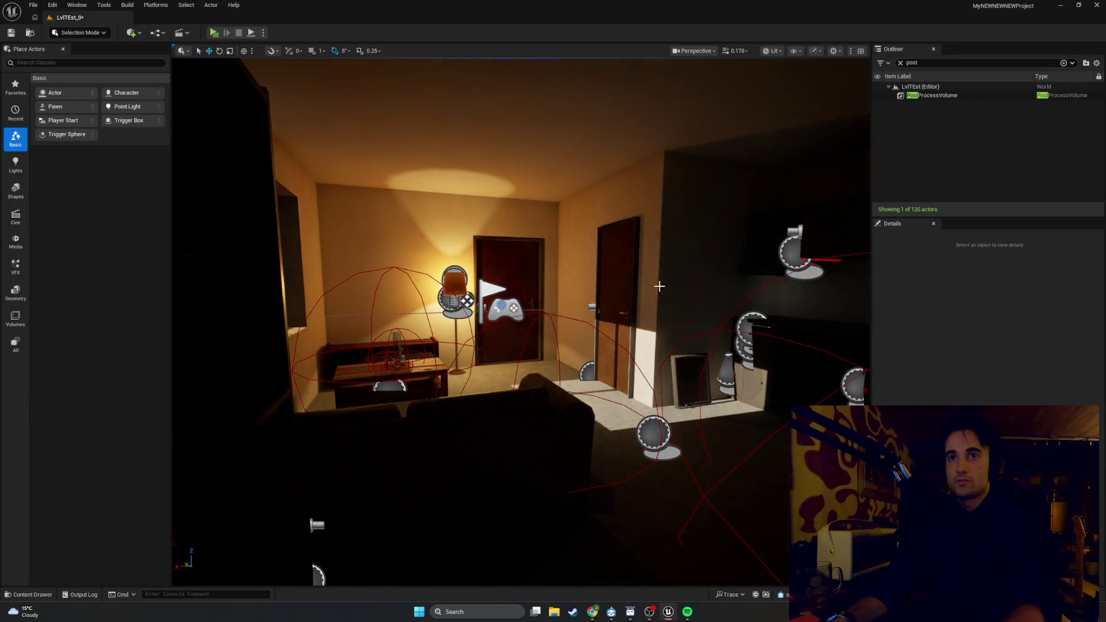
{"action": "left_click", "coordinate": [212, 34]}
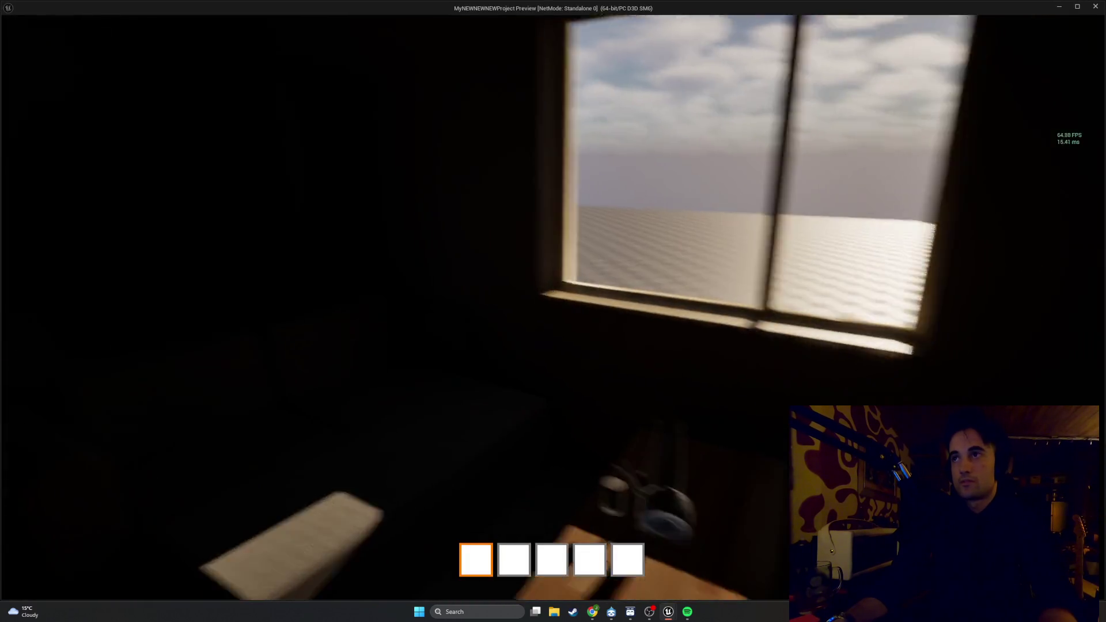
{"action": "key", "text": "a"}
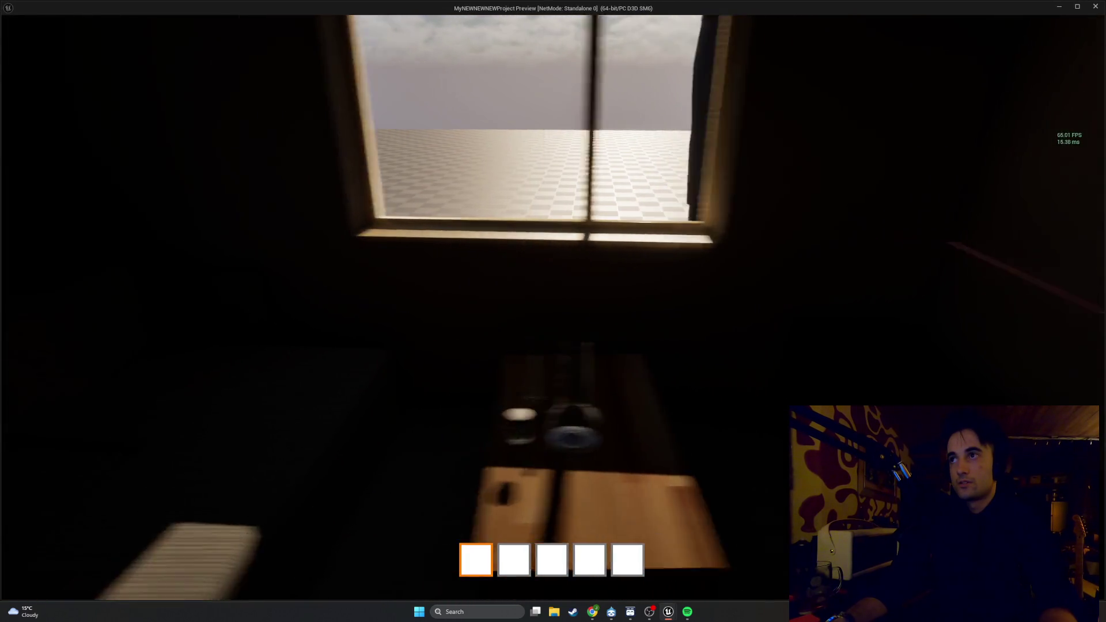
{"action": "key", "text": "Escape"}
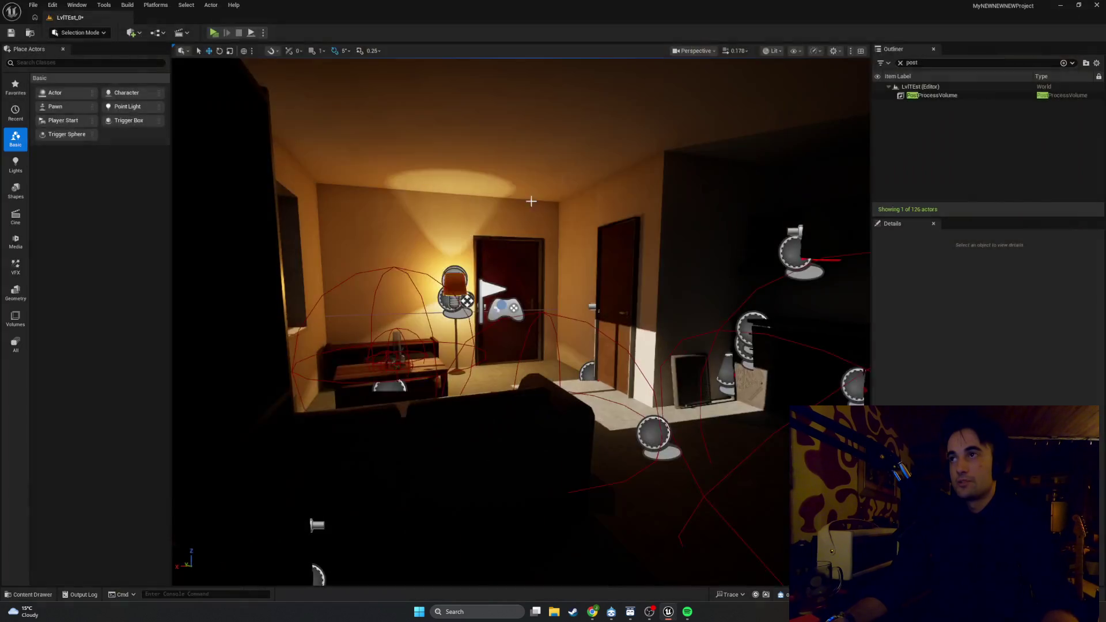
{"action": "key", "text": "ctrl+z"}
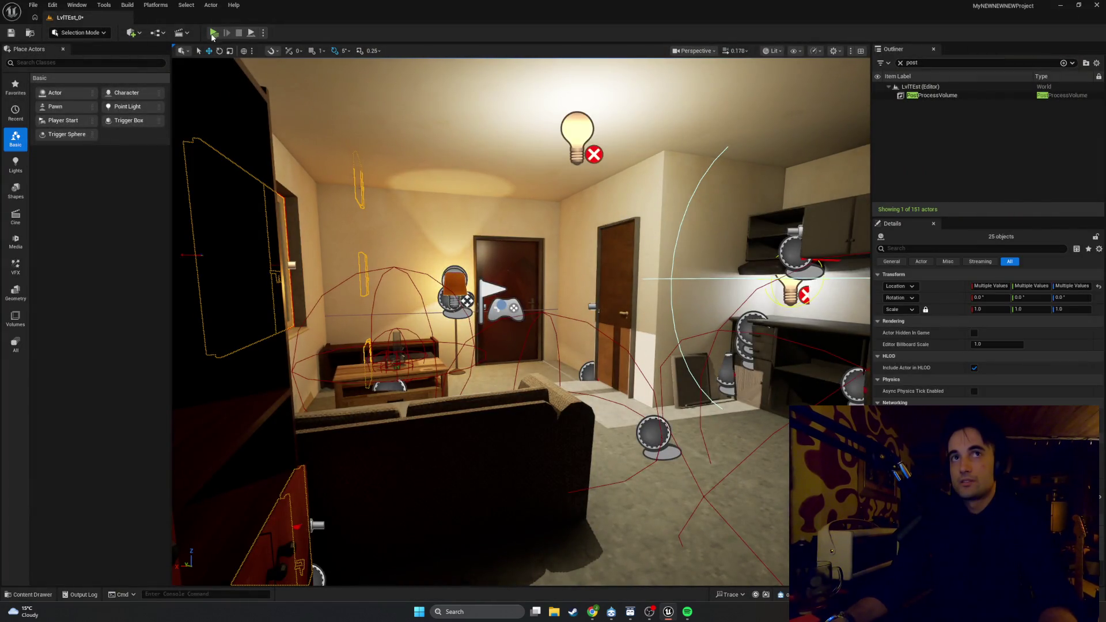
Start a standalone test, open the apartment door, and move the guitar onto the sofa.
{"action": "left_click", "coordinate": [213, 33]}
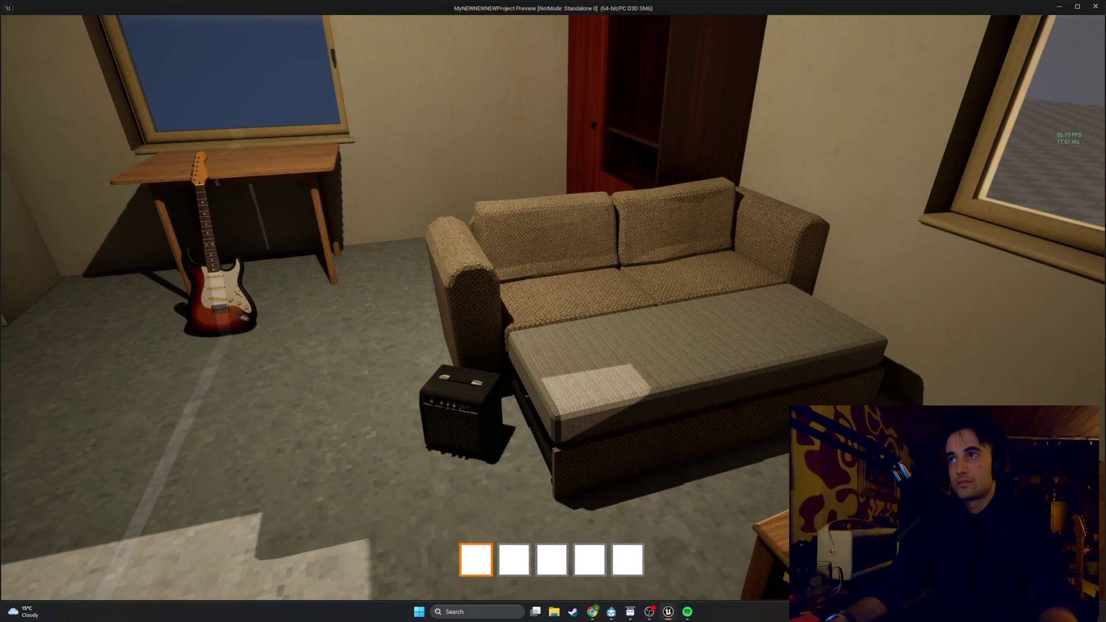
{"action": "key", "text": "w"}
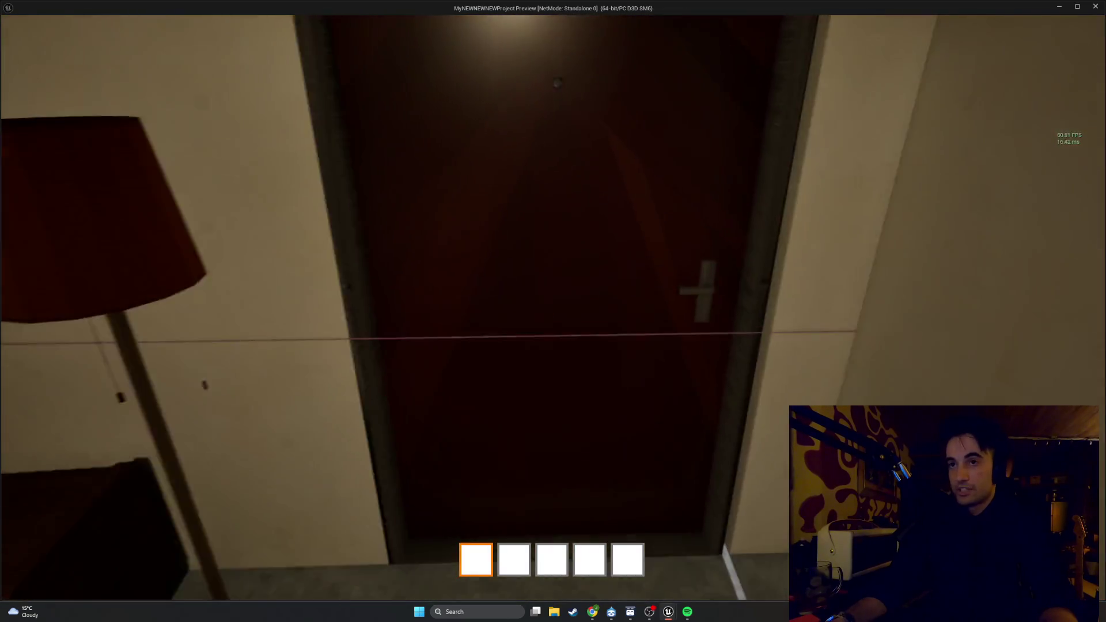
{"action": "key", "text": "e"}
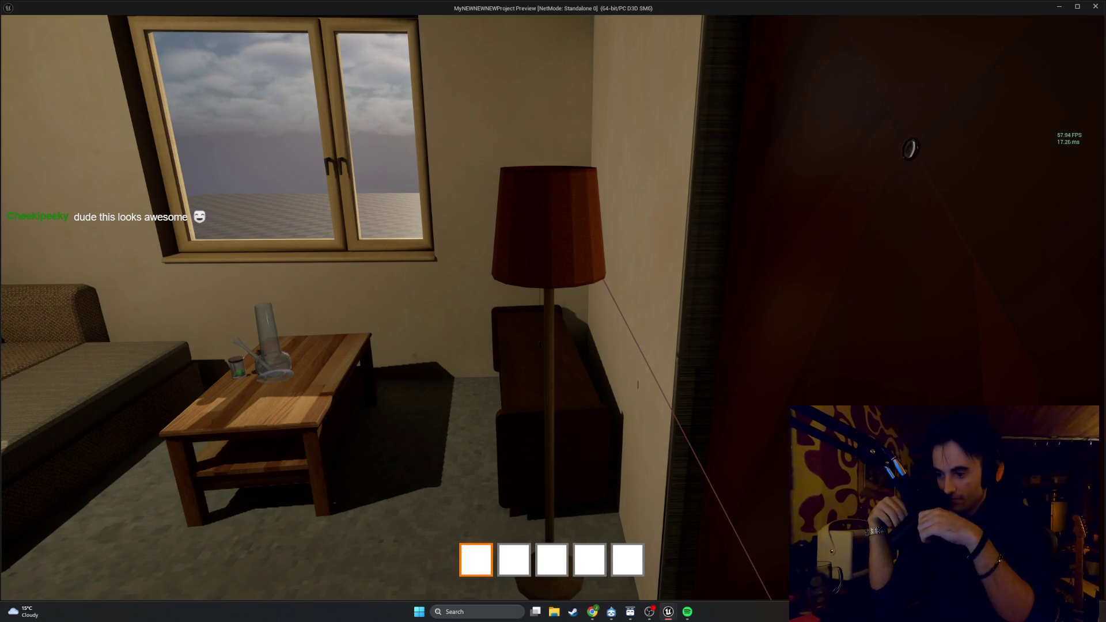
{"action": "key", "text": "s"}
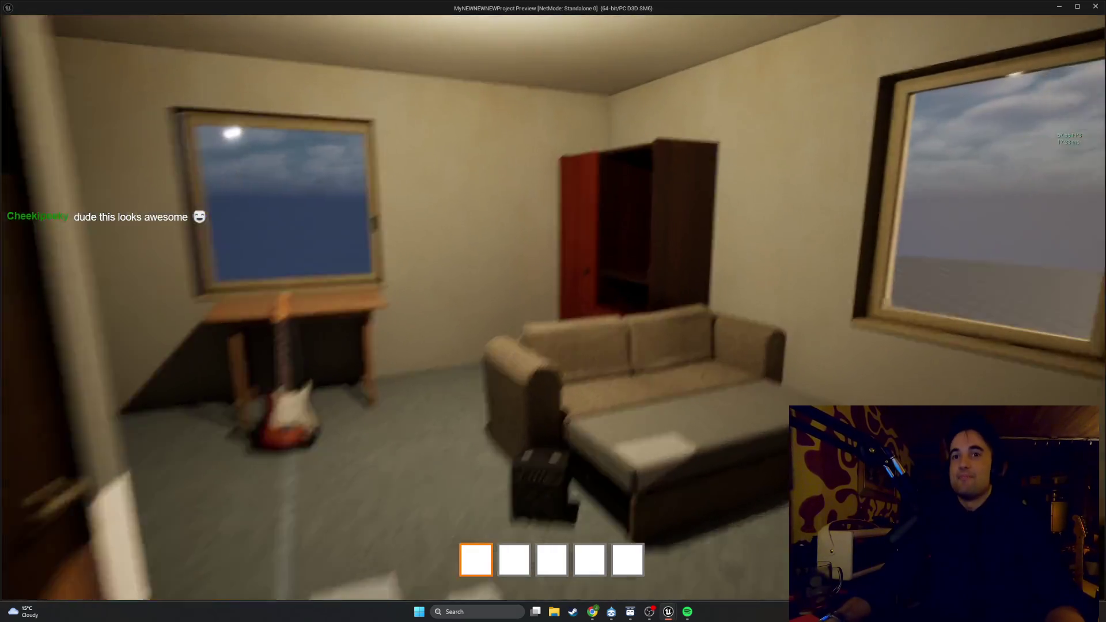
{"action": "key", "text": "w"}
{"action": "key", "text": "e"}
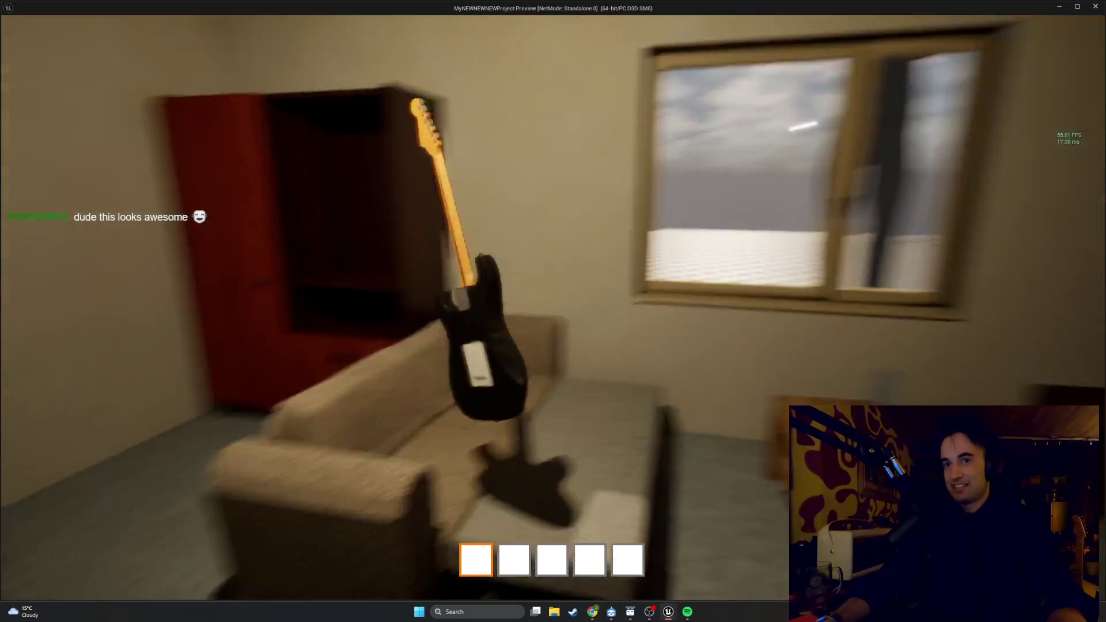
{"action": "key", "text": "e"}
Pick up and use the glass bong, throw it to shatter, then grab the guitar.
{"action": "key", "text": "w"}
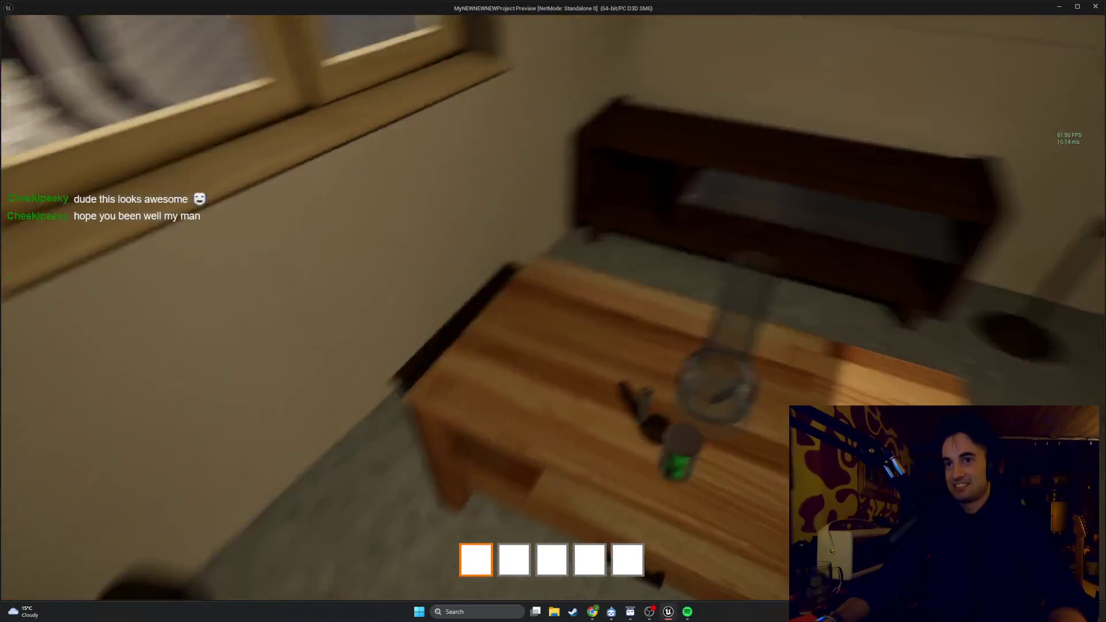
{"action": "key", "text": "e"}
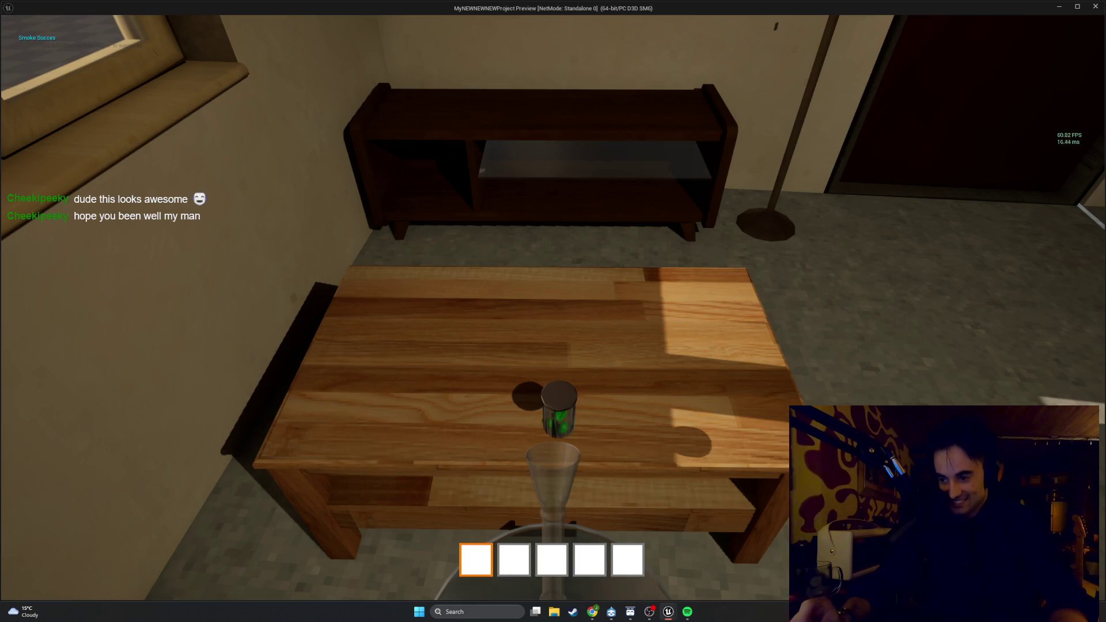
{"action": "key", "text": "e"}
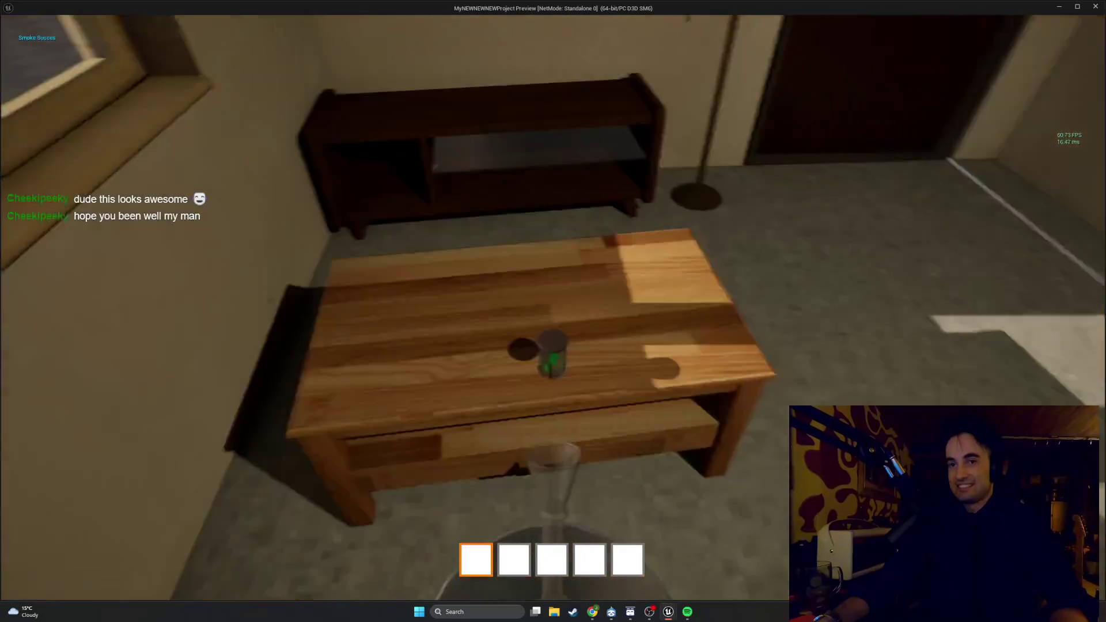
{"action": "key", "text": "e"}
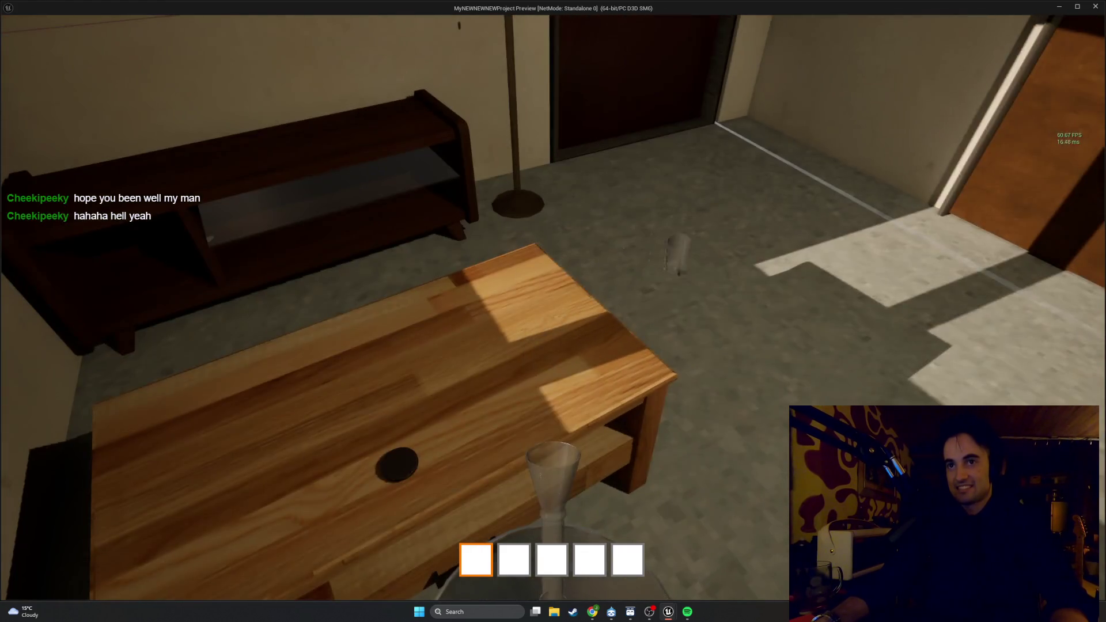
{"action": "key", "text": "e"}
{"action": "left_click", "coordinate": [553, 311]}
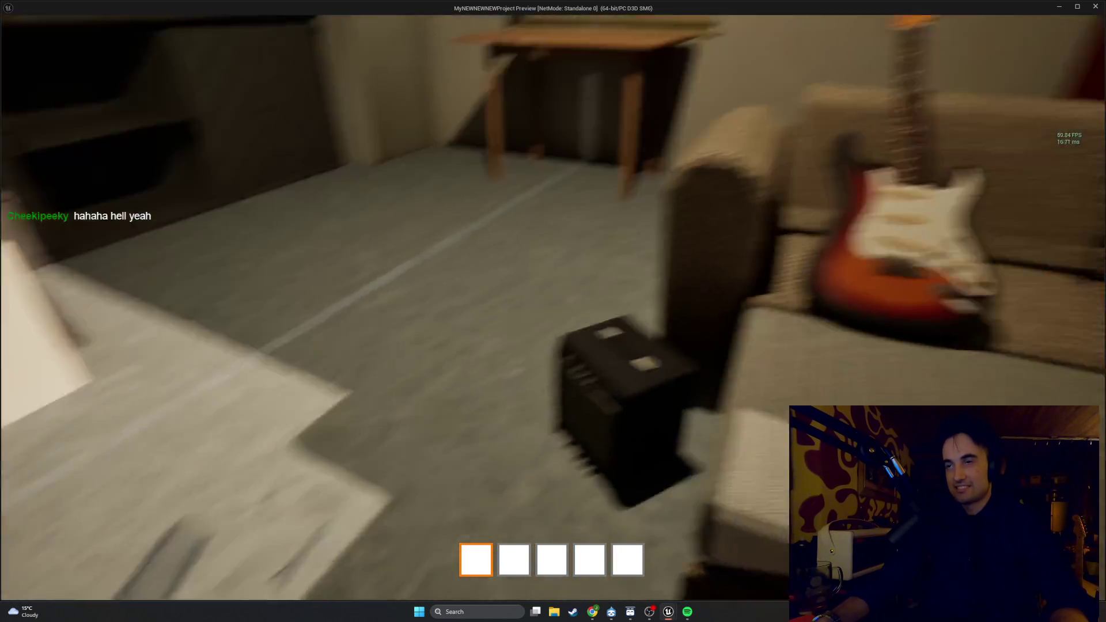
{"action": "key", "text": "e"}
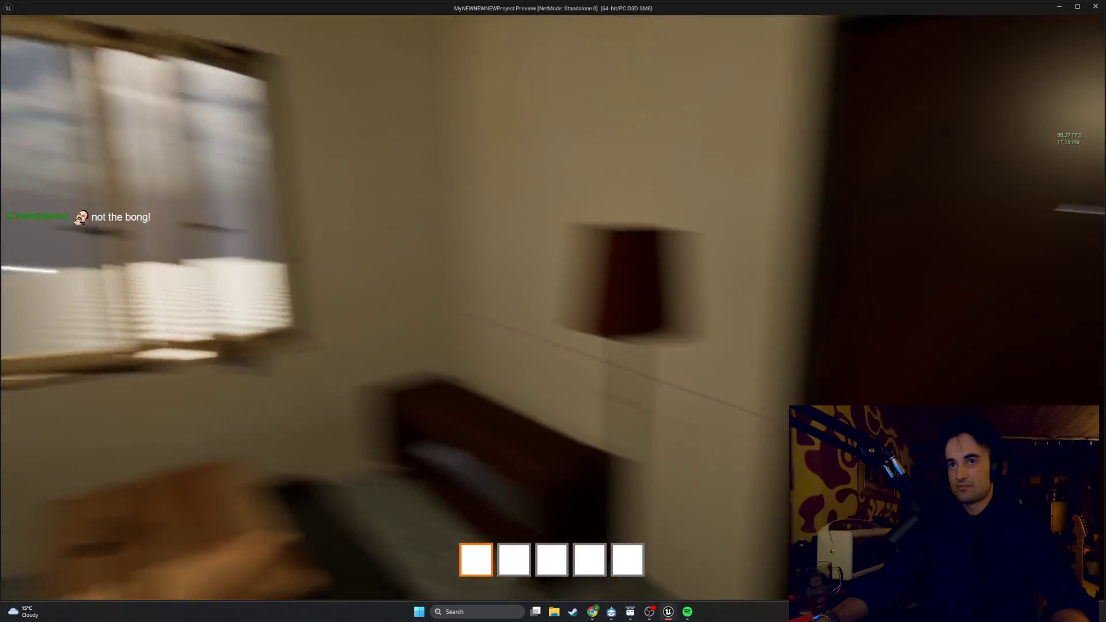
Walk through the stair room to the elevator and the fridge room, then close the preview.
{"action": "key", "text": "s"}
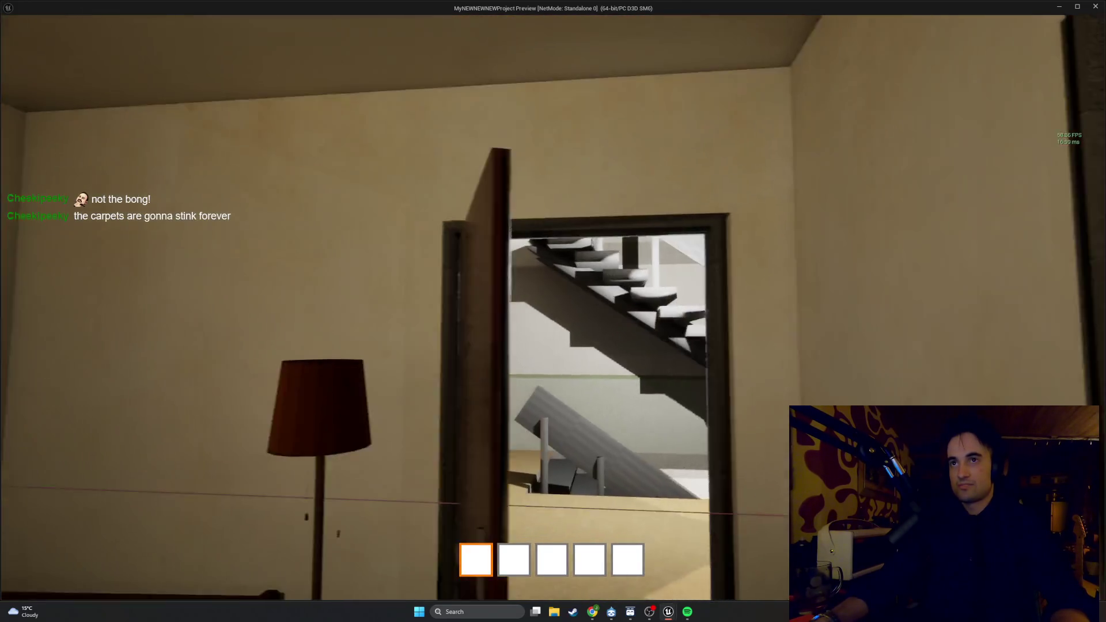
{"action": "key", "text": "w"}
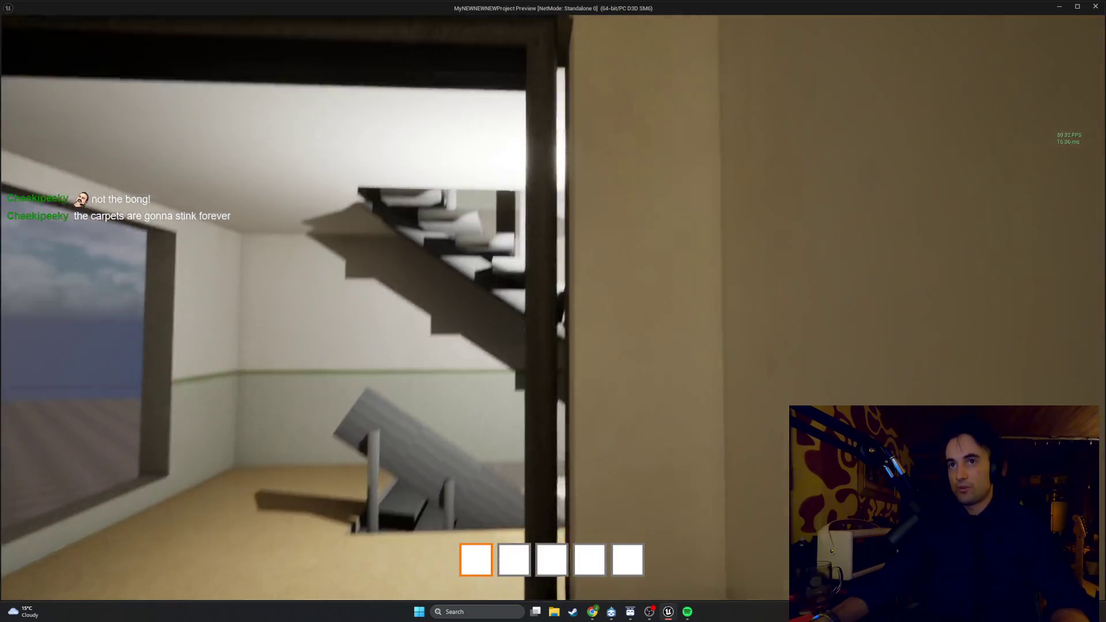
{"action": "key", "text": "w"}
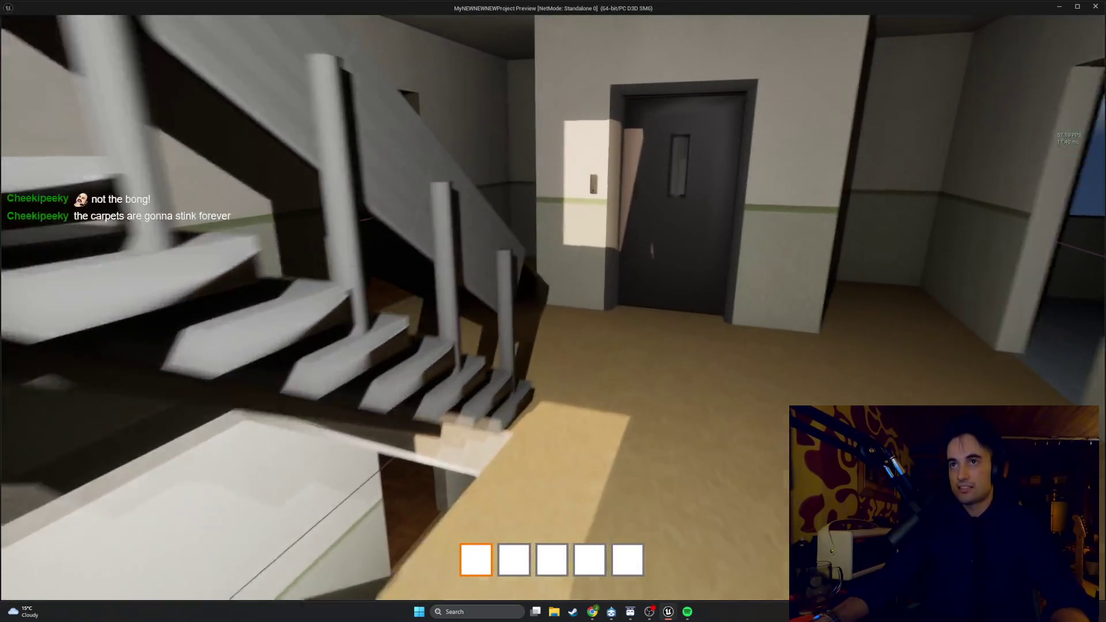
{"action": "key", "text": "w"}
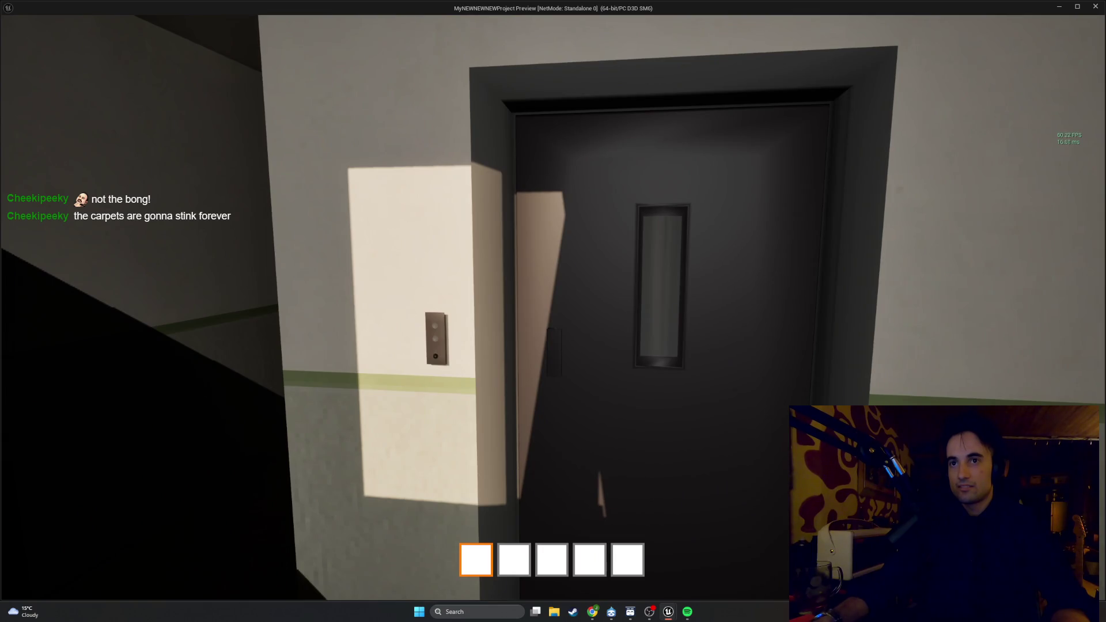
{"action": "key", "text": "w"}
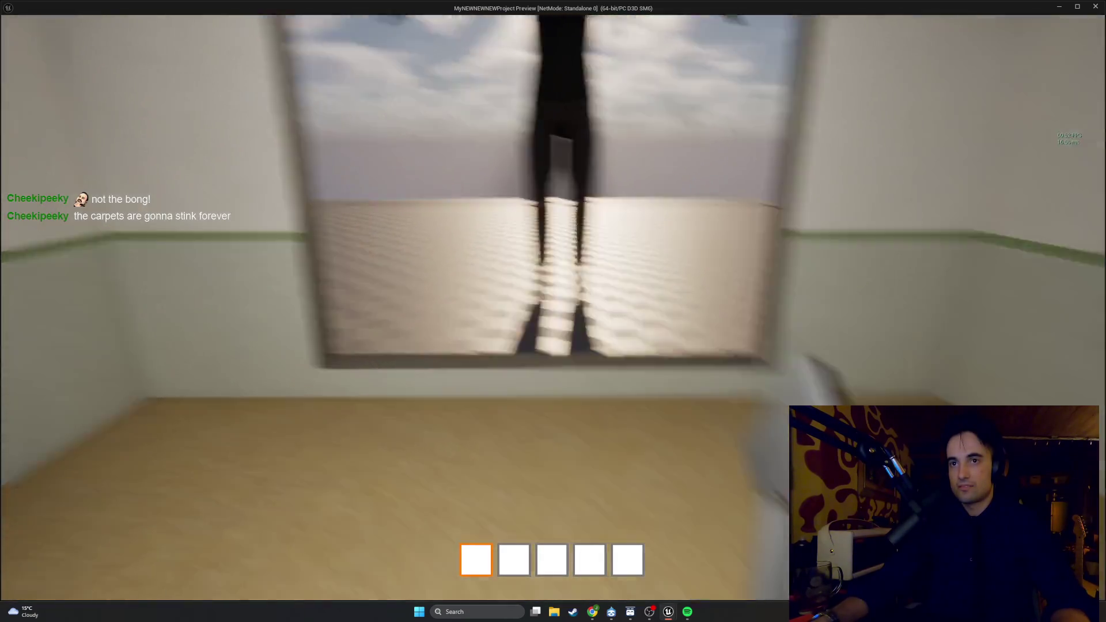
{"action": "key", "text": "w"}
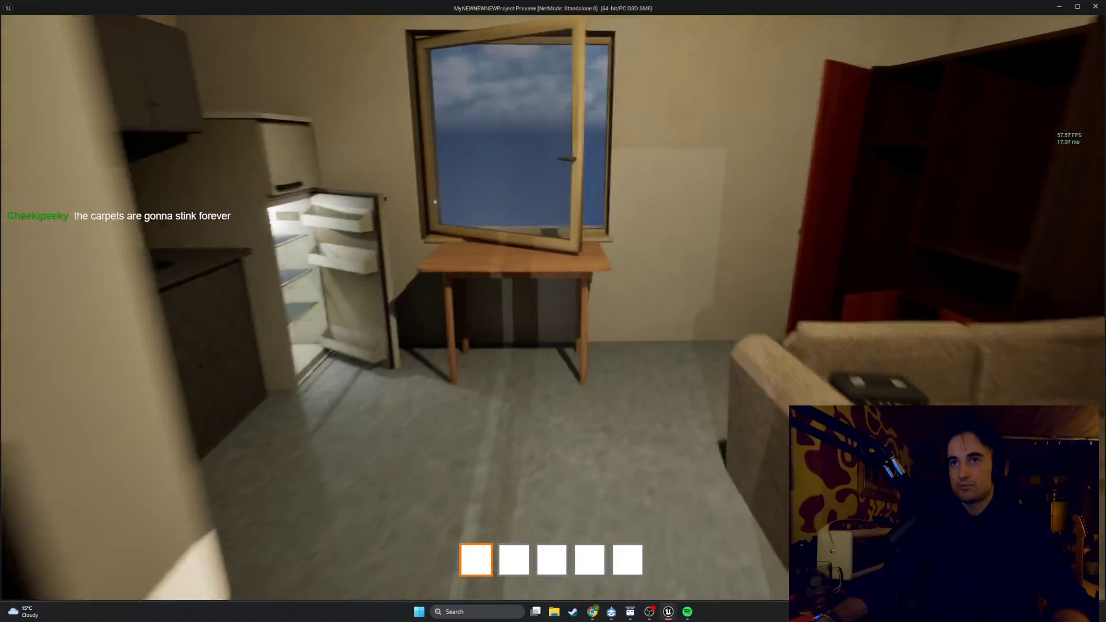
{"action": "key", "text": "w"}
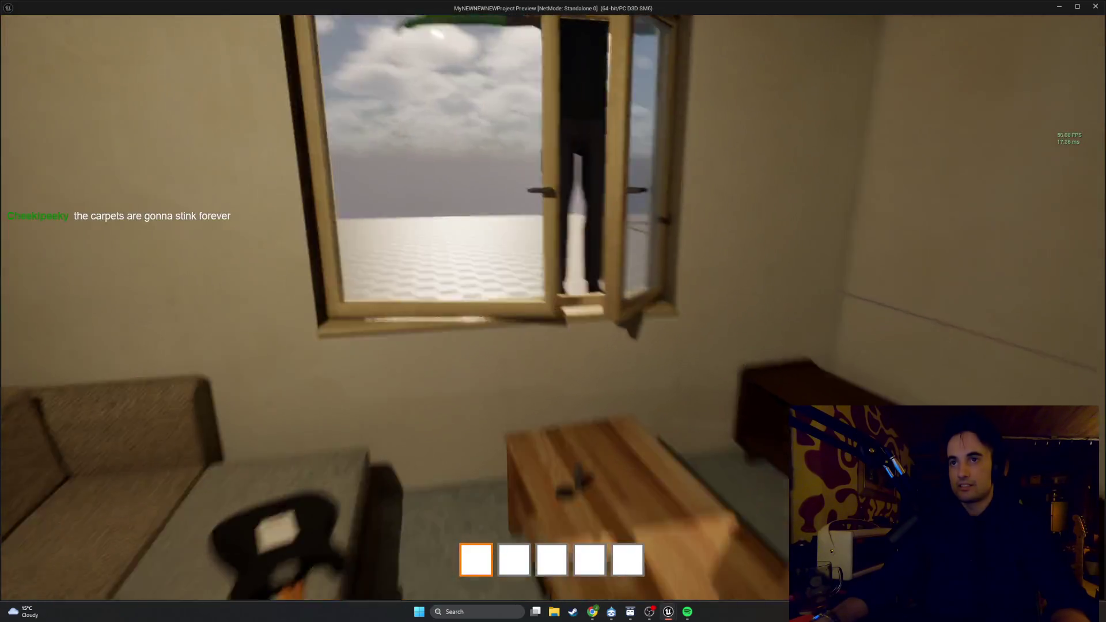
{"action": "key", "text": "w"}
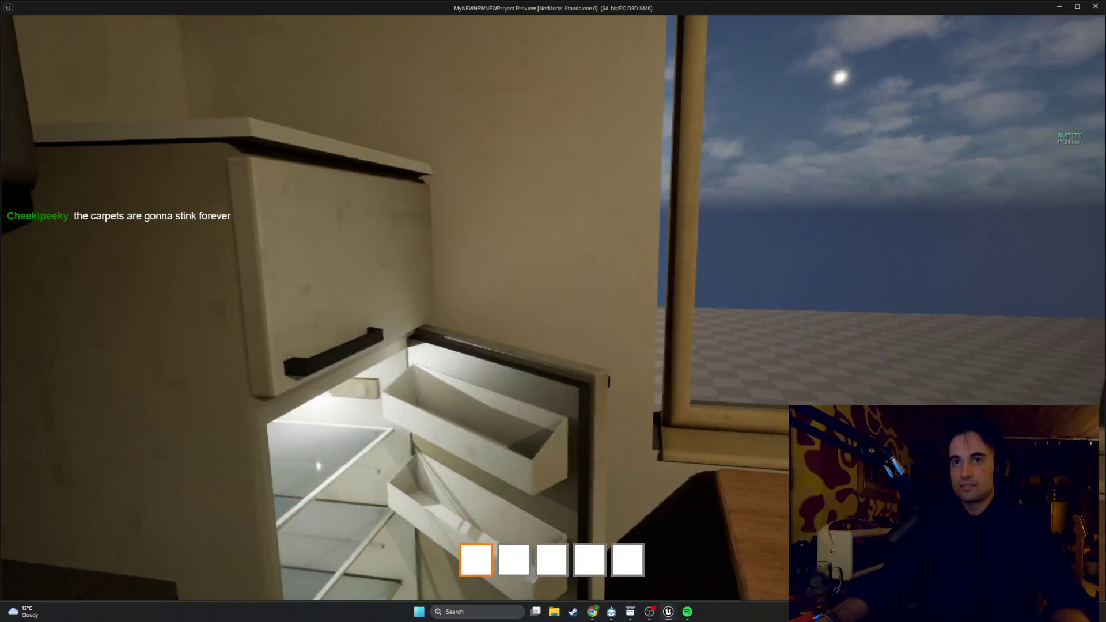
{"action": "key", "text": "Escape"}
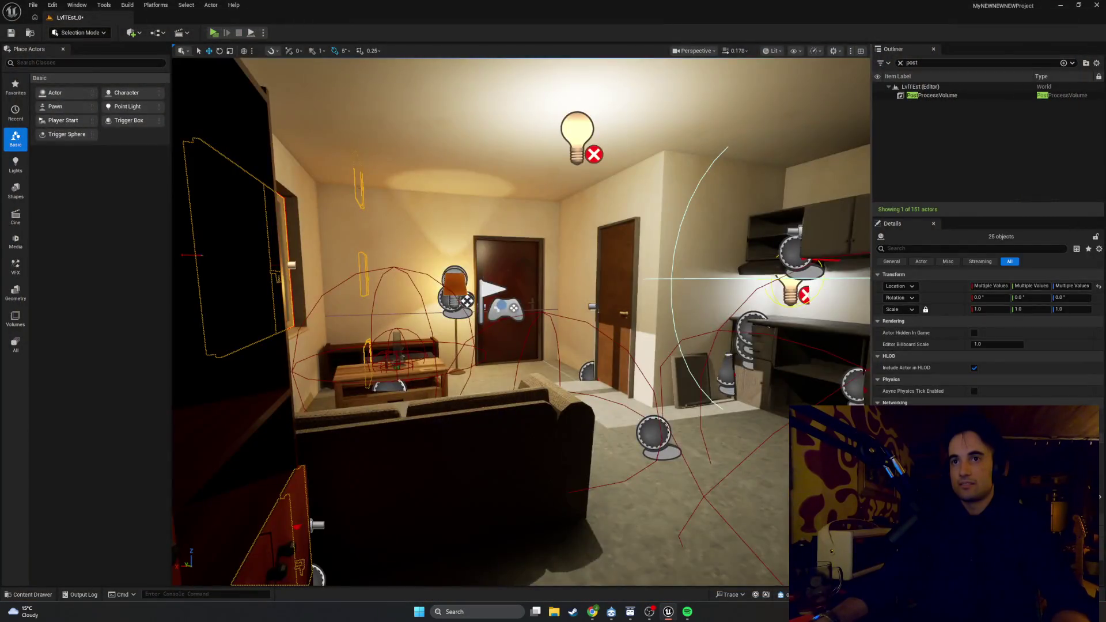
Fly up to the window and narrow the selection down to fewer actors.
{"action": "key", "text": "w"}
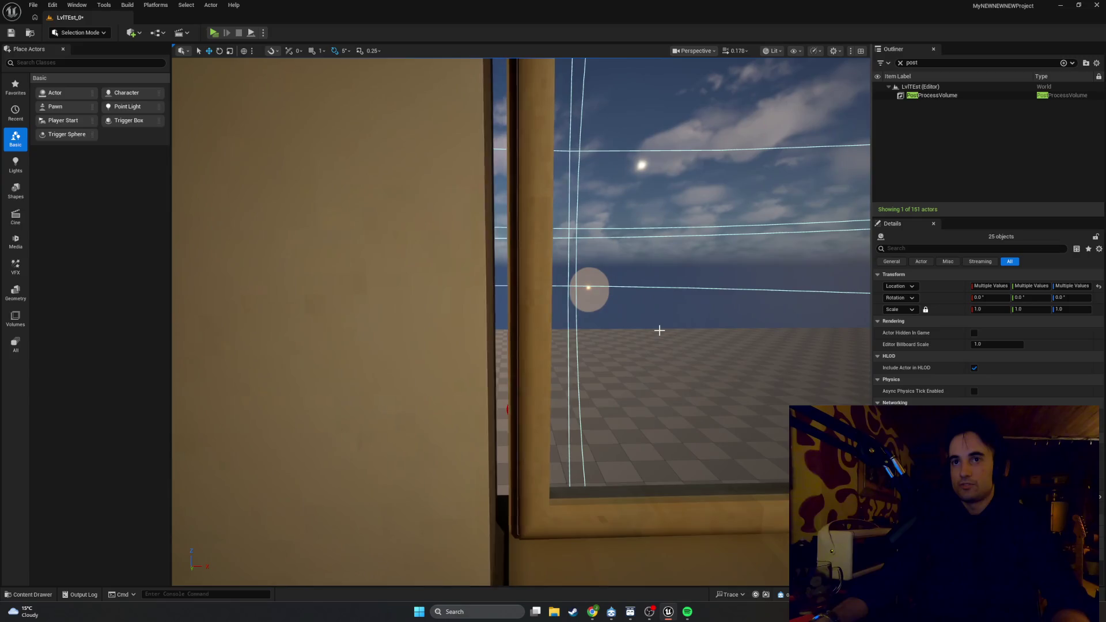
{"action": "left_click", "coordinate": [660, 330], "text": "ctrl"}
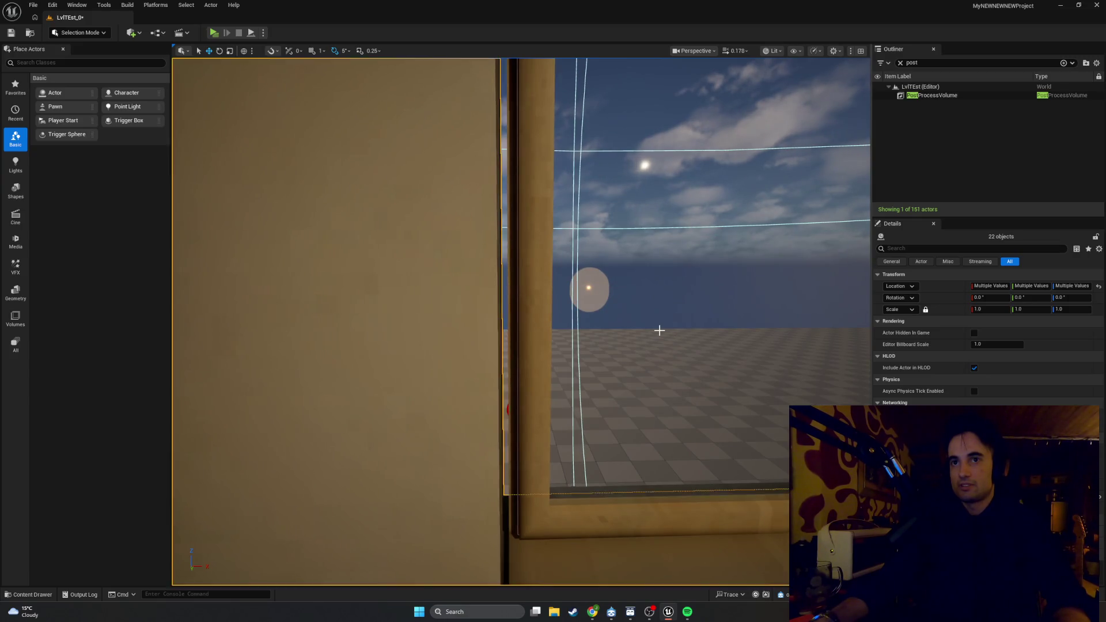
{"action": "left_click", "coordinate": [660, 331], "text": "ctrl"}
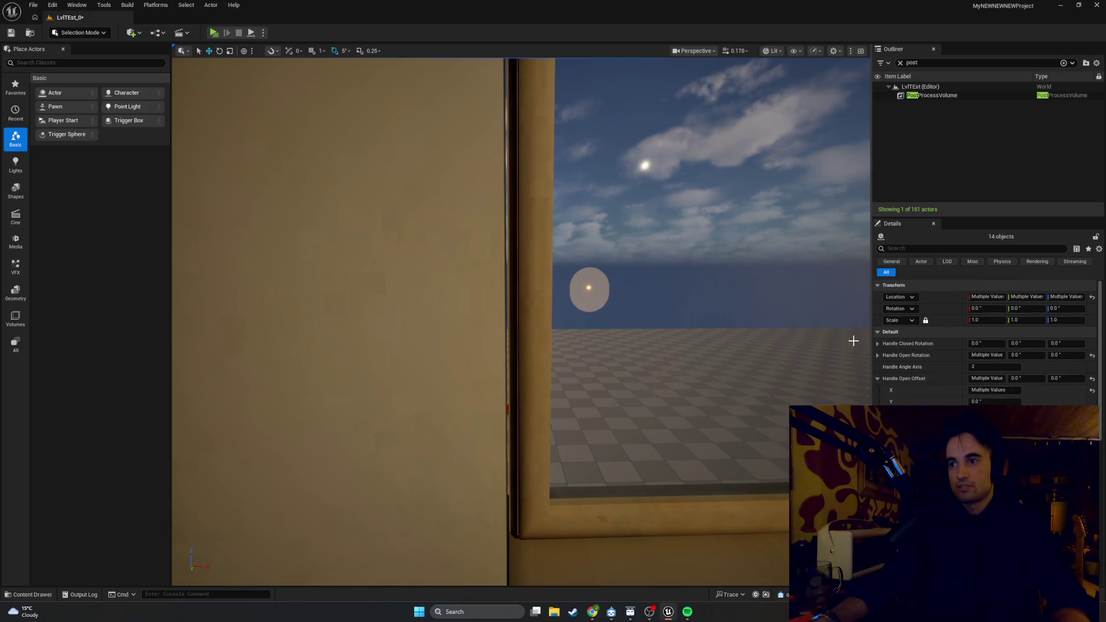
{"action": "key", "text": "s"}
{"action": "key", "text": "w"}
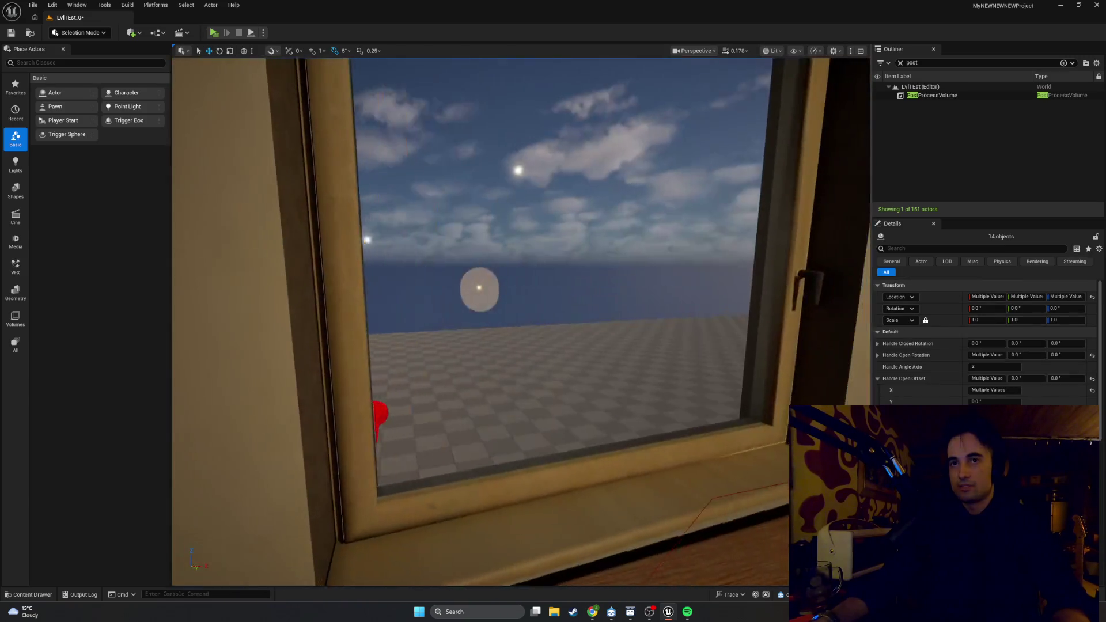
{"action": "key", "text": "a"}
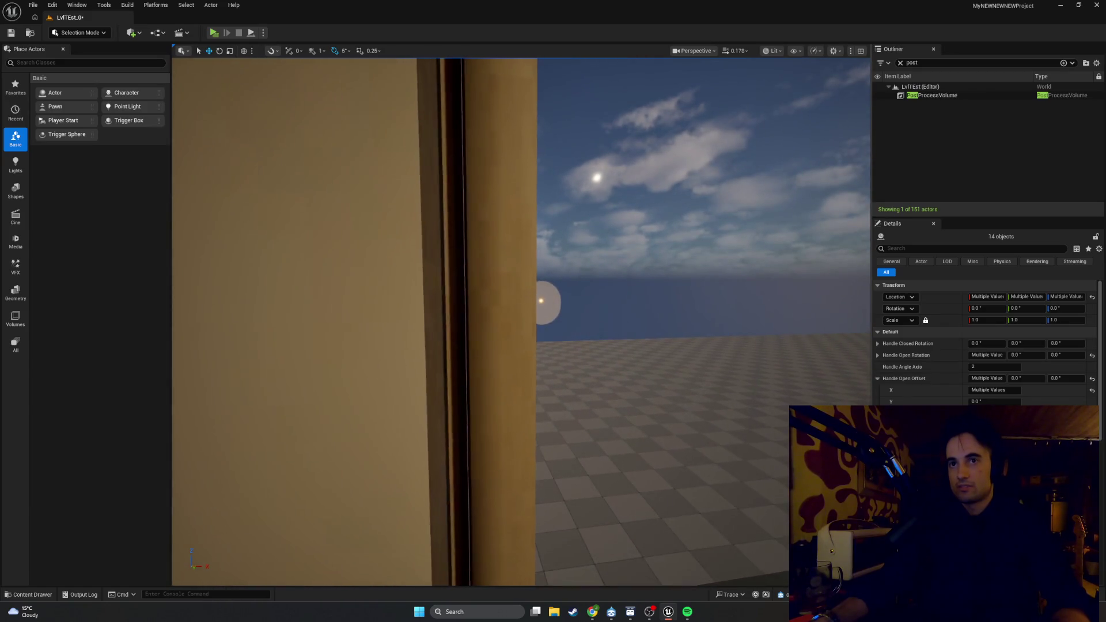
{"action": "key", "text": "a"}
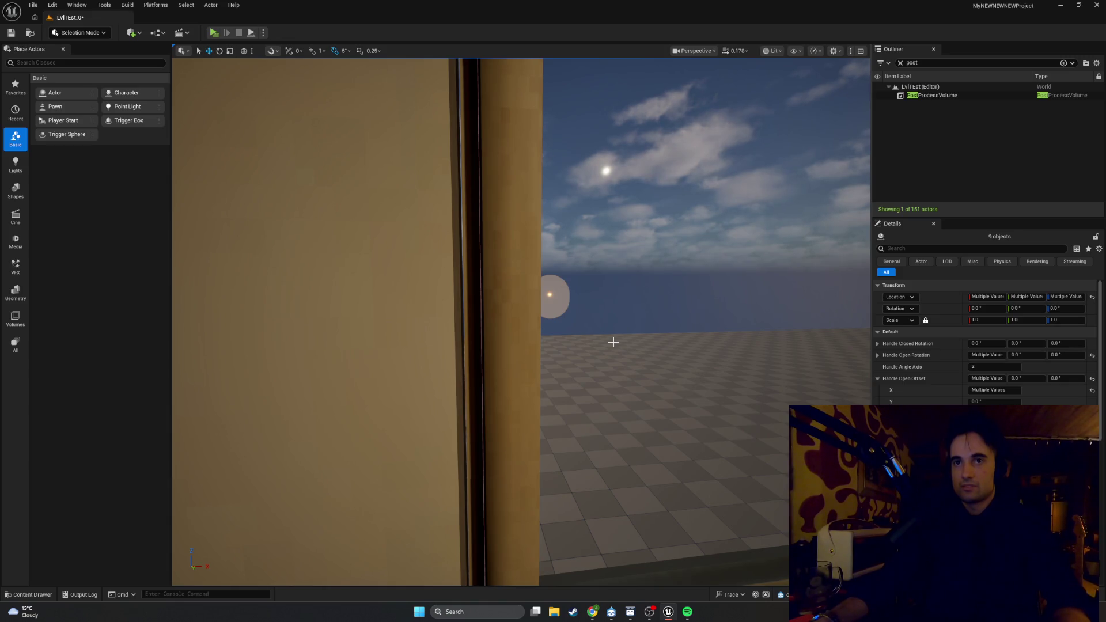
{"action": "key", "text": "s"}
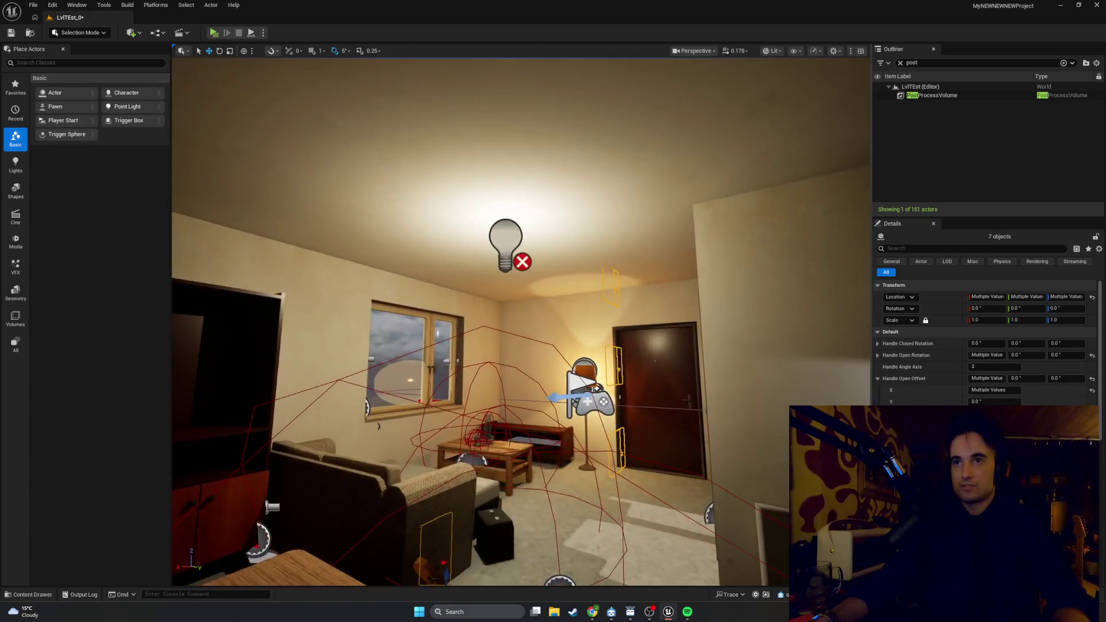
{"action": "key", "text": "w"}
Inspect PointLight12, BP_PH_APT_SmallWindowL7, PointLight16 and BP_PH_APT_DOOR1 one at a time.
{"action": "left_click", "coordinate": [613, 342], "text": "ctrl"}
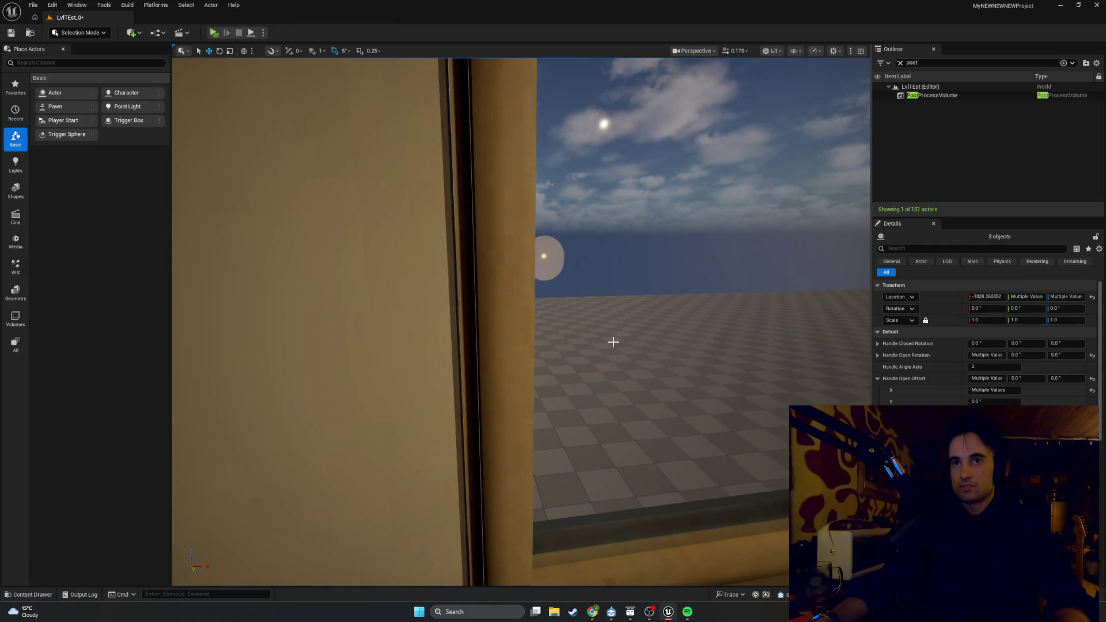
{"action": "left_click", "coordinate": [613, 342], "text": "ctrl"}
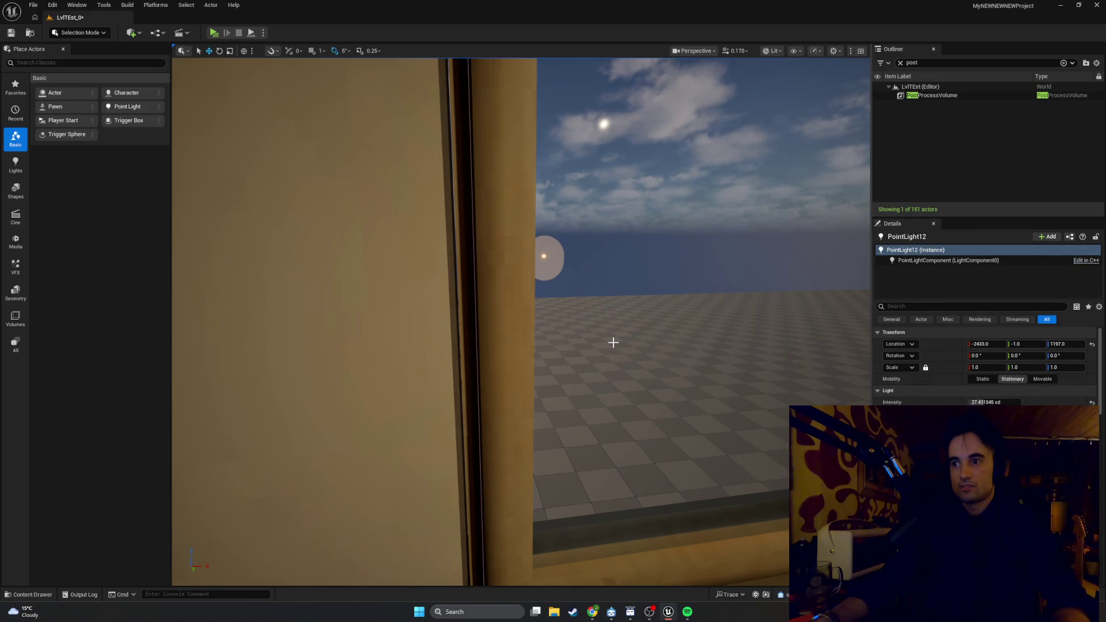
{"action": "left_click", "coordinate": [613, 342], "text": "ctrl"}
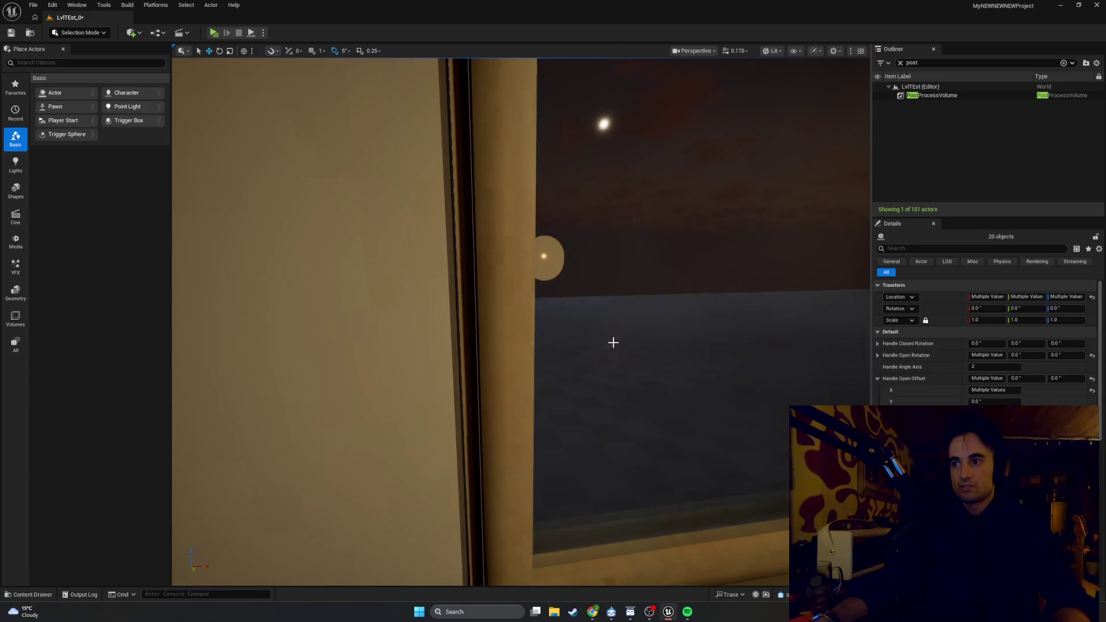
{"action": "left_click_drag", "start_coordinate": [614, 343], "coordinate": [615, 342]}
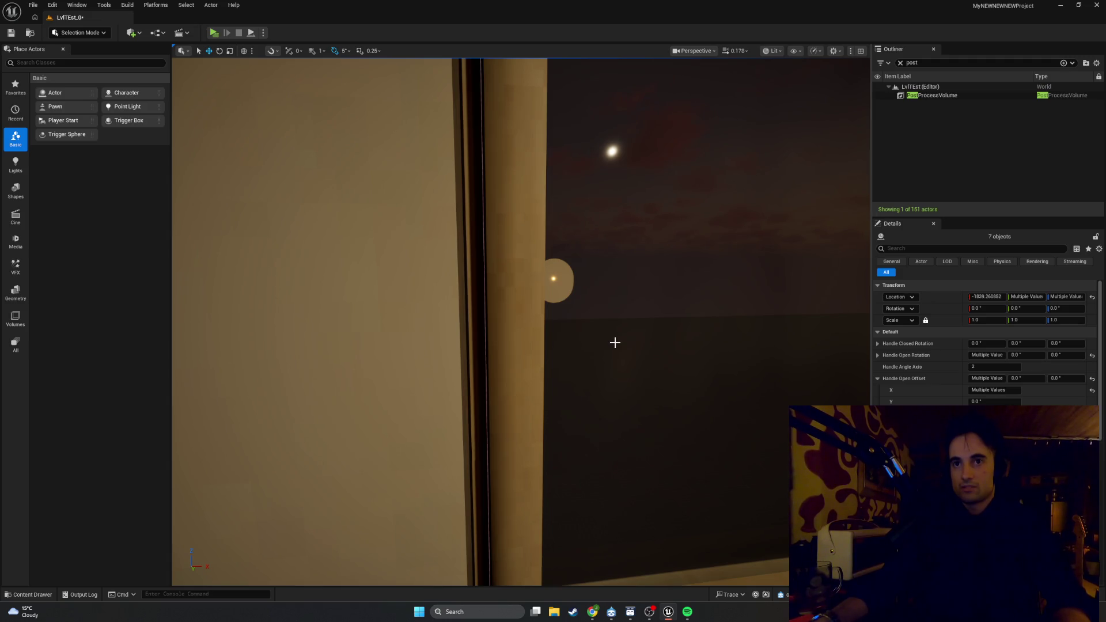
{"action": "left_click", "coordinate": [615, 342]}
{"action": "left_click_drag", "start_coordinate": [615, 343], "coordinate": [615, 343]}
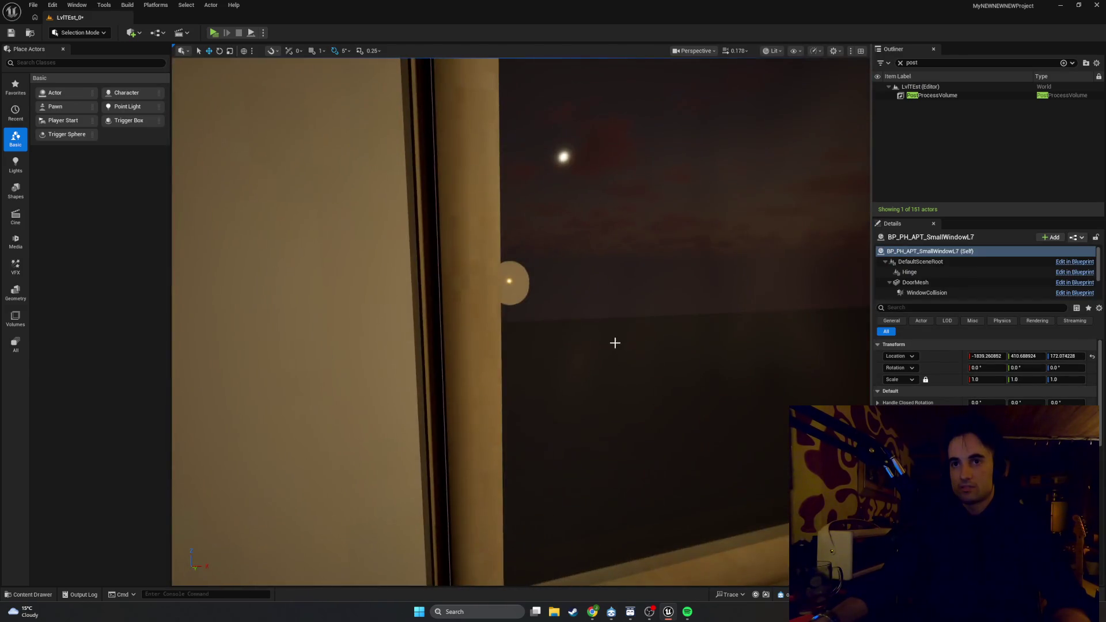
{"action": "left_click", "coordinate": [615, 342]}
{"action": "left_click", "coordinate": [615, 342]}
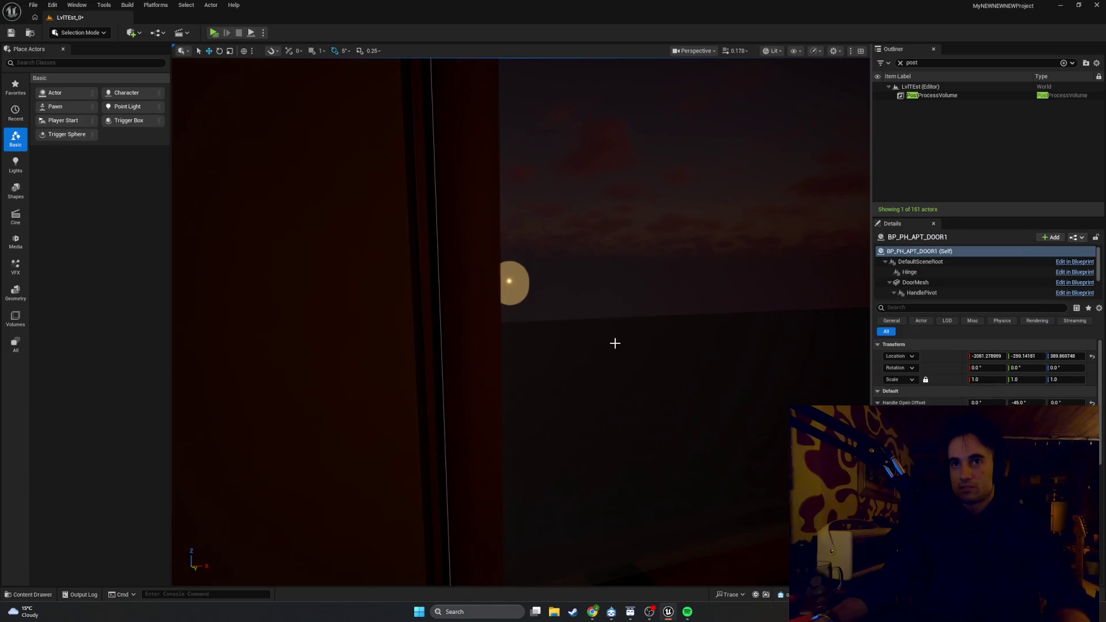
{"action": "scroll", "coordinate": [717, 332], "scroll_direction": "down", "scroll_amount": 5}
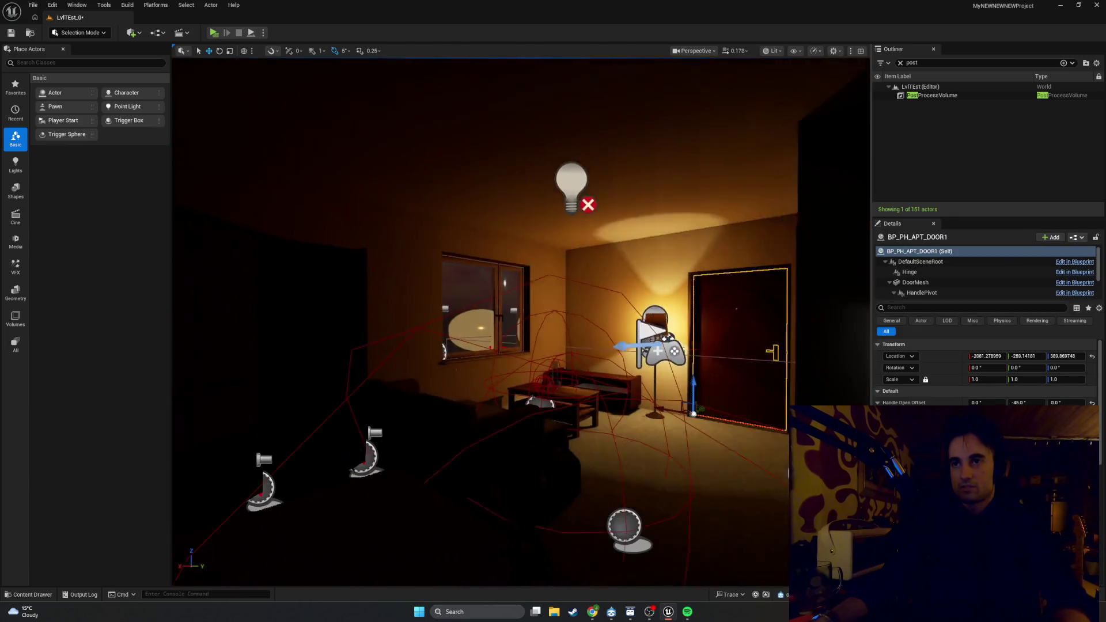
{"action": "scroll", "coordinate": [718, 333], "scroll_direction": "up", "scroll_amount": 3}
Select the apartment building around the window and launch a standalone play preview.
{"action": "mouse_move", "coordinate": [522, 323]}
{"action": "left_mouse_down"}
{"action": "mouse_move", "coordinate": [522, 300]}
{"action": "mouse_move", "coordinate": [507, 289]}
{"action": "mouse_move", "coordinate": [438, 293]}
{"action": "left_mouse_up"}
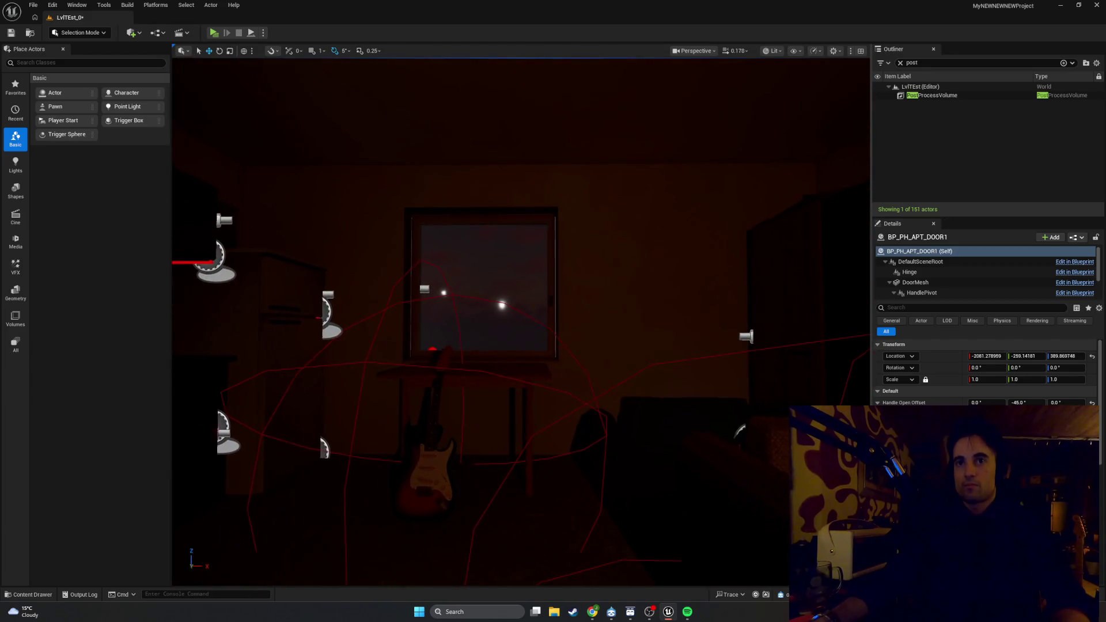
{"action": "left_click", "coordinate": [501, 288]}
{"action": "scroll", "coordinate": [502, 288], "scroll_direction": "up", "scroll_amount": 3}
{"action": "left_click", "coordinate": [213, 33]}
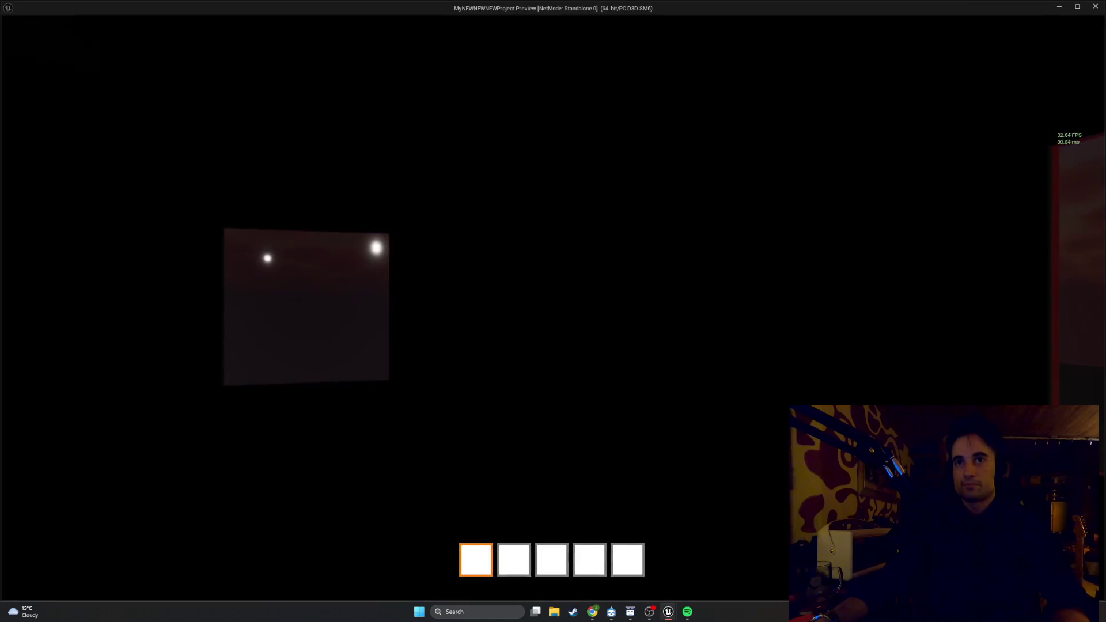
Inspect PointLight16 and the Apt_Building mesh, clearing the Outliner's actor filter.
{"action": "key", "text": "Escape"}
{"action": "mouse_move", "coordinate": [480, 262]}
{"action": "left_mouse_down"}
{"action": "mouse_move", "coordinate": [473, 288]}
{"action": "mouse_move", "coordinate": [460, 277]}
{"action": "mouse_move", "coordinate": [480, 262]}
{"action": "left_mouse_up"}
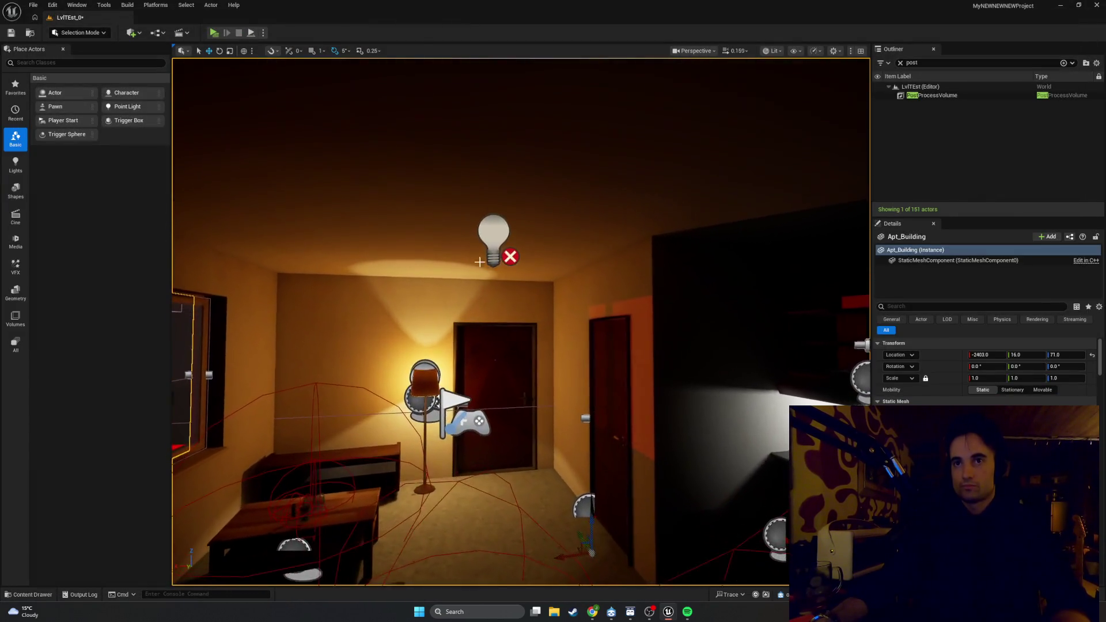
{"action": "left_click", "coordinate": [494, 231]}
{"action": "mouse_move", "coordinate": [621, 305]}
{"action": "left_mouse_down"}
{"action": "mouse_move", "coordinate": [599, 299]}
{"action": "mouse_move", "coordinate": [621, 304]}
{"action": "left_mouse_up"}
{"action": "left_click", "coordinate": [621, 305]}
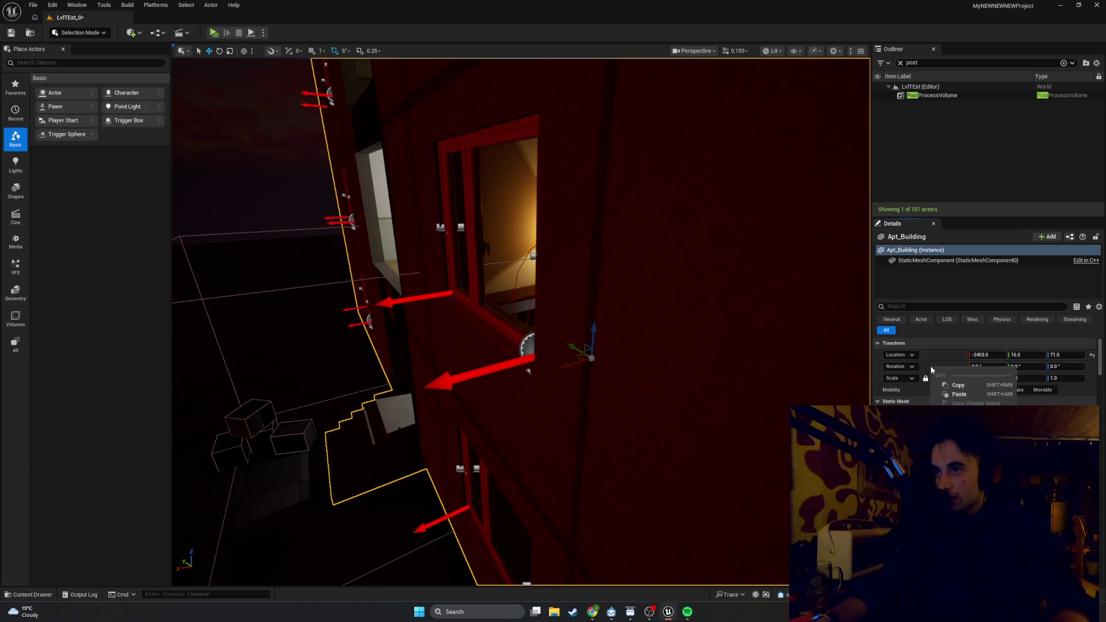
{"action": "left_click", "coordinate": [912, 367]}
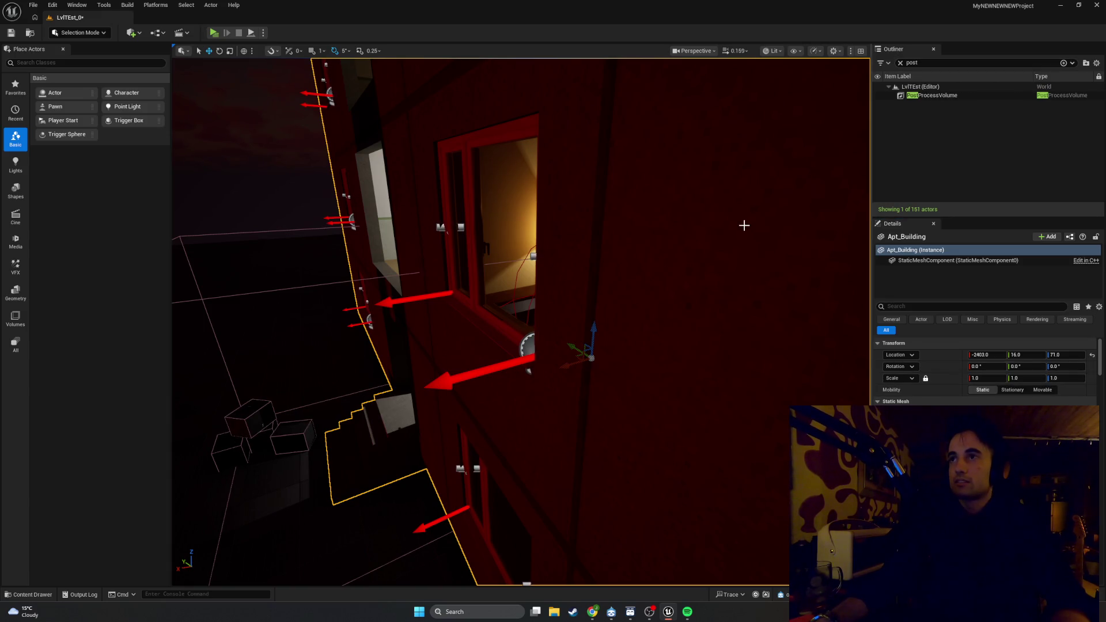
{"action": "left_click", "coordinate": [902, 62]}
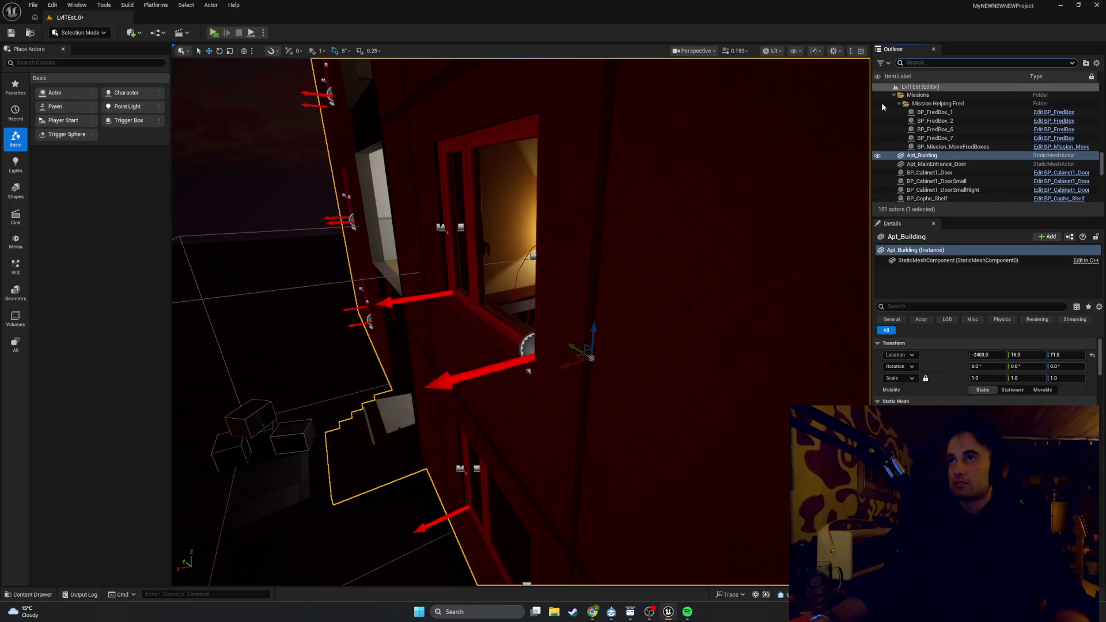
{"action": "right_click", "coordinate": [926, 159]}
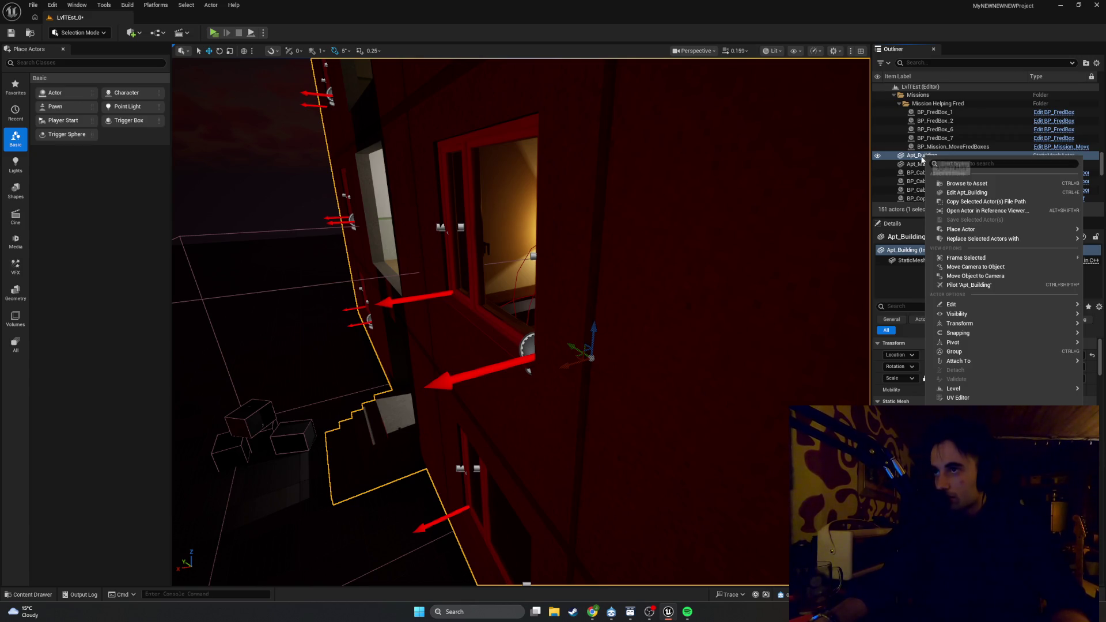
{"action": "left_click", "coordinate": [684, 301]}
{"action": "left_click_drag", "start_coordinate": [684, 301], "coordinate": [683, 167]}
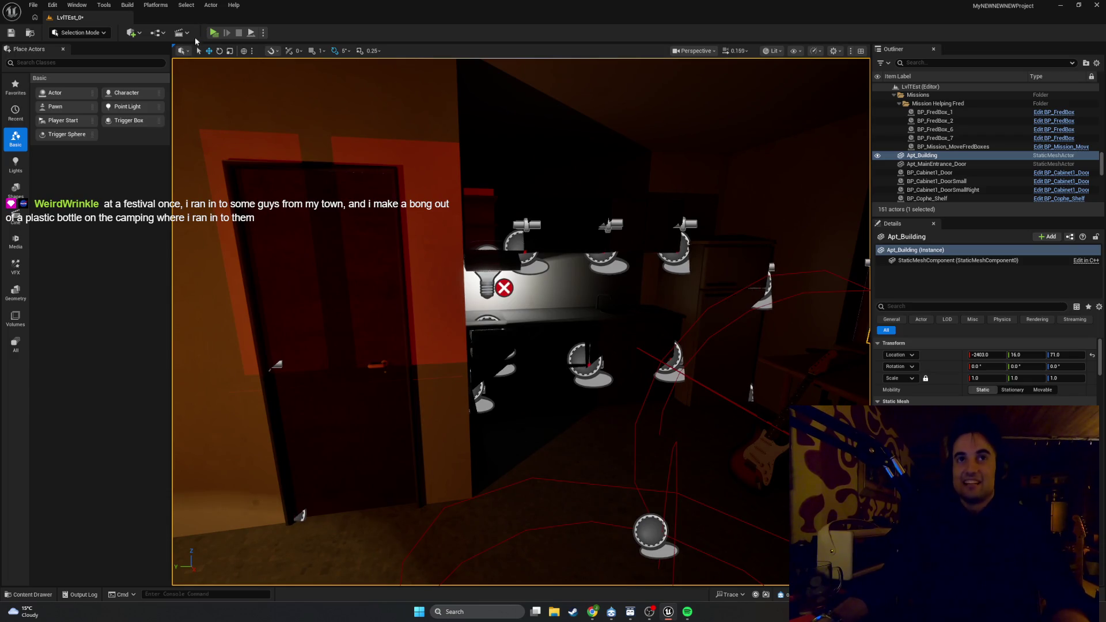
Set PointLight16's intensity to 6.6 cd and run a standalone play preview.
{"action": "left_click", "coordinate": [211, 34]}
{"action": "key", "text": "Escape"}
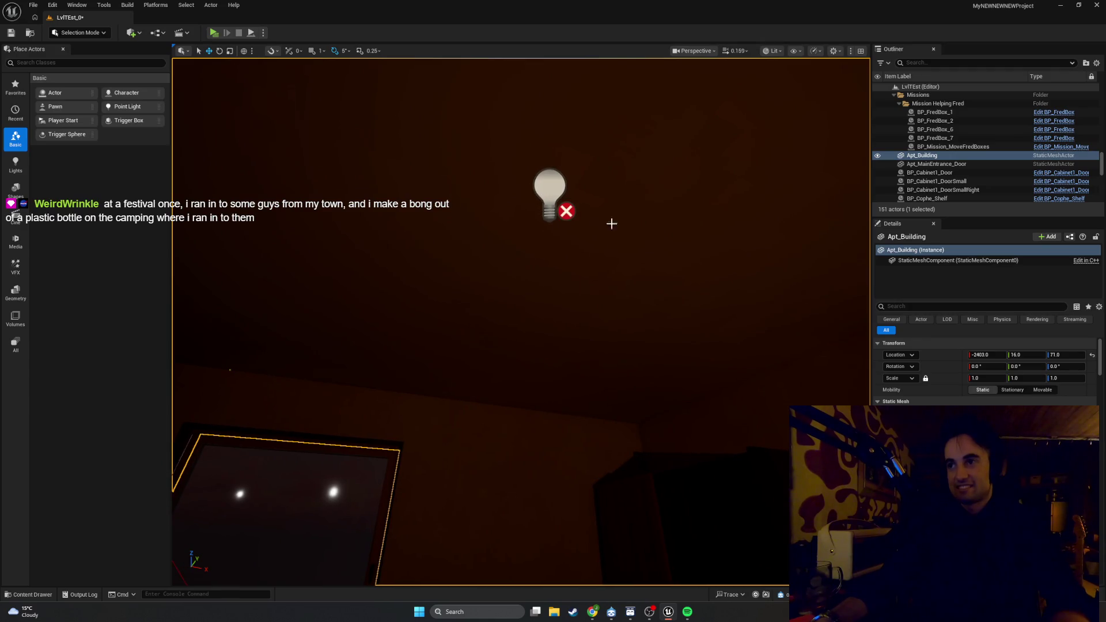
{"action": "left_click", "coordinate": [550, 187]}
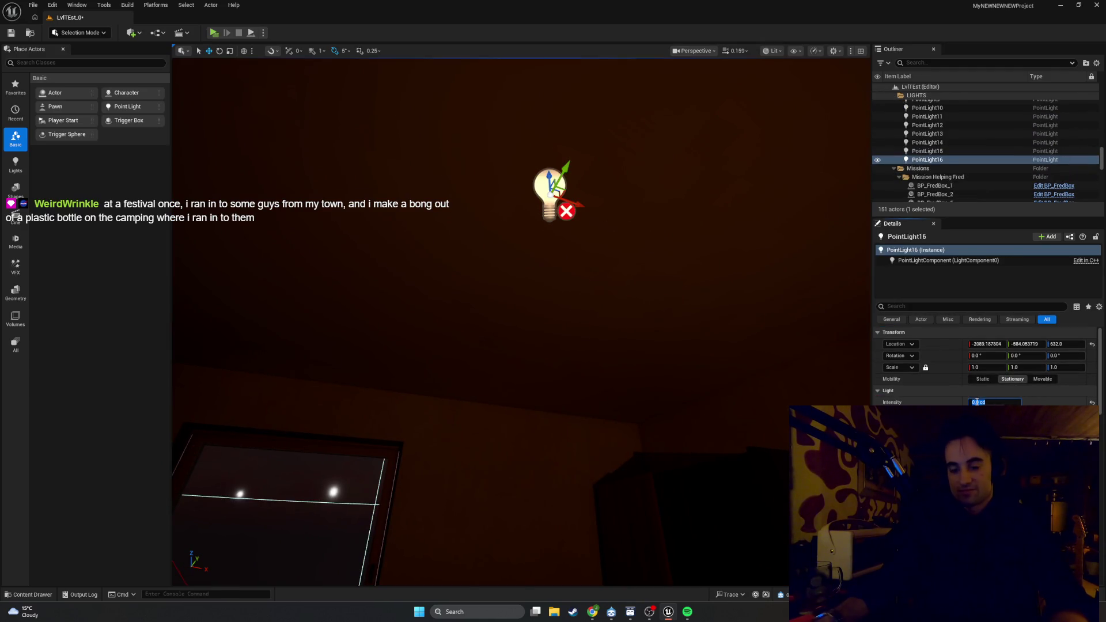
{"action": "type", "text": ".6"}
{"action": "key", "text": "Return"}
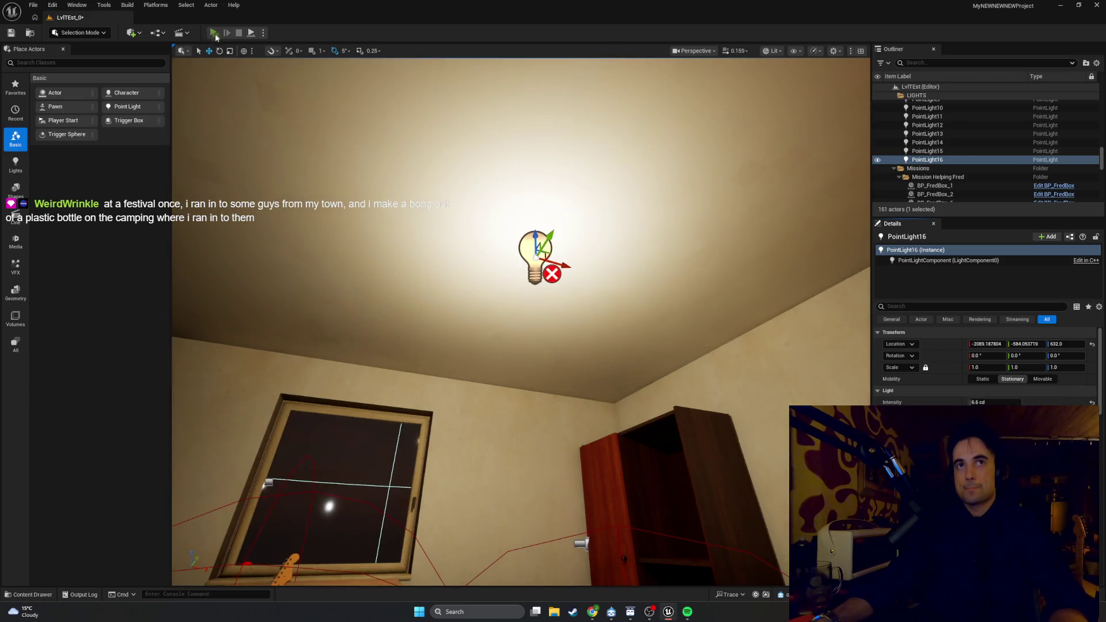
{"action": "left_click", "coordinate": [213, 34]}
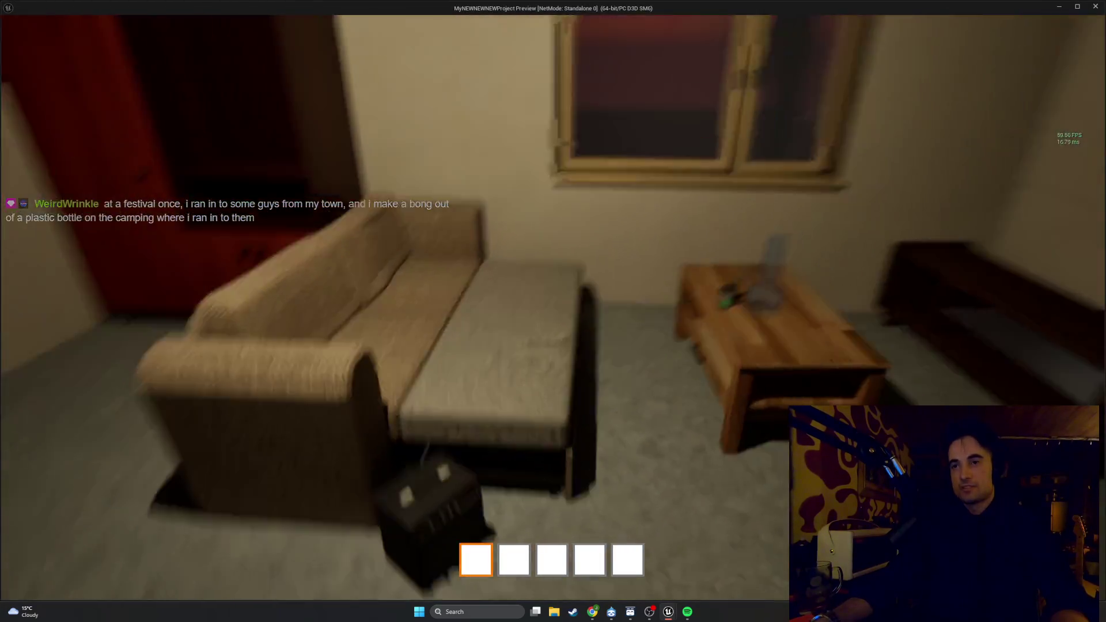
Toggle the floor lamp off and on repeatedly to compare the room's lighting.
{"action": "key", "text": "s"}
{"action": "key", "text": "w"}
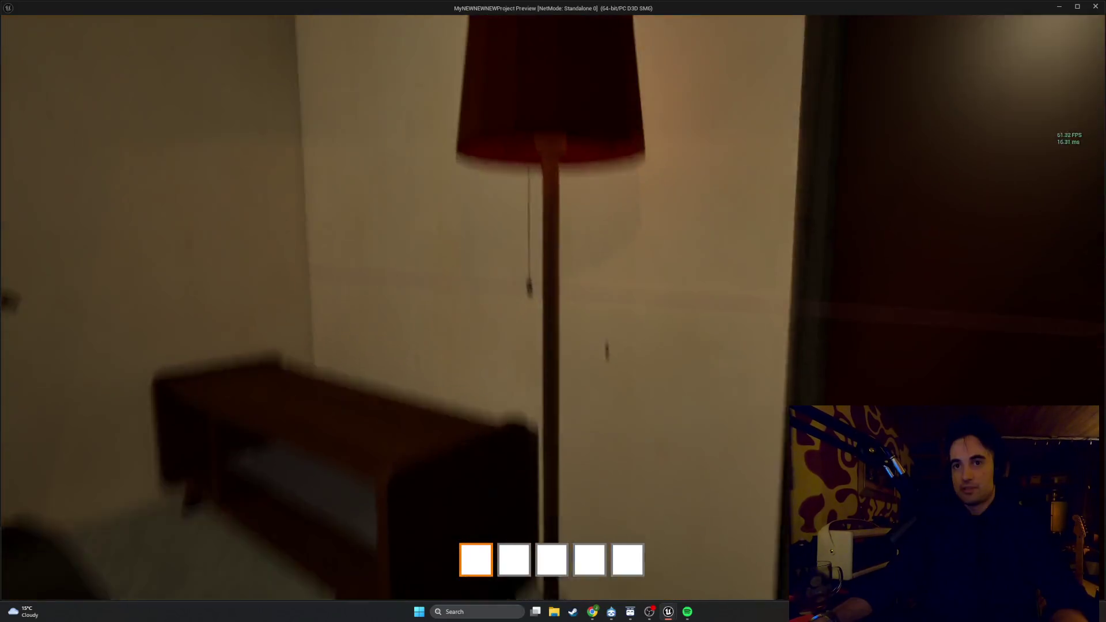
{"action": "key", "text": "e"}
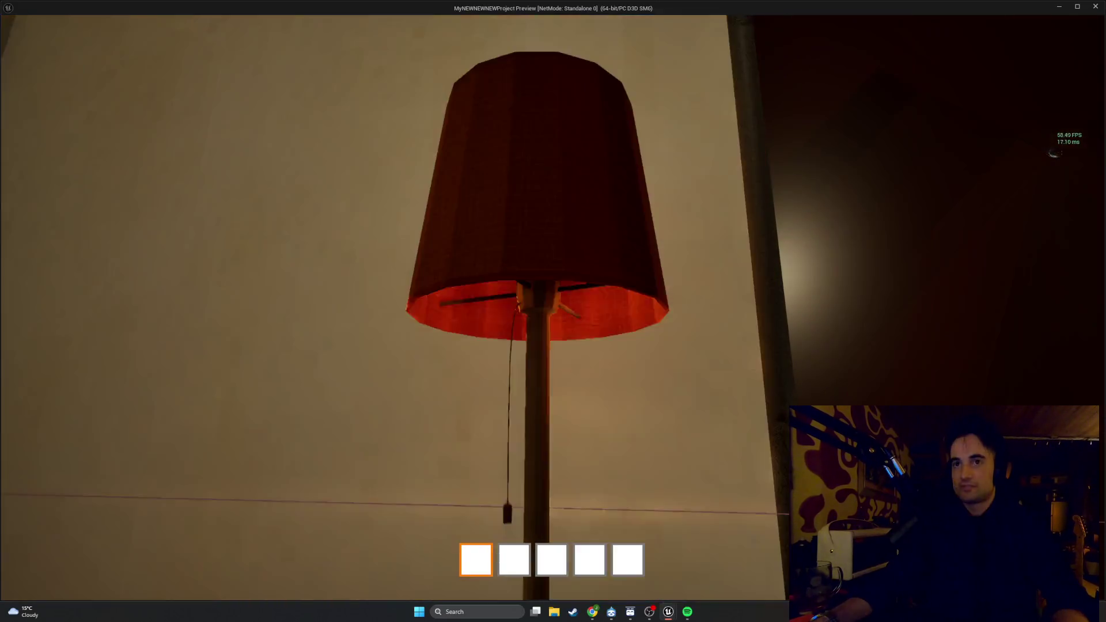
{"action": "key", "text": "e"}
{"action": "key", "text": "s"}
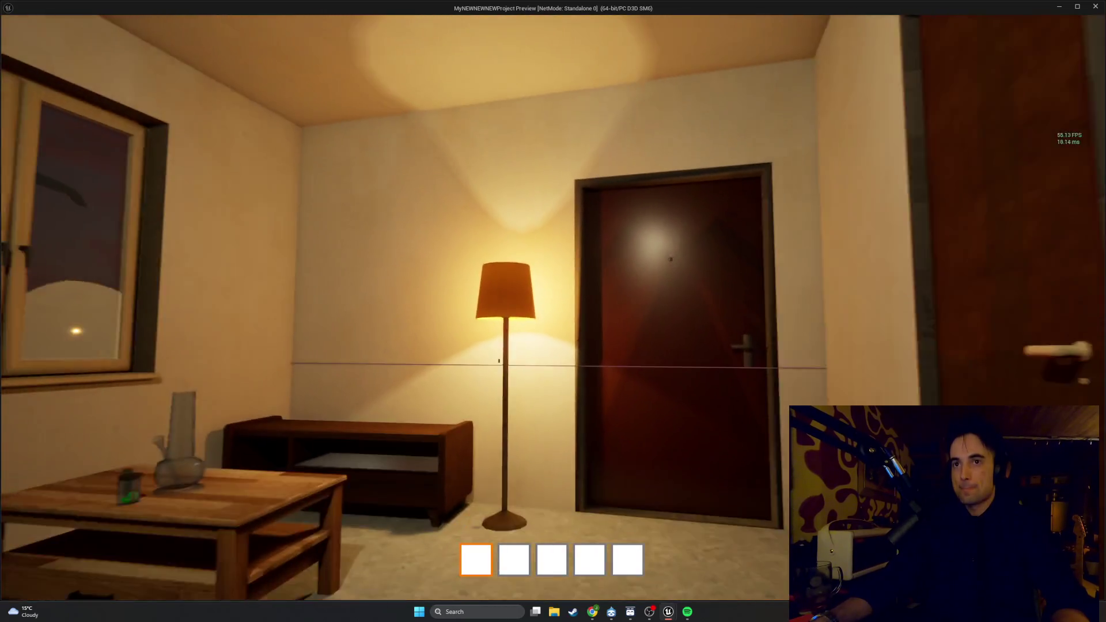
{"action": "key", "text": "w"}
{"action": "key", "text": "w"}
{"action": "key", "text": "e"}
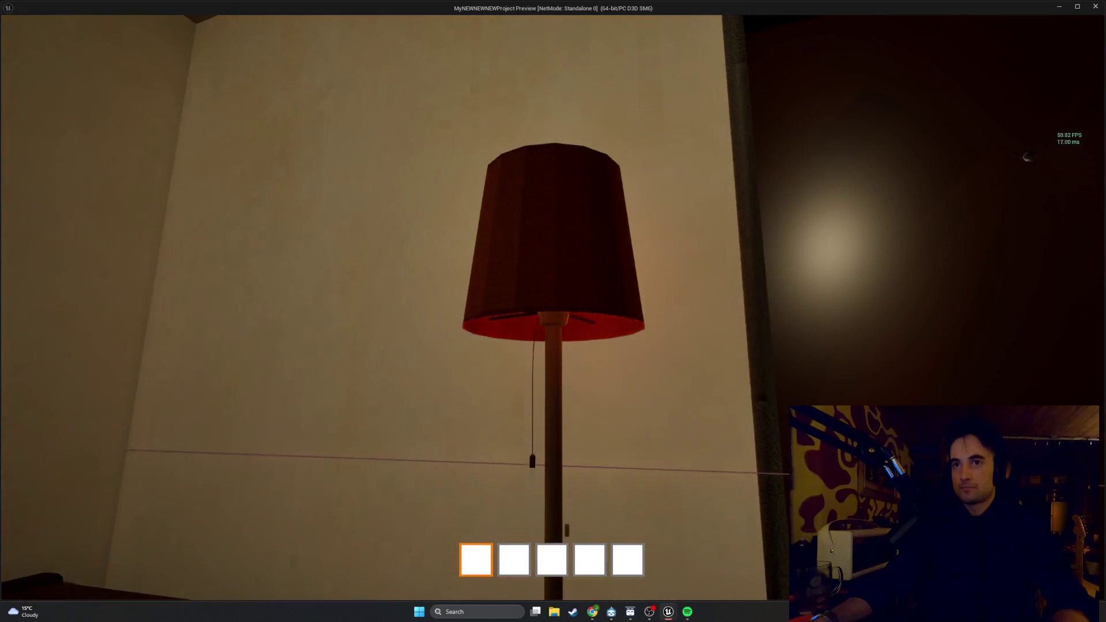
{"action": "key", "text": "e"}
{"action": "key", "text": "e"}
{"action": "key", "text": "s"}
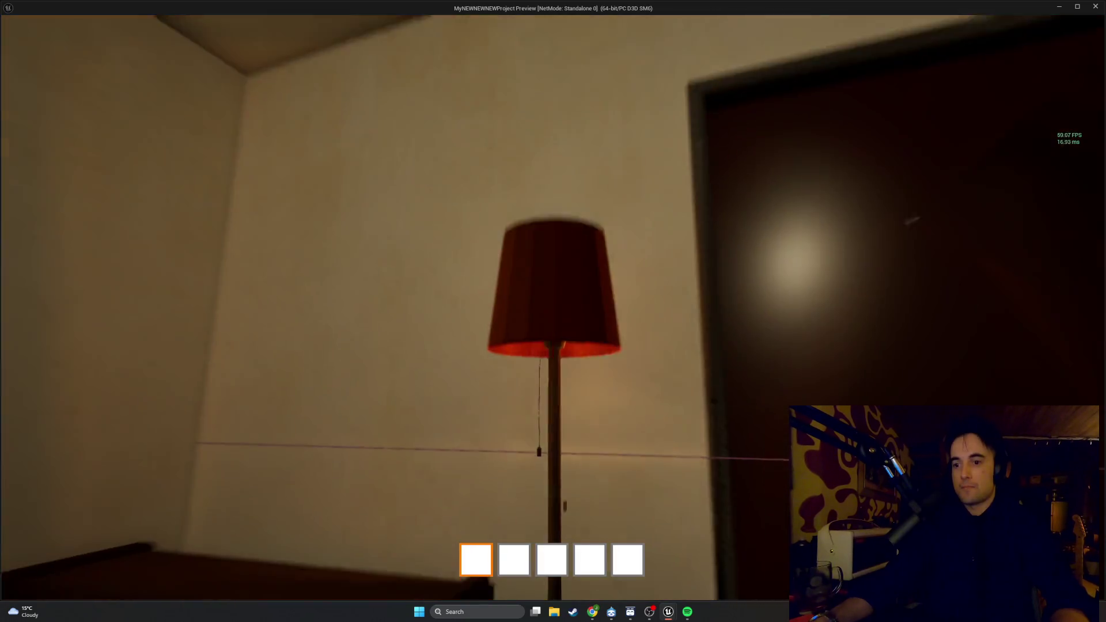
{"action": "key", "text": "e"}
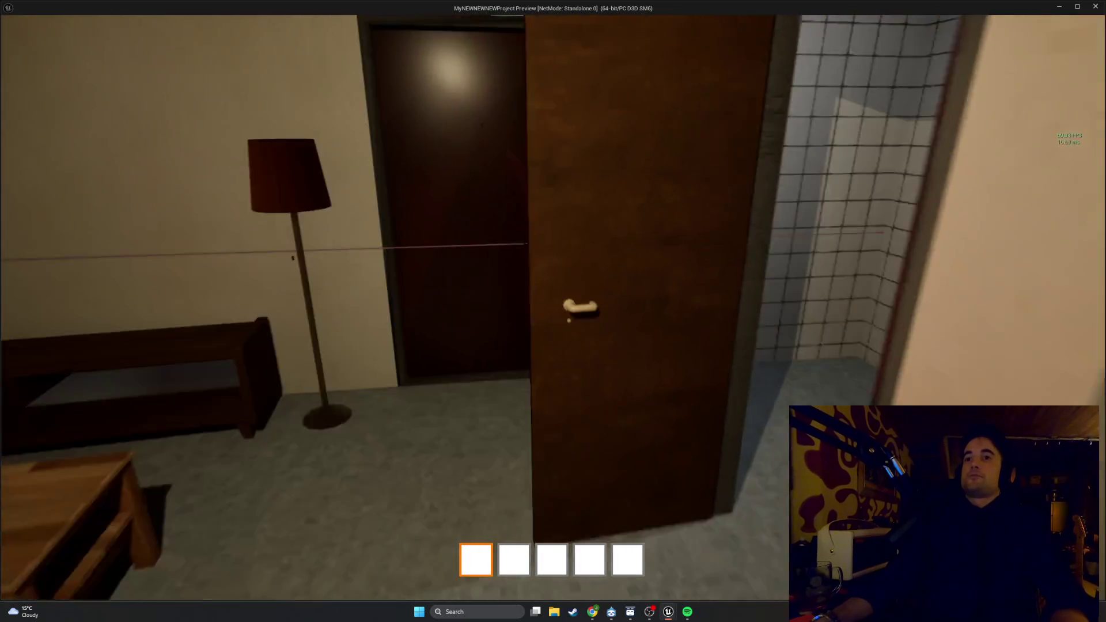
{"action": "key", "text": "w"}
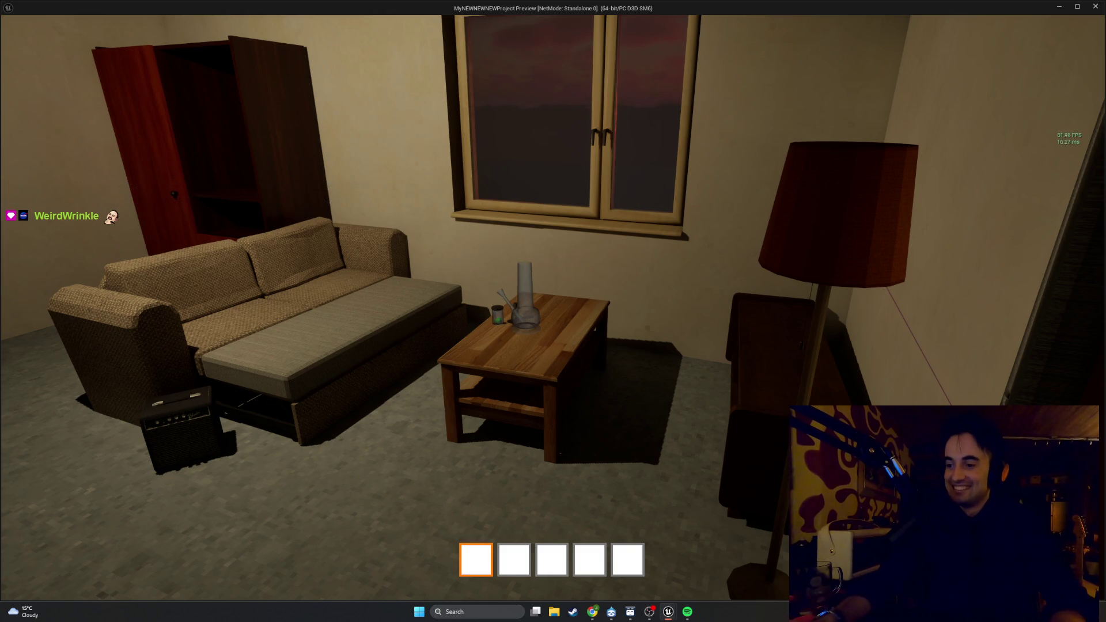
Walk past the desk to toggle the lamp again, then exit and frame PointLight16.
{"action": "key", "text": "s"}
{"action": "key", "text": "w"}
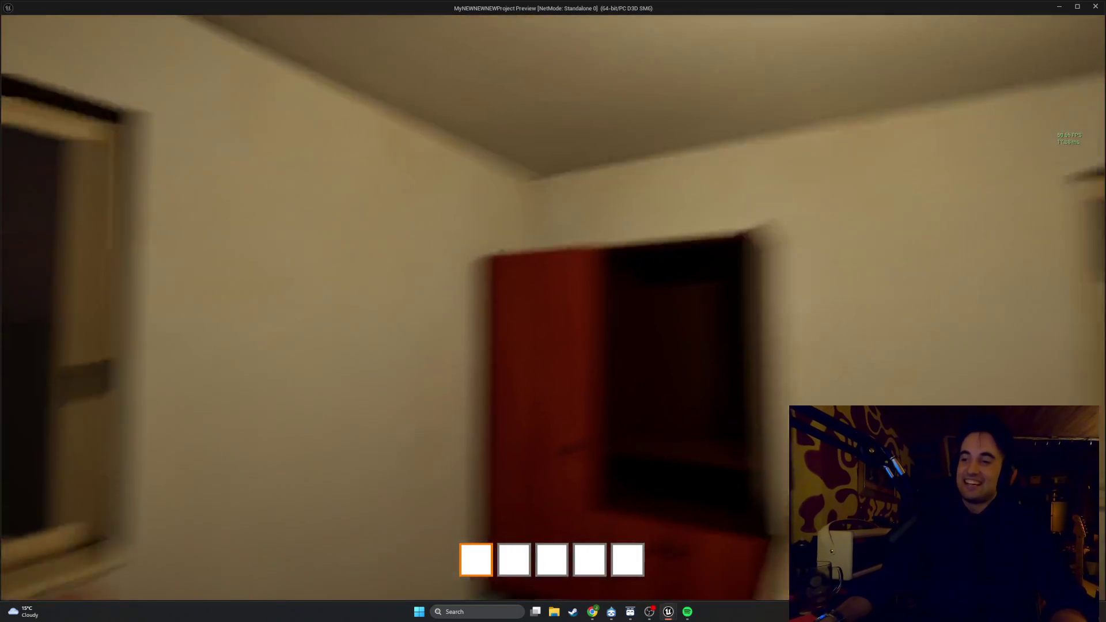
{"action": "mouse_move", "coordinate": [554, 311]}
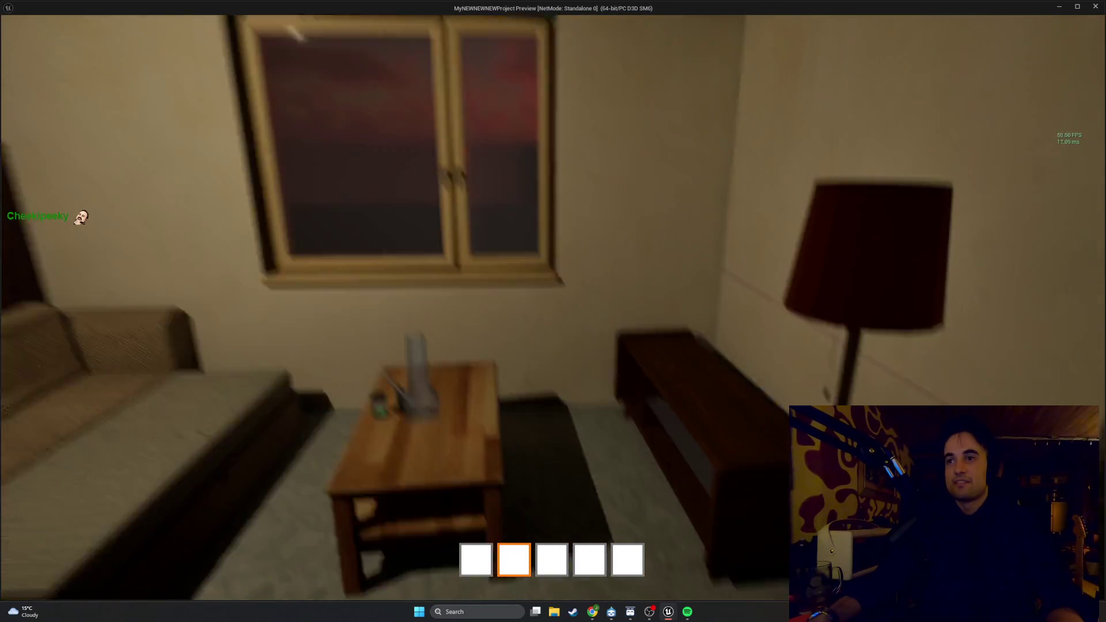
{"action": "key", "text": "w"}
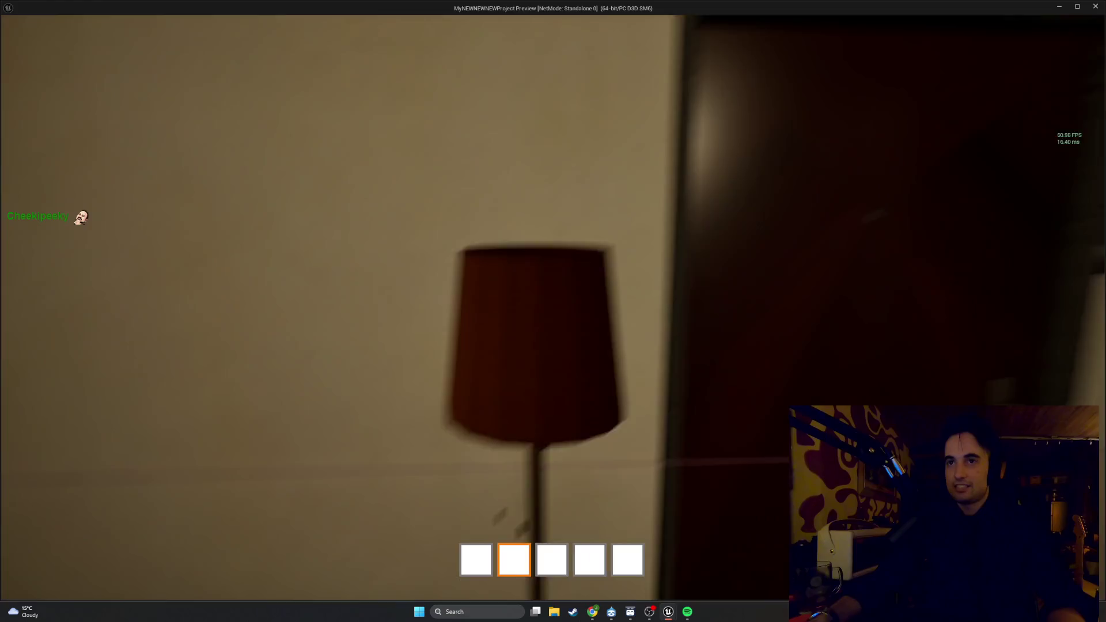
{"action": "key", "text": "e"}
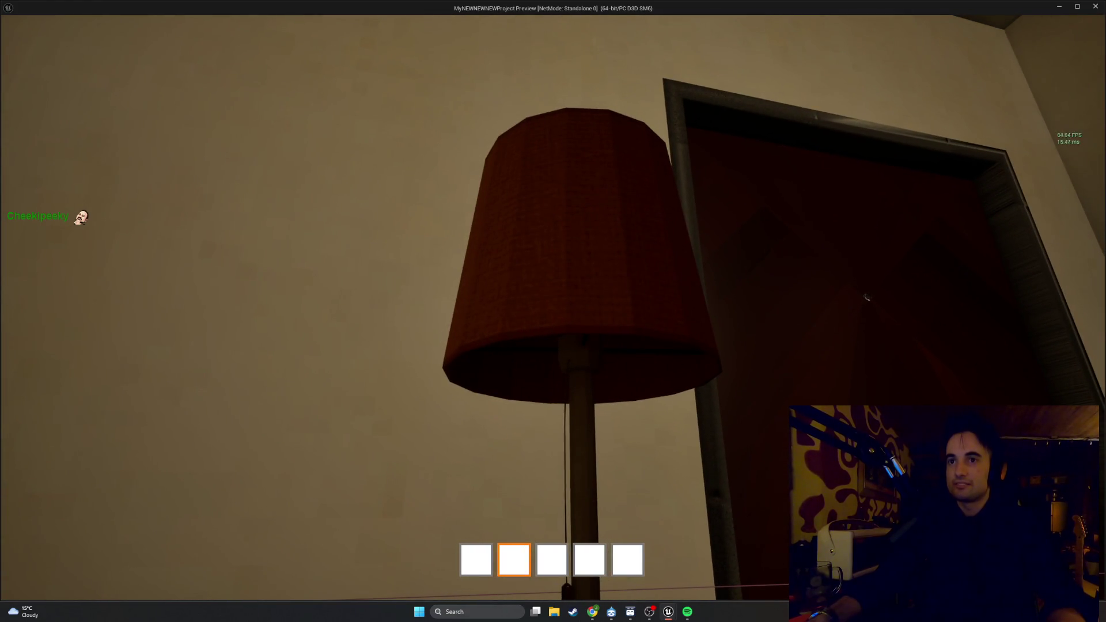
{"action": "key", "text": "e"}
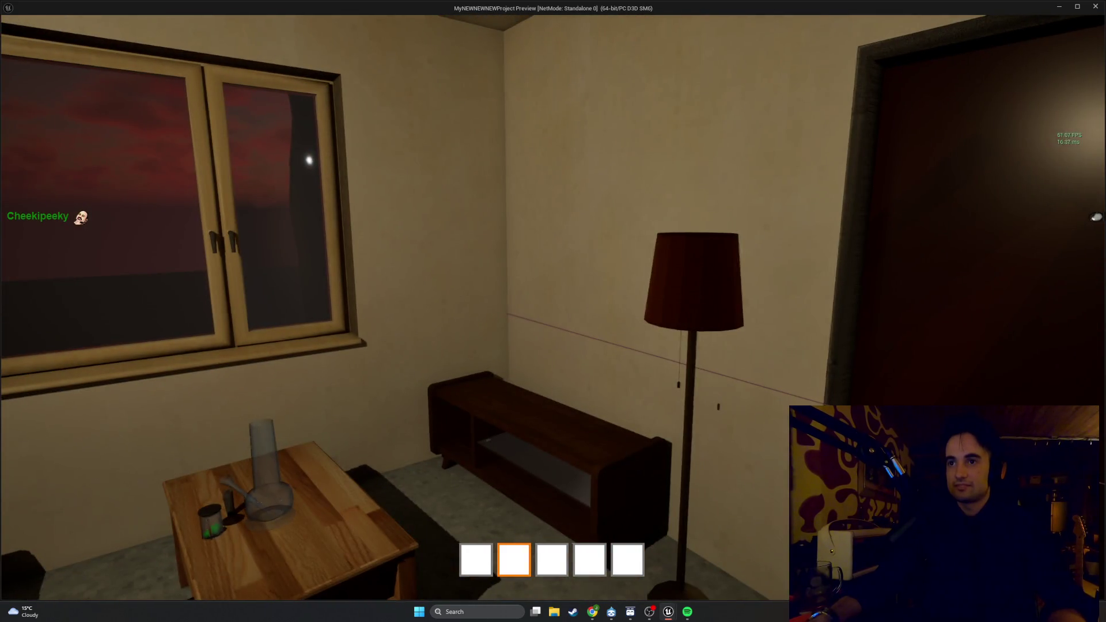
{"action": "key", "text": "w"}
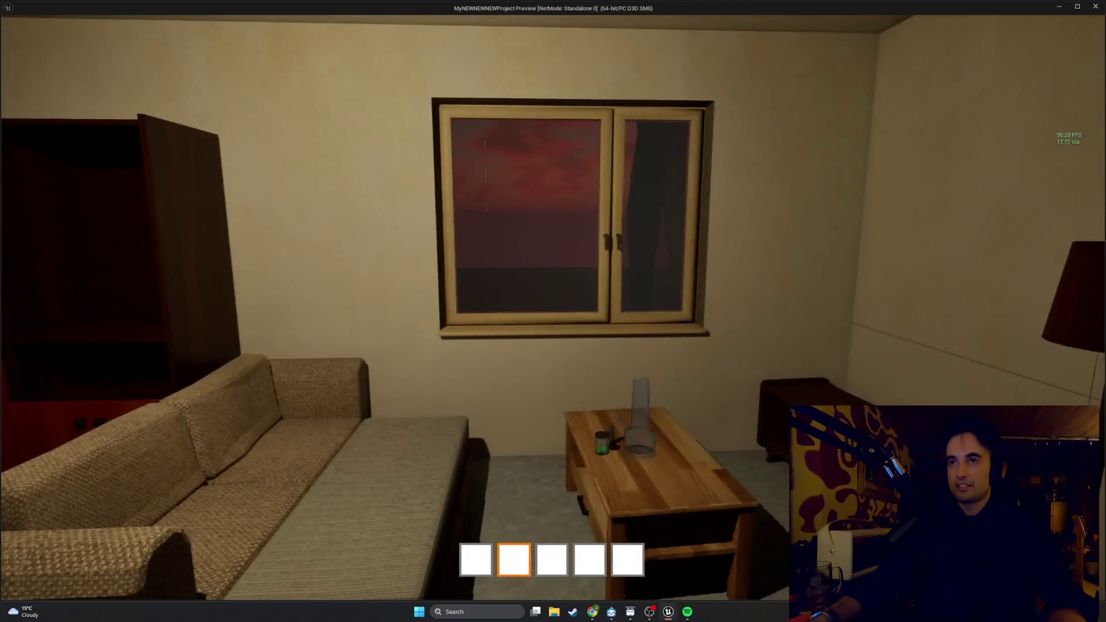
{"action": "key", "text": "Escape"}
{"action": "key", "text": "f"}
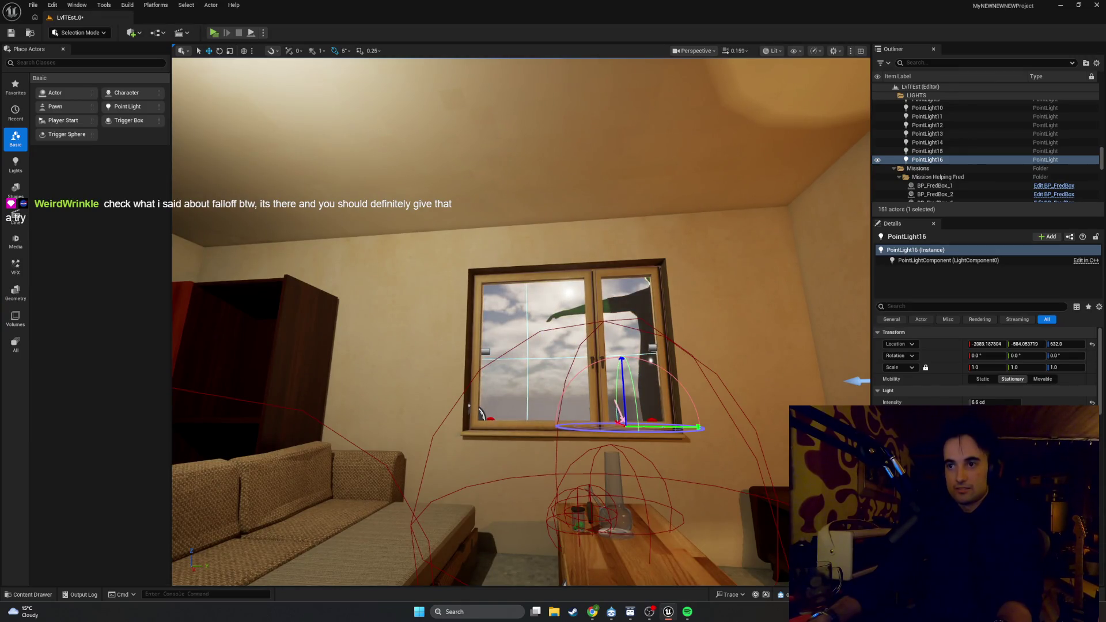
{"action": "left_click", "coordinate": [479, 346]}
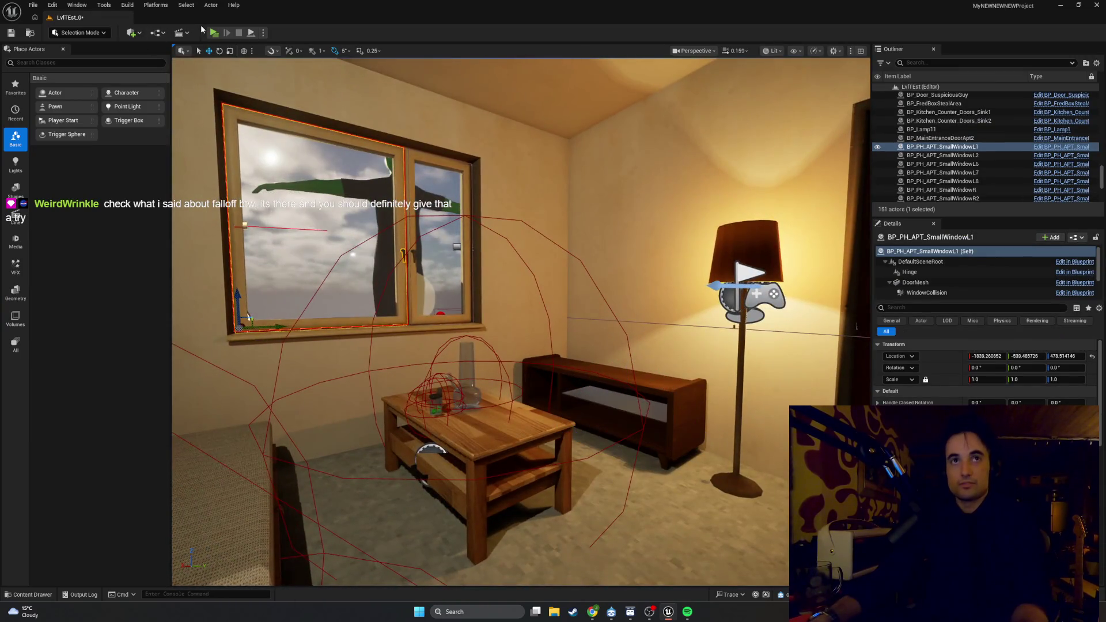
{"action": "left_click", "coordinate": [214, 33]}
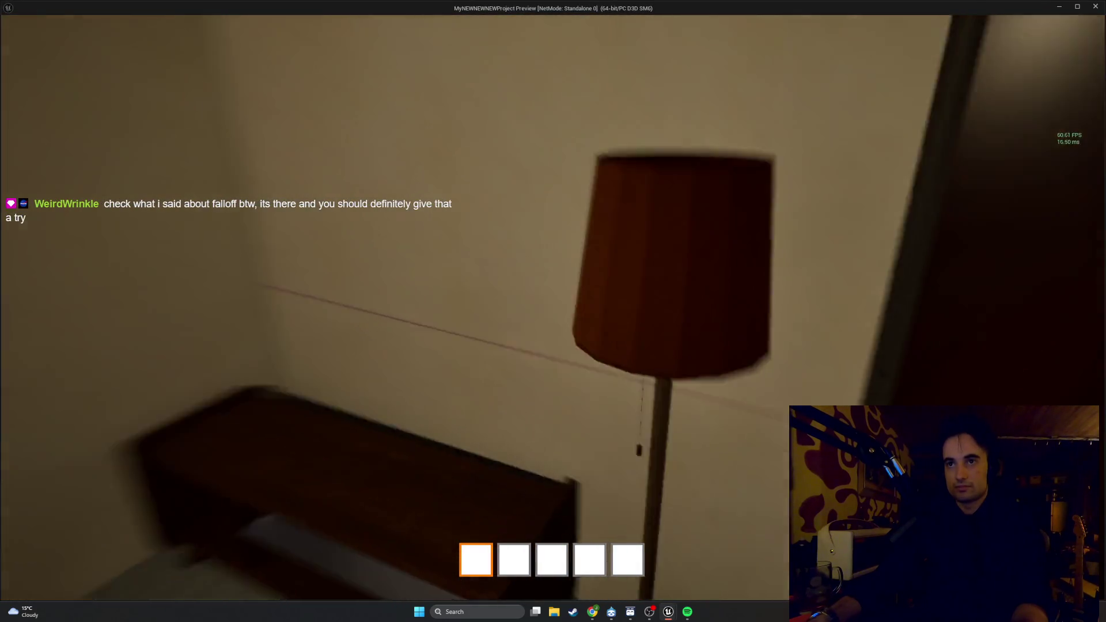
{"action": "key", "text": "s"}
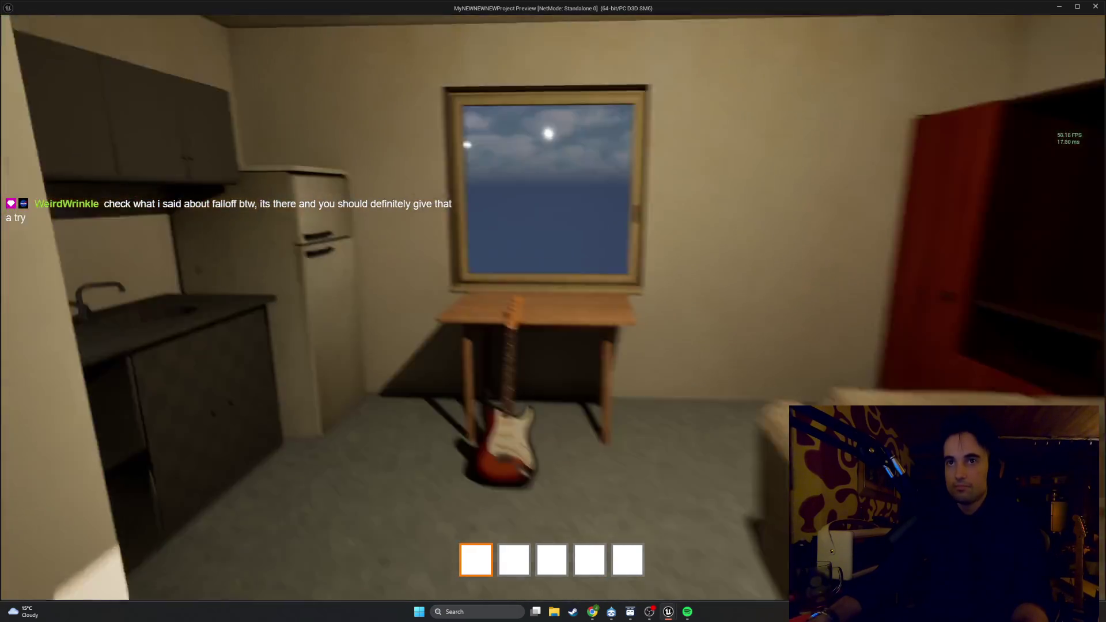
{"action": "key", "text": "w"}
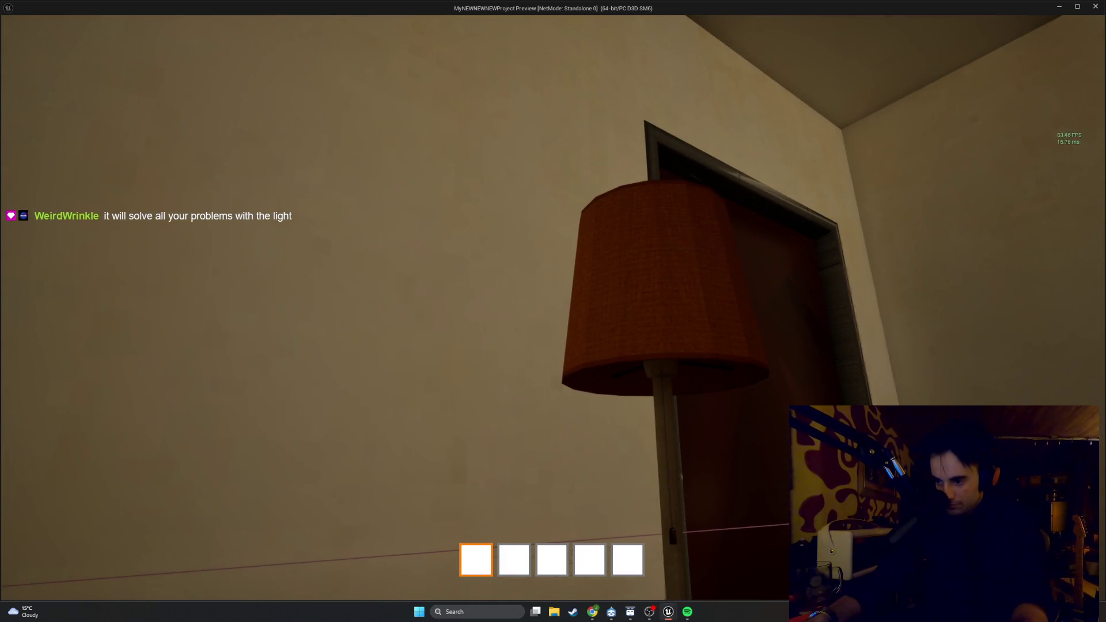
{"action": "key", "text": "s"}
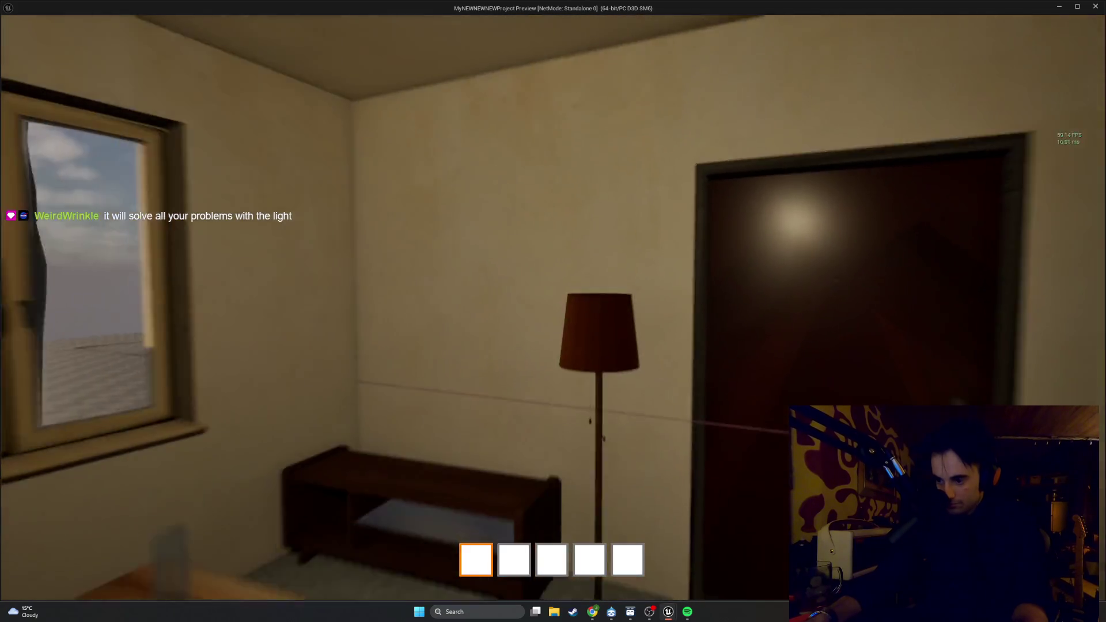
{"action": "key", "text": "Escape"}
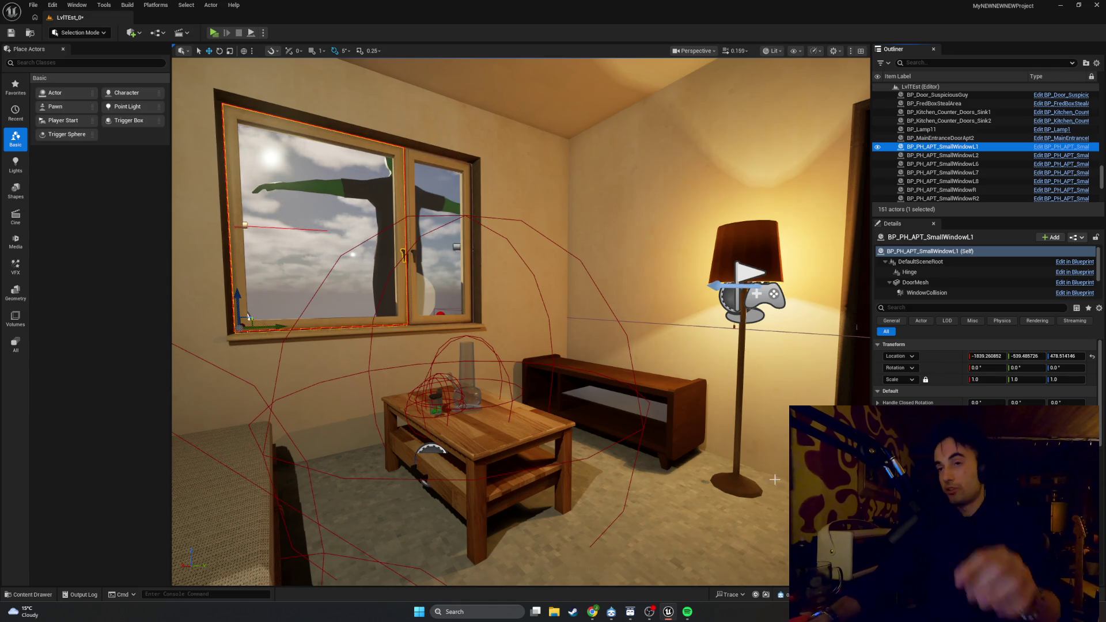
Set PointLight16's Intensity to 0 cd, then run and close a quick standalone play preview.
{"action": "mouse_move", "coordinate": [749, 405]}
{"action": "left_mouse_down"}
{"action": "mouse_move", "coordinate": [749, 369]}
{"action": "mouse_move", "coordinate": [766, 368]}
{"action": "mouse_move", "coordinate": [749, 386]}
{"action": "mouse_move", "coordinate": [748, 438]}
{"action": "mouse_move", "coordinate": [761, 421]}
{"action": "mouse_move", "coordinate": [749, 403]}
{"action": "mouse_move", "coordinate": [758, 383]}
{"action": "left_mouse_up"}
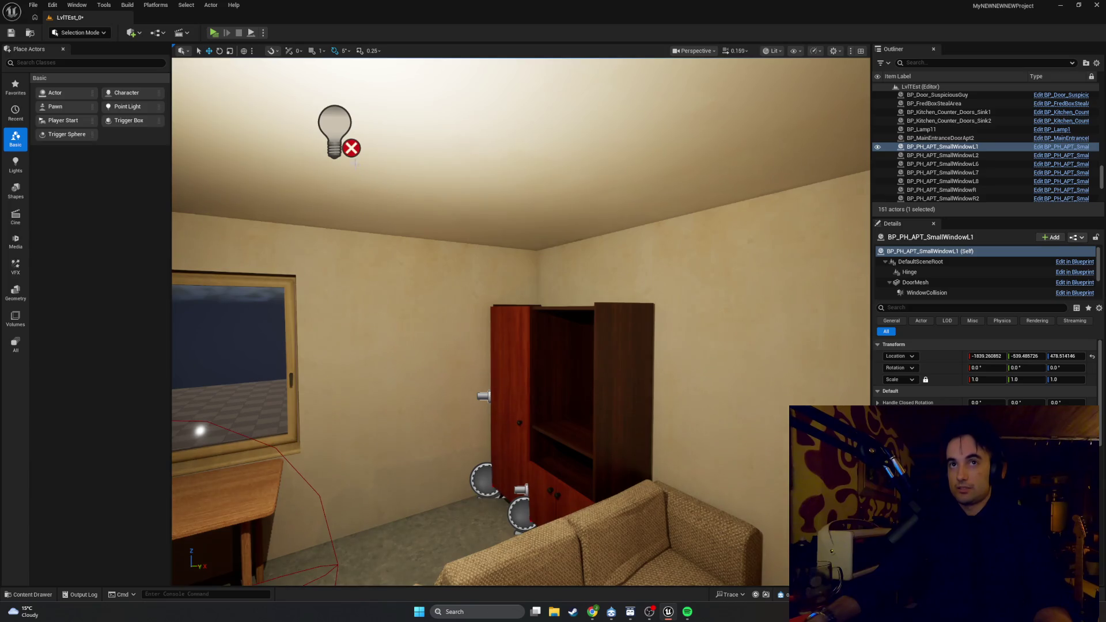
{"action": "left_click", "coordinate": [353, 144]}
{"action": "left_click", "coordinate": [999, 401]}
{"action": "type", "text": "0"}
{"action": "key", "text": "Return"}
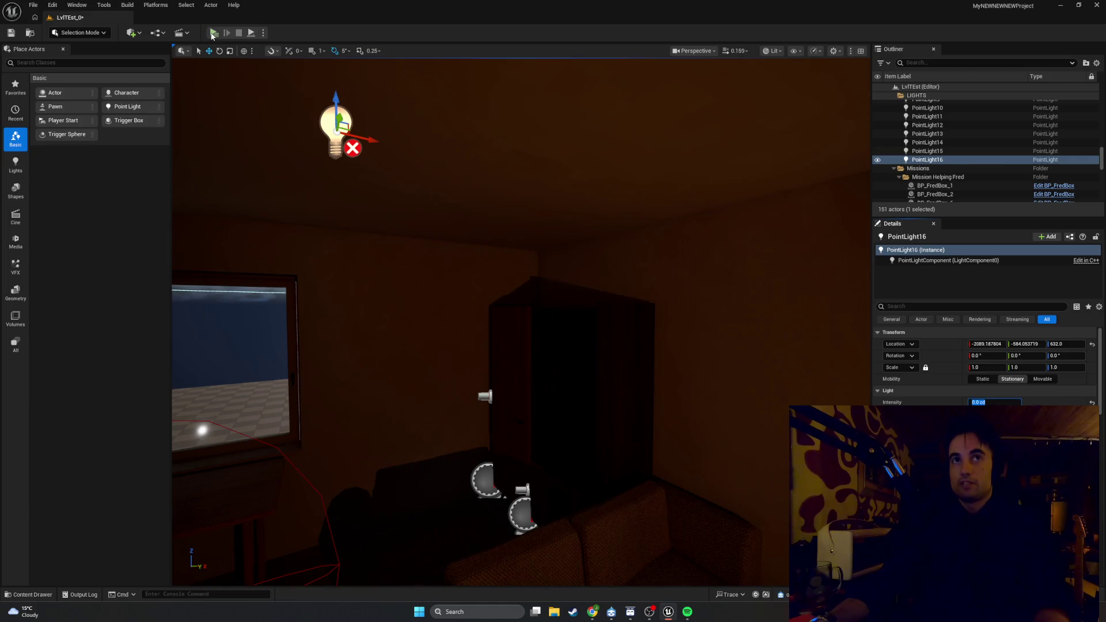
{"action": "left_click", "coordinate": [214, 32]}
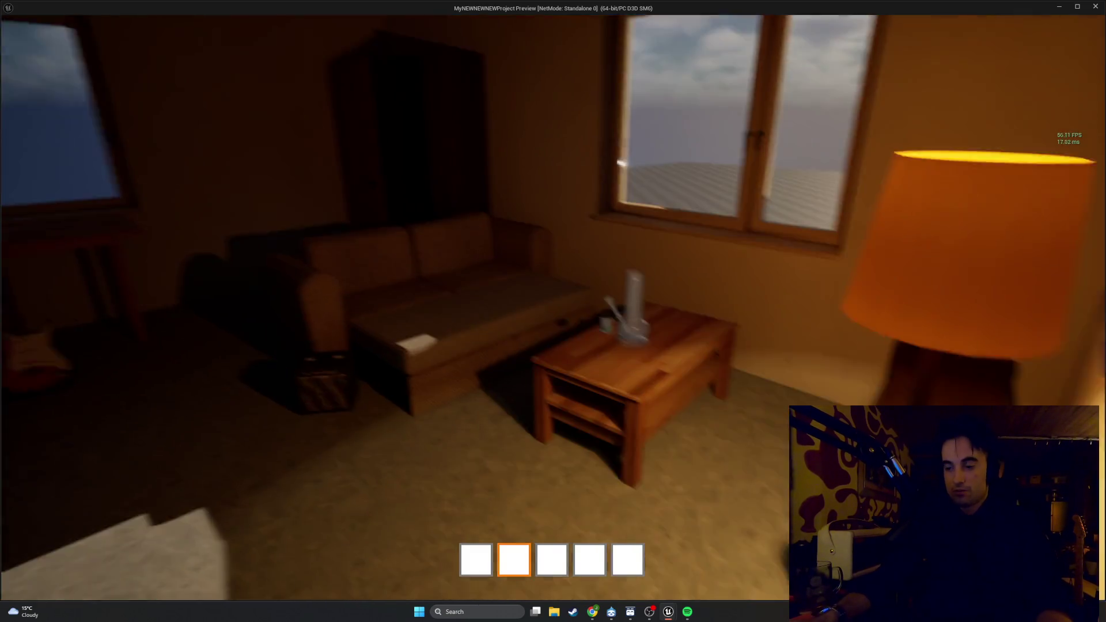
{"action": "key", "text": "Escape"}
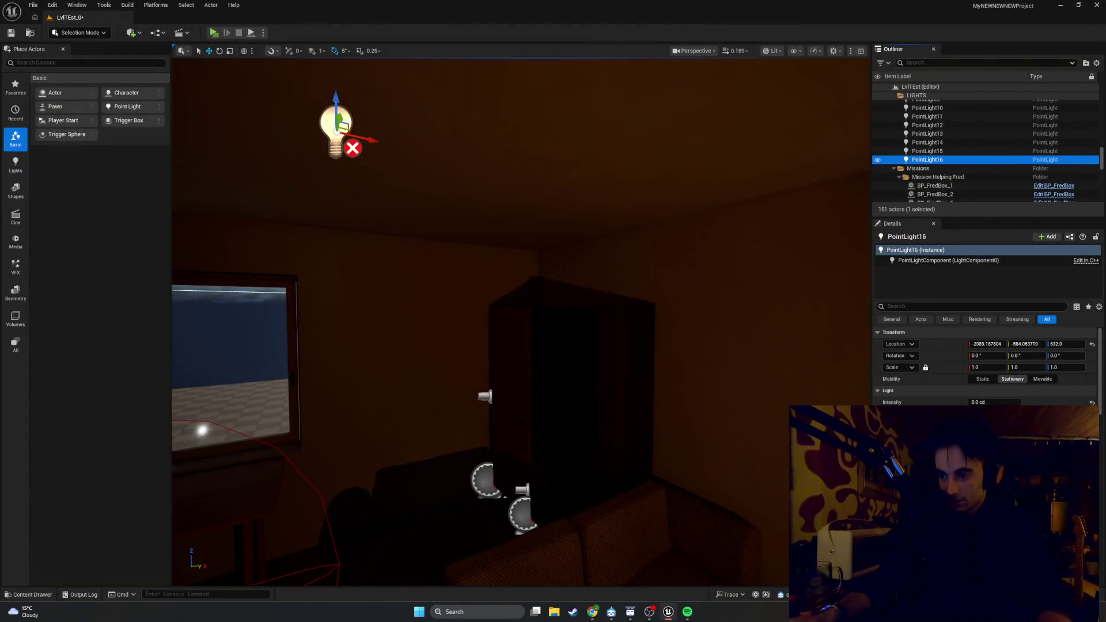